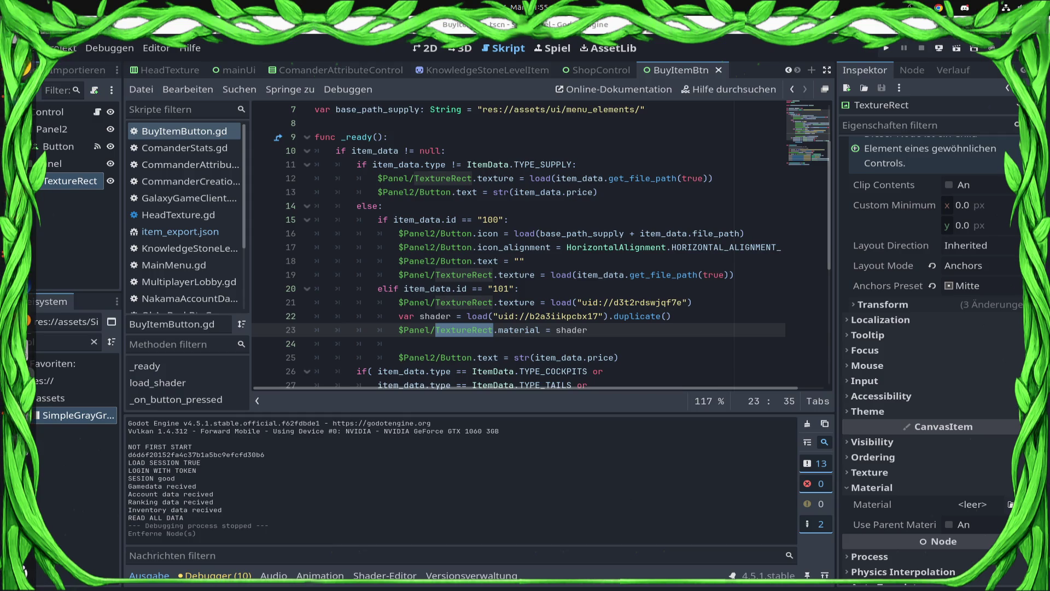
Check stored supply item 101 in the browser, then return to the BuyItemButton script
key("alt+Tab")
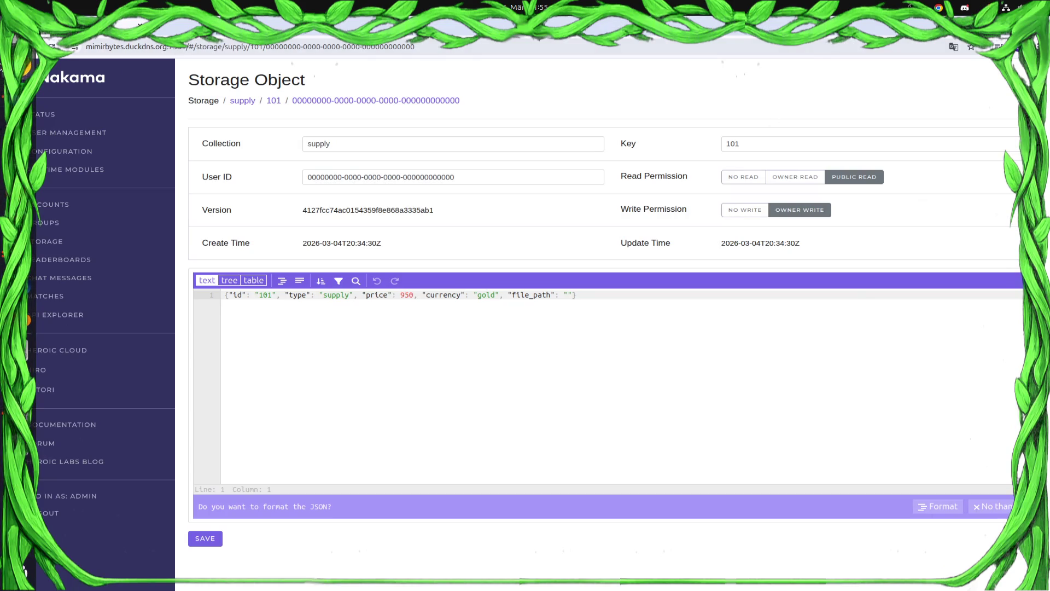
key("alt+Tab")
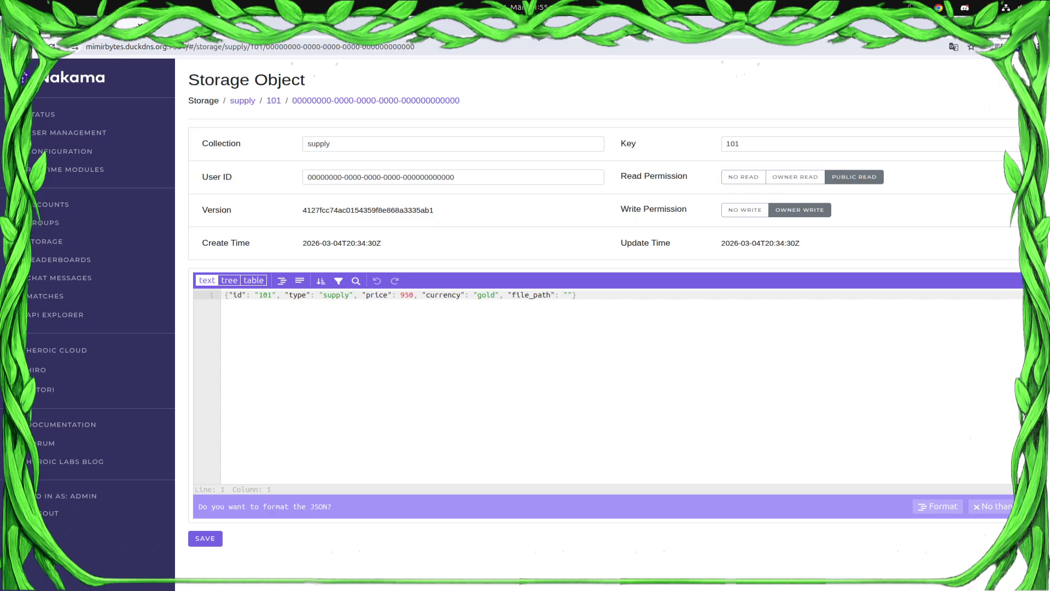
key("alt+Tab")
Go to line 40 in load_shader and run the project
scroll(519, 320, "down", 2)
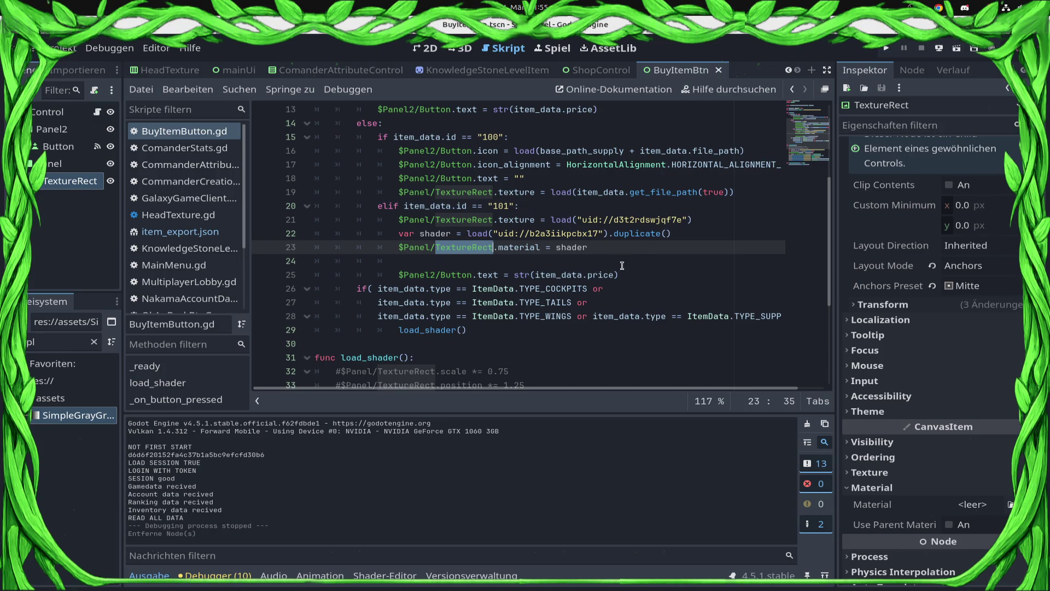
scroll(601, 270, "down", 4)
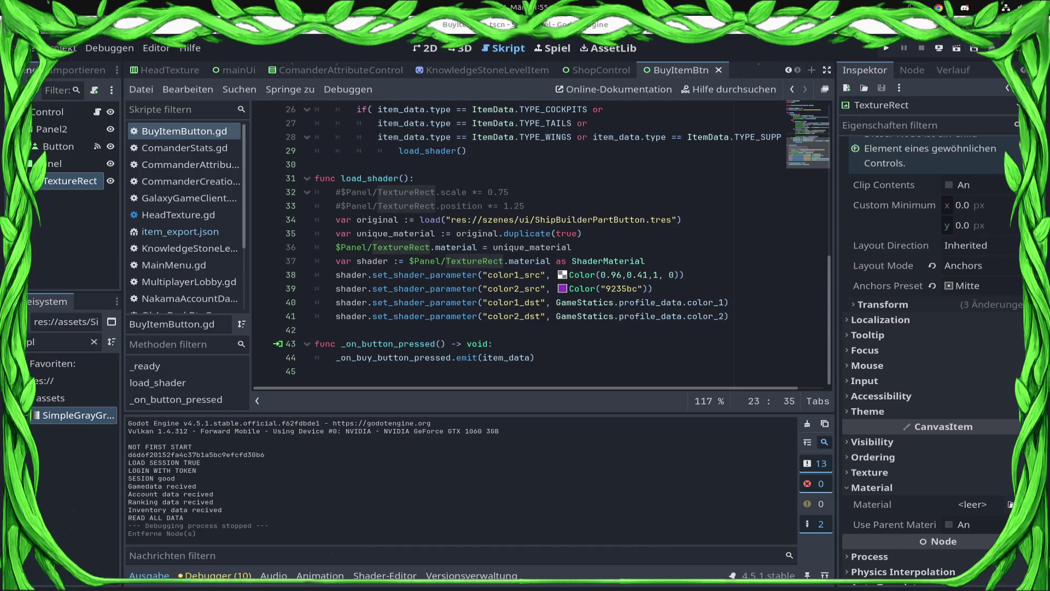
left_click(579, 303)
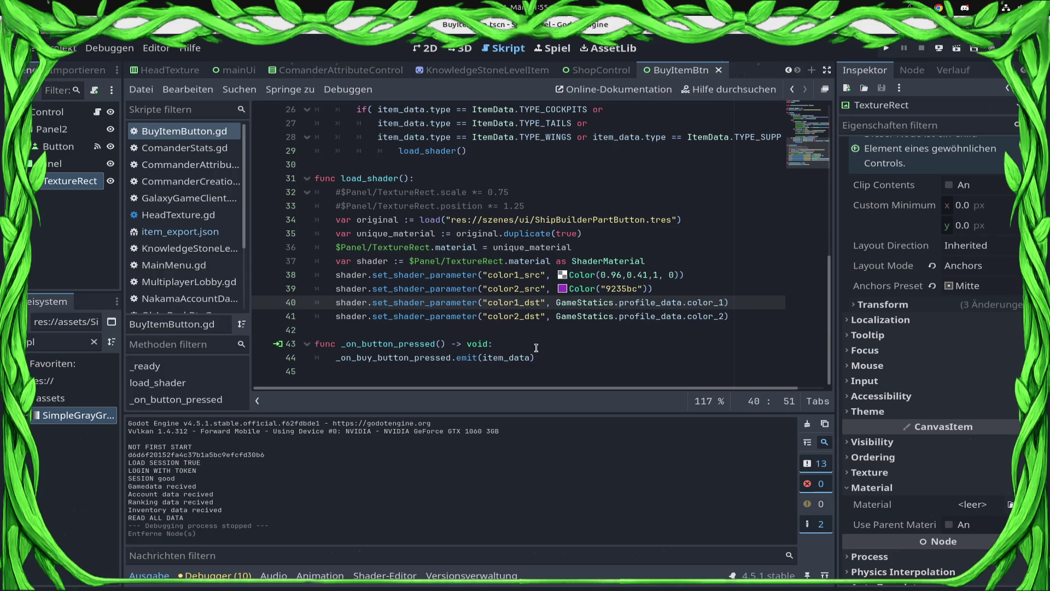
left_click(886, 48)
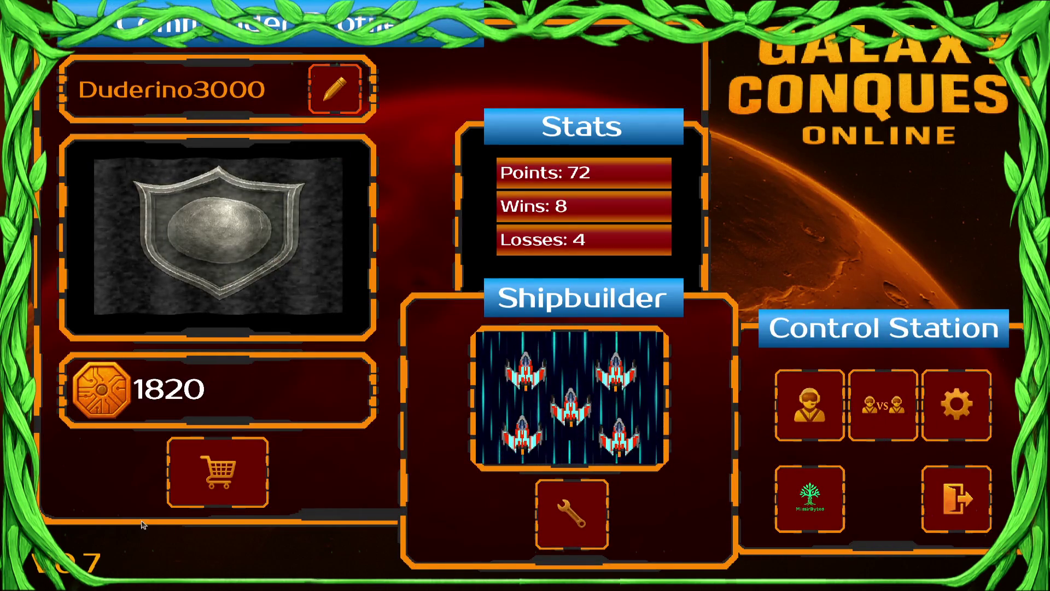
View the Supply items in the in-game shop, then close the shop and quit the game
left_click(200, 482)
left_click(602, 57)
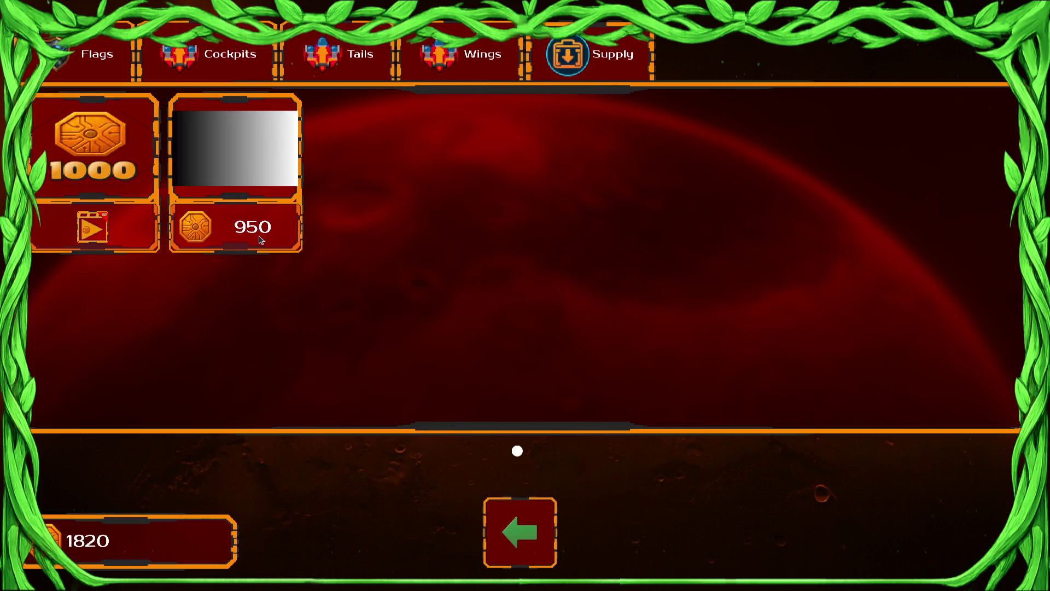
left_click(498, 533)
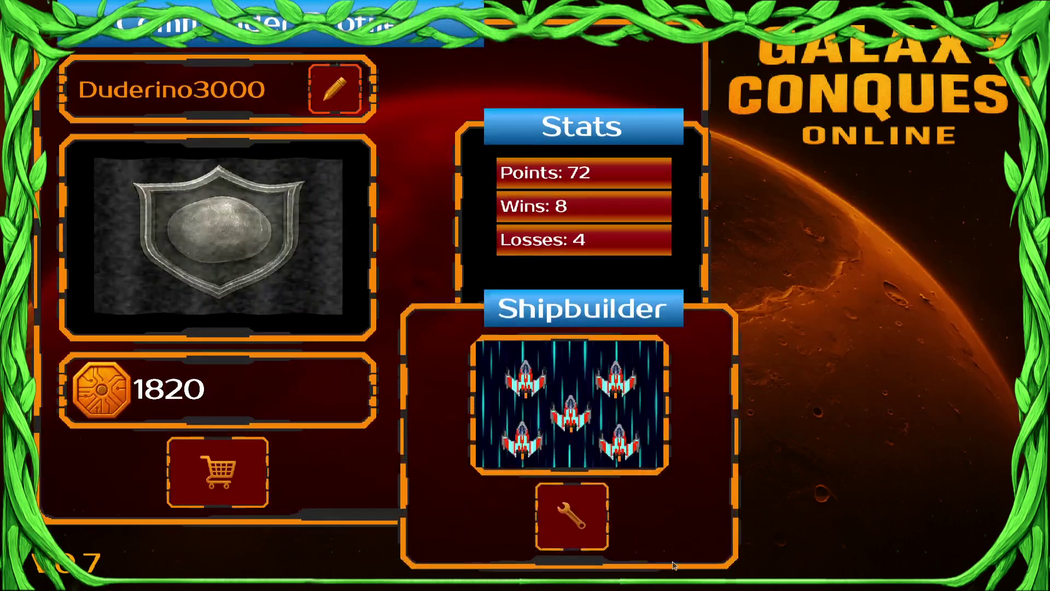
left_click(954, 532)
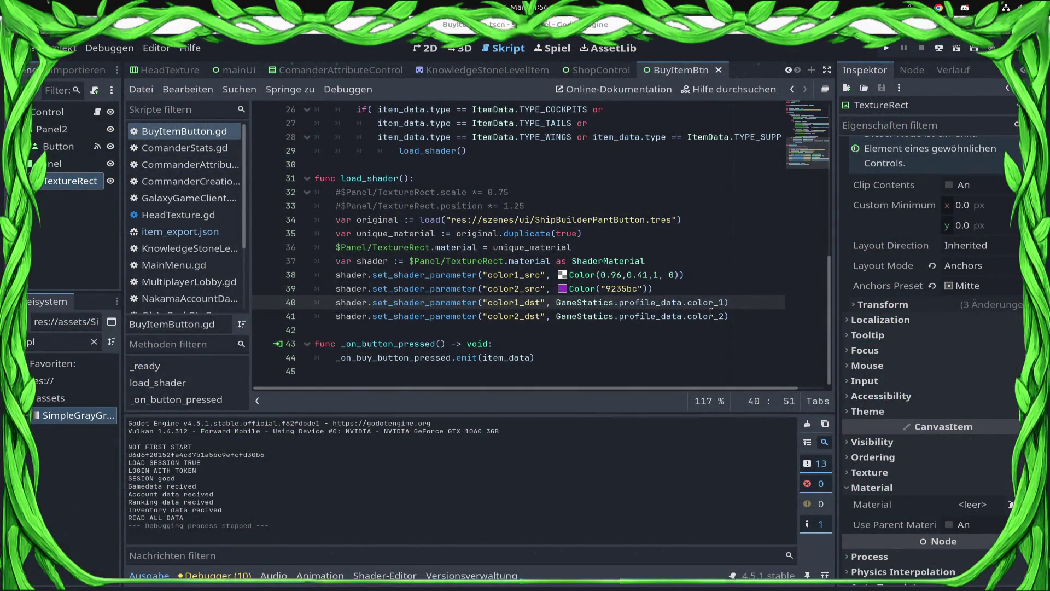
Relaunch the game, reopen the shop's Supply tab, and switch back to the Godot editor
left_click(880, 51)
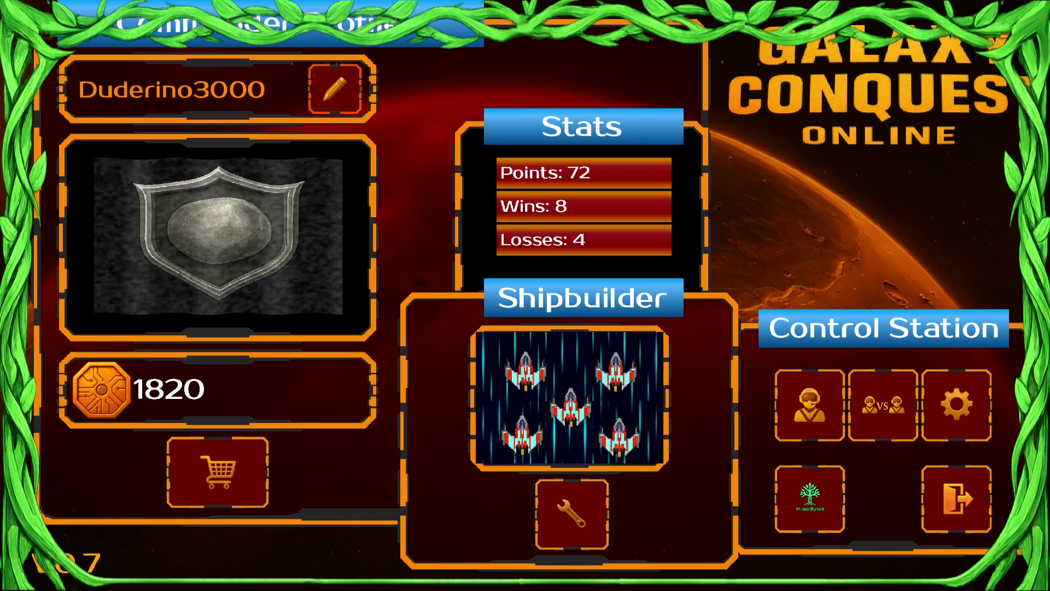
left_click(242, 465)
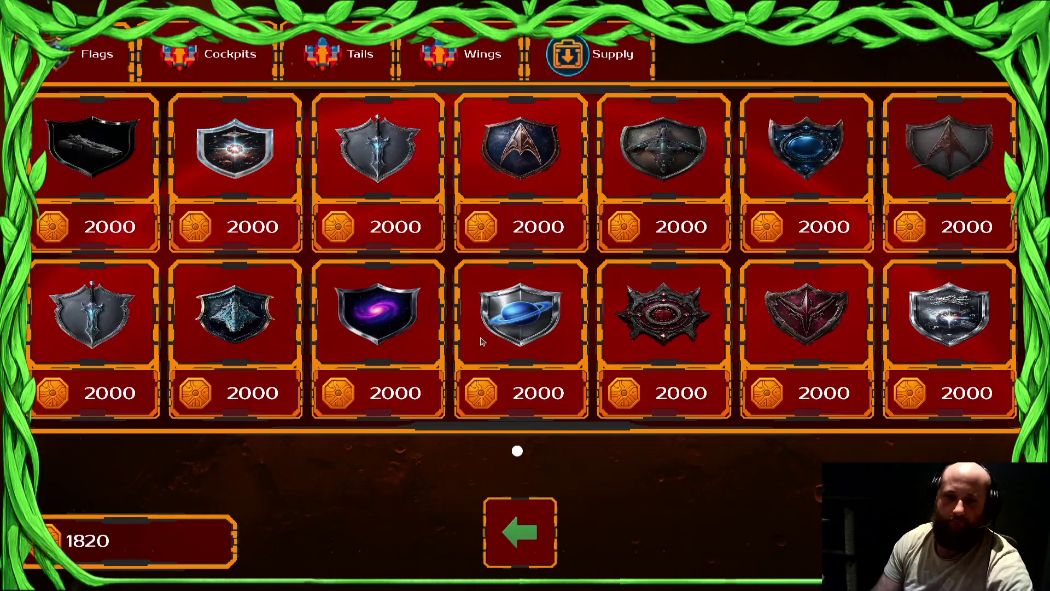
left_click(589, 46)
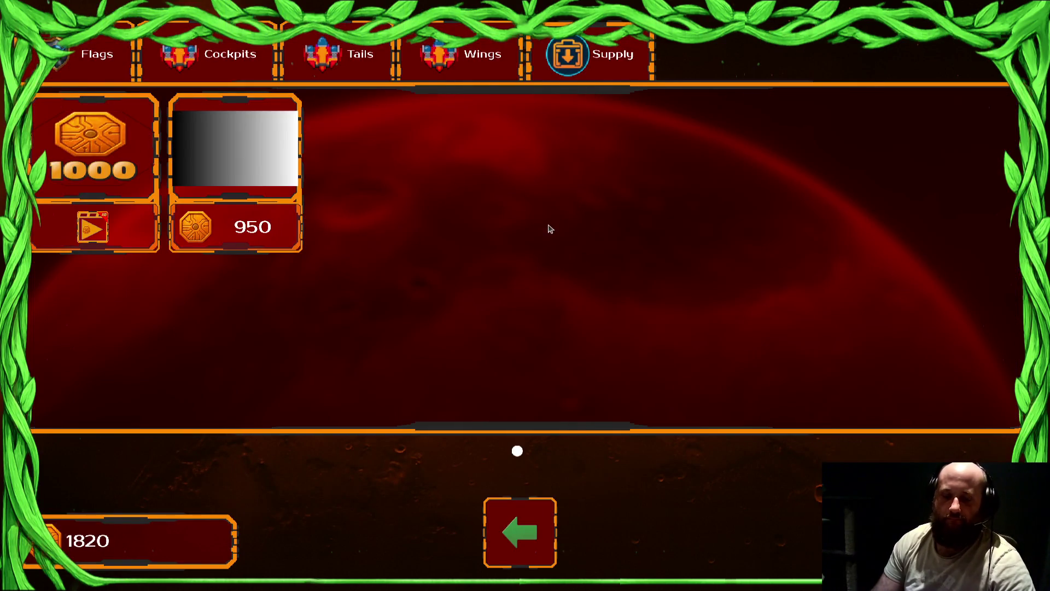
key("alt+Tab")
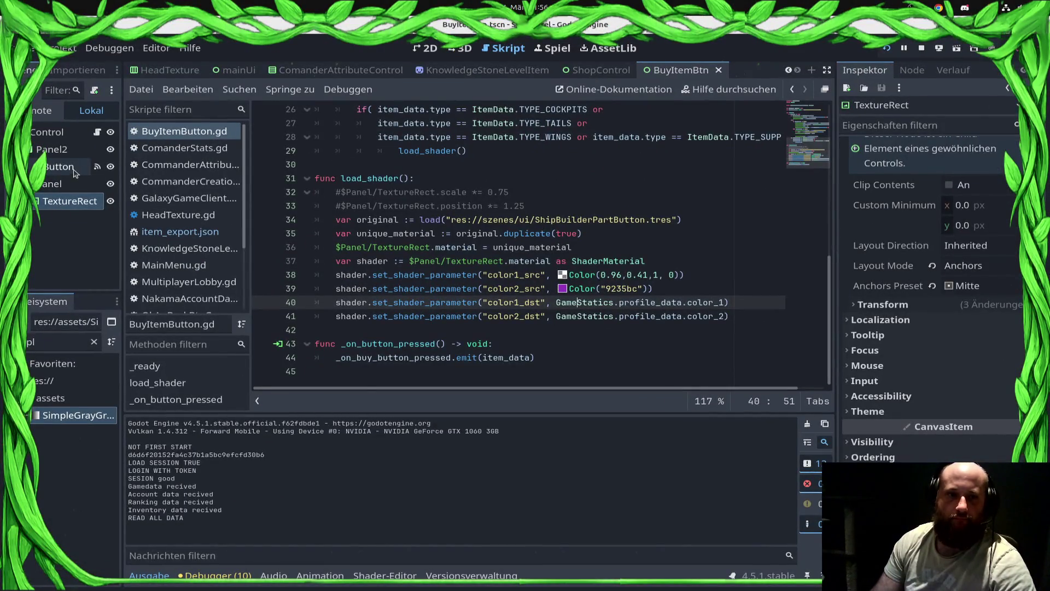
In the Remote scene tree, expand Node2D, MainUiLayer, Main menu, the submenu and Panel2
left_click(41, 110)
left_click(28, 201)
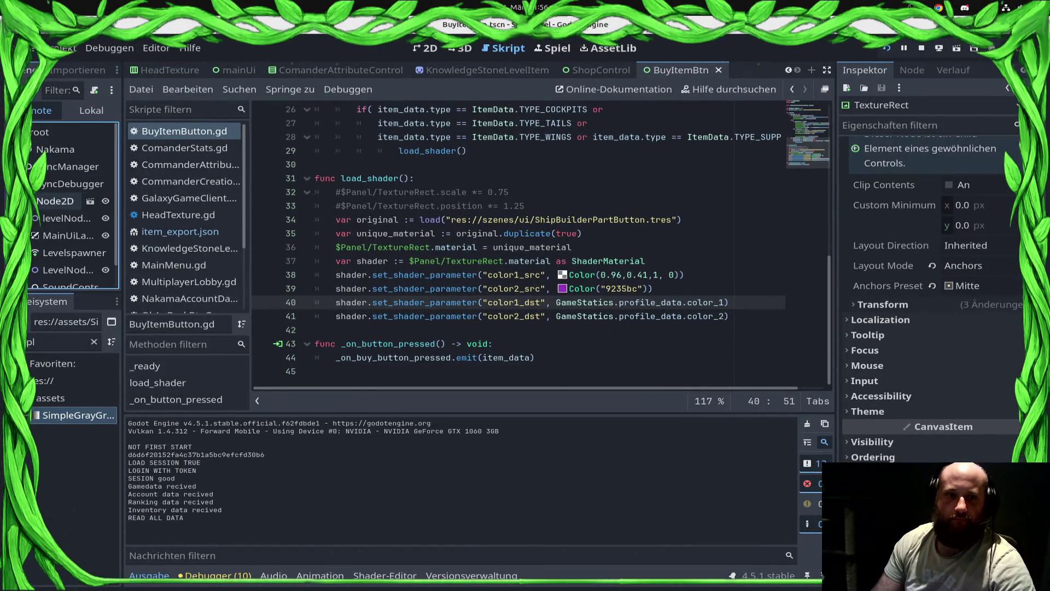
scroll(60, 208, "down", 1)
left_click(32, 210)
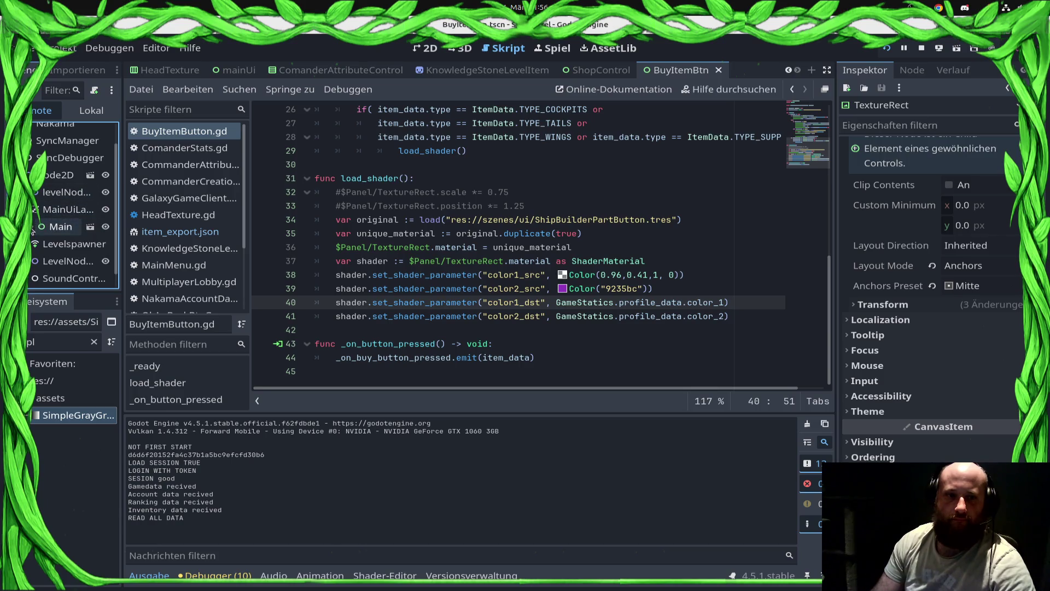
left_click(38, 226)
scroll(60, 219, "down", 2)
left_click(37, 224)
scroll(37, 223, "down", 2)
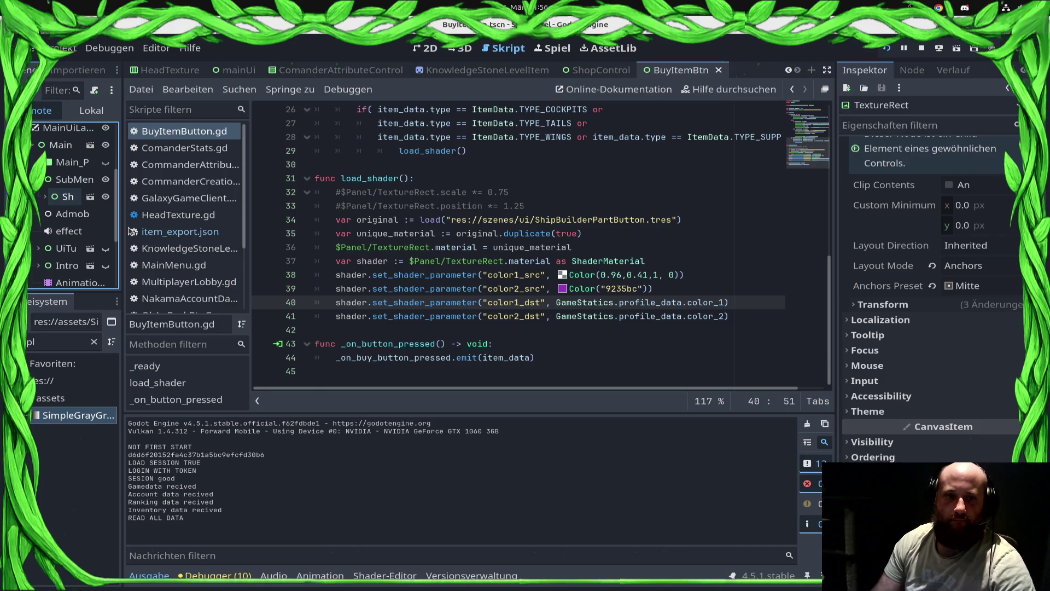
left_click_drag(121, 231, 183, 229)
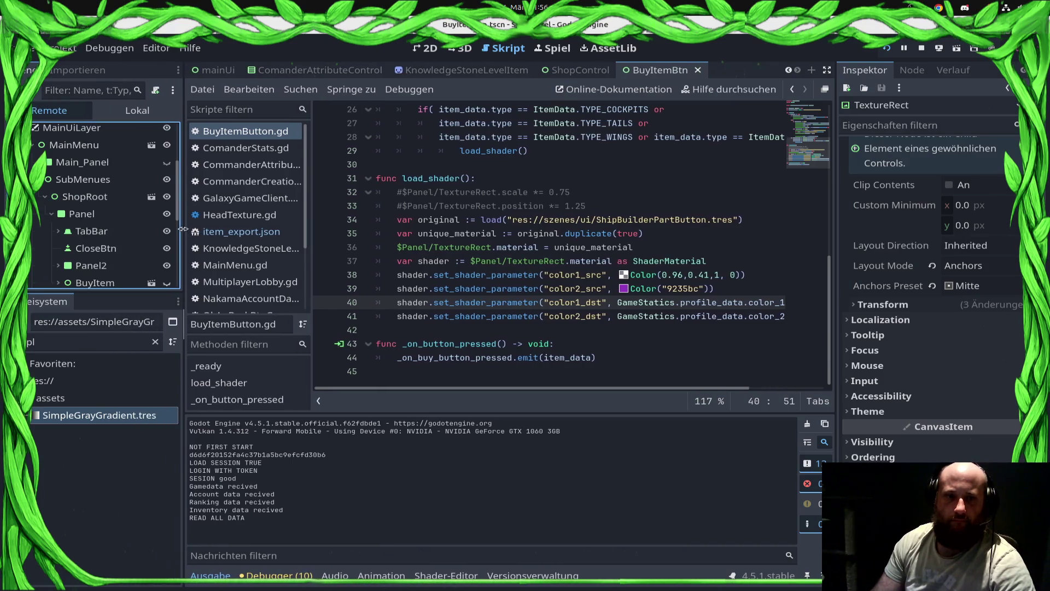
scroll(109, 235, "down", 2)
left_click(57, 225)
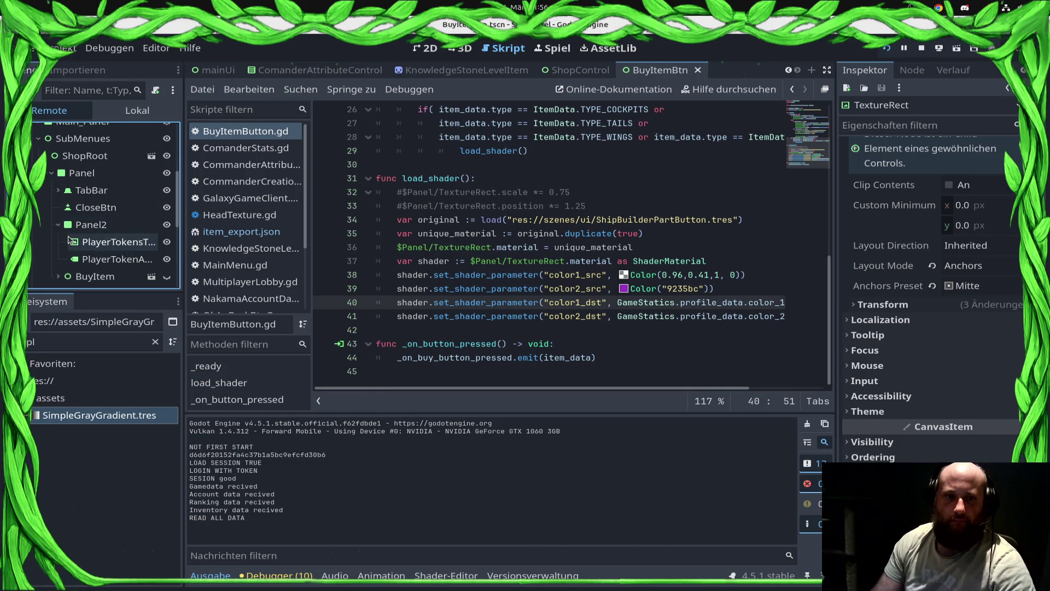
scroll(69, 244, "down", 3)
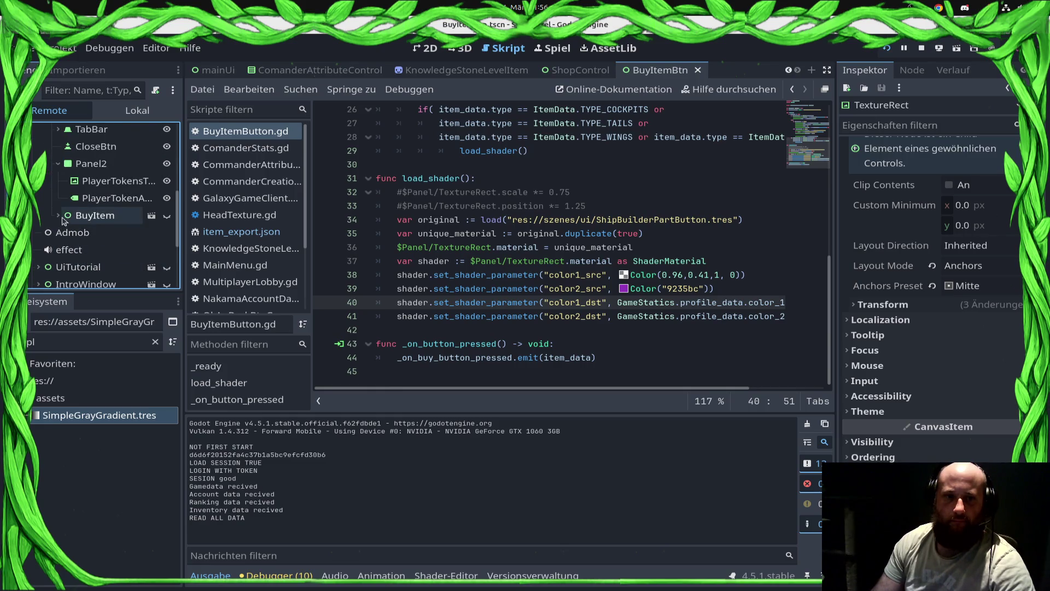
scroll(64, 221, "up", 1)
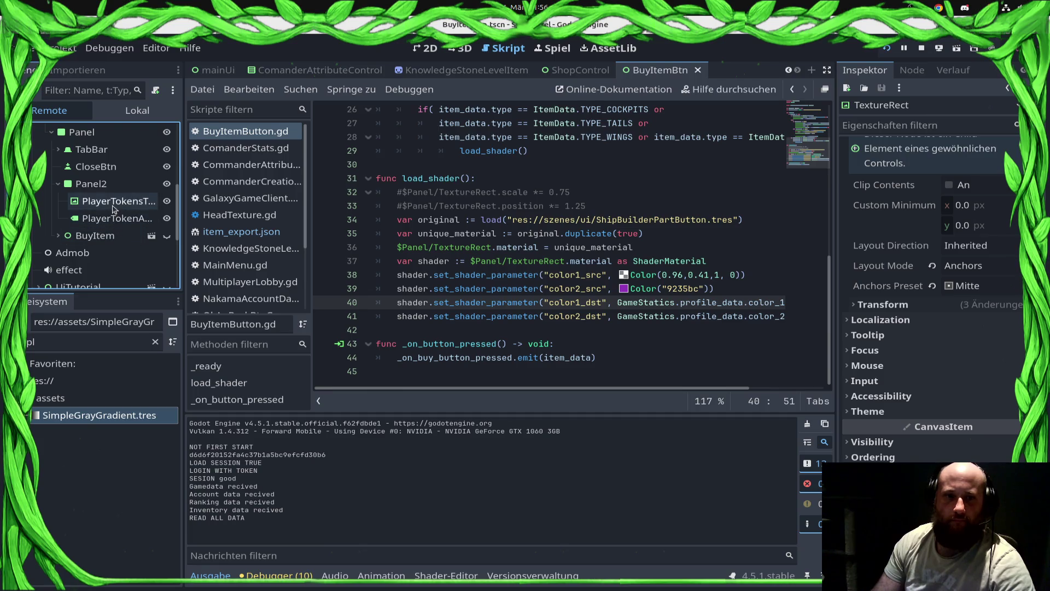
scroll(82, 197, "up", 2)
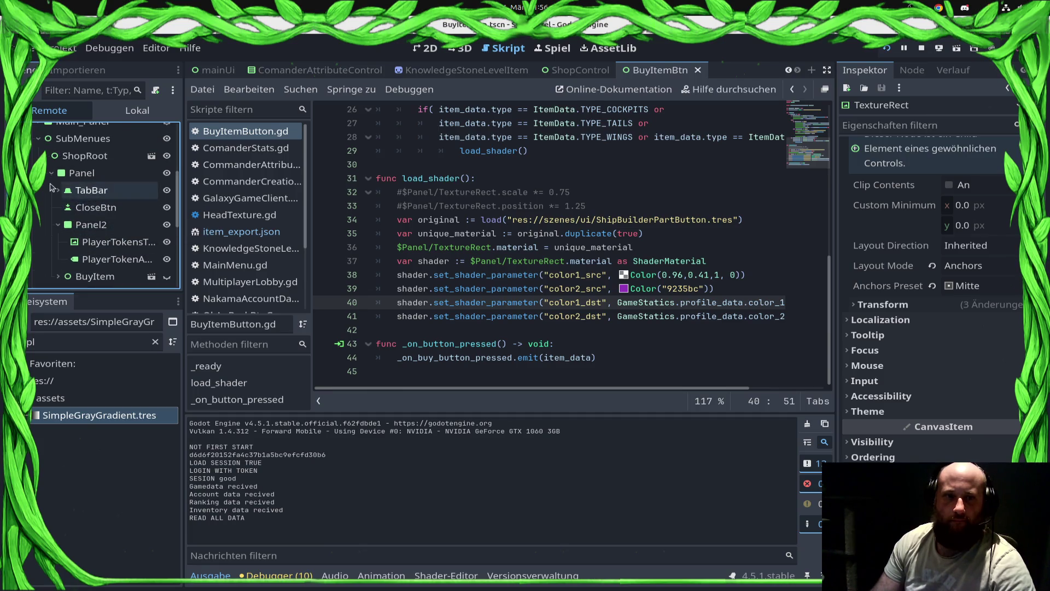
left_click(60, 190)
left_click(64, 207)
scroll(65, 213, "down", 1)
left_click(70, 205)
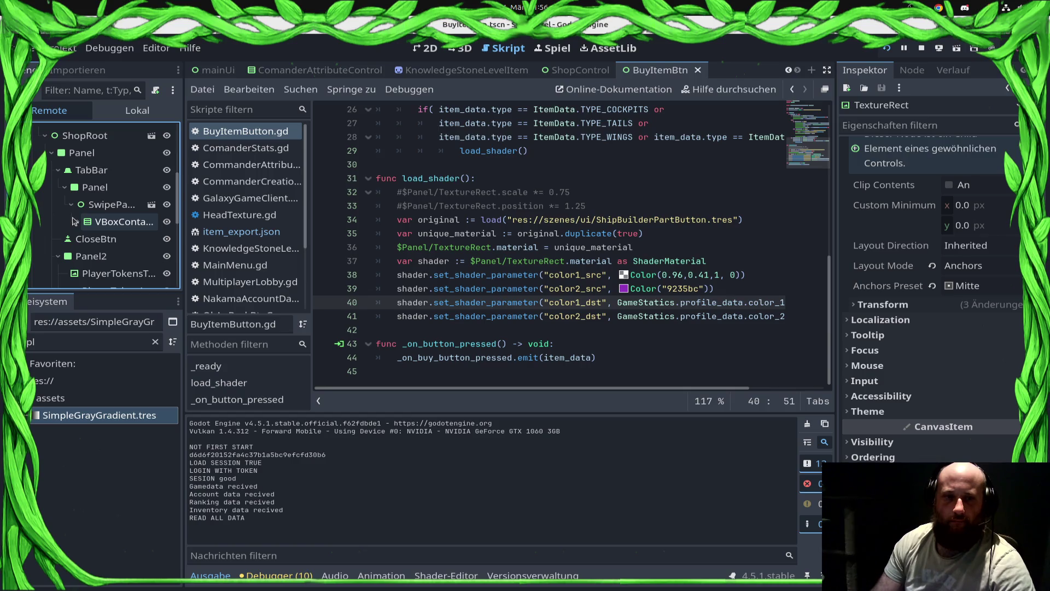
left_click(75, 221)
scroll(82, 218, "down", 4)
left_click(96, 209)
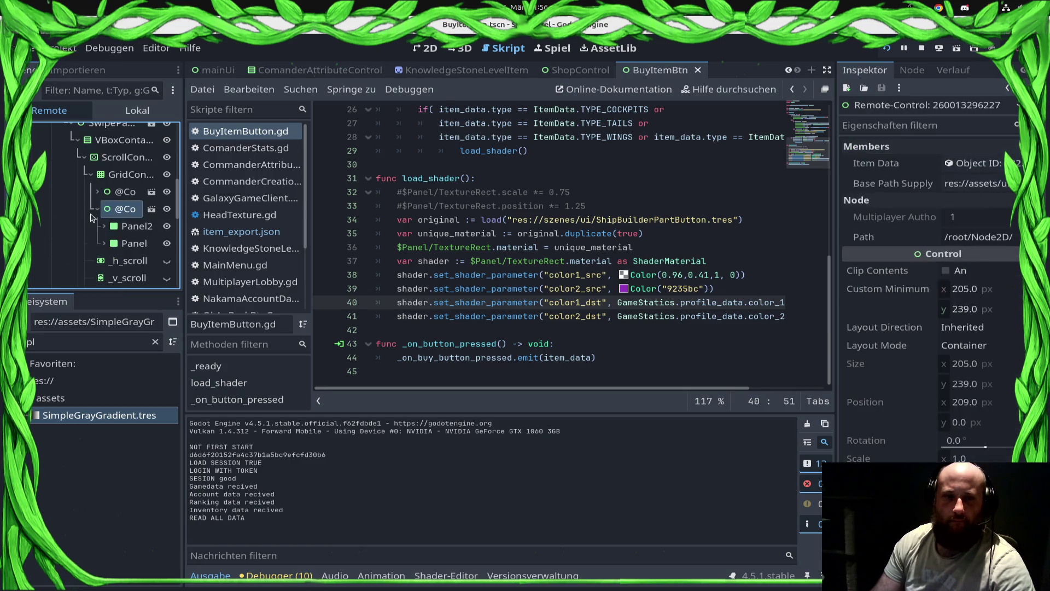
Drill into the item's Panel to its TextureRect and show its shader Material parameters
scroll(929, 290, "down", 10)
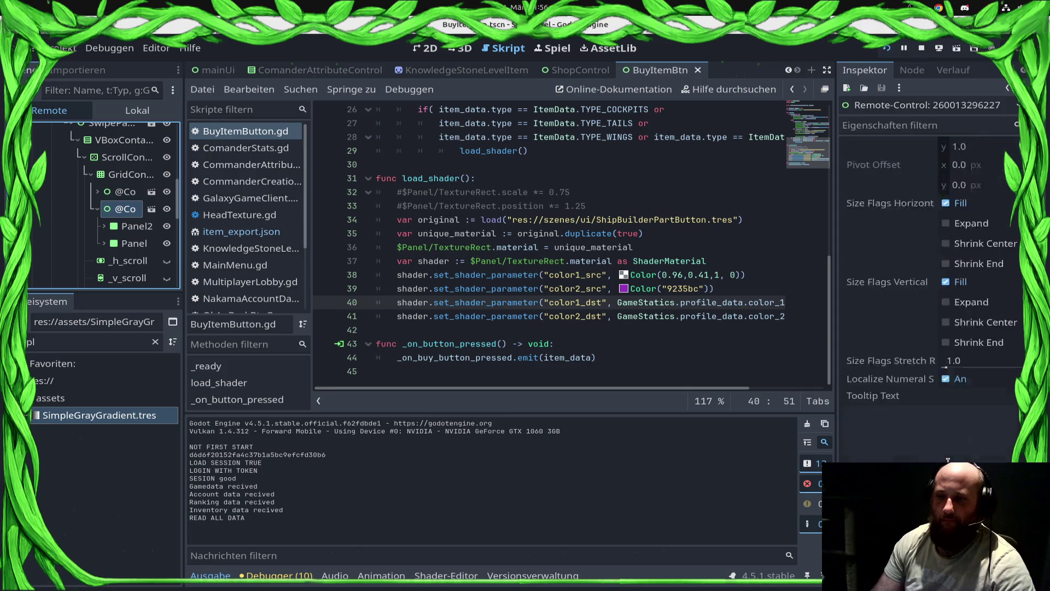
scroll(929, 290, "down", 5)
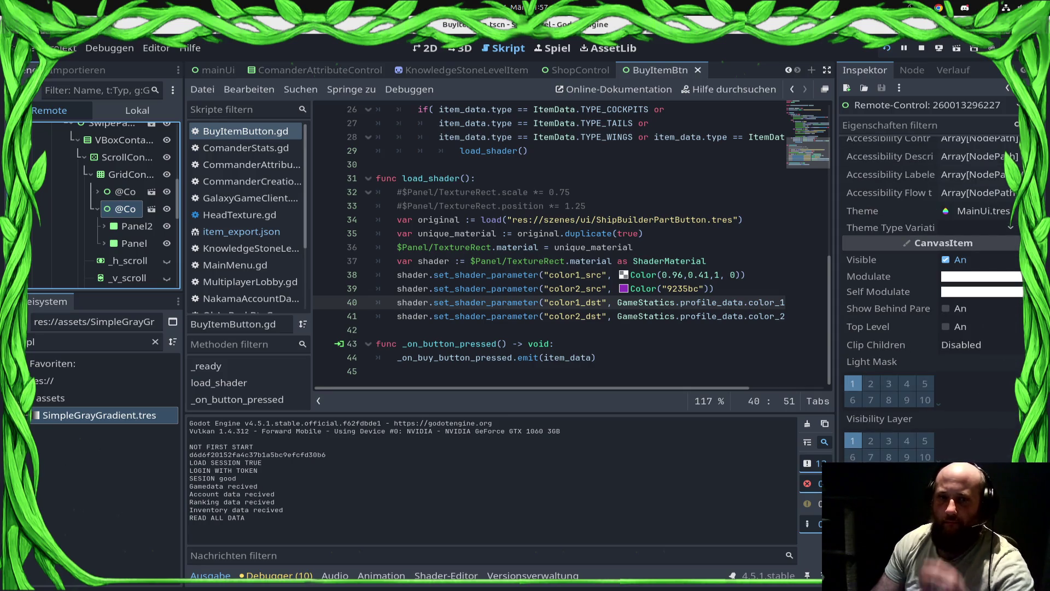
scroll(929, 301, "down", 3)
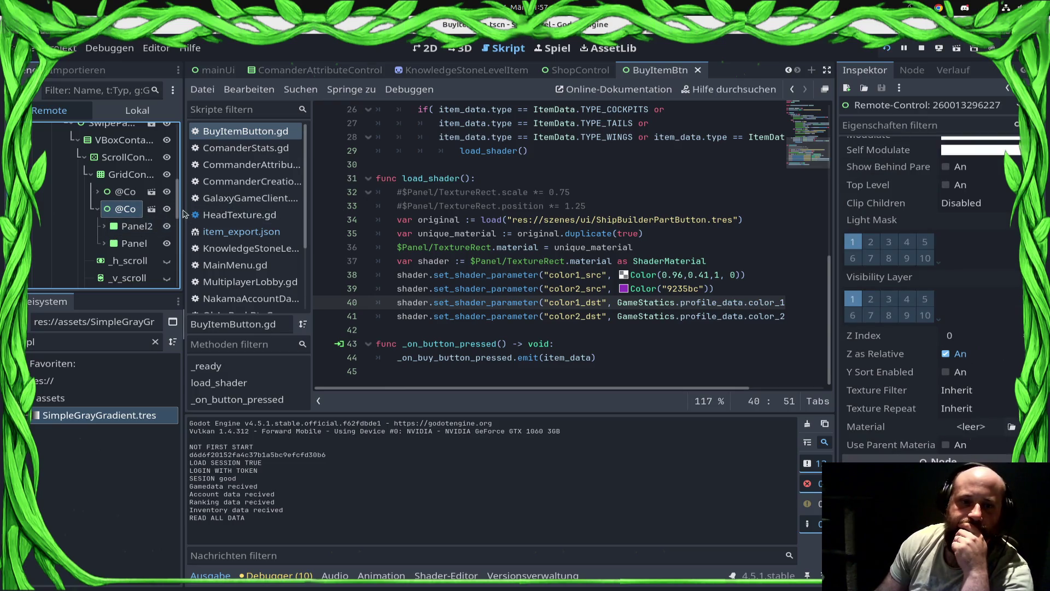
left_click_drag(184, 214, 249, 213)
left_click(102, 226)
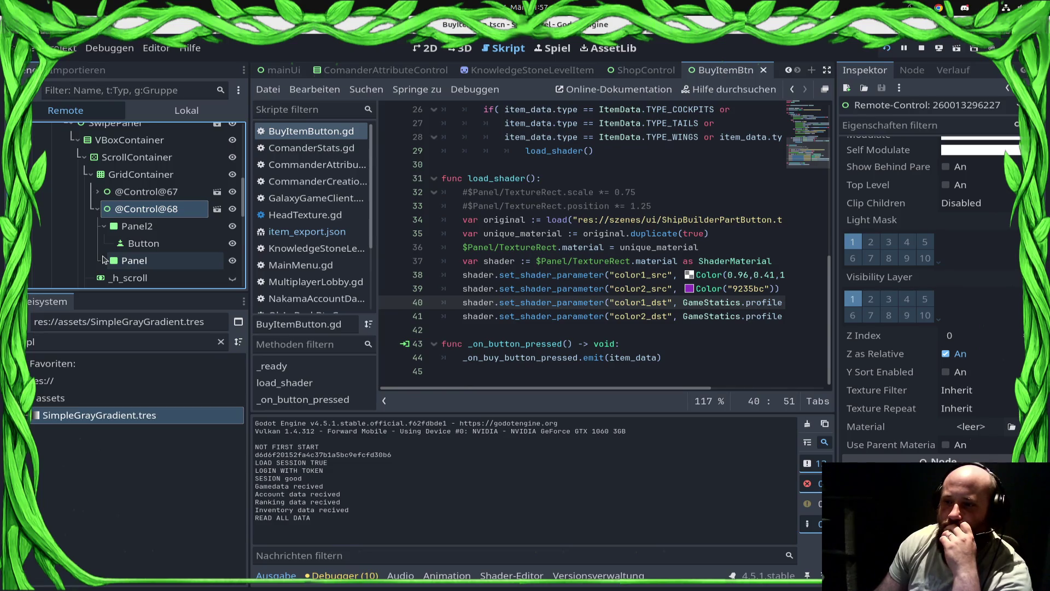
left_click(103, 261)
left_click(154, 277)
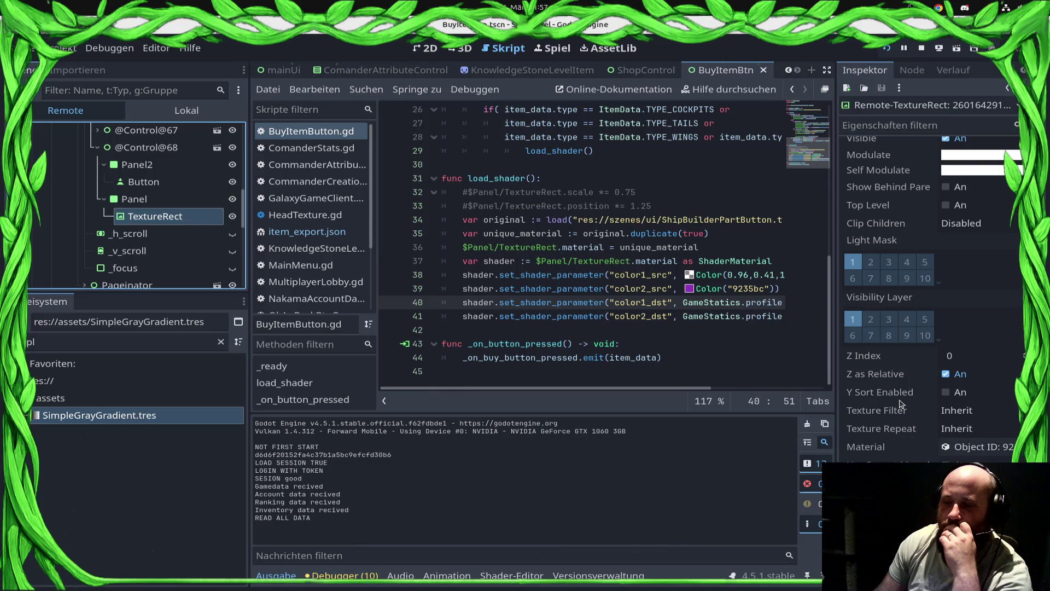
scroll(901, 403, "down", 4)
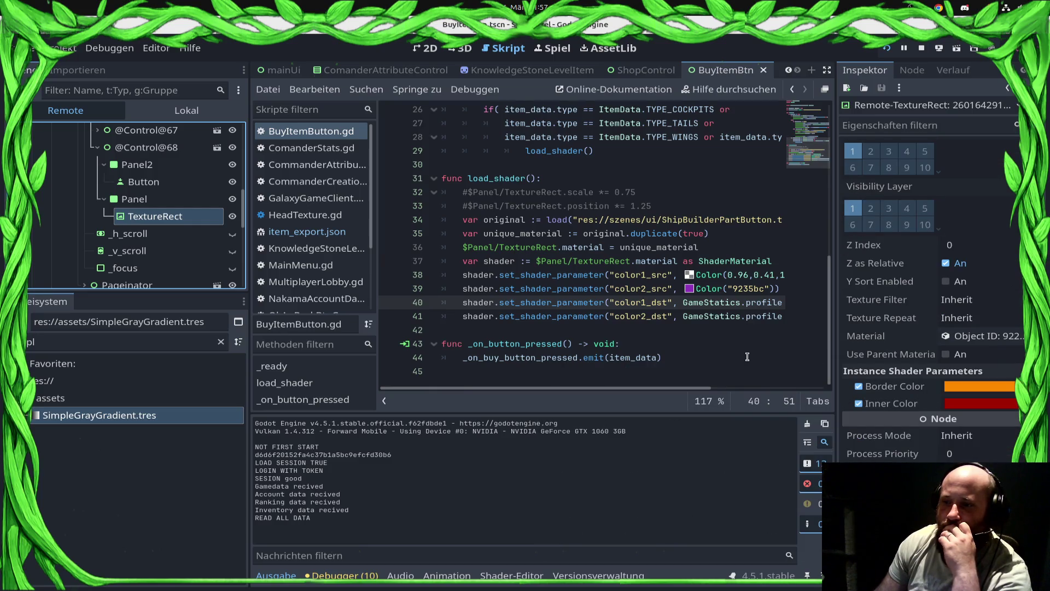
left_click(982, 335)
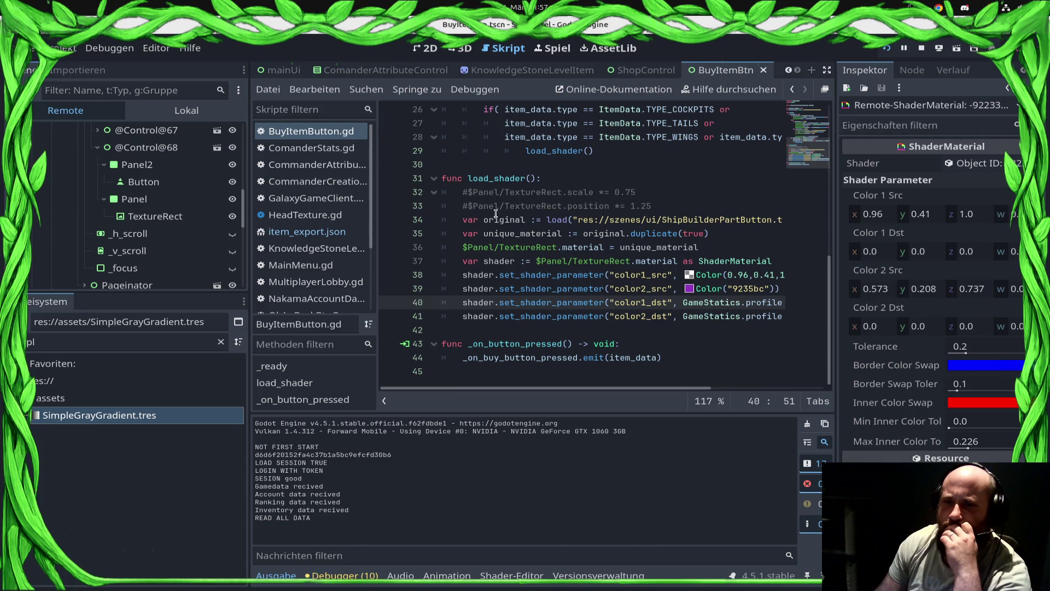
scroll(494, 213, "up", 5)
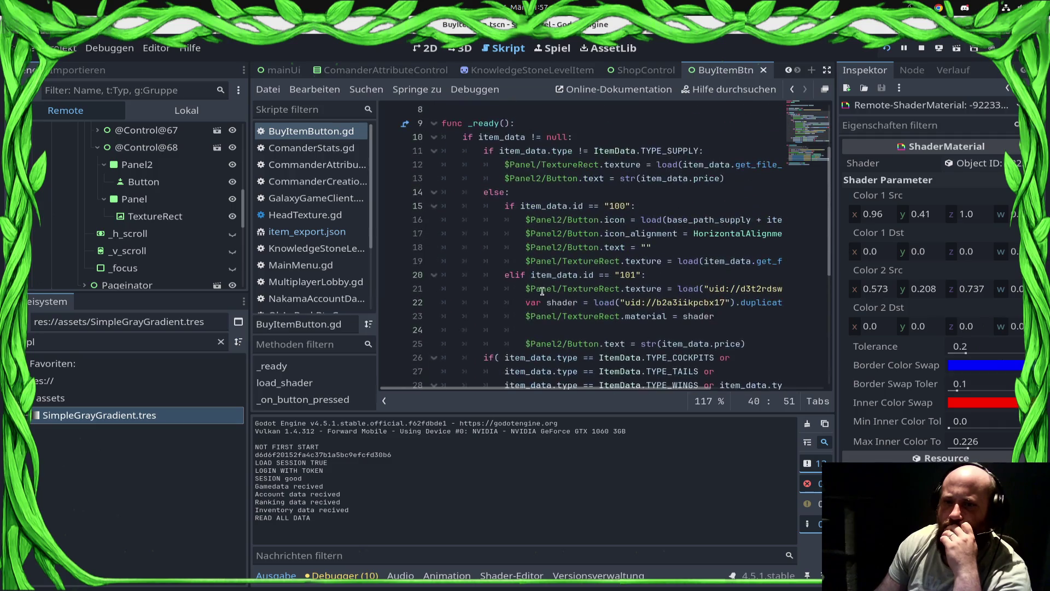
scroll(542, 299, "down", 4)
scroll(541, 299, "down", 2)
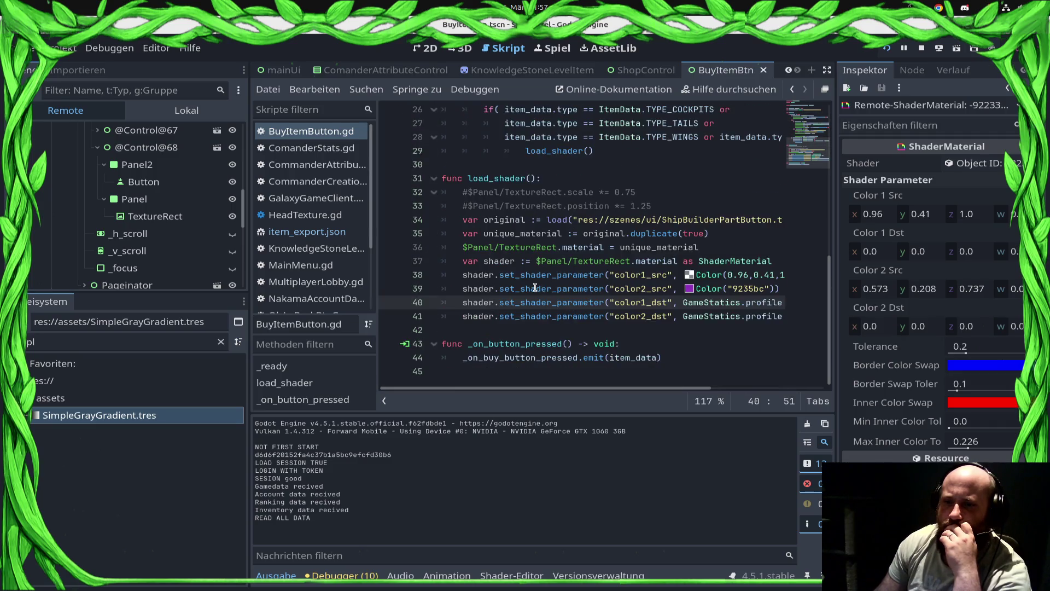
mouse_move(535, 287)
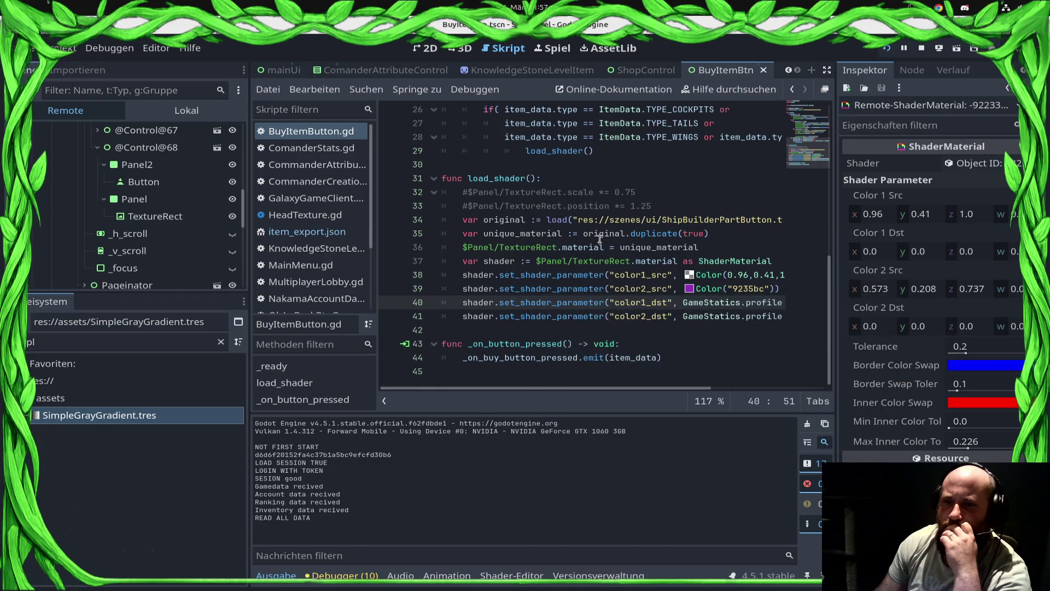
left_click(716, 218)
left_click(727, 205)
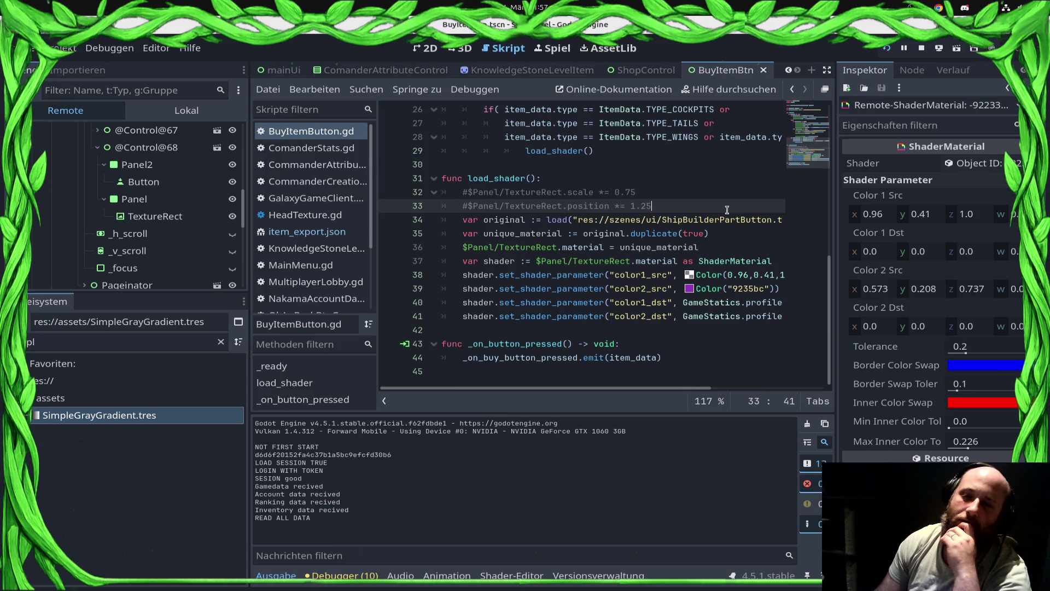
mouse_move(729, 221)
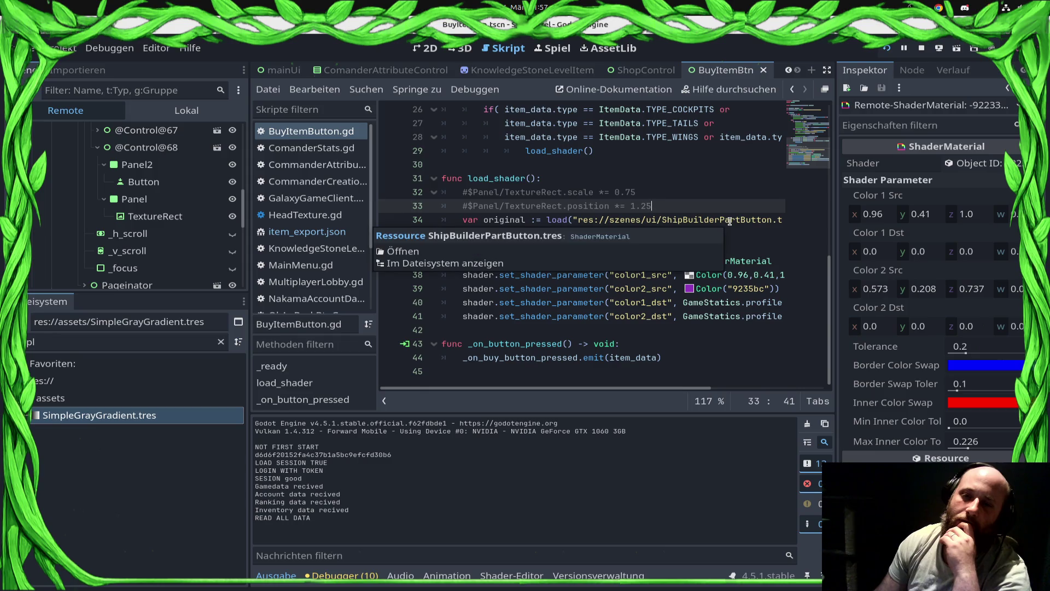
scroll(684, 211, "up", 6)
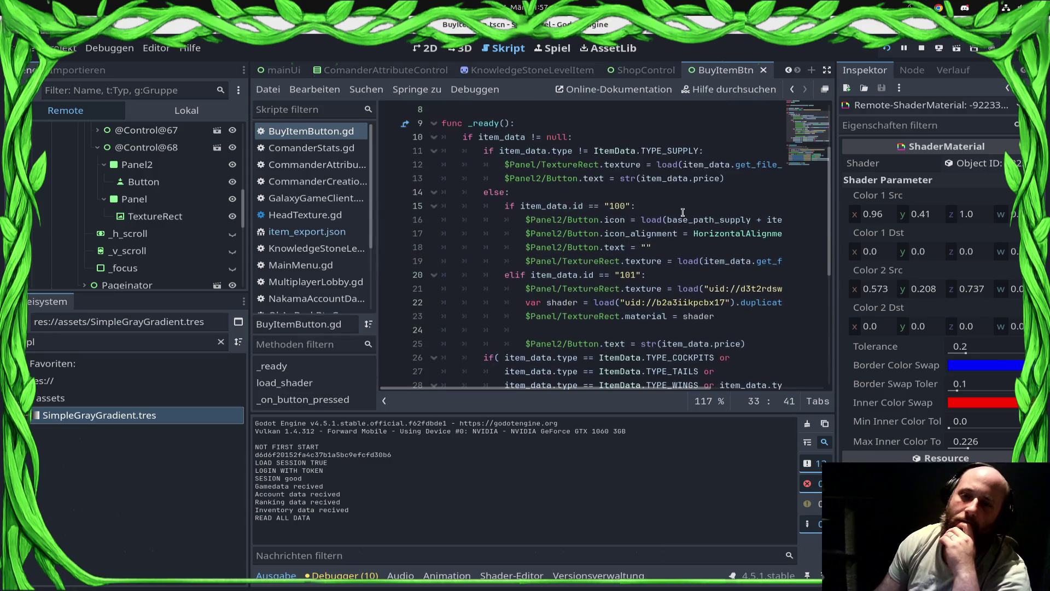
scroll(683, 212, "down", 2)
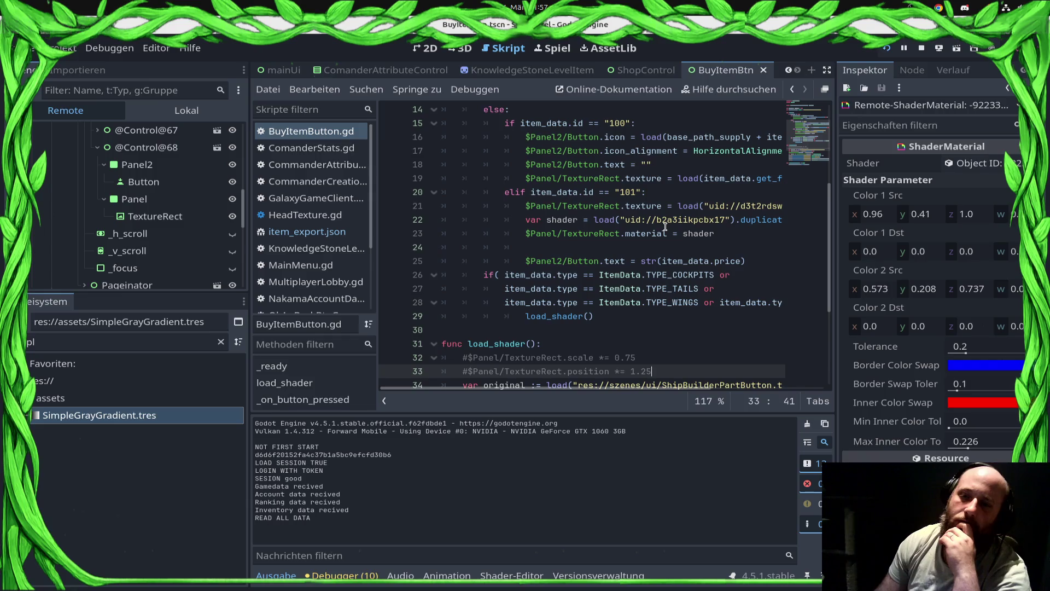
mouse_move(777, 303)
left_mouse_down()
mouse_move(800, 306)
mouse_move(365, 308)
left_mouse_up()
left_click(533, 324)
scroll(536, 327, "down", 3)
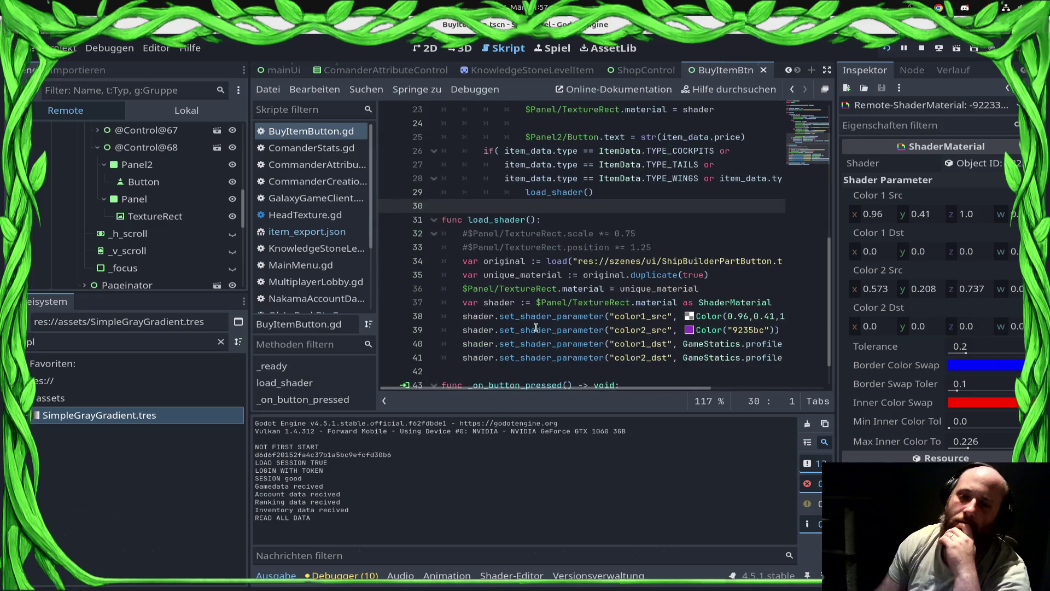
left_click(620, 289)
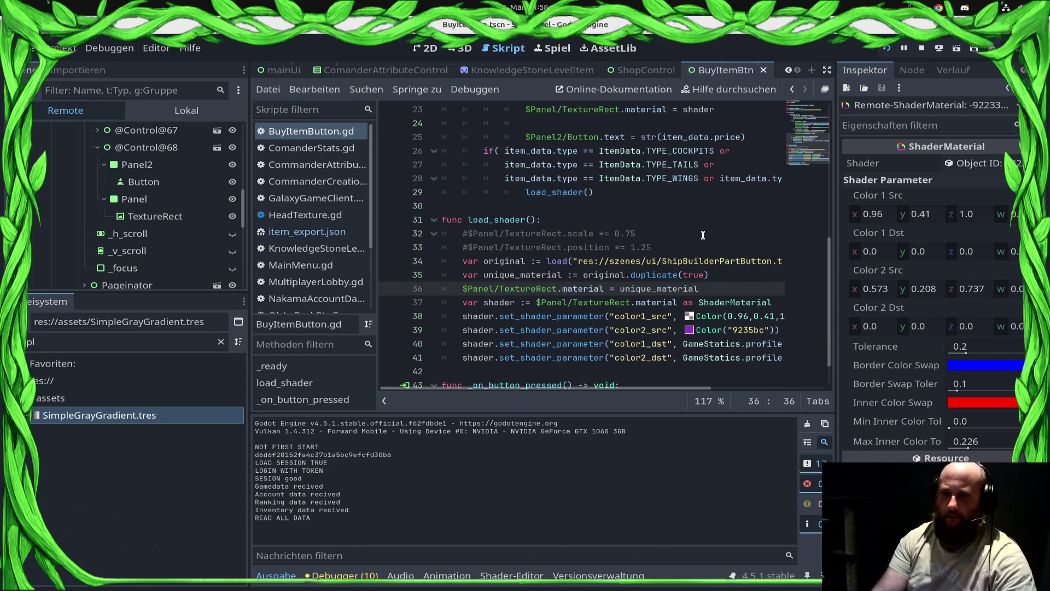
Add the line 'if item_data.id != 101:' after line 33 in load_shader
left_click(684, 249)
key("Return")
type("if item_data")
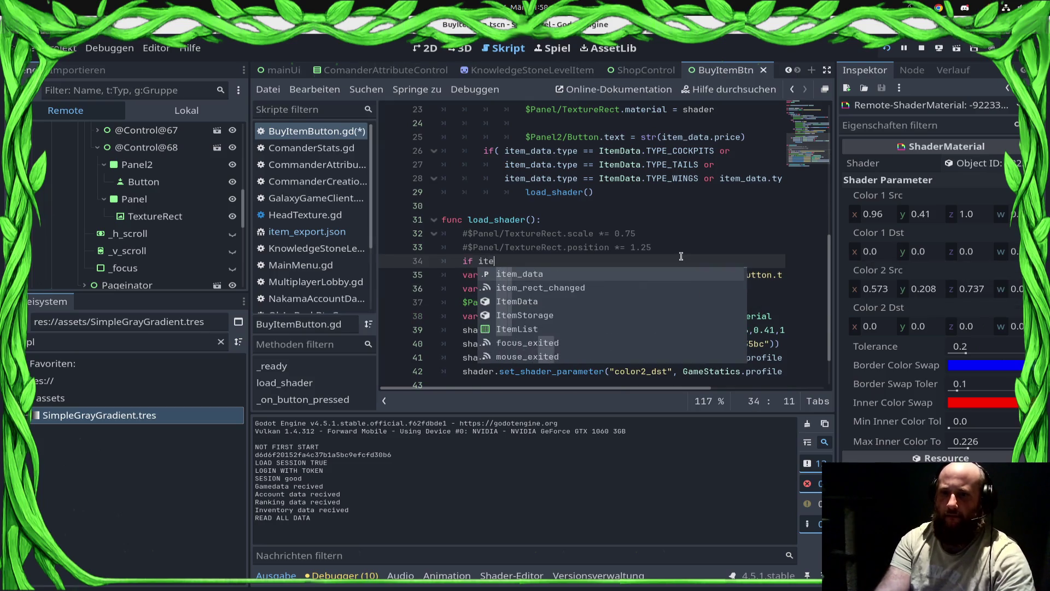
key("BackSpace")
key("BackSpace")
key("BackSpace")
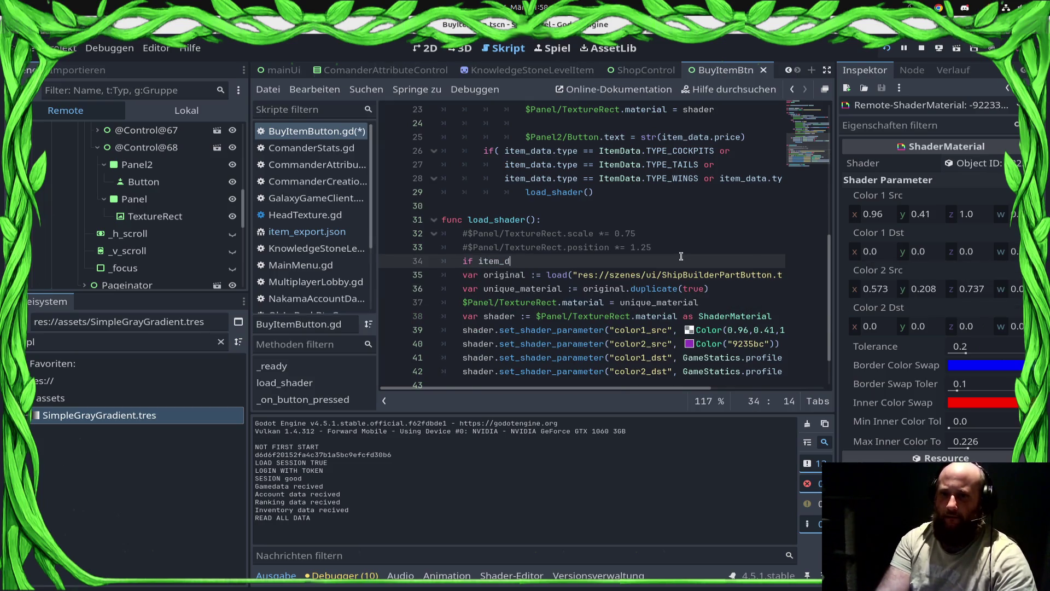
key("Return")
type(".id")
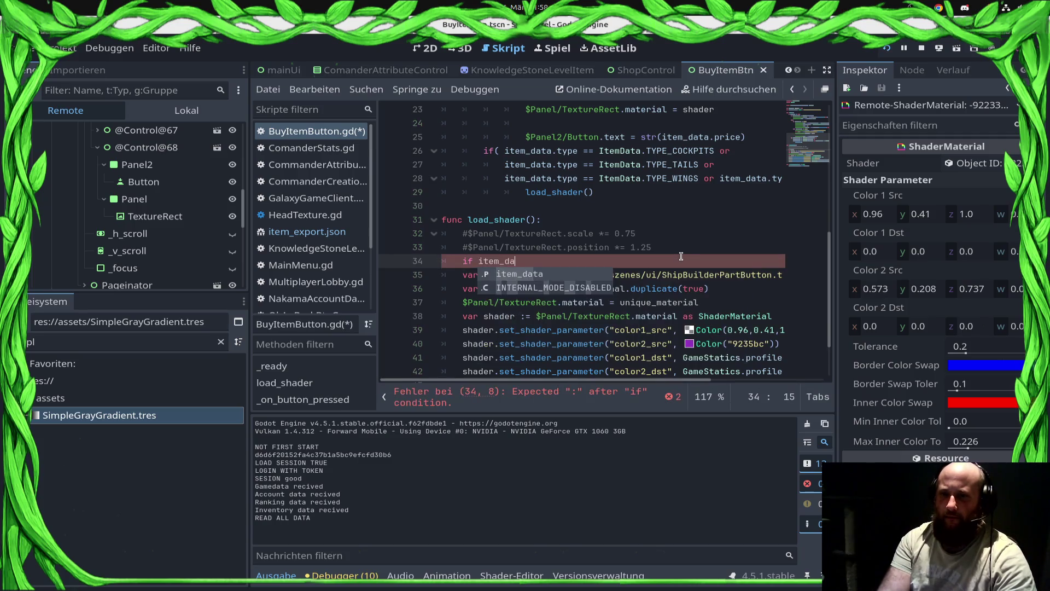
type(" != 101:")
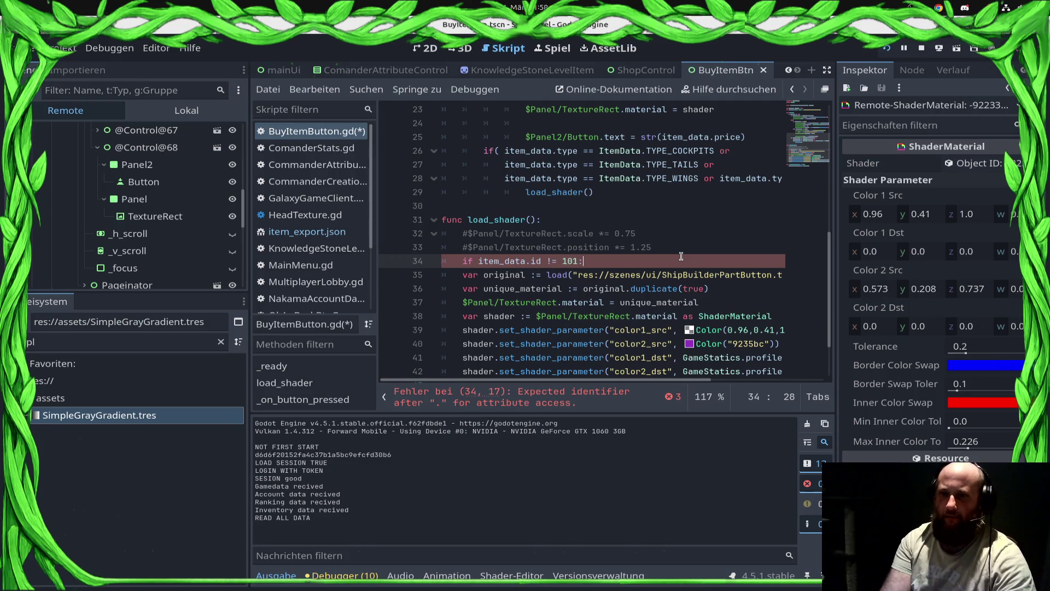
Indent the shader lines through line 42 under the new if condition
key("Down")
key("Home")
key("Tab")
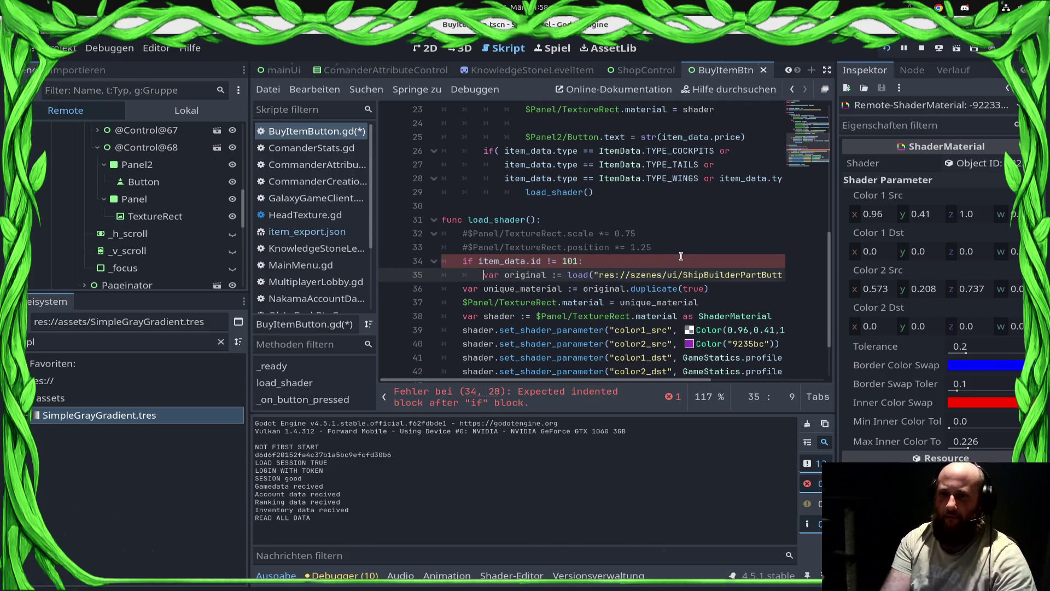
key("Down")
key("Home")
key("Tab")
key("Down")
key("Home")
key("Tab")
key("Down")
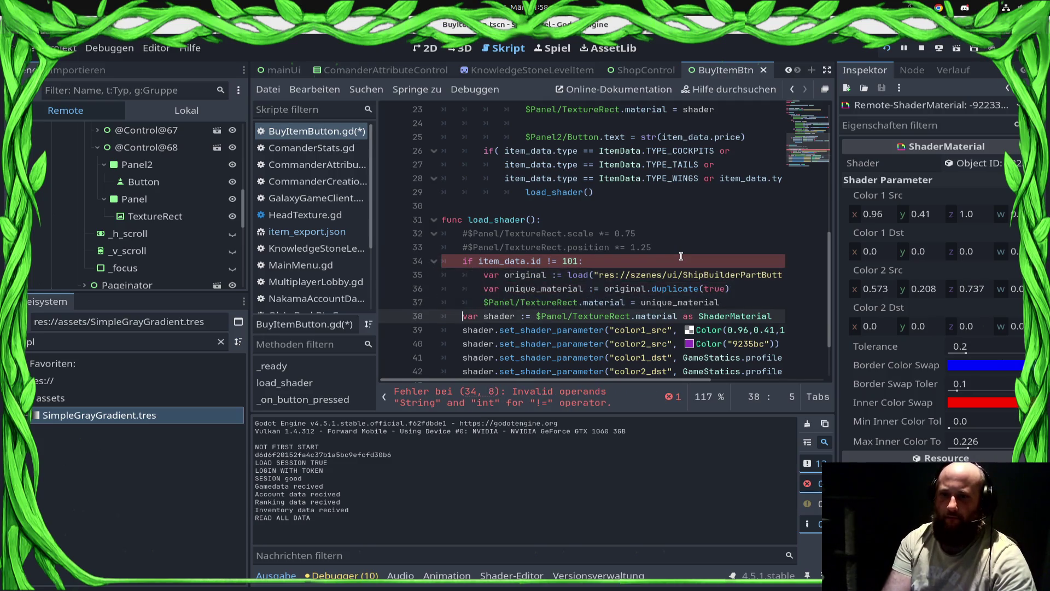
key("shift+Down")
key("shift+Down")
key("shift+Down")
key("Tab")
Try adding an else branch after the if block, remove it again, and save the script
key("Up")
key("End")
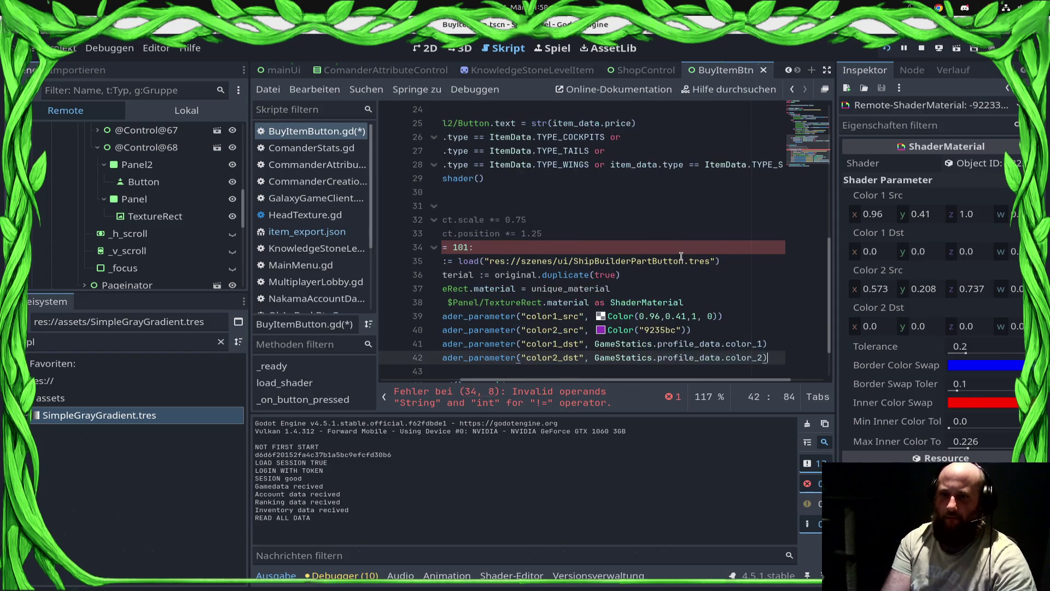
key("Down")
type("lse:")
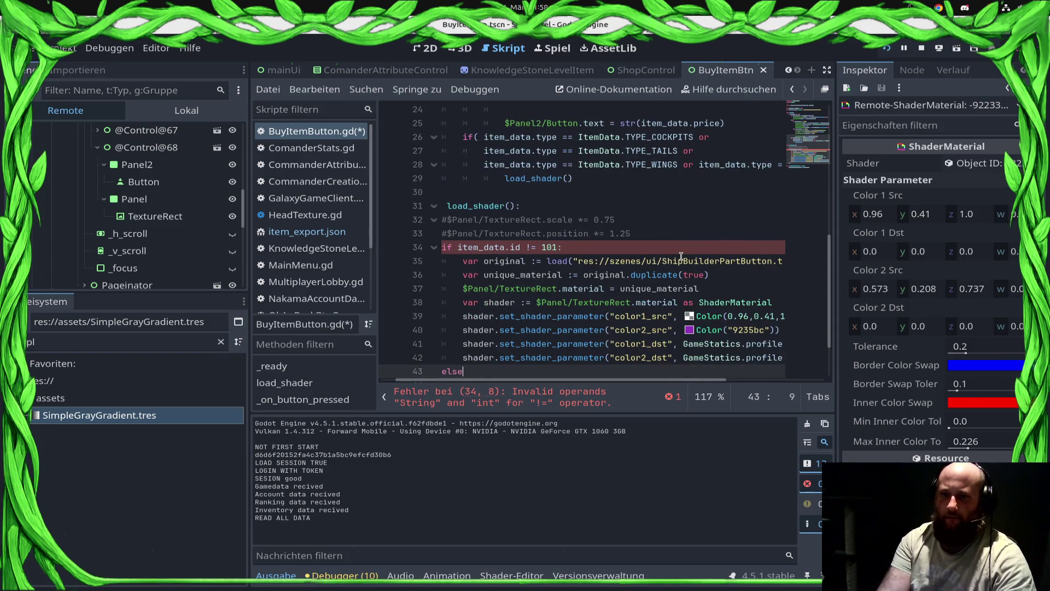
key("Return")
scroll(641, 172, "up", 3)
scroll(641, 171, "up", 1)
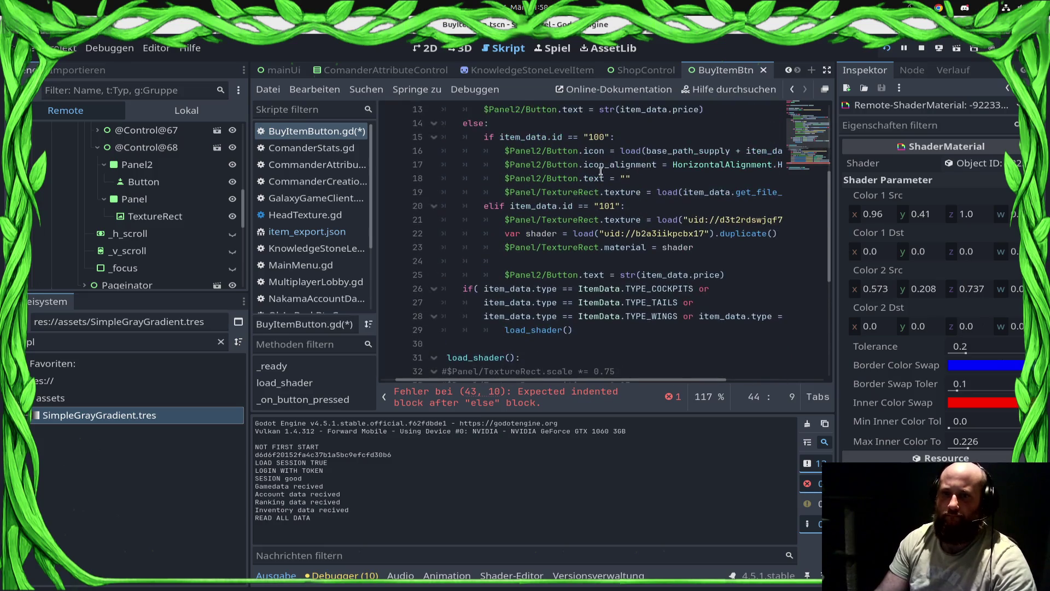
scroll(458, 259, "down", 6)
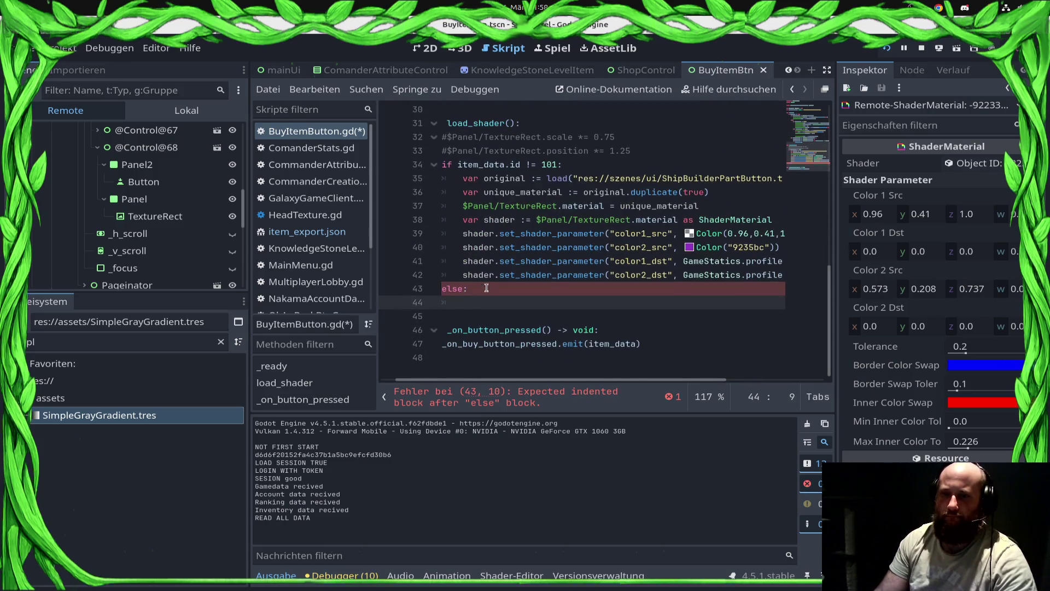
key("BackSpace")
key("BackSpace")
key("BackSpace")
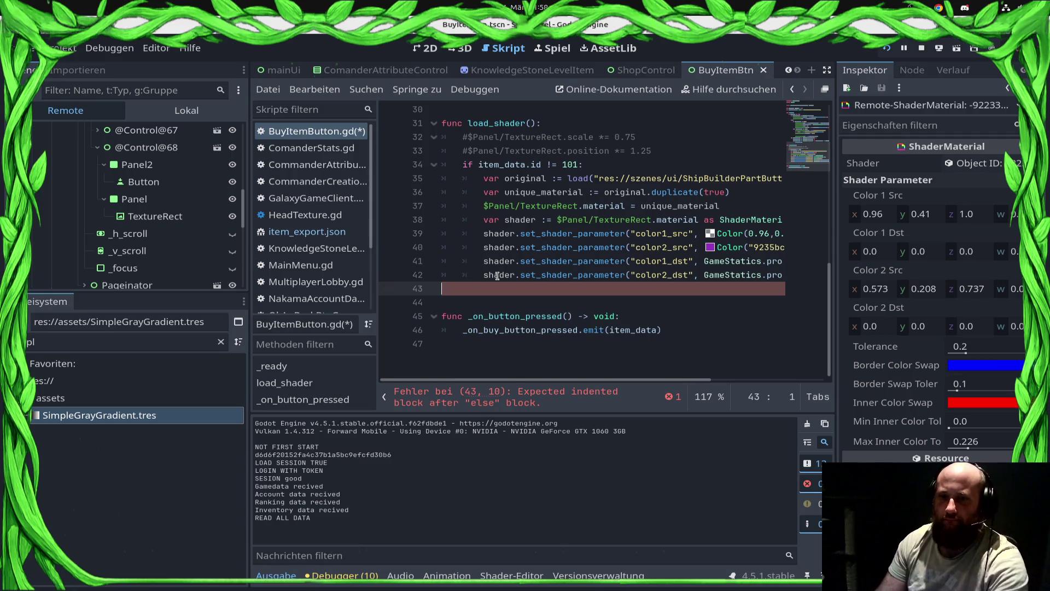
left_click(887, 49)
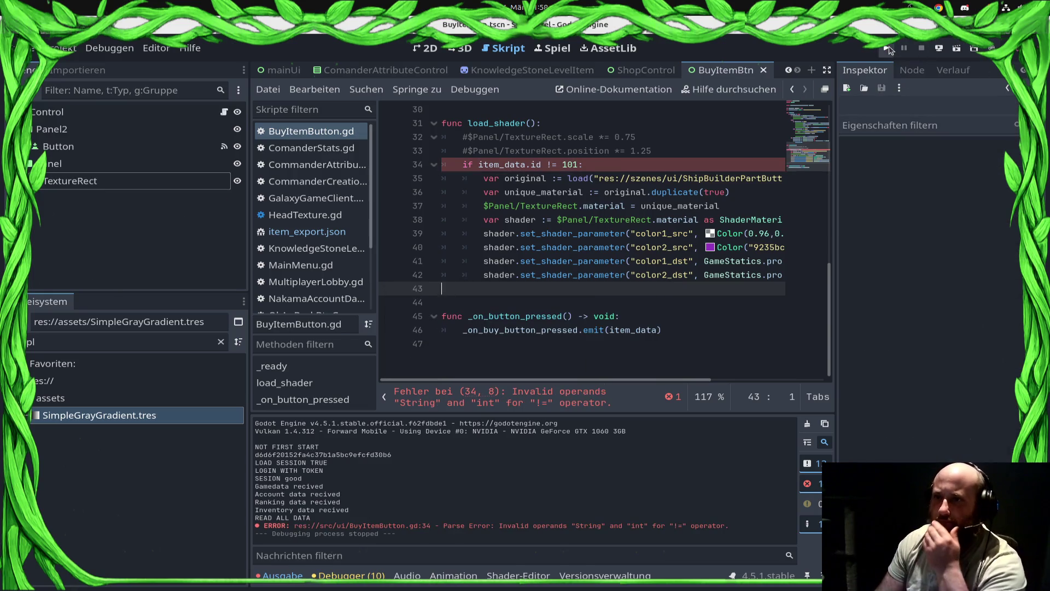
Wrap 101 in quotes so line 34 compares against the string "101", save, and relaunch
left_click(889, 50)
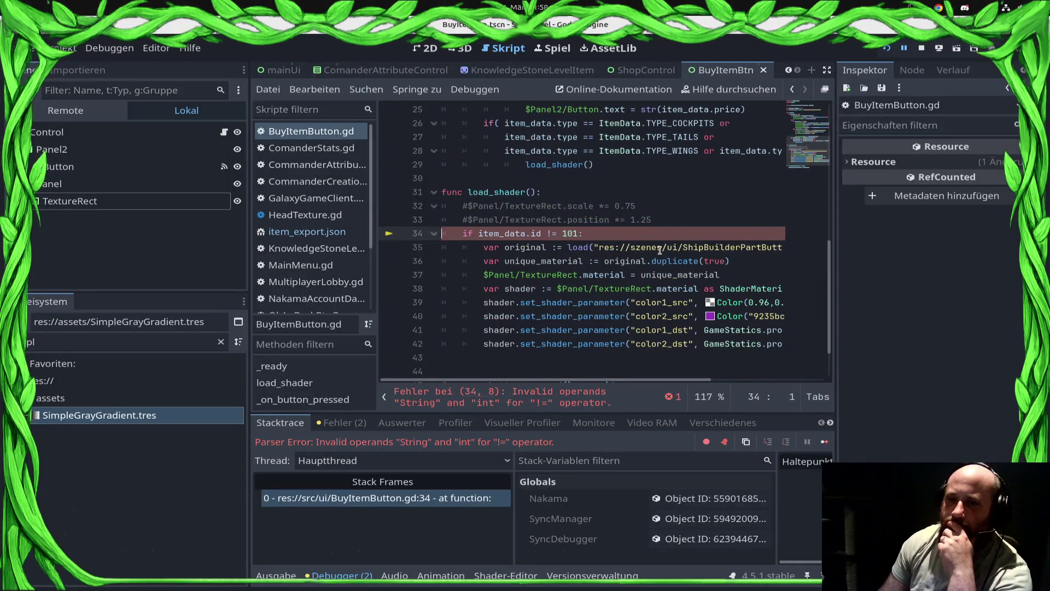
left_click(562, 234)
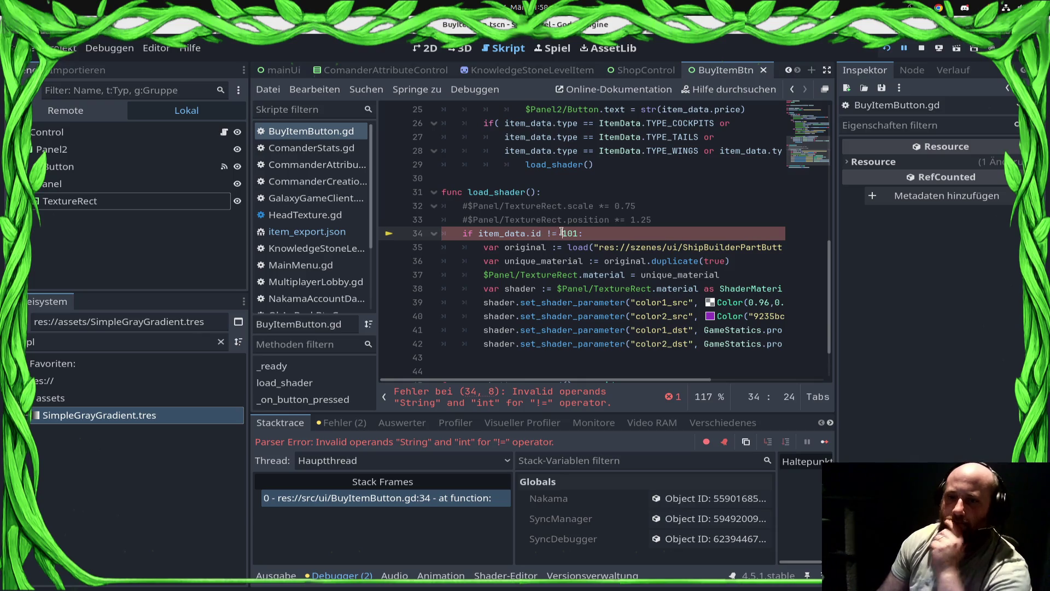
type("\"")
key("Right")
key("Right")
key("Right")
type("2")
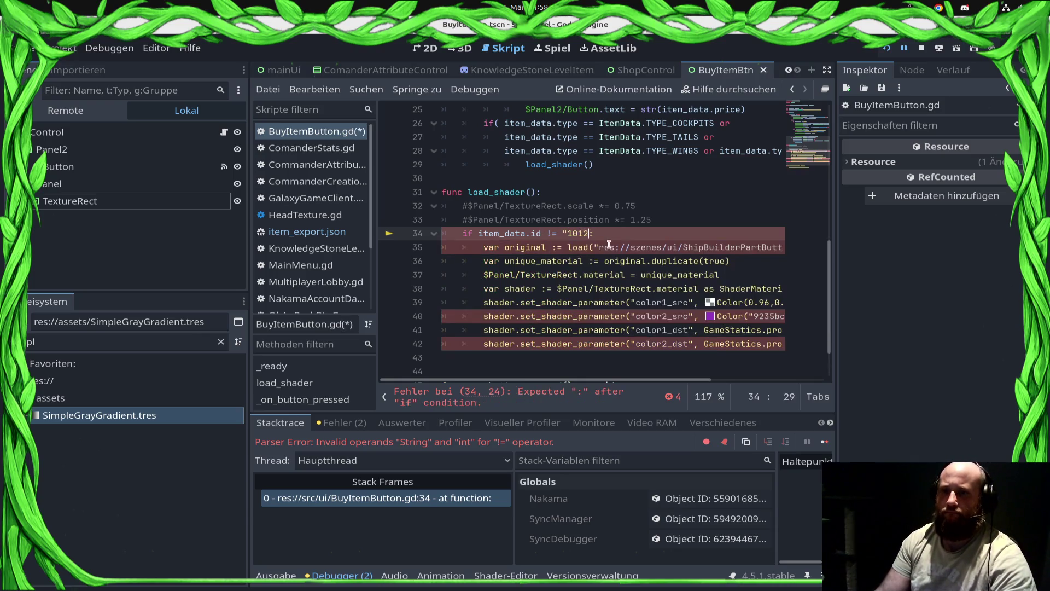
type("\"")
key("ctrl+s")
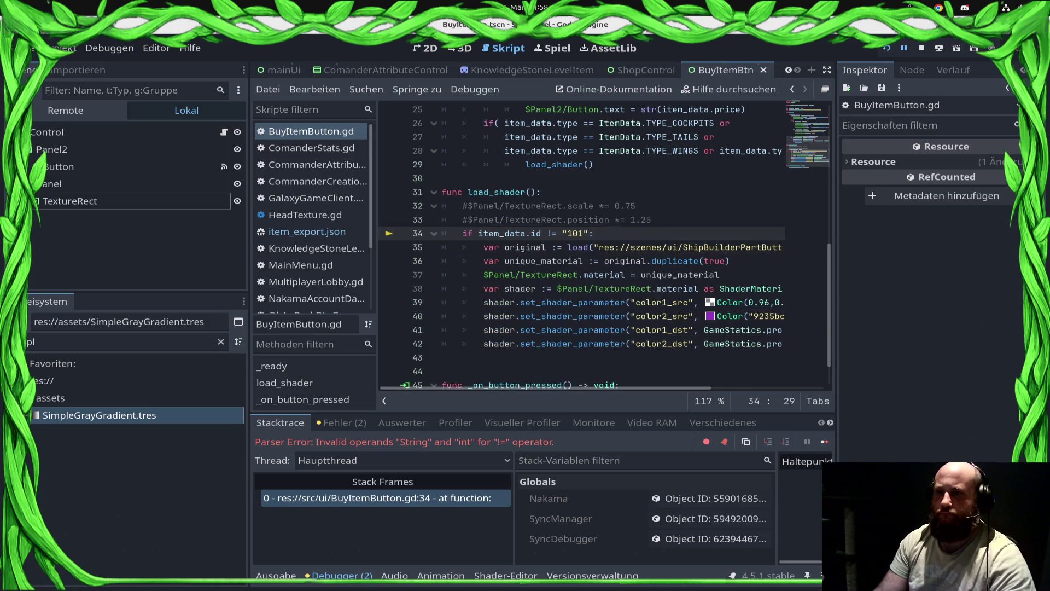
left_click(886, 48)
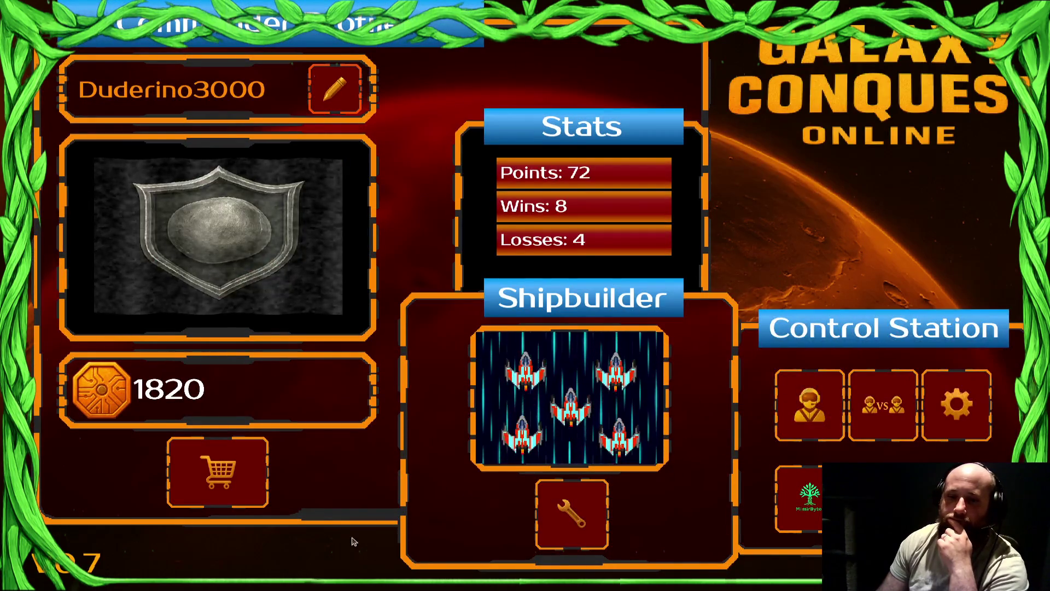
In the game's shop Supply tab, try buying the blue 950-coin item
left_click(217, 471)
left_click(617, 52)
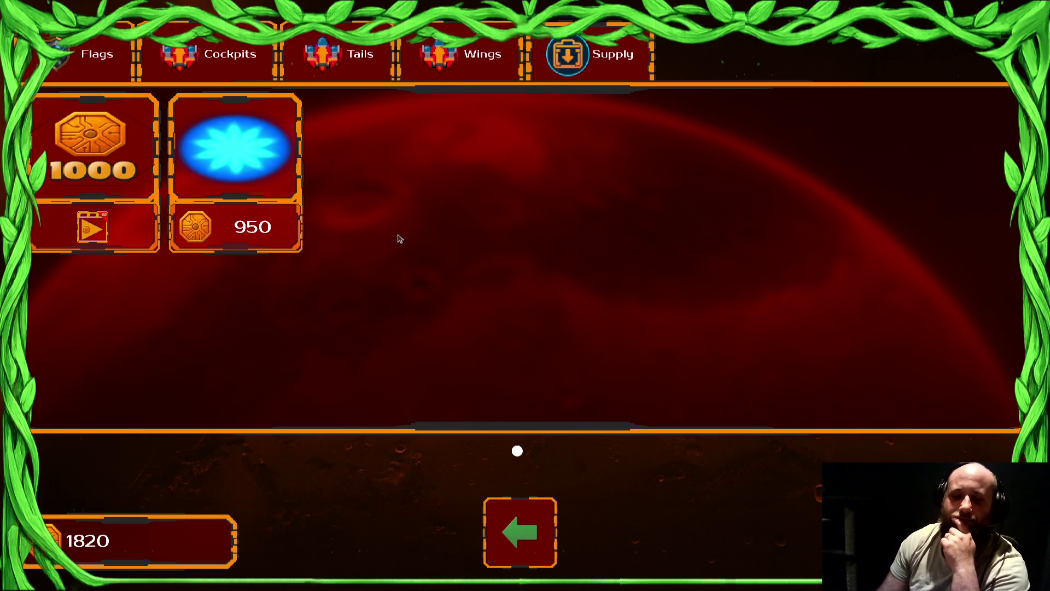
left_click(244, 226)
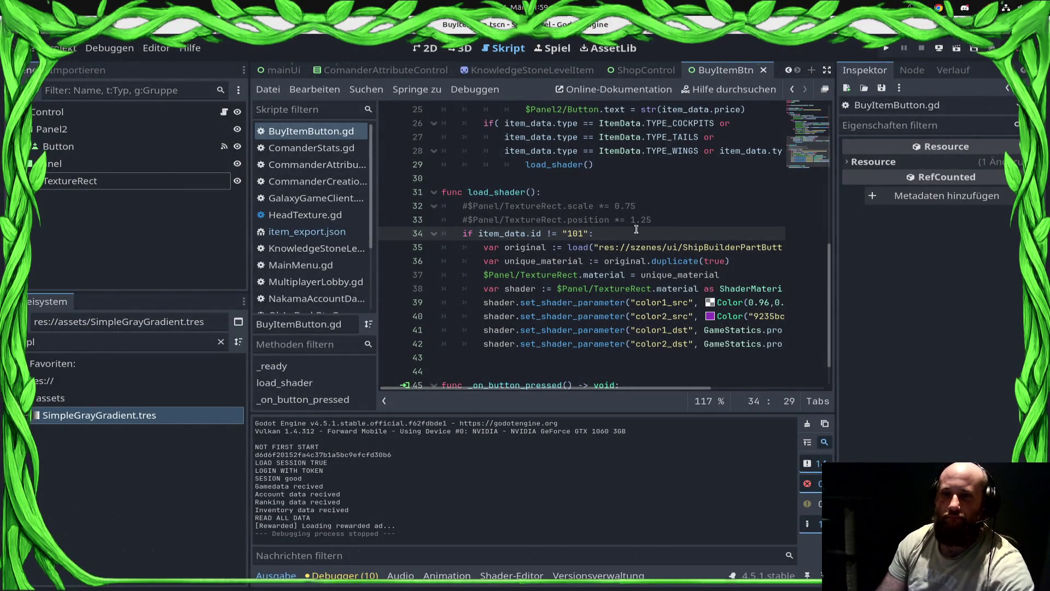
Widen the script editor and open the ShopControl scene and script
scroll(628, 235, "up", 7)
scroll(630, 284, "up", 2)
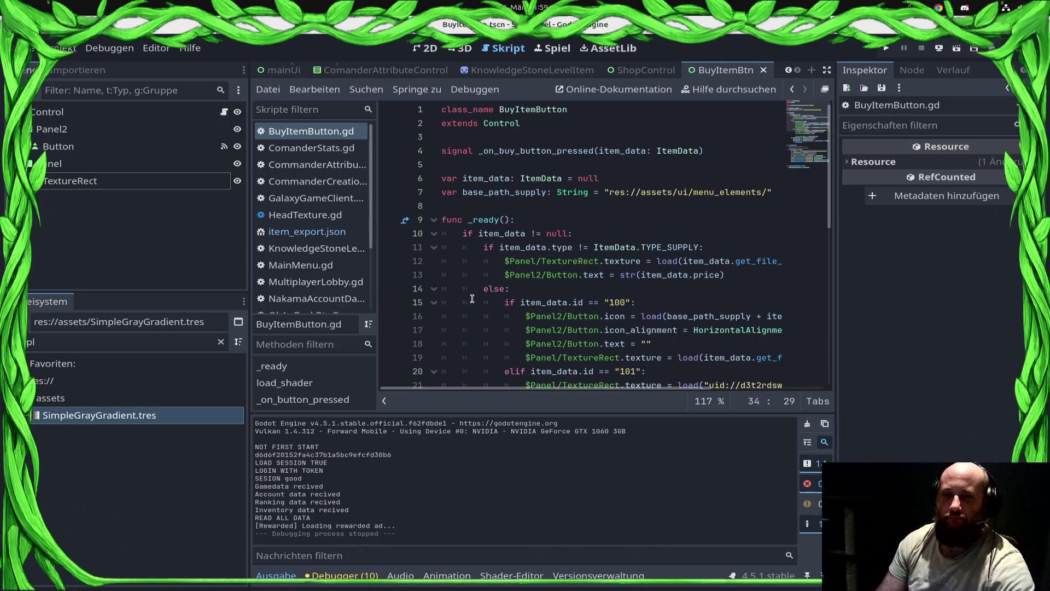
scroll(420, 298, "down", 9)
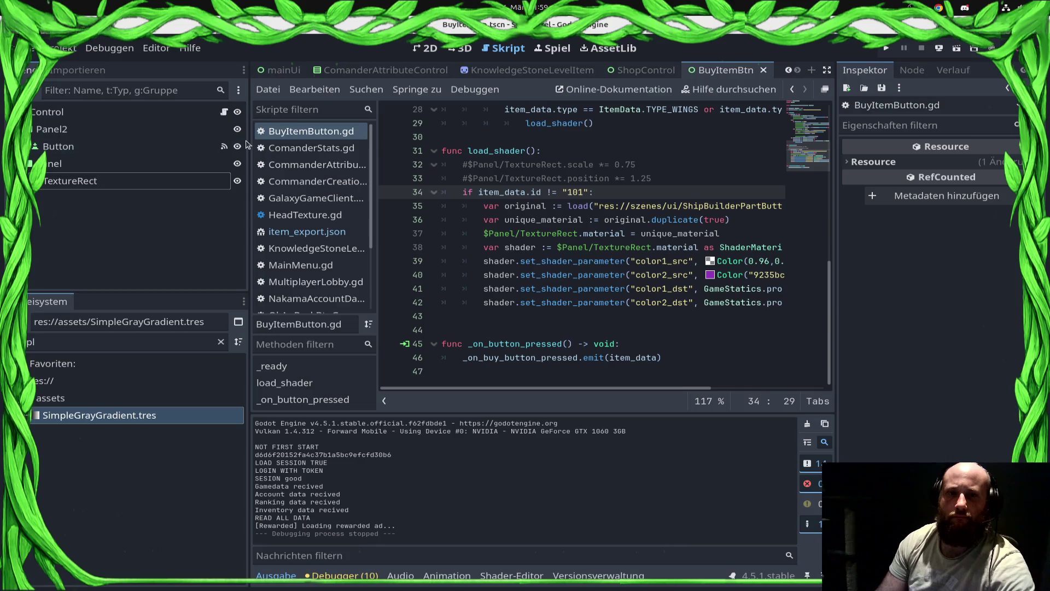
left_click_drag(247, 143, 145, 147)
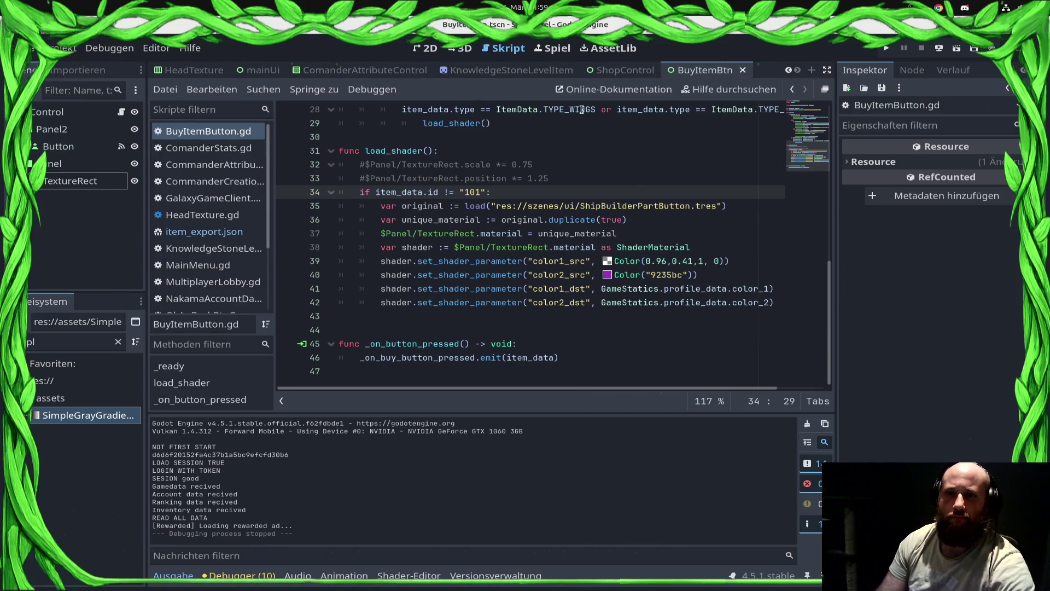
left_click(623, 70)
left_click(122, 111)
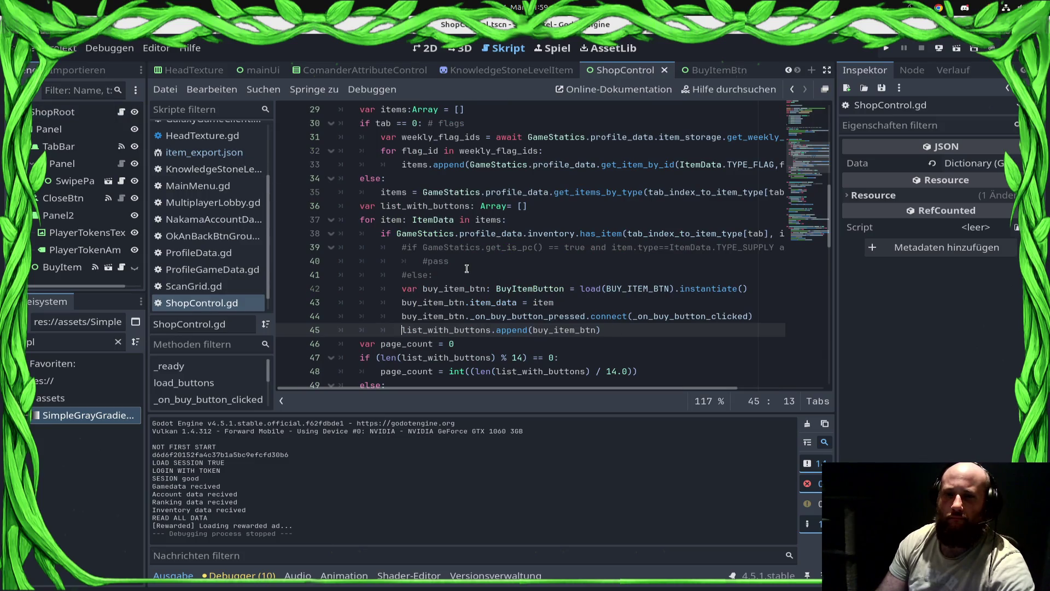
scroll(467, 271, "down", 4)
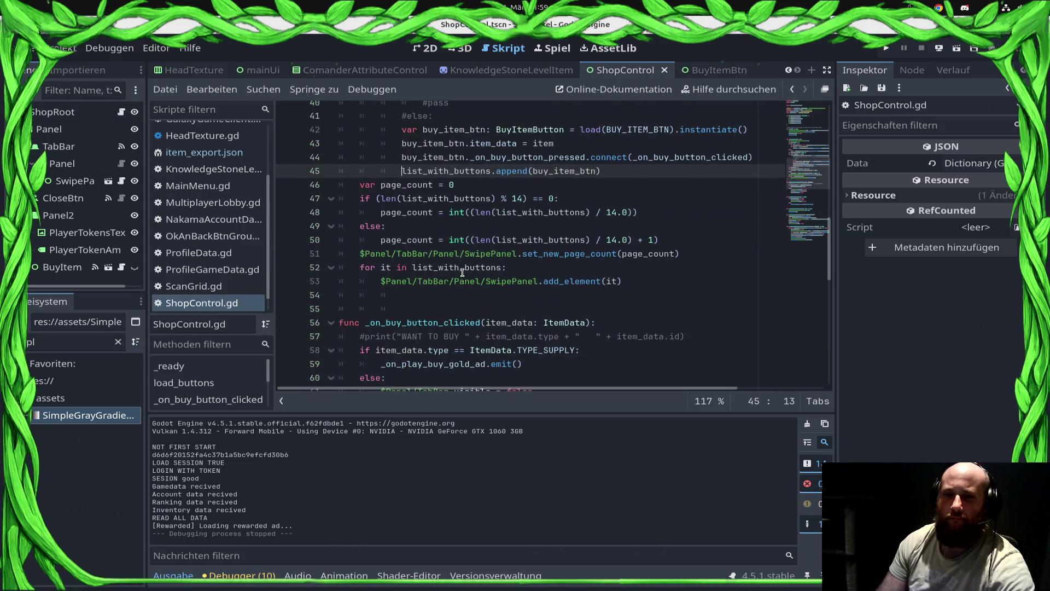
scroll(462, 272, "down", 3)
scroll(443, 282, "up", 4)
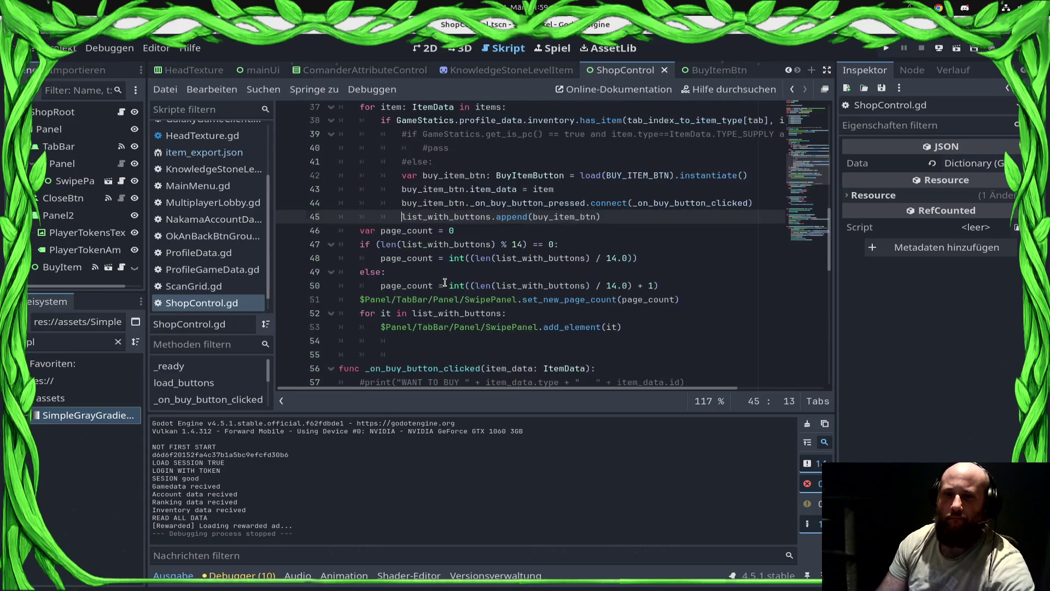
In _on_buy_button_clicked, replace the supply-type check with item_data.id == "100" and save
left_click(699, 206, "ctrl")
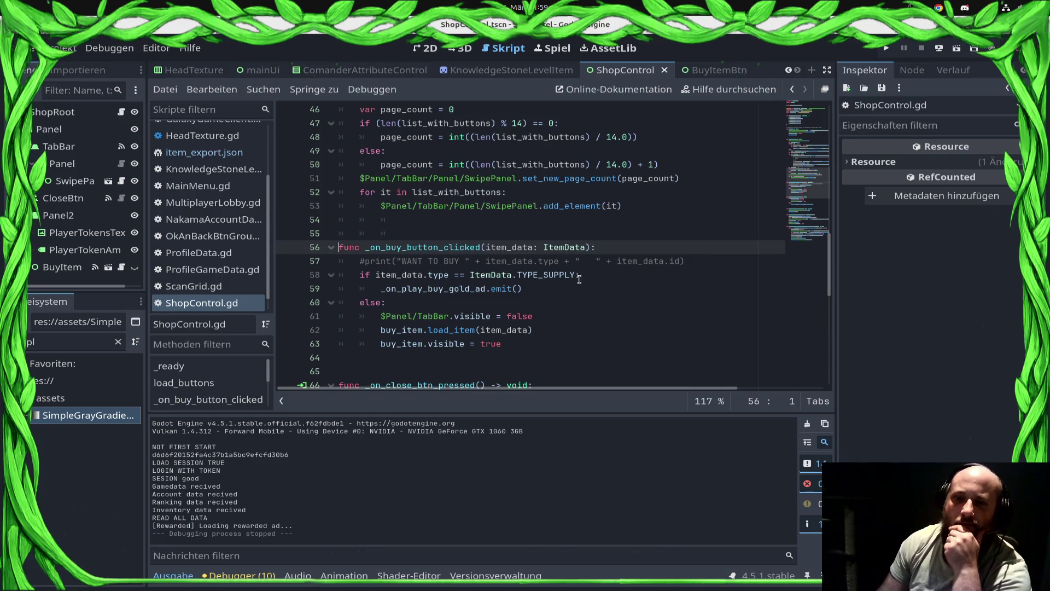
left_click_drag(579, 279, 572, 280)
left_click(535, 291)
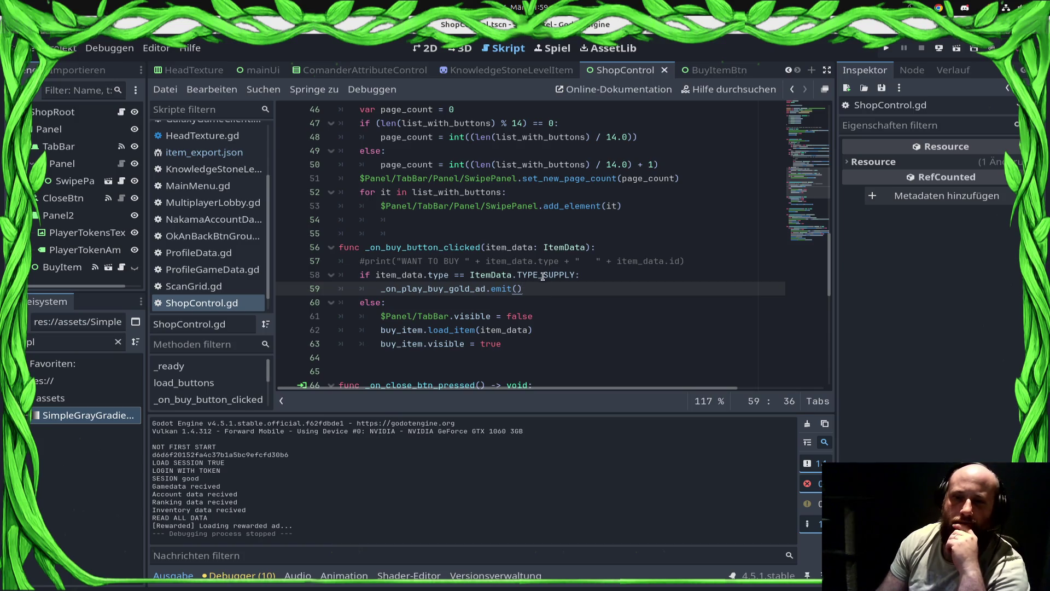
double_click(543, 275)
key("Left")
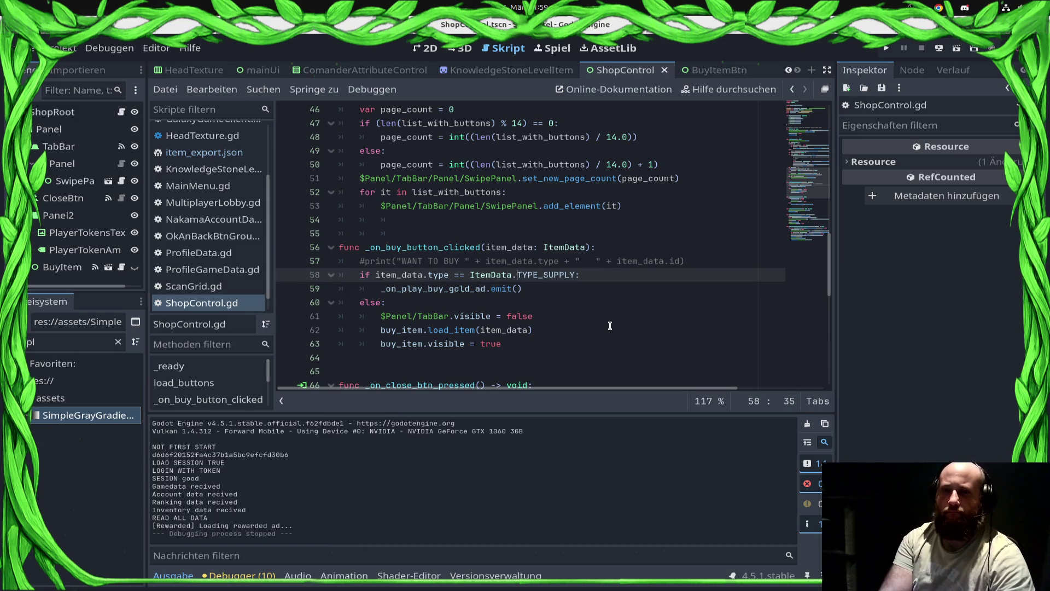
key("BackSpace")
key("BackSpace")
key("BackSpace")
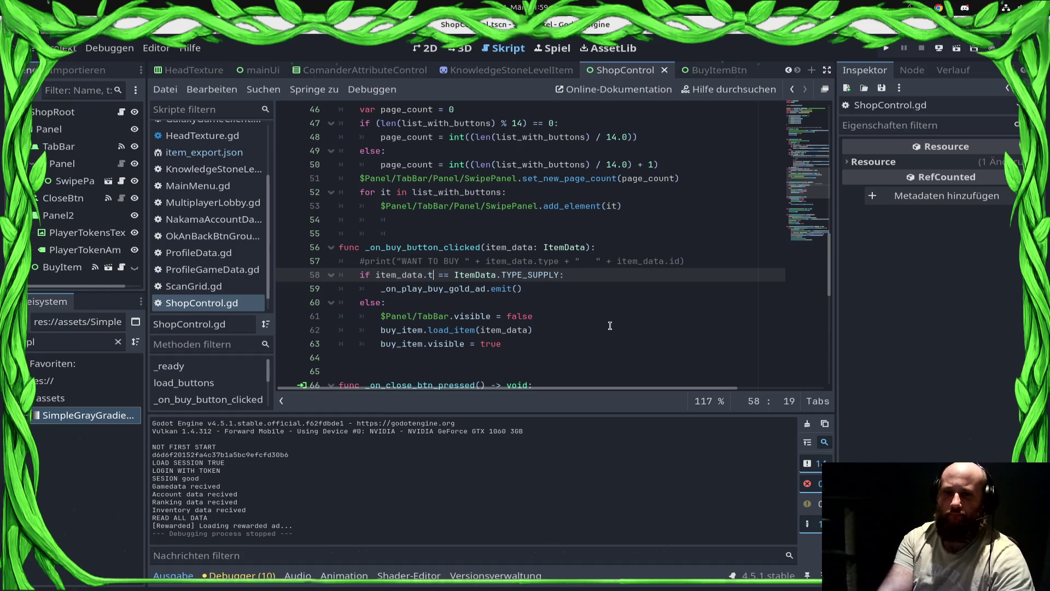
type("id")
key("Right")
key("Right")
key("Right")
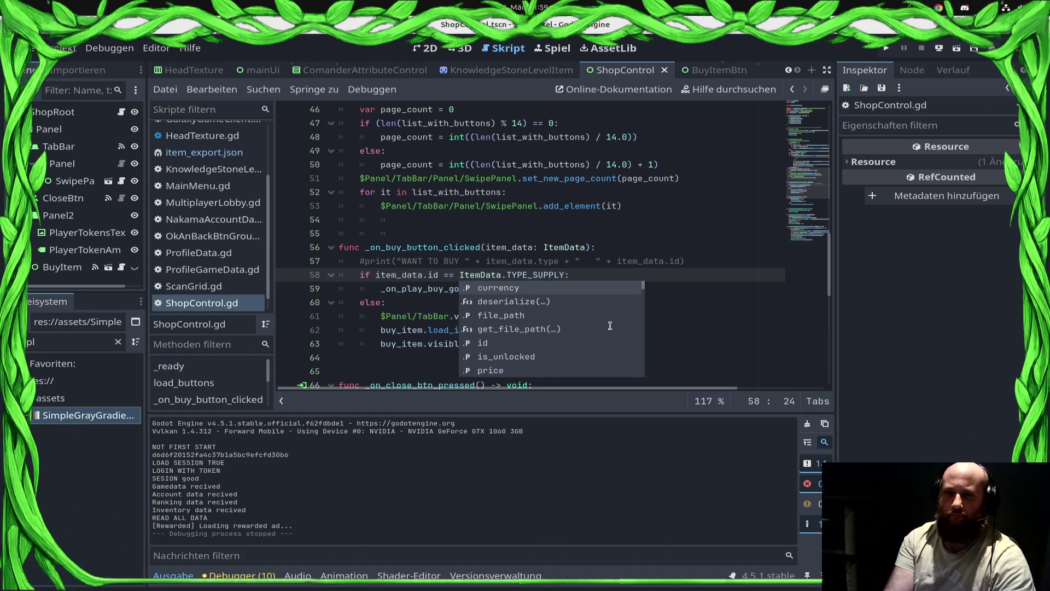
key("shift+End")
type("\"\"")
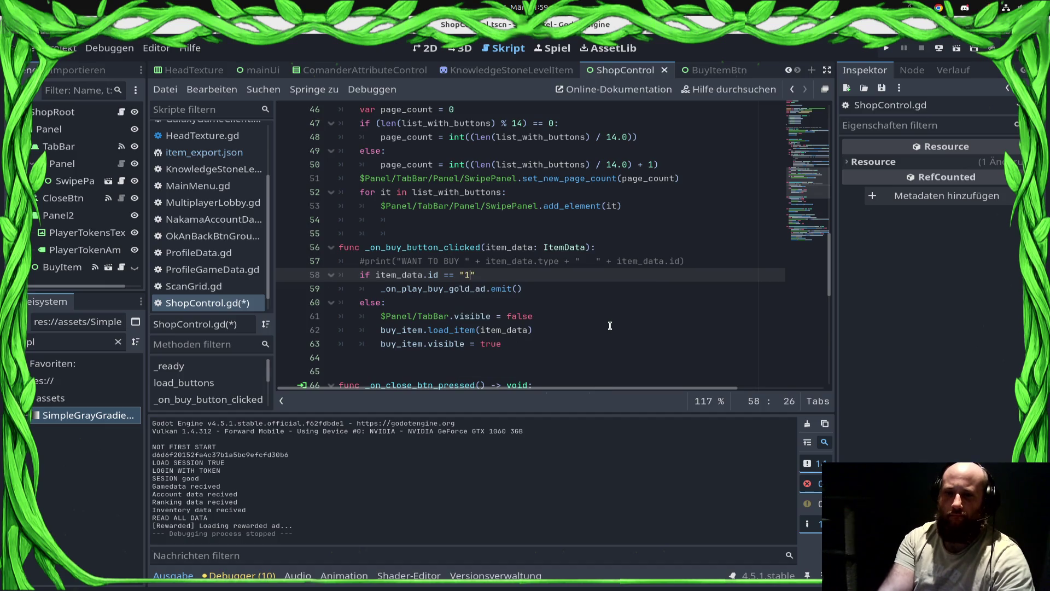
type("00")
key("ctrl+s")
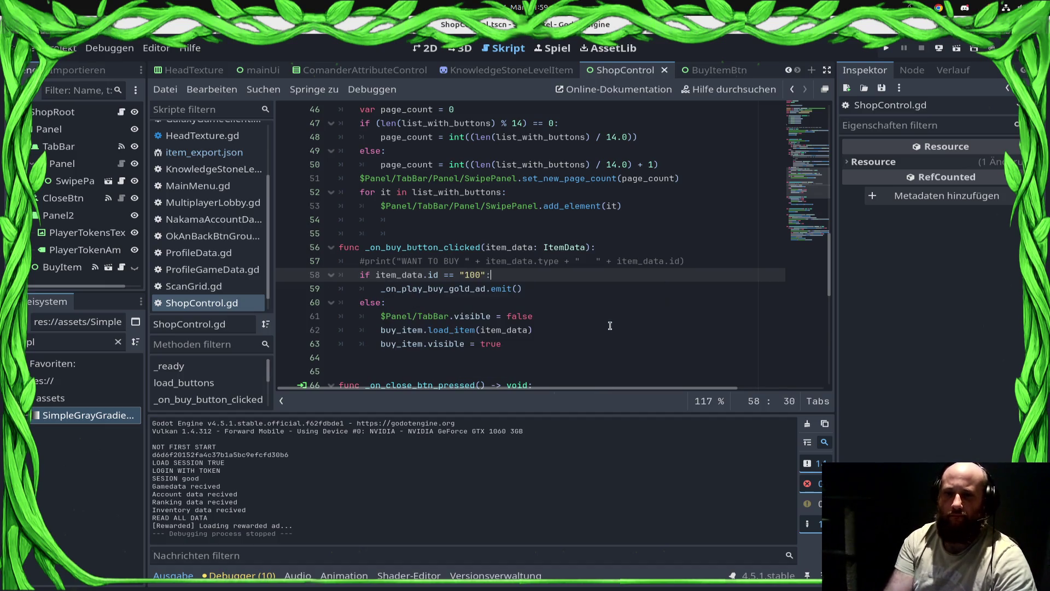
Run the game and open the Buy Item dialog for the 950-coin Supply item
left_click(884, 51)
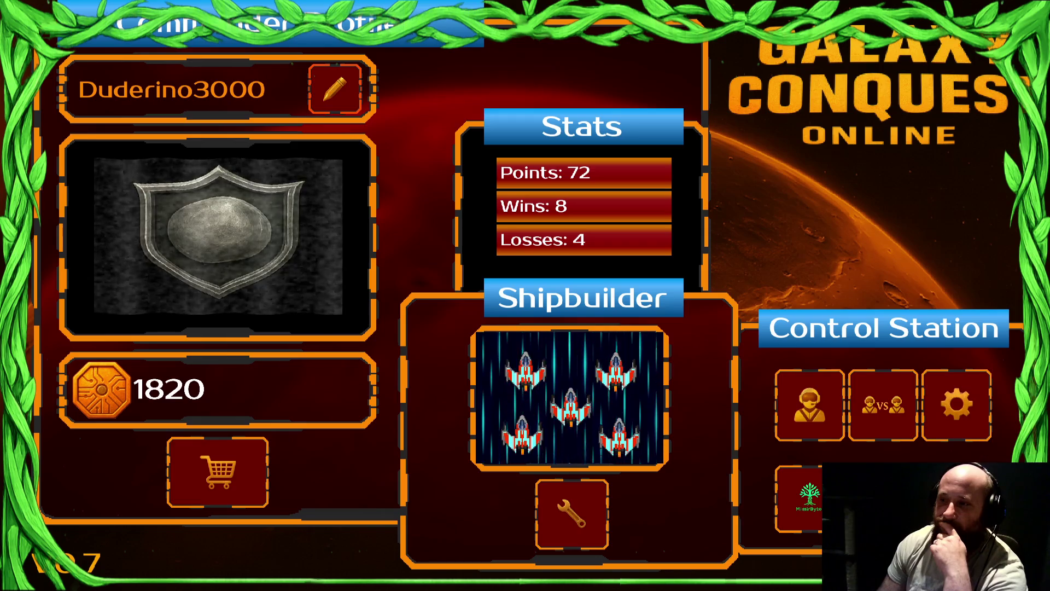
left_click(259, 486)
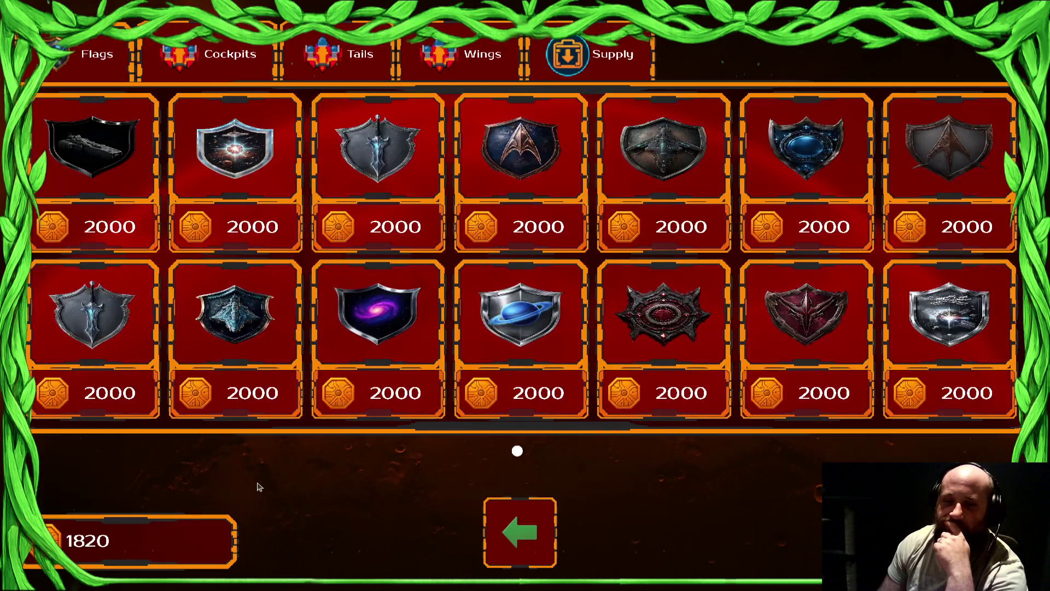
left_click(542, 60)
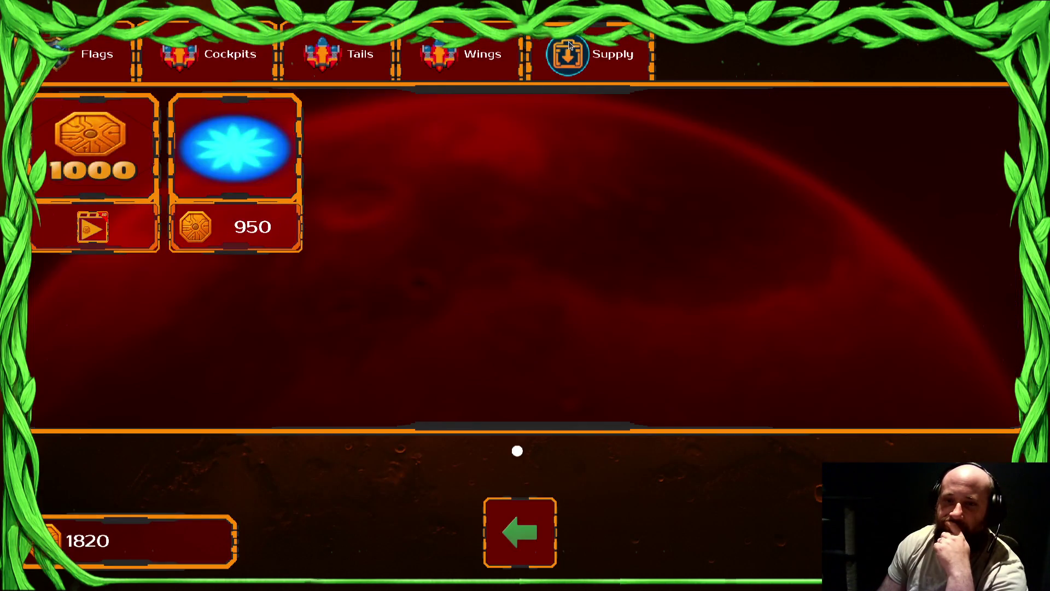
left_click(244, 232)
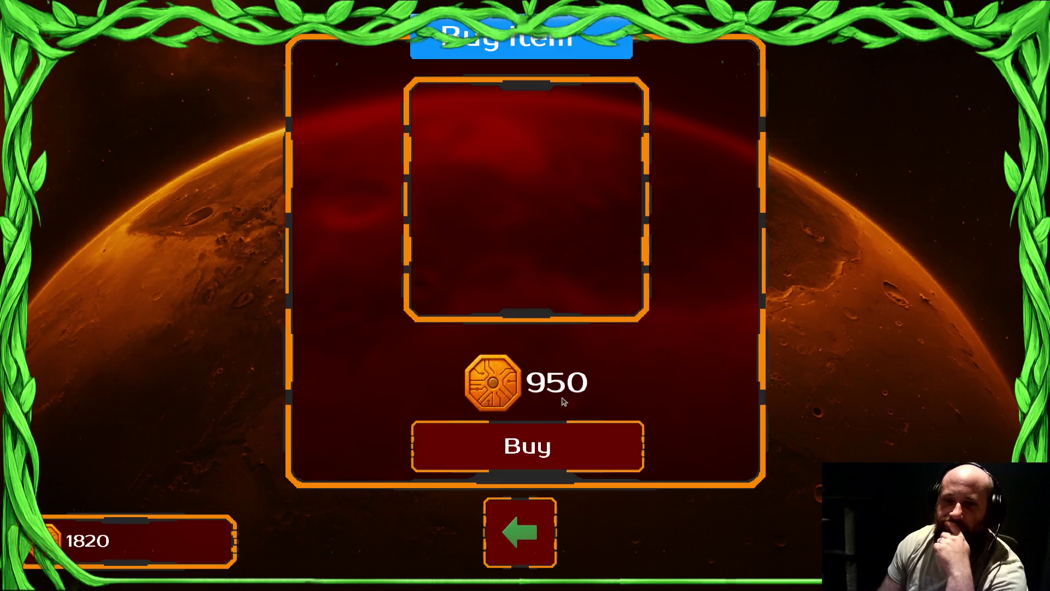
Close the buy dialog, return to the main menu, and stop the game with F8
left_click(530, 554)
left_click(525, 547)
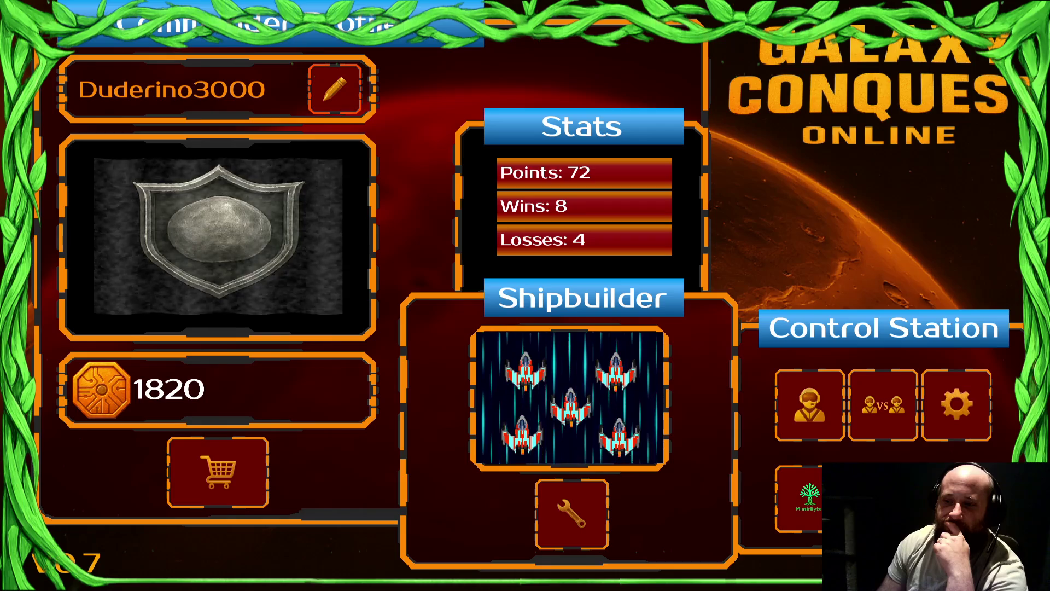
key("F8")
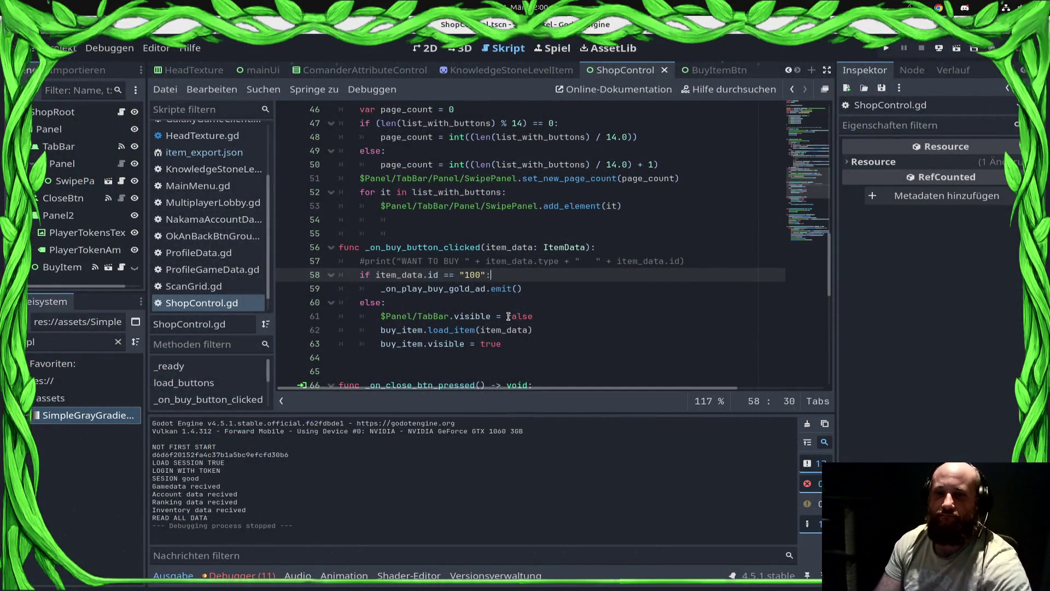
left_click(459, 344, "ctrl")
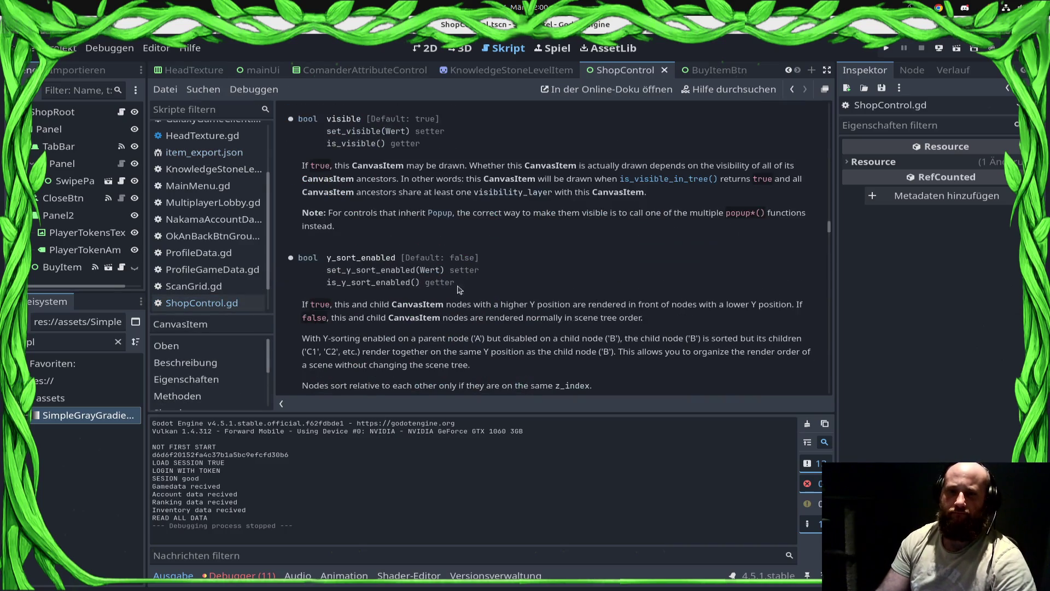
left_click(792, 88)
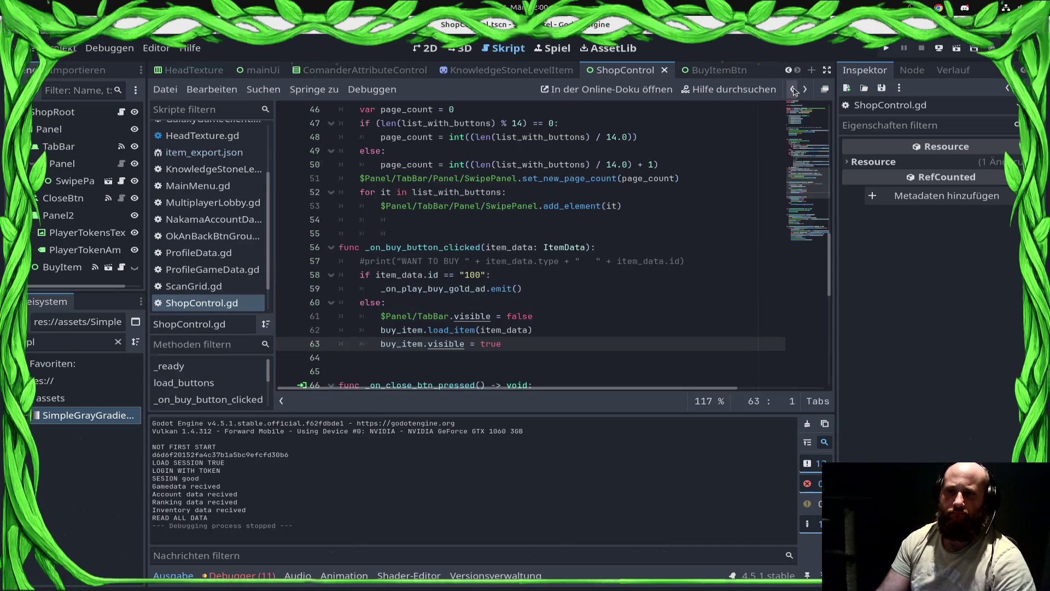
left_click(450, 328)
double_click(450, 327)
scroll(530, 326, "up", 6)
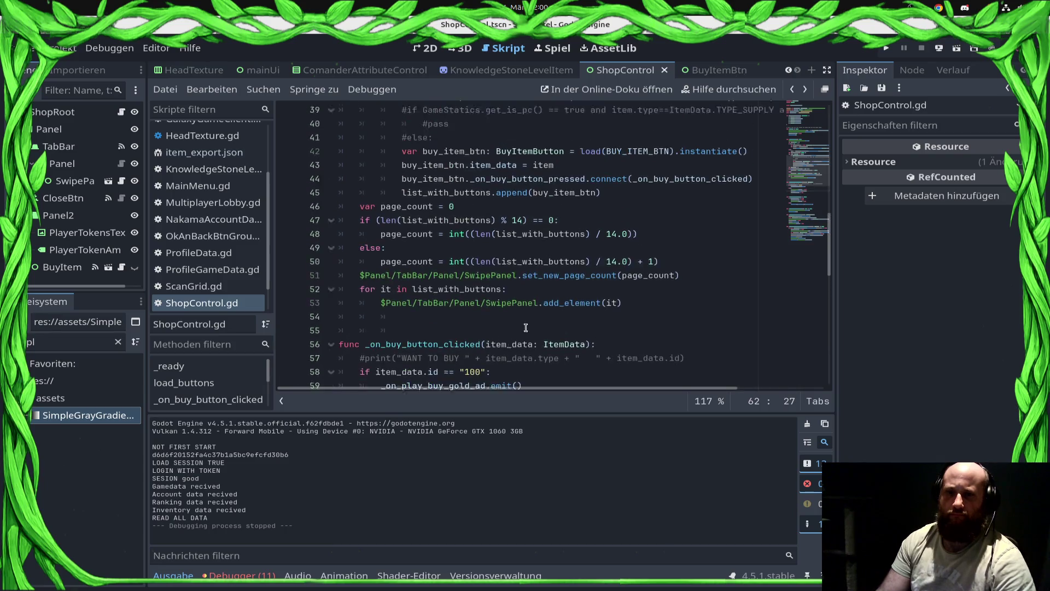
left_click(532, 302, "ctrl")
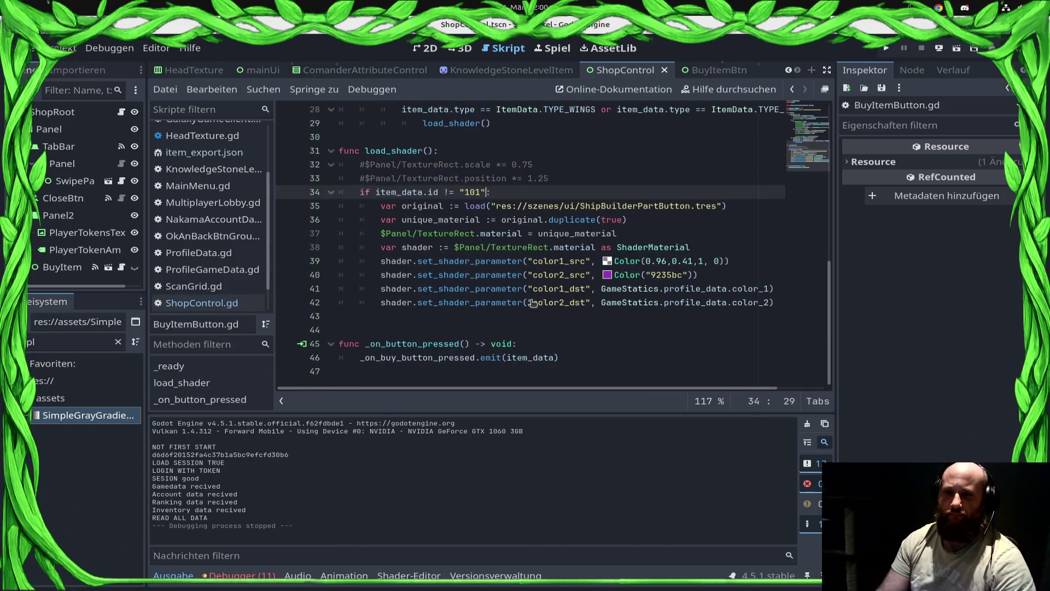
scroll(574, 316, "up", 3)
scroll(574, 316, "down", 3)
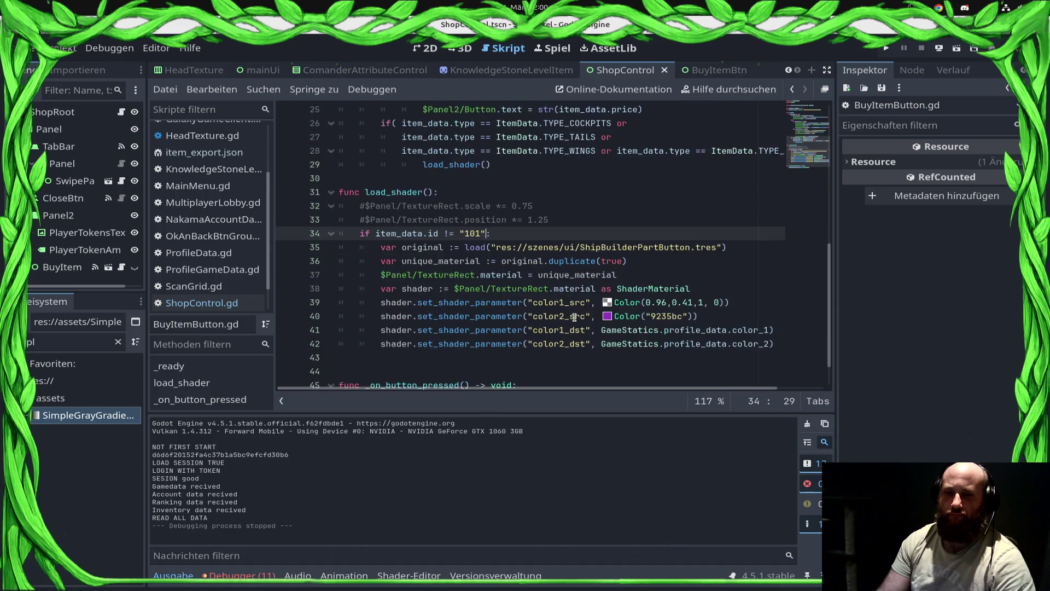
scroll(535, 302, "up", 1)
key("alt+Left")
scroll(538, 300, "up", 2)
scroll(533, 300, "down", 10)
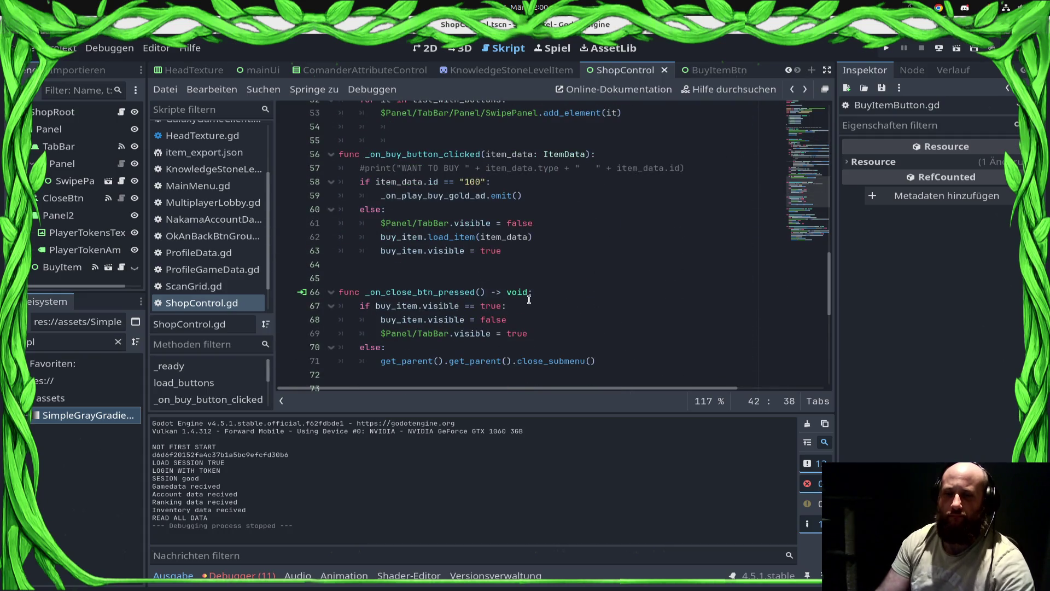
scroll(529, 300, "up", 3)
scroll(527, 294, "down", 2)
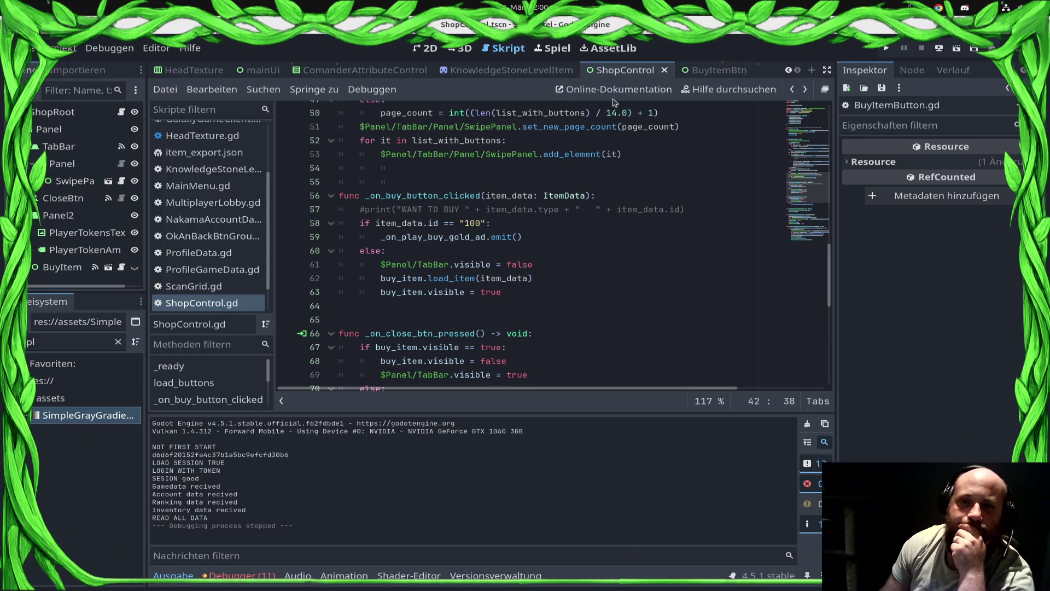
Open ShopBuyPanel.gd from the BuyItem node and glance at the ShopBuyPanel scene in 2D
left_click(58, 266)
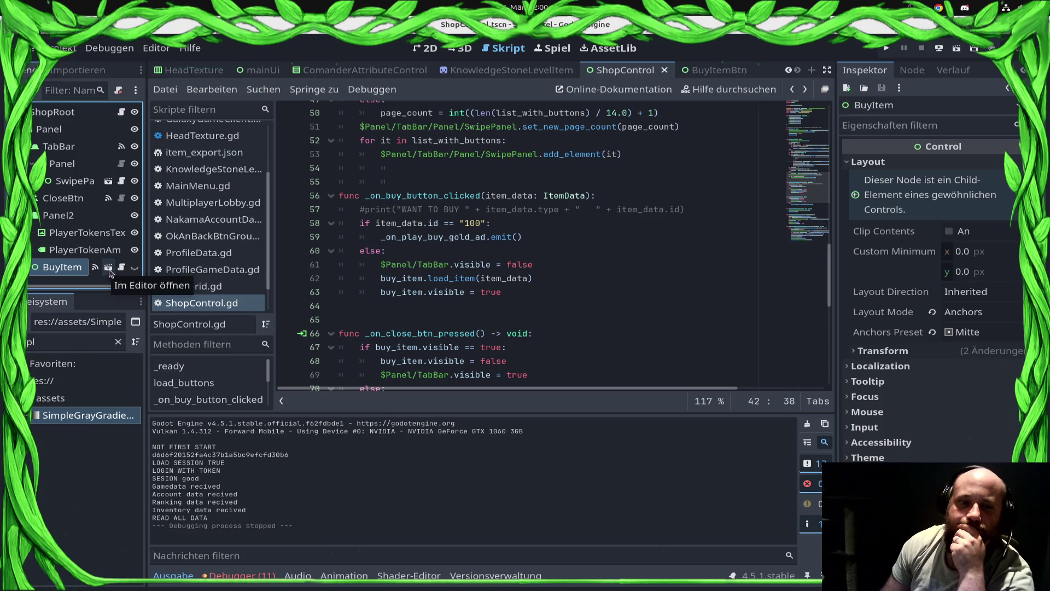
left_click(121, 268)
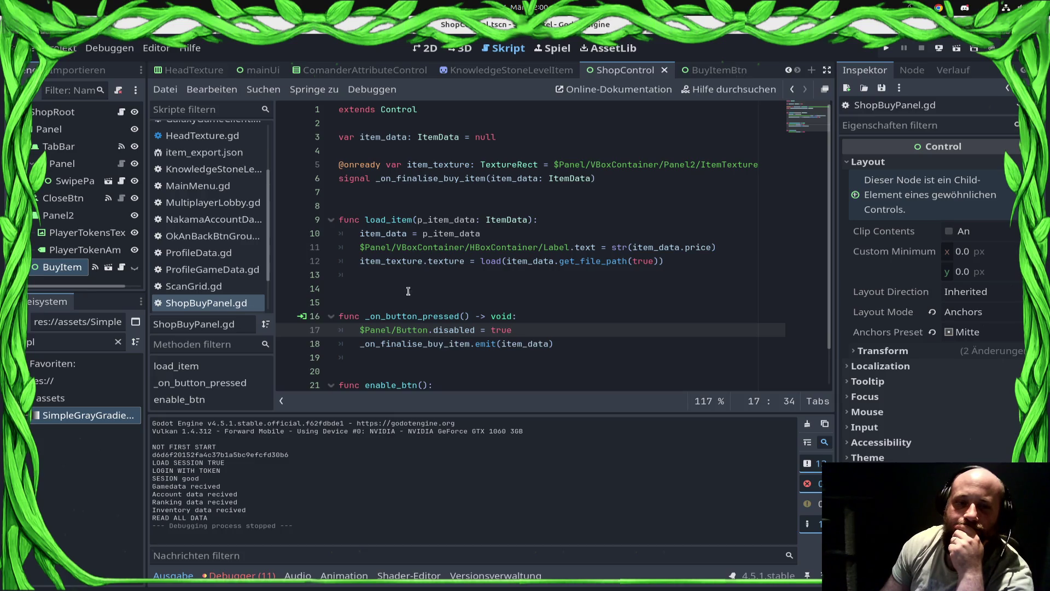
left_click(108, 267)
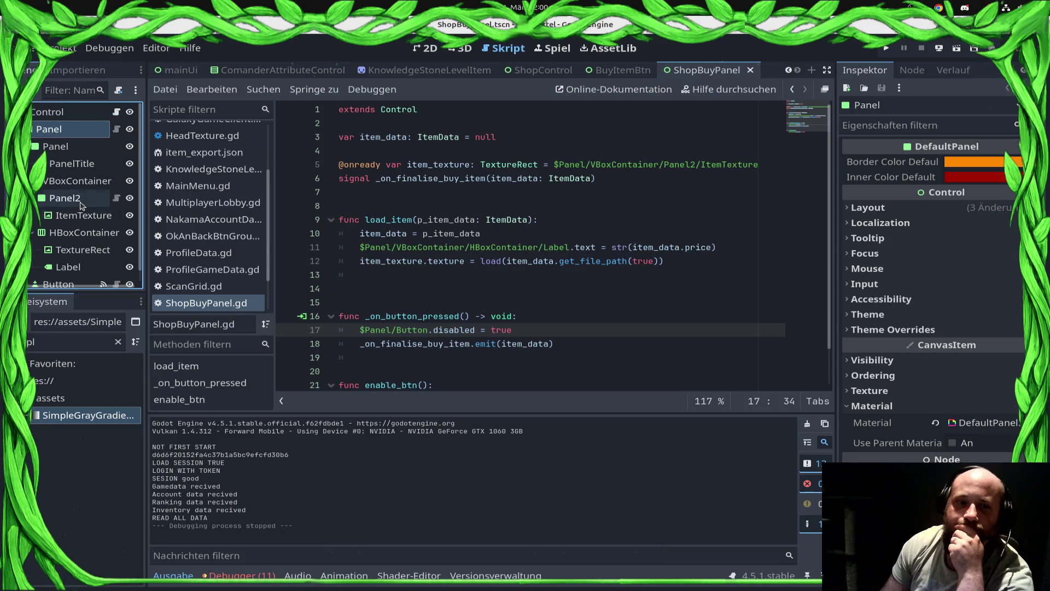
left_click(425, 48)
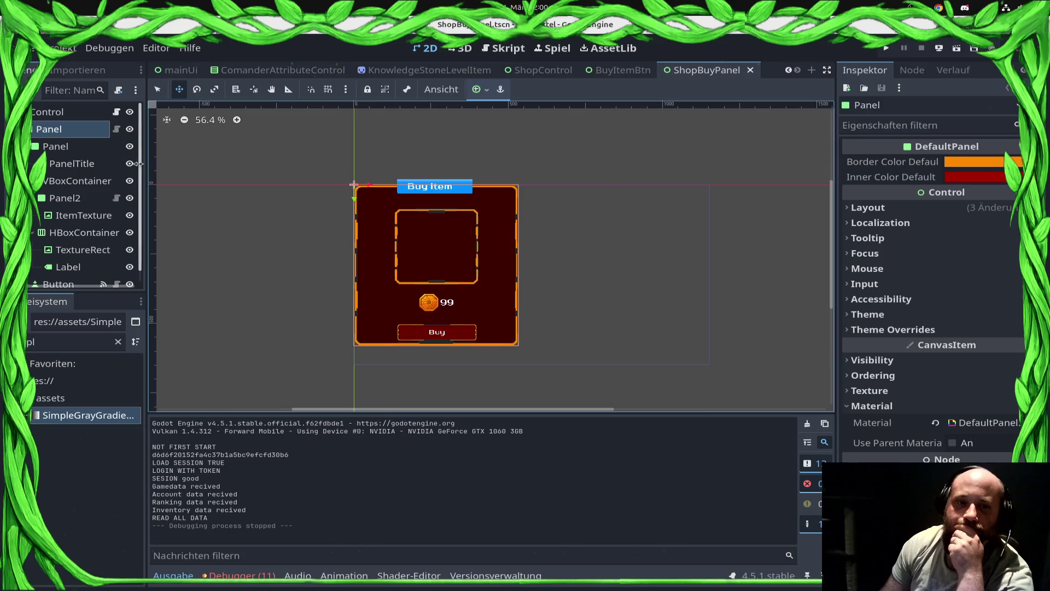
left_click(502, 48)
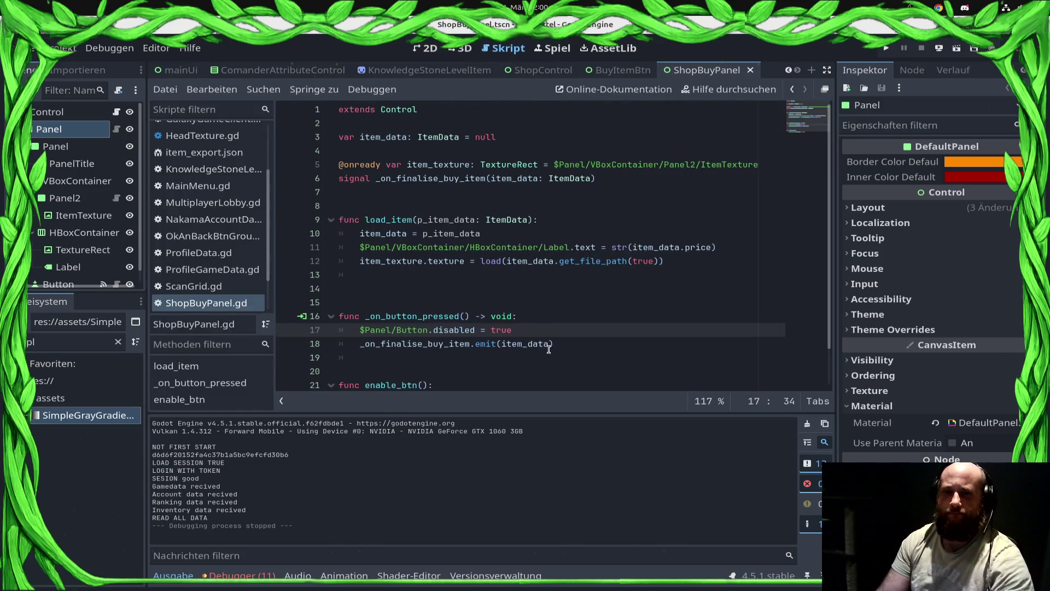
Insert an if condition on p_item_data "101" (#knowleage) above the texture assignment in load_item
left_click(578, 219)
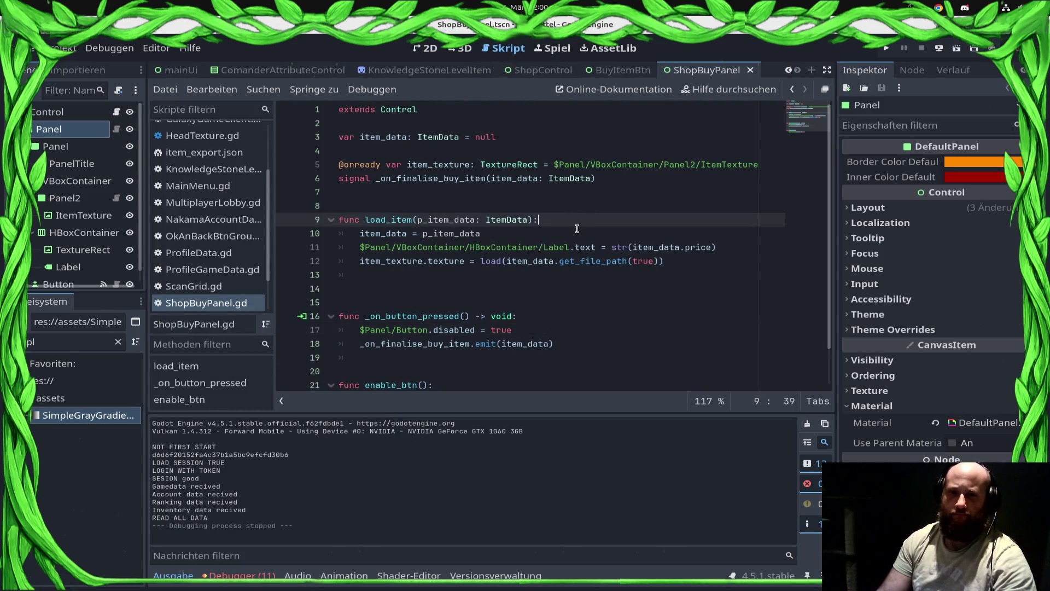
left_click(711, 271)
left_click(686, 262)
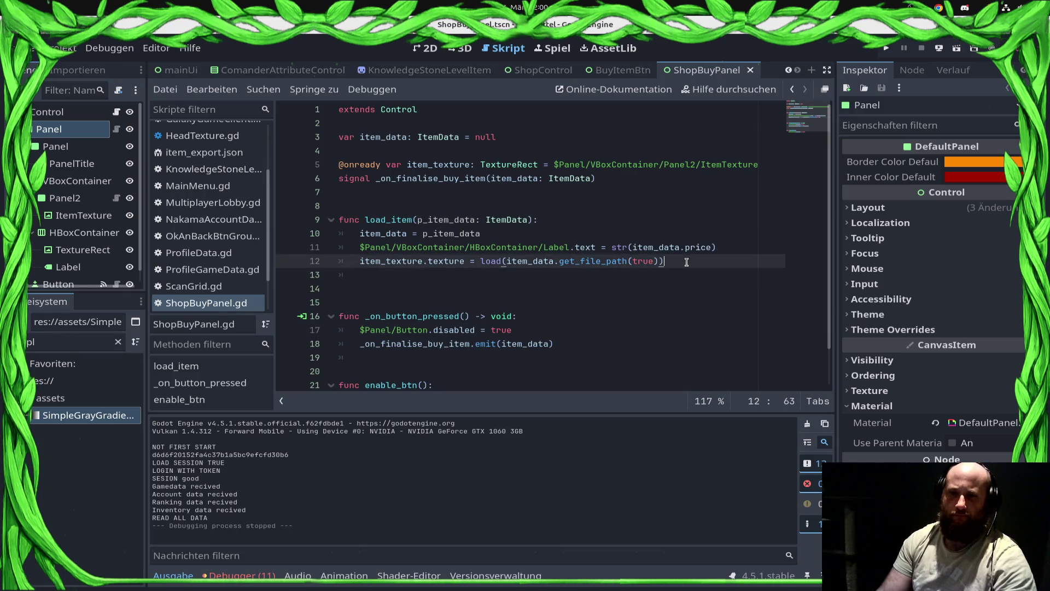
key("ctrl+shift+Return")
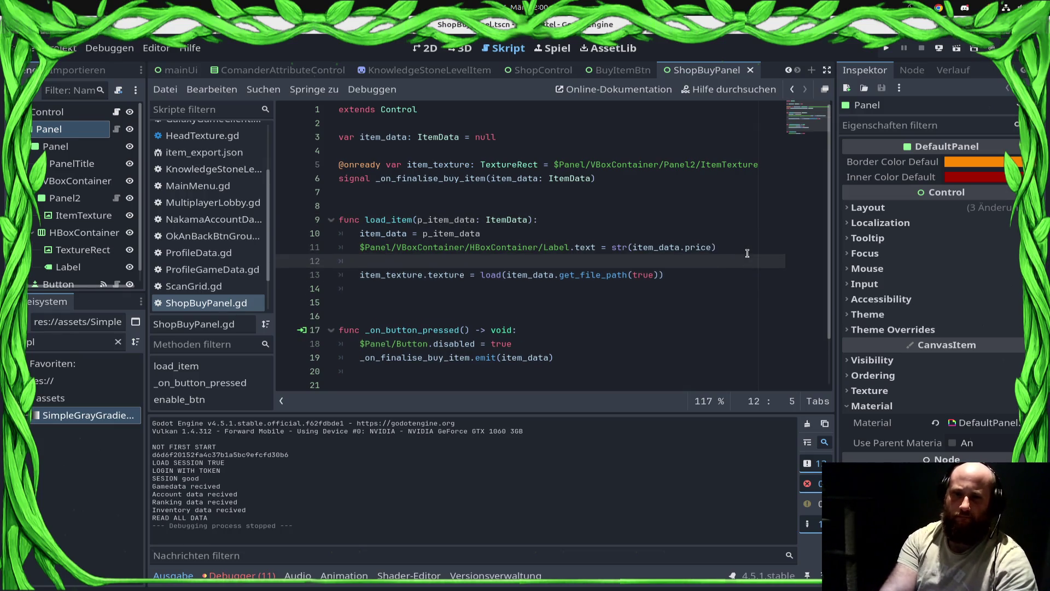
type("P")
key("Escape")
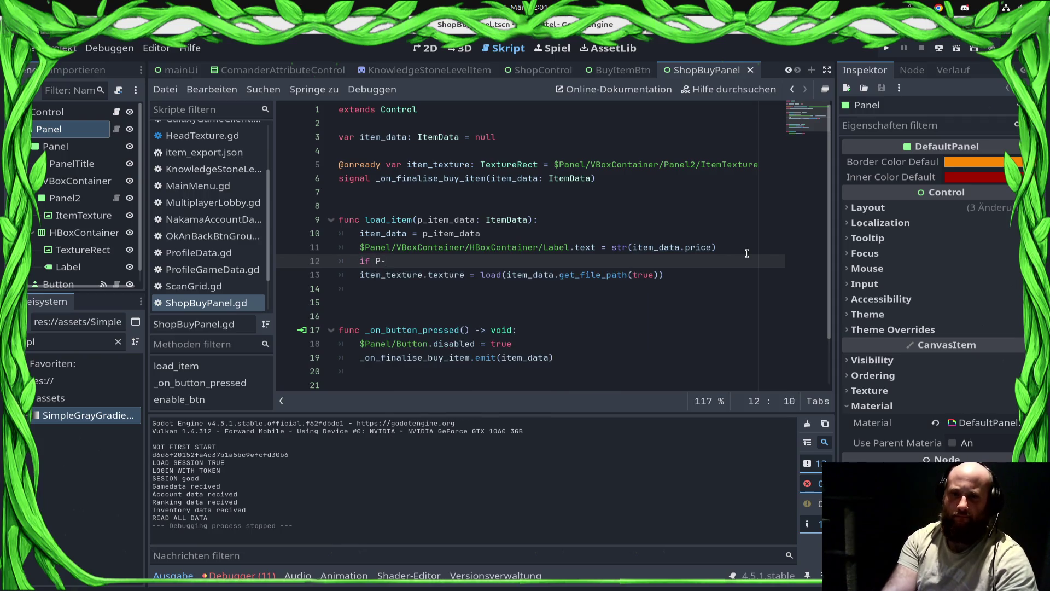
key("BackSpace")
type("p_i")
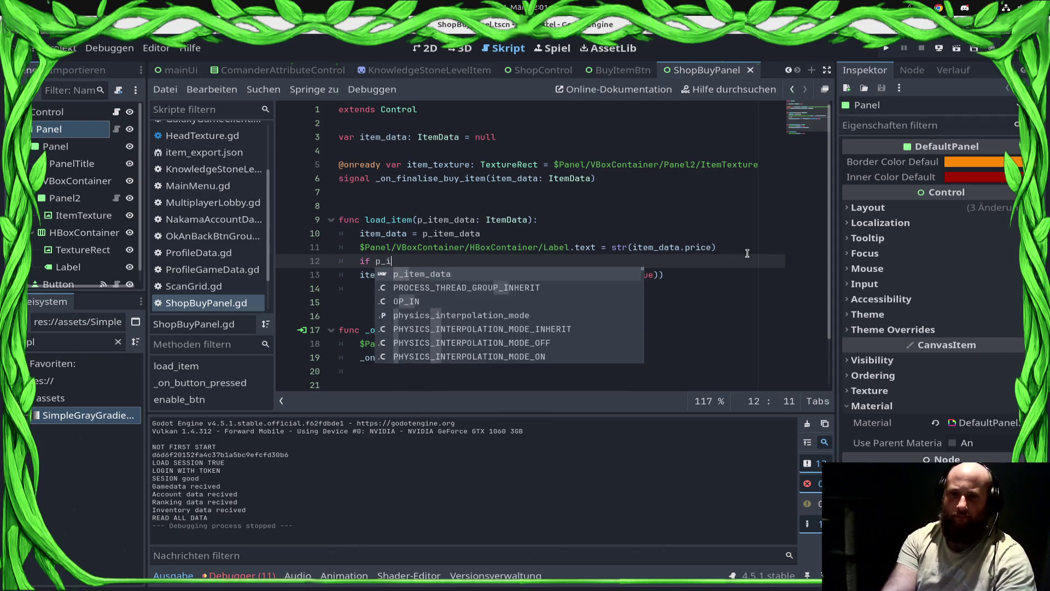
key("Return")
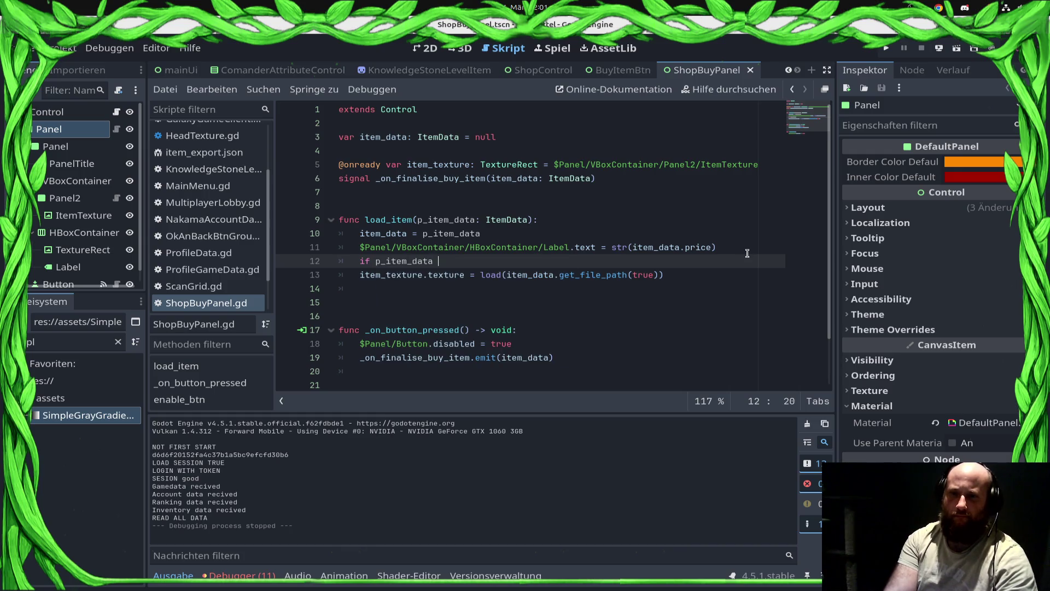
type("\"101\": #")
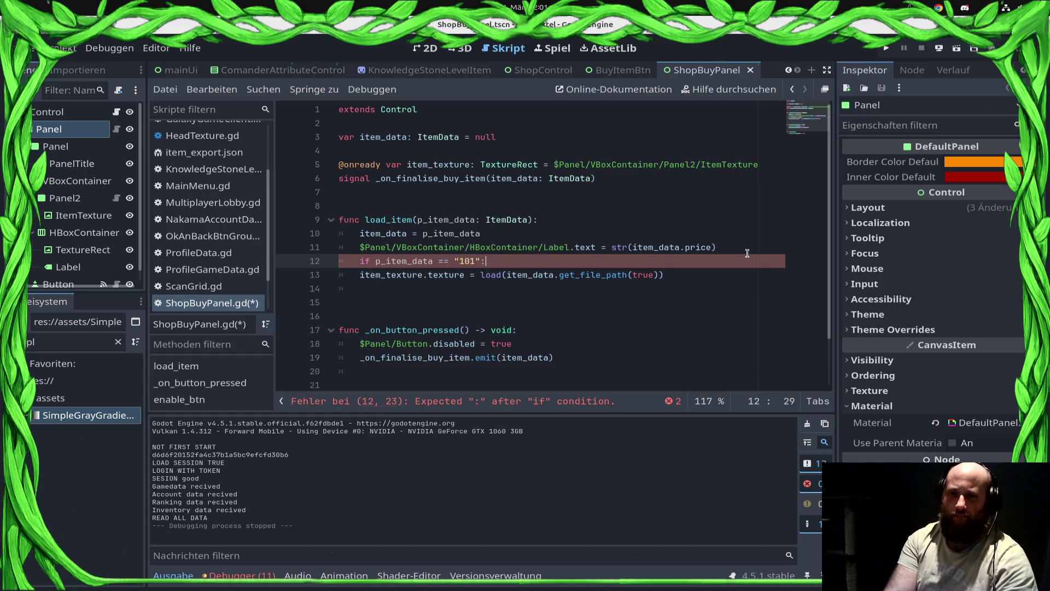
type("knowle")
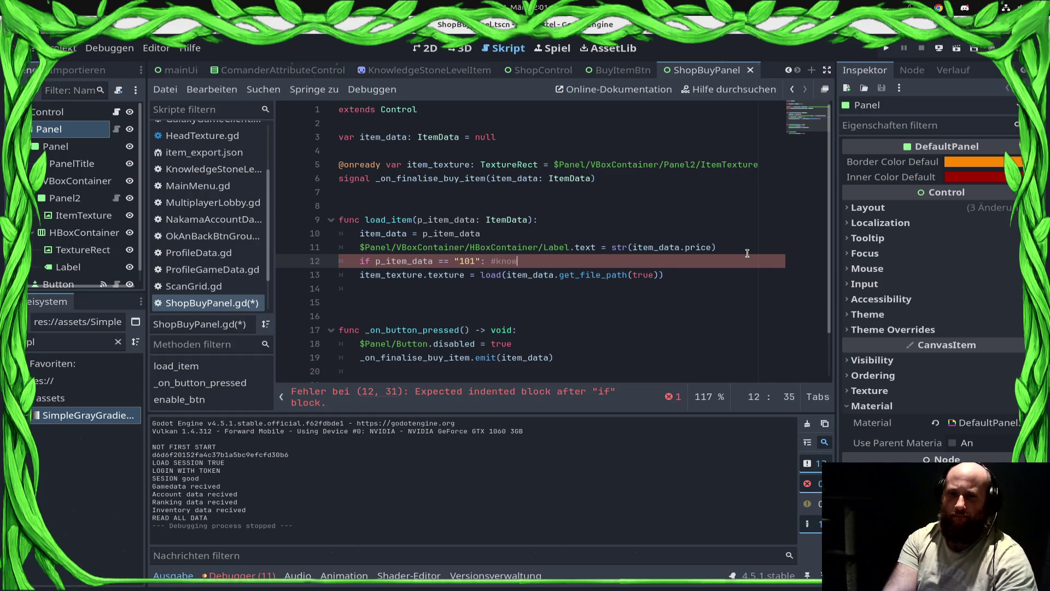
type("age stone")
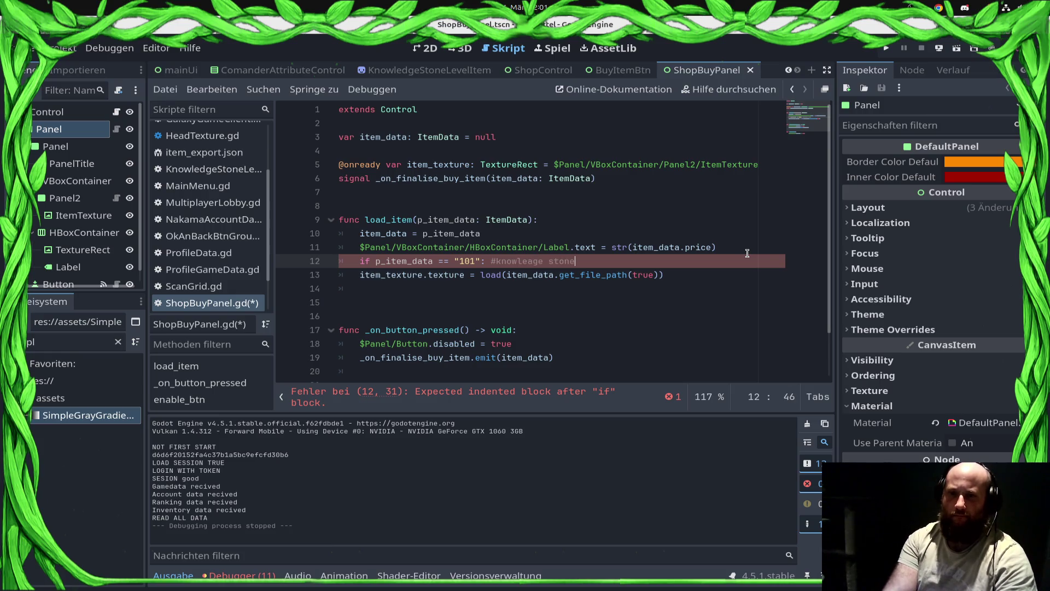
key("Return")
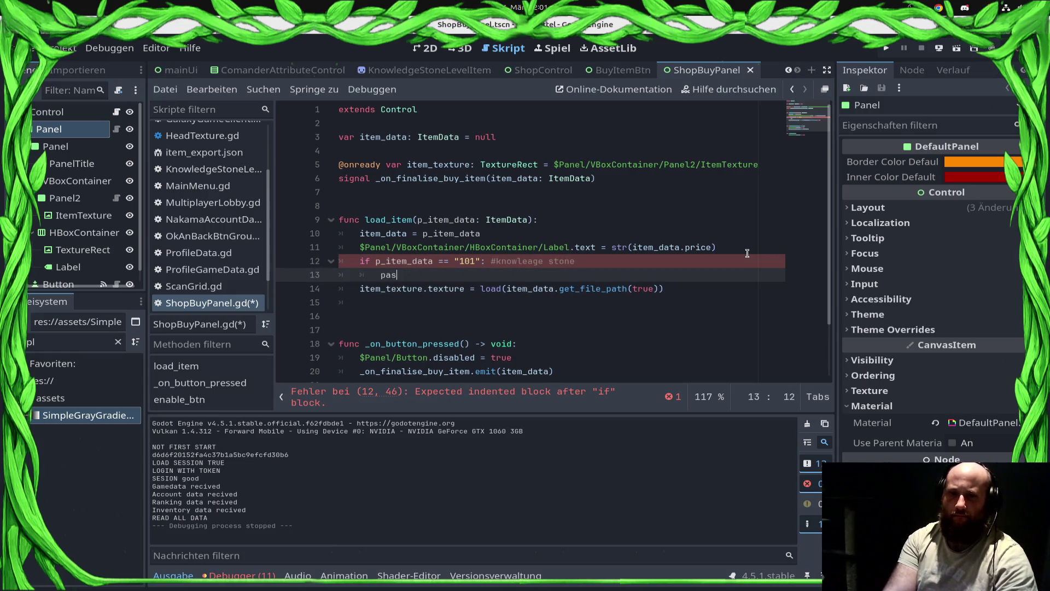
Add an else branch, indent the existing texture line into it, and empty the if body
type("s")
key("Return")
type(":")
key("Down")
key("Home")
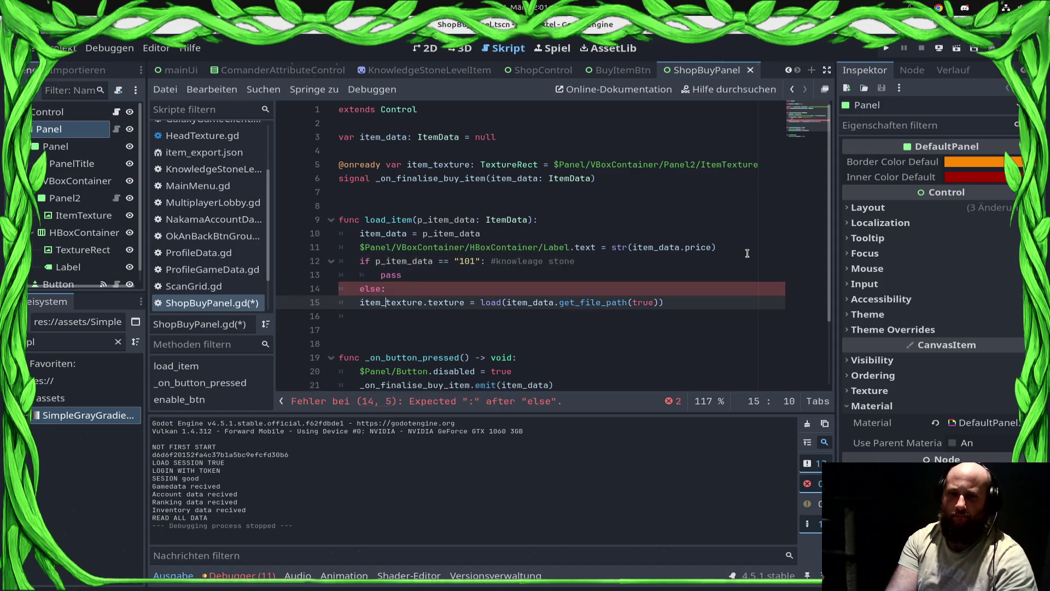
key("Tab")
key("Up")
key("Up")
key("End")
key("BackSpace")
key("BackSpace")
key("BackSpace")
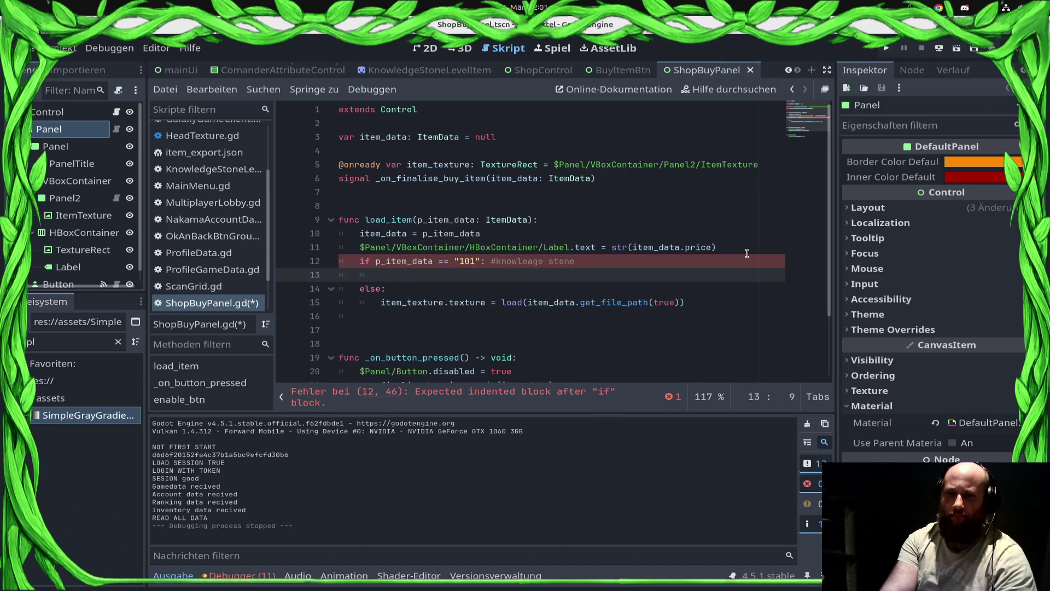
key("Down")
key("Down")
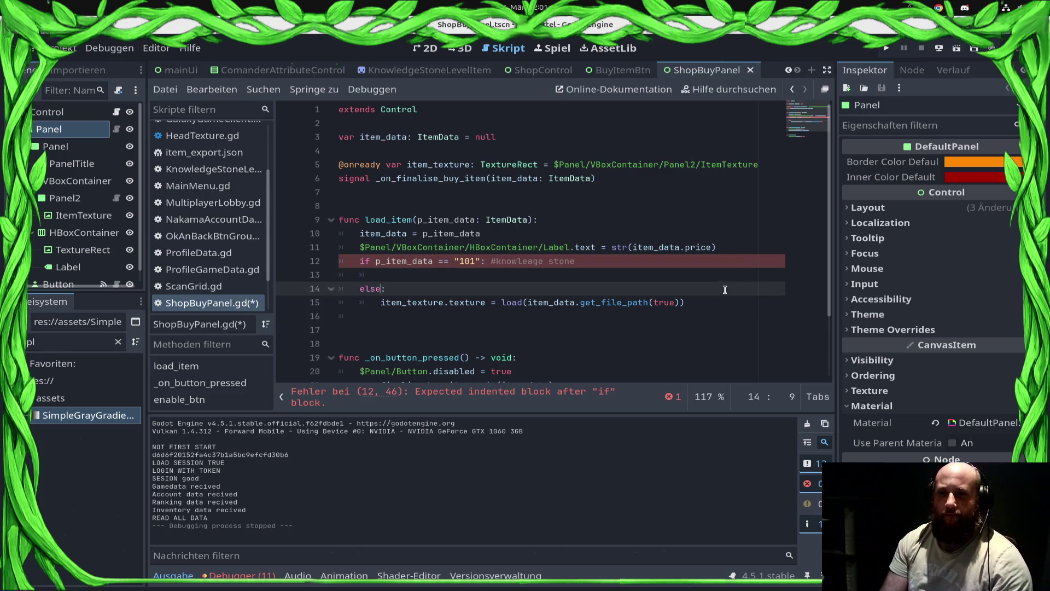
key("Up")
key("Up")
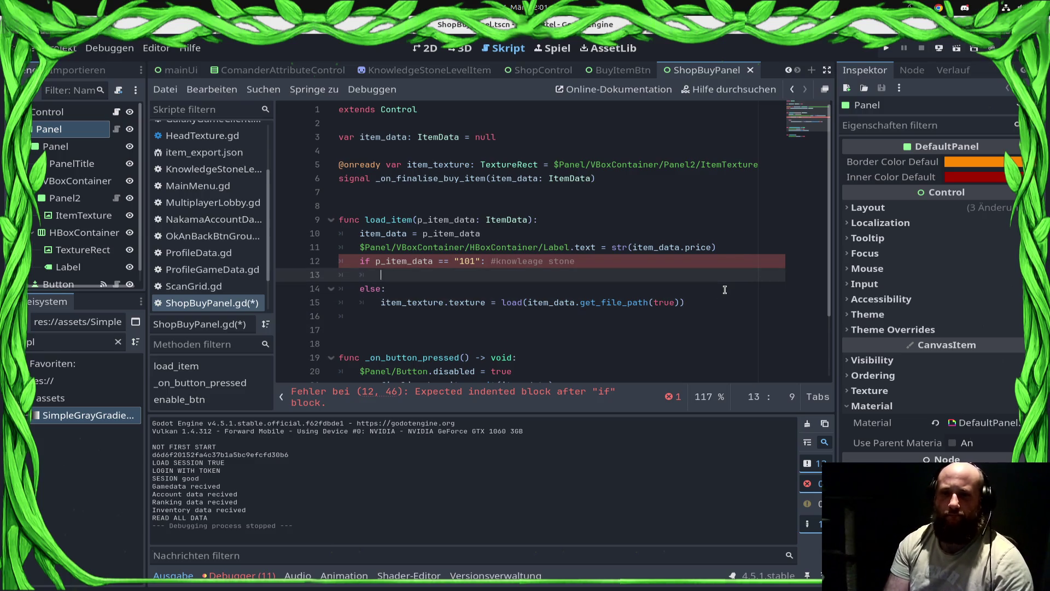
Copy the item_texture.texture = load assignment into the if branch
key("Down")
key("Down")
key("shift+Right")
key("shift+Right")
key("shift+Right")
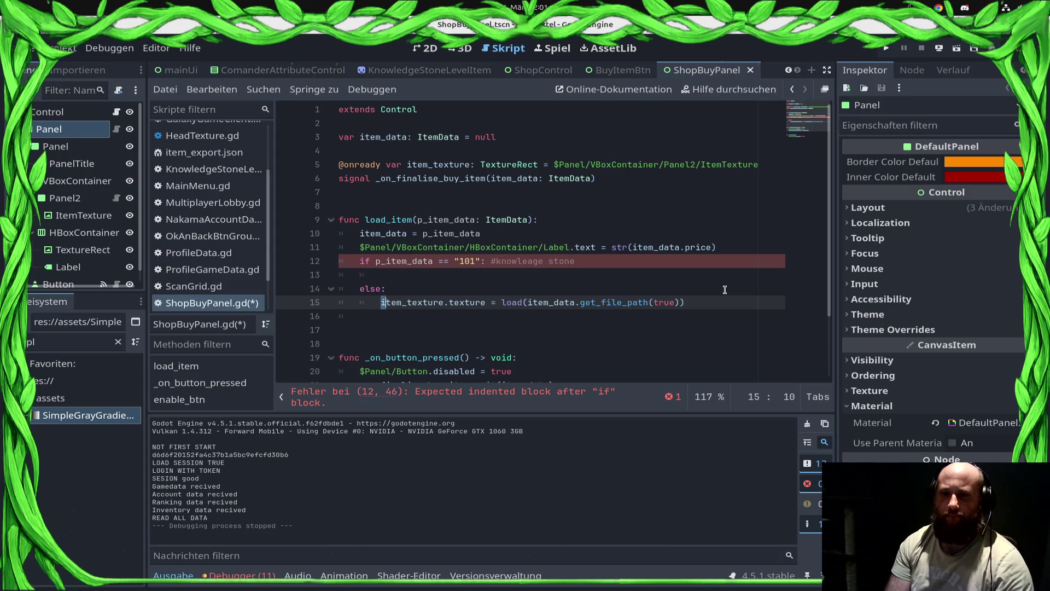
key("shift+Right")
key("shift+Right")
key("shift+Right")
key("ctrl+c")
key("Up")
key("Up")
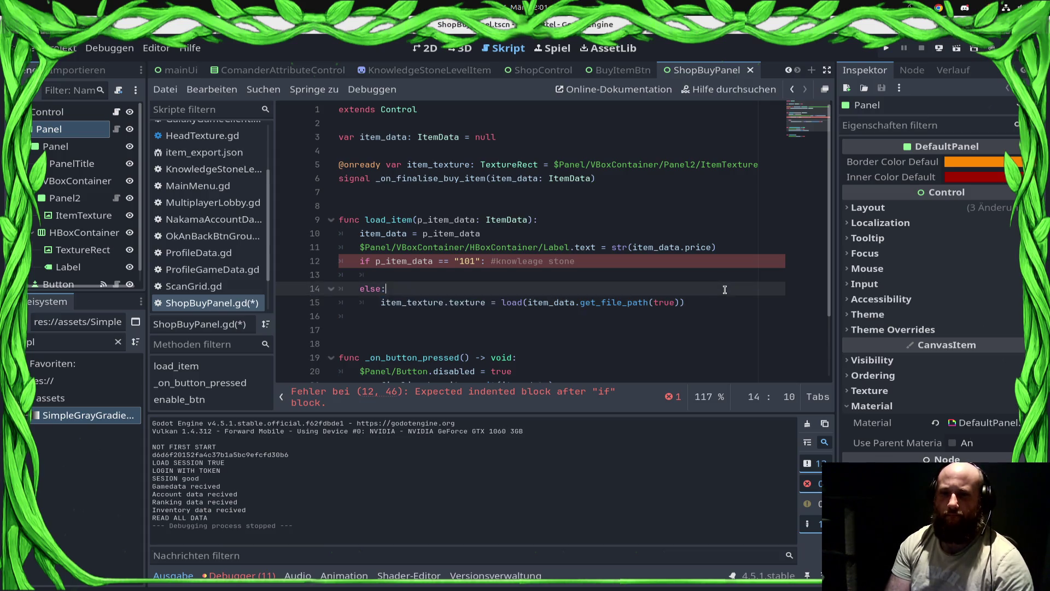
key("ctrl+v")
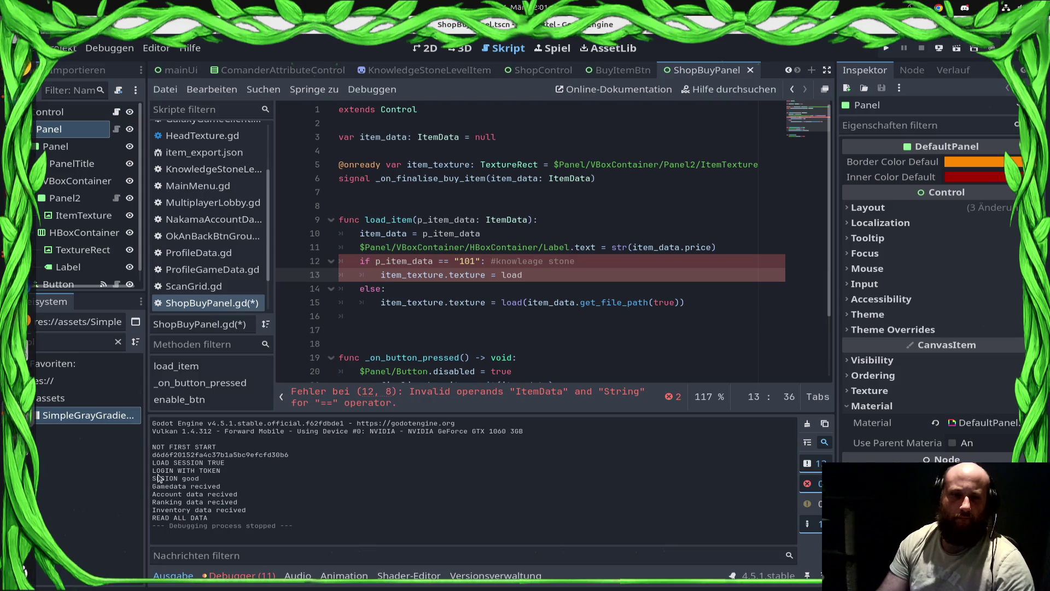
Paste the SimpleGrayGradient.tres path into the if branch's load("…") call
right_click(114, 417)
left_click(143, 402)
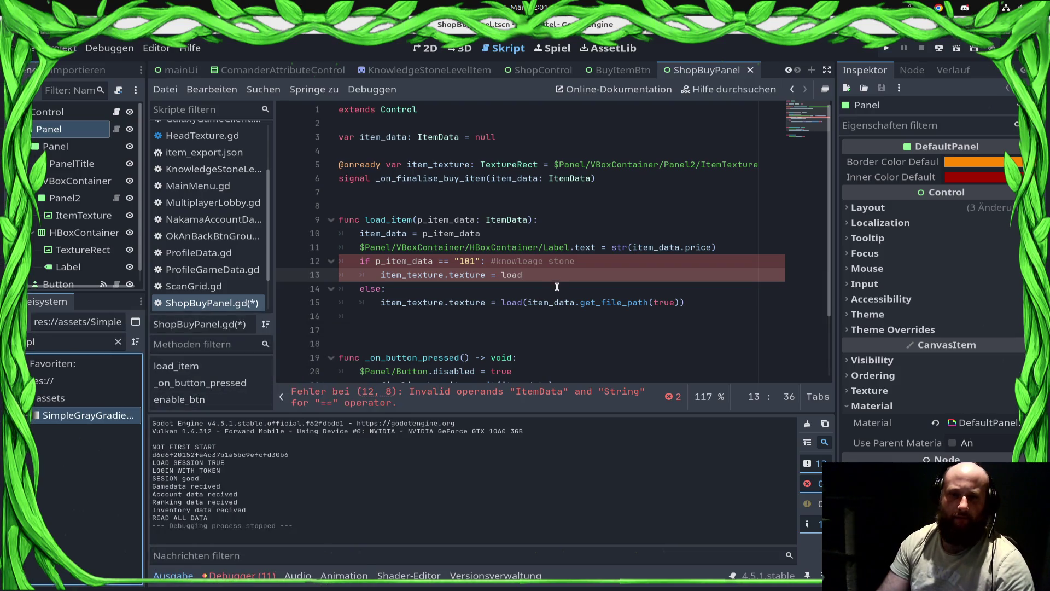
left_click(542, 267)
left_click(548, 280)
type("(\"")
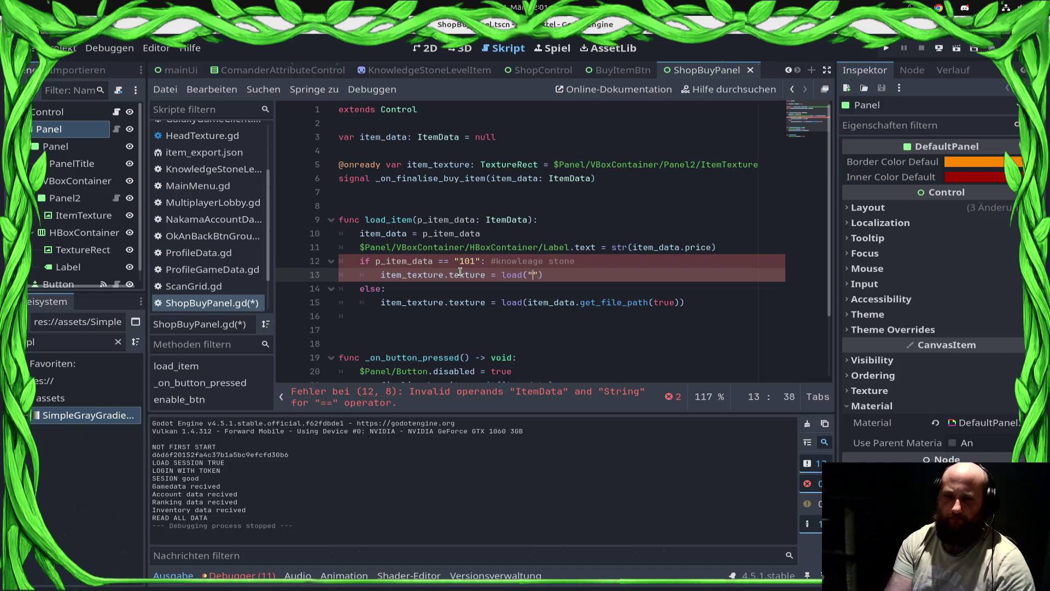
key("ctrl+v")
key("Escape")
Start a new item_texture.material assignment line in the if branch
key("Return")
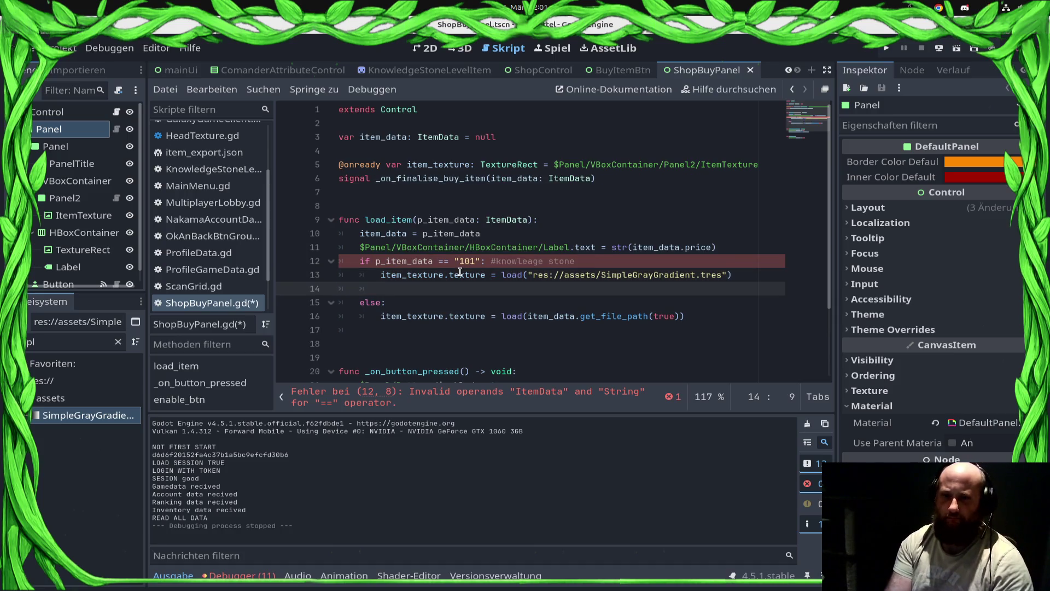
type("em")
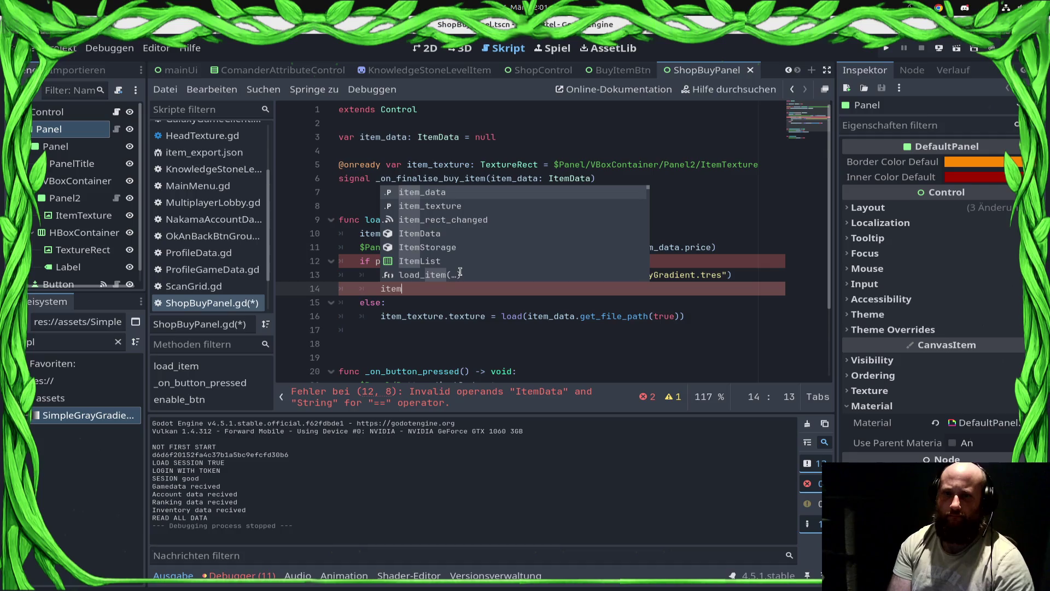
key("BackSpace")
key("BackSpace")
key("BackSpace")
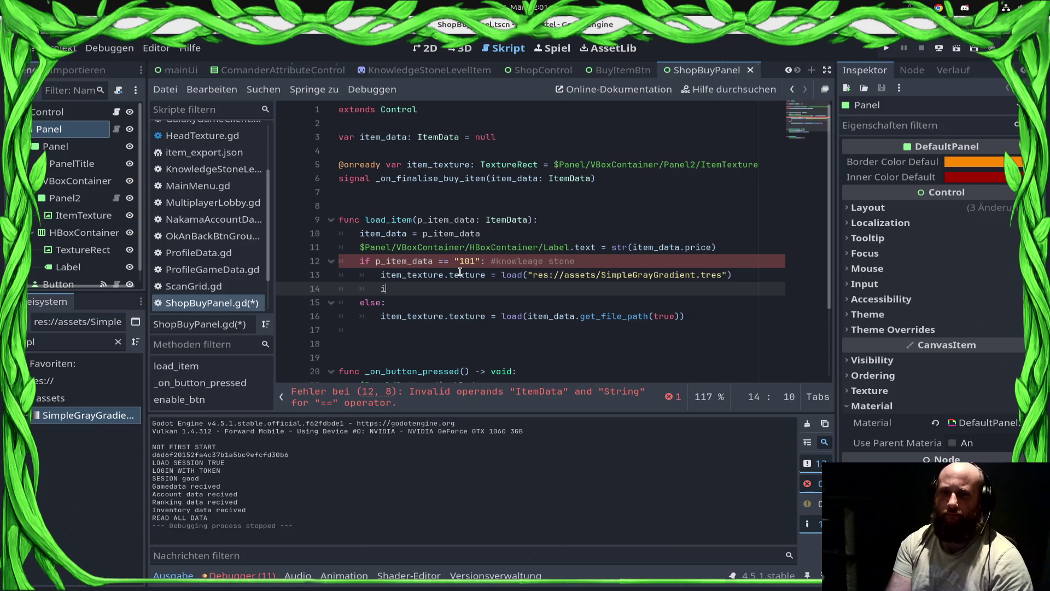
type("_texture.")
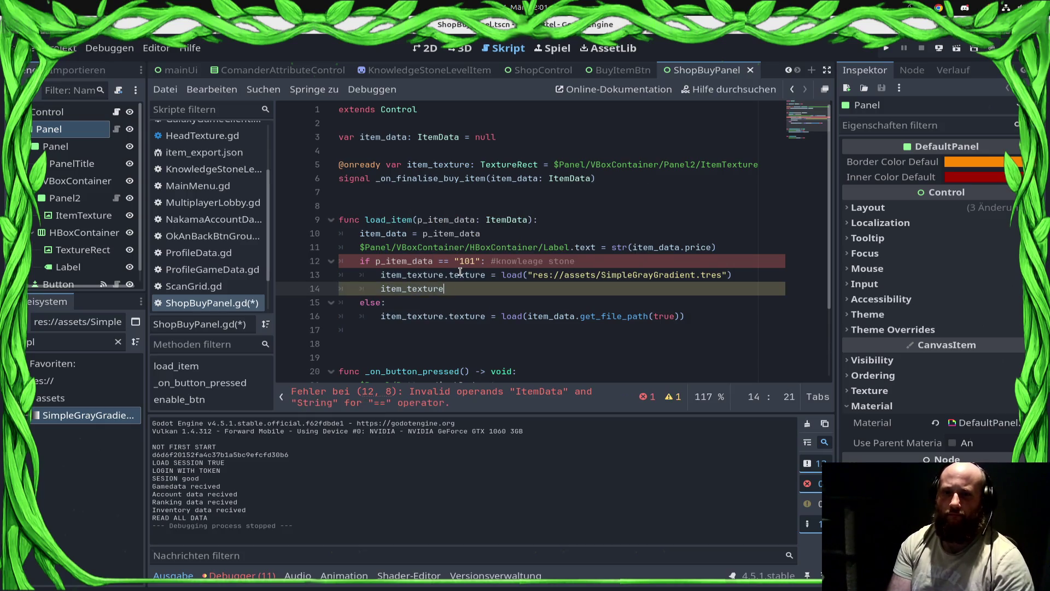
type("mater")
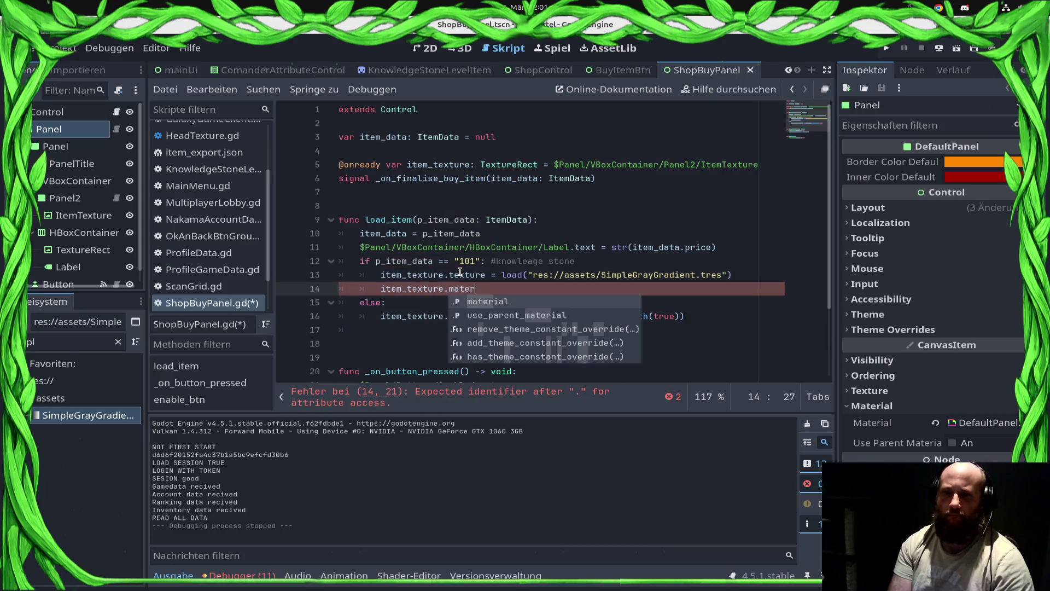
key("Return")
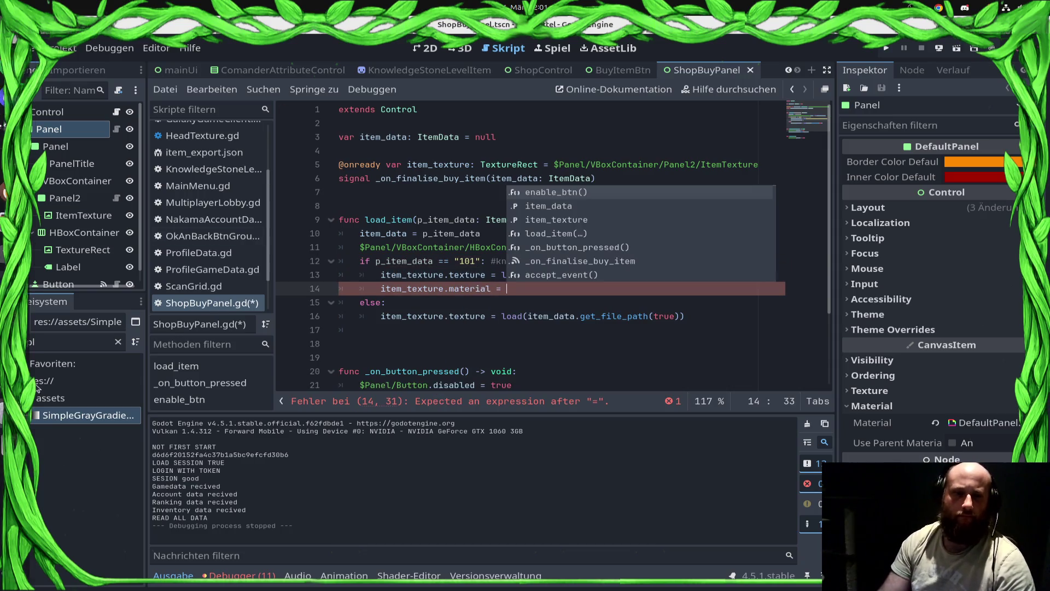
Load the KnowledgeStone material by its copied uid in the material assignment and save
left_click(118, 341)
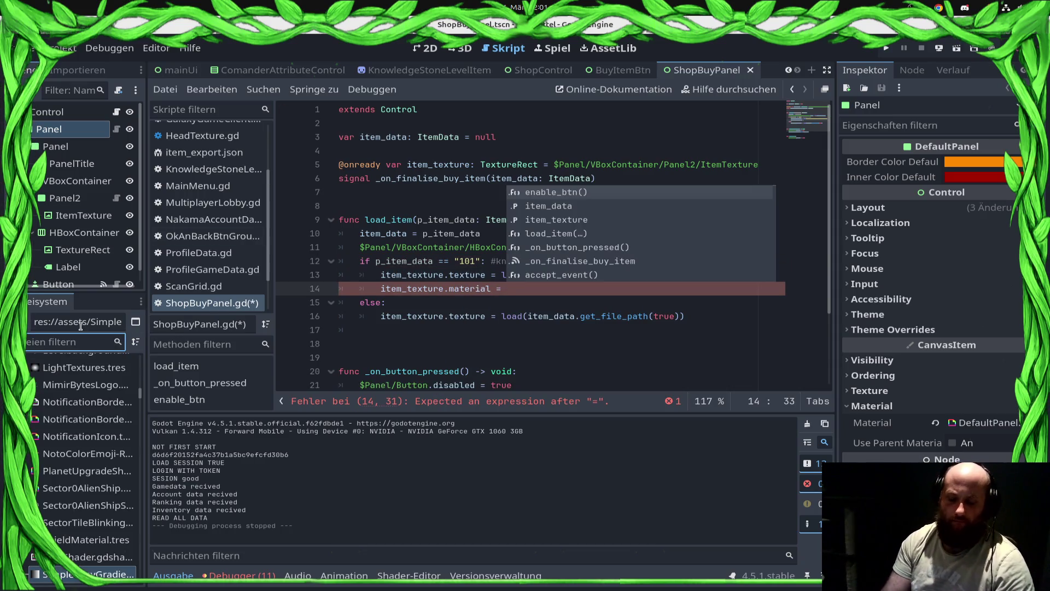
type("knowle")
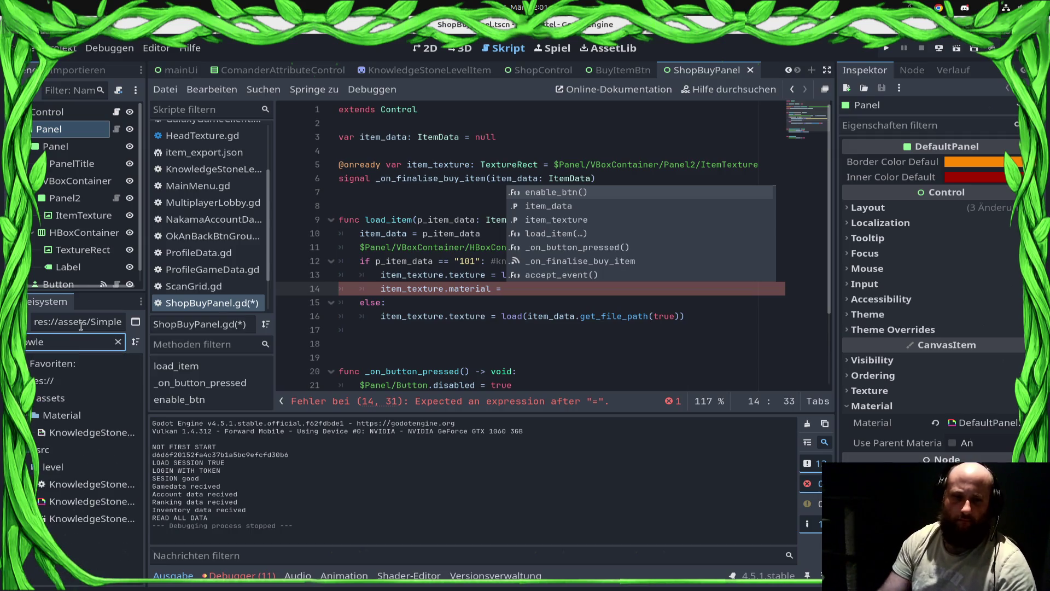
right_click(70, 502)
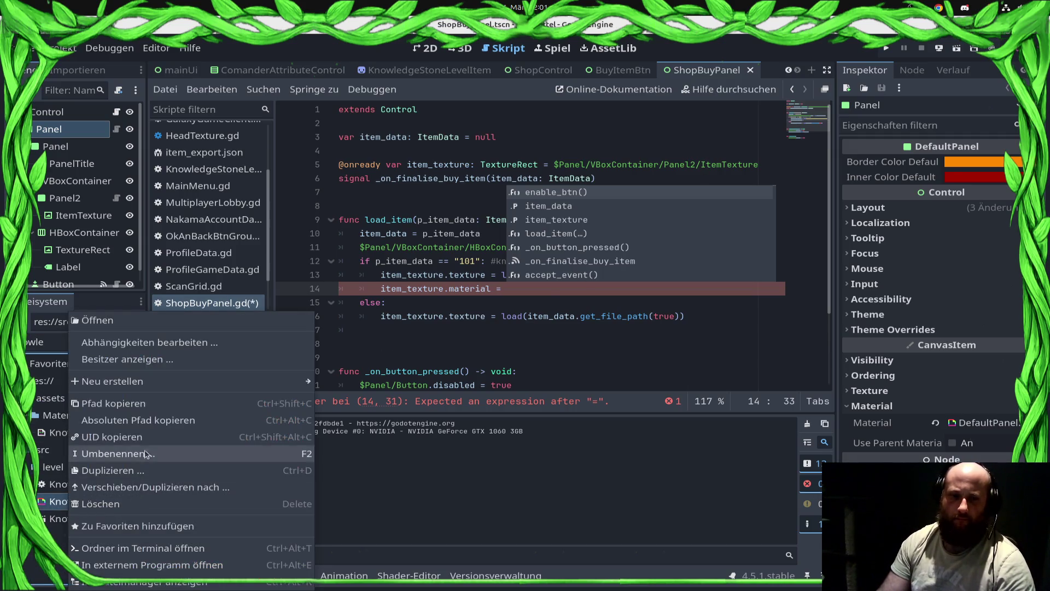
left_click(104, 437)
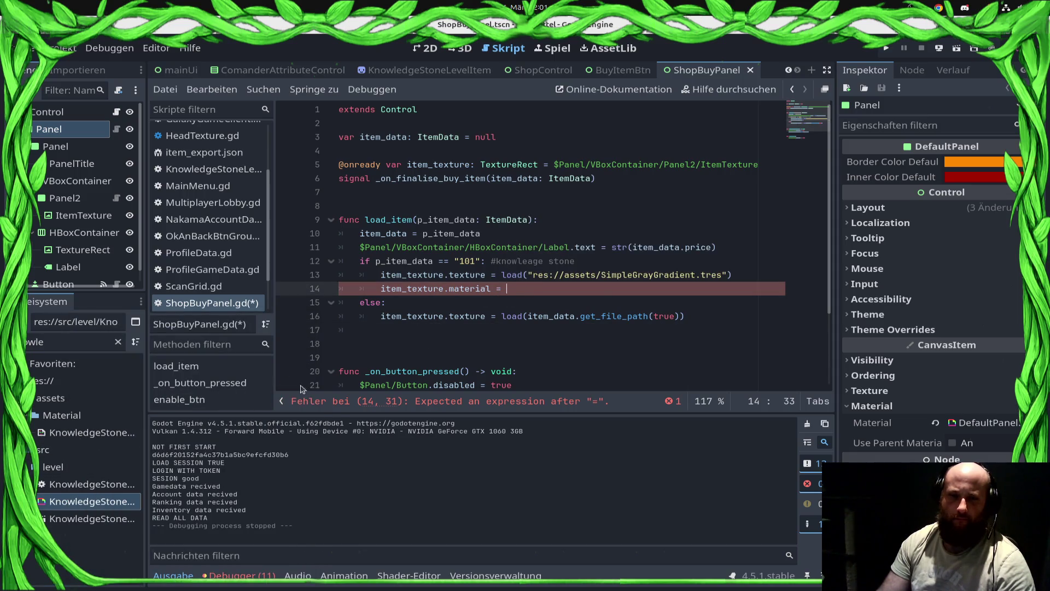
key("ctrl+v")
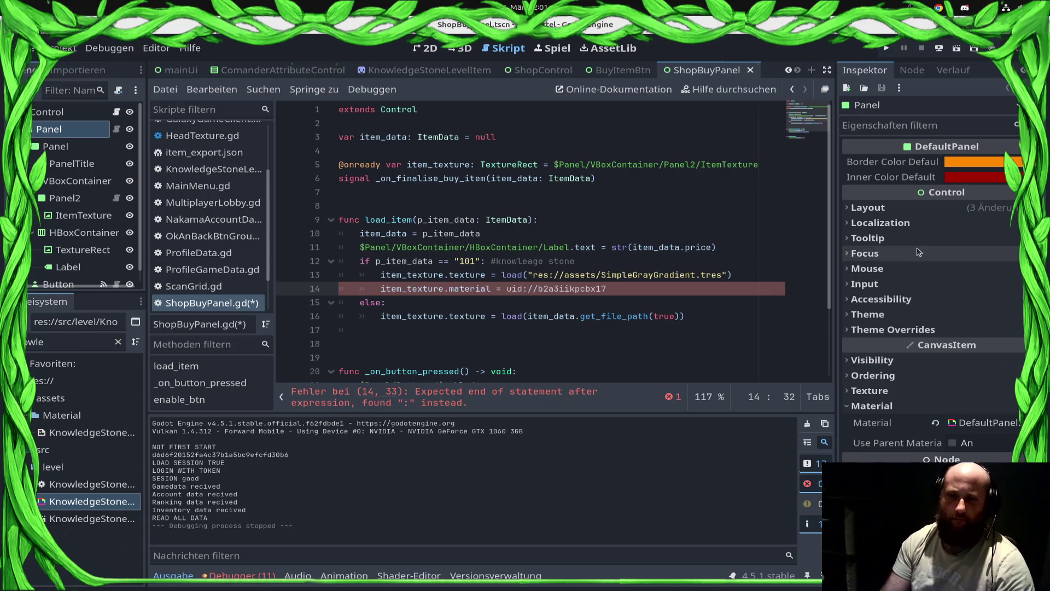
type("load(")
key("End")
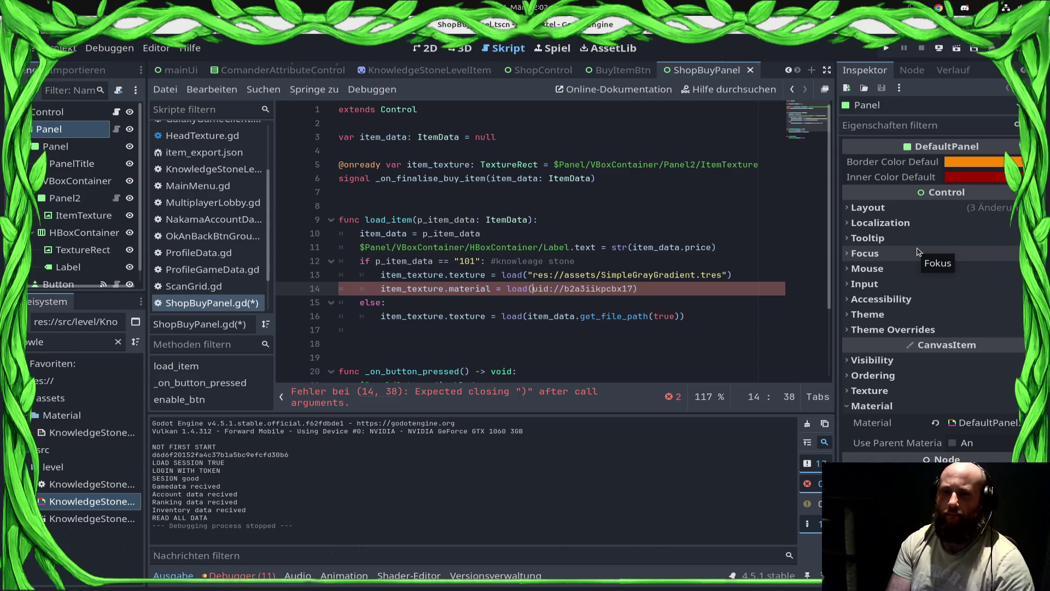
type("\"")
key("End")
key("Left")
type("\"")
key("End")
key("ctrl+s")
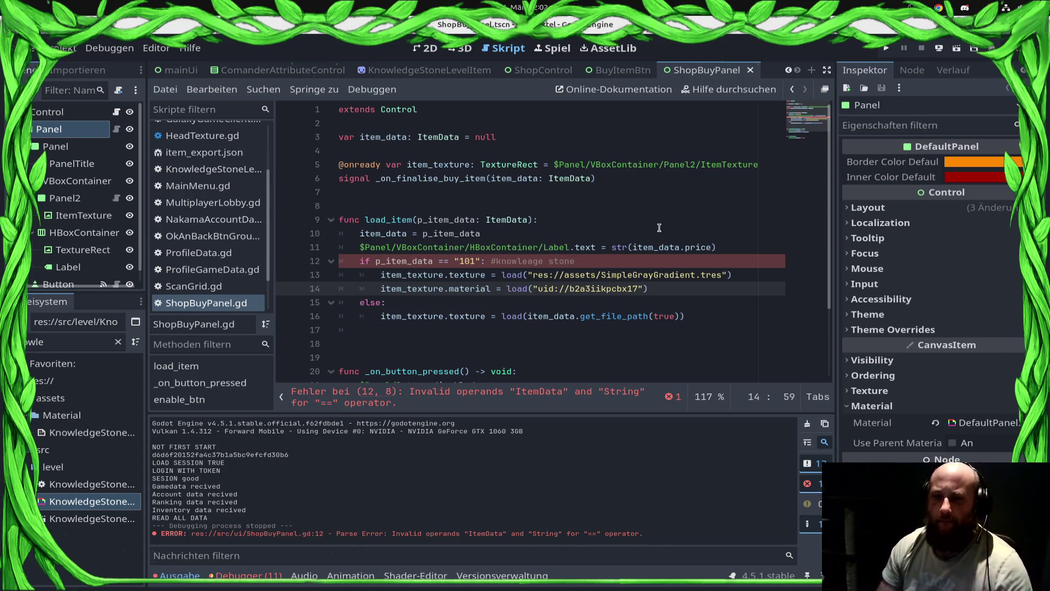
Change the condition to compare p_item_data.id, save, and run the game with F5
left_click(434, 261)
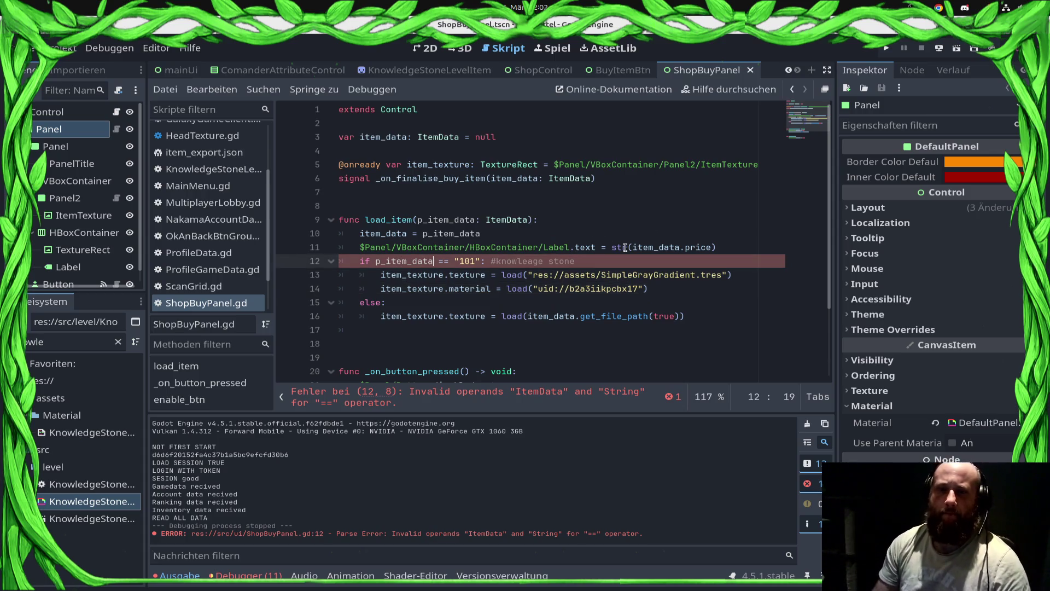
type(".id")
key("ctrl+s")
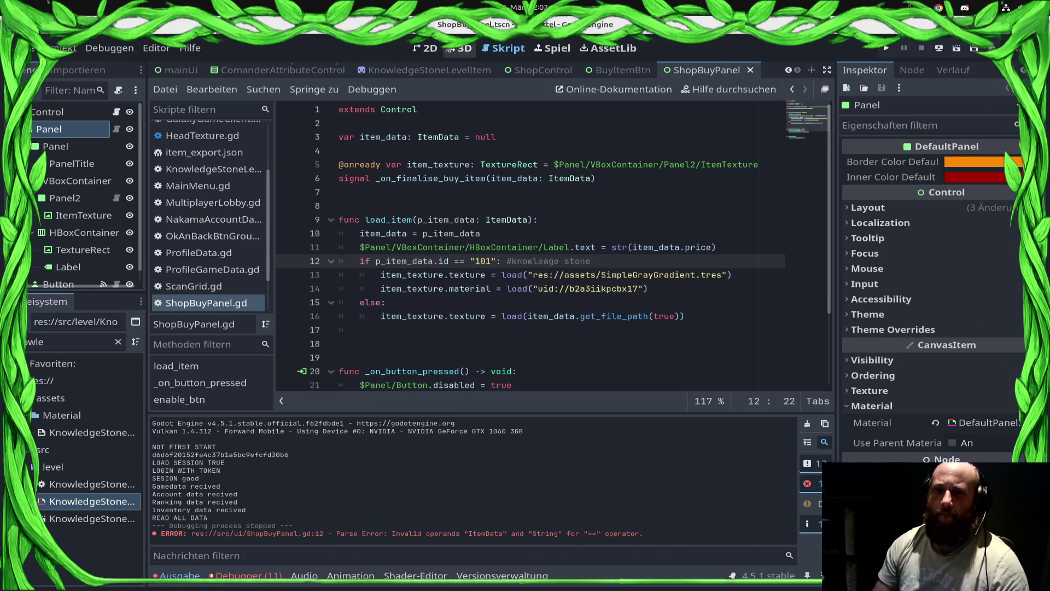
key("F5")
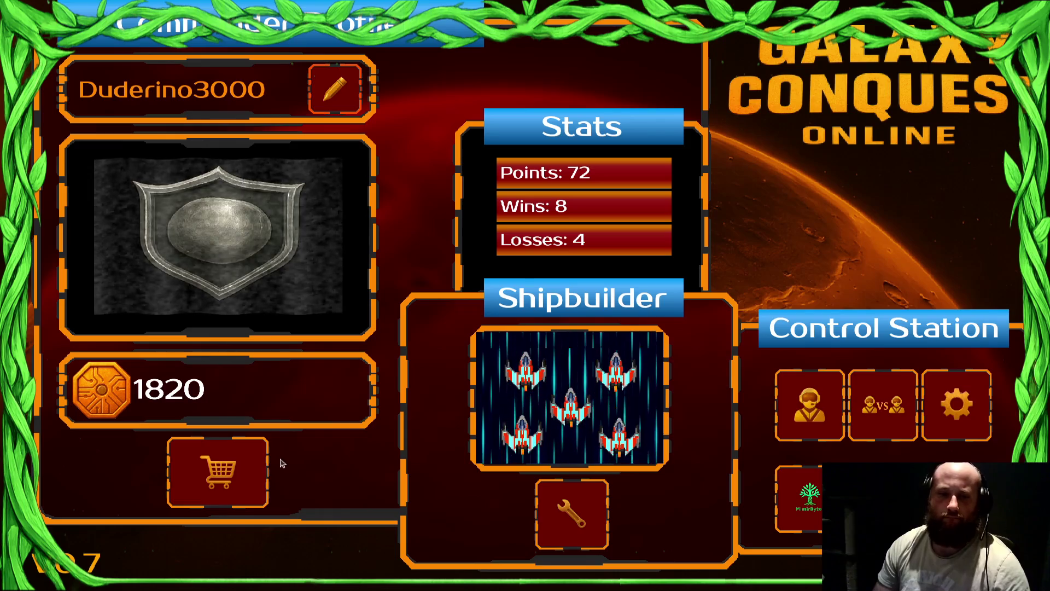
Open the shop's buy offer for the 950-coin blue orb, then return to Godot
left_click(264, 463)
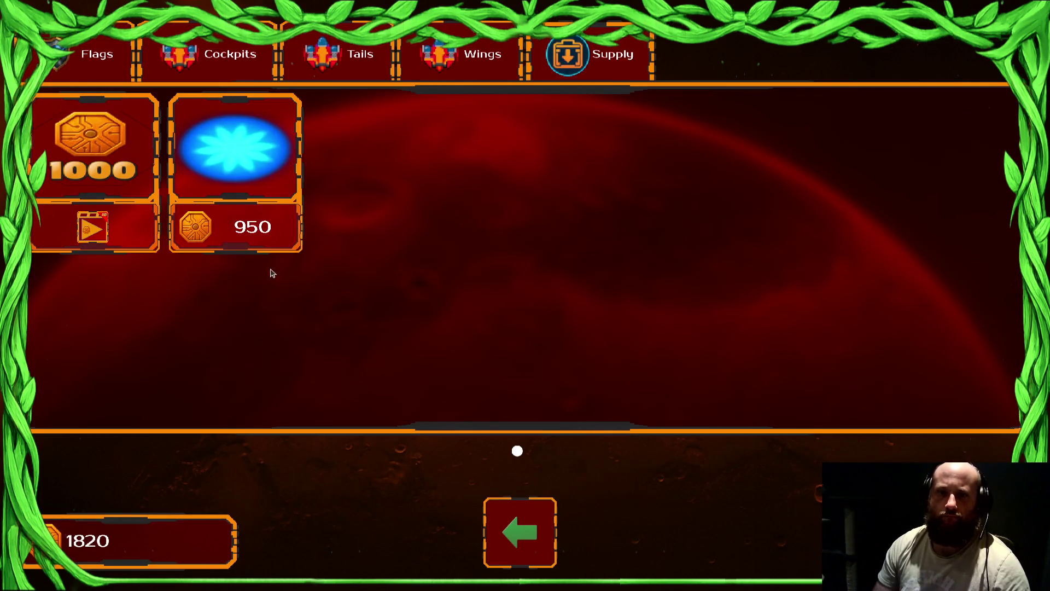
left_click(263, 235)
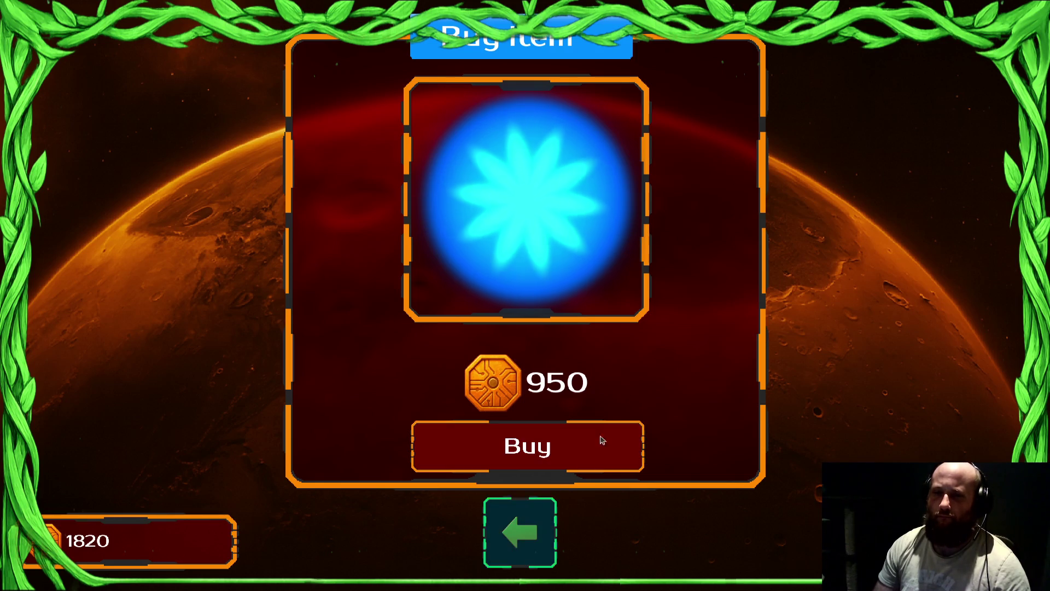
key("super")
left_click(402, 474)
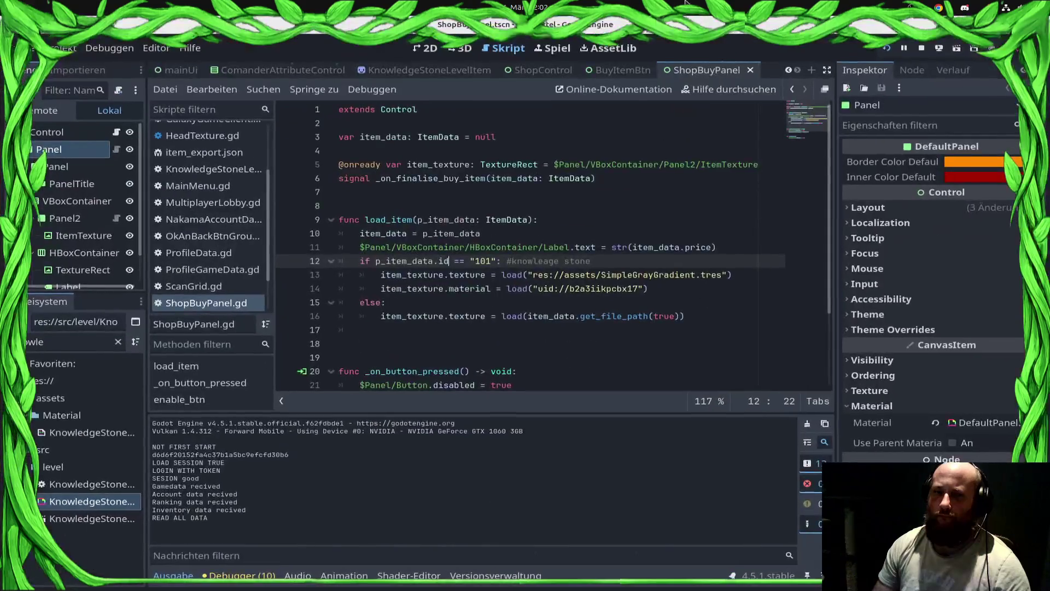
Show the debugger's script warnings list, then switch to the server log terminal
left_click(240, 576)
left_click(257, 424)
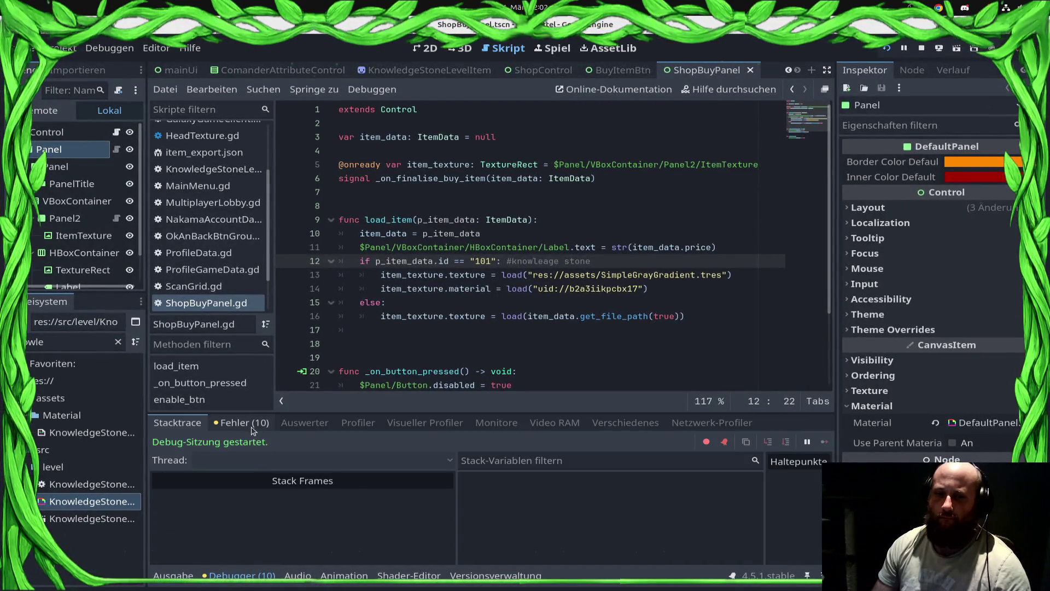
scroll(315, 518, "down", 4)
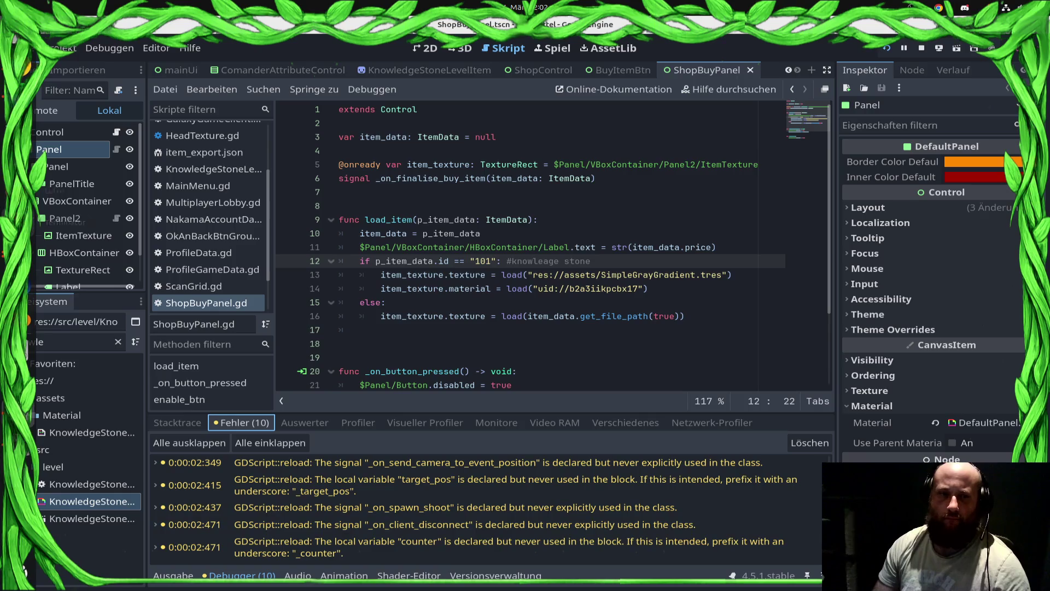
left_click(19, 219)
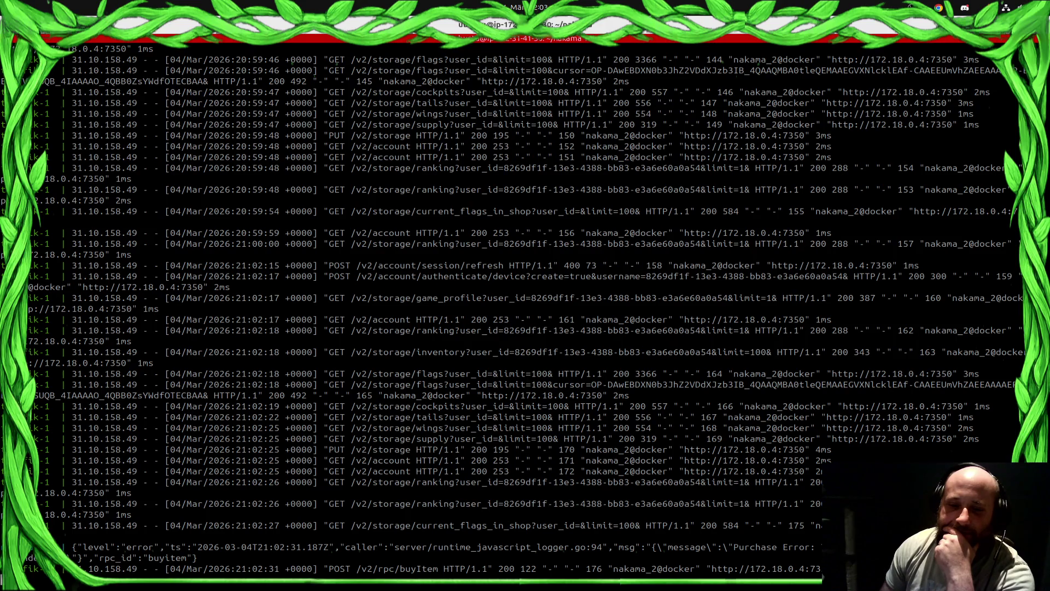
Bring the Godot editor back in front of the Nakama server log
mouse_move(25, 413)
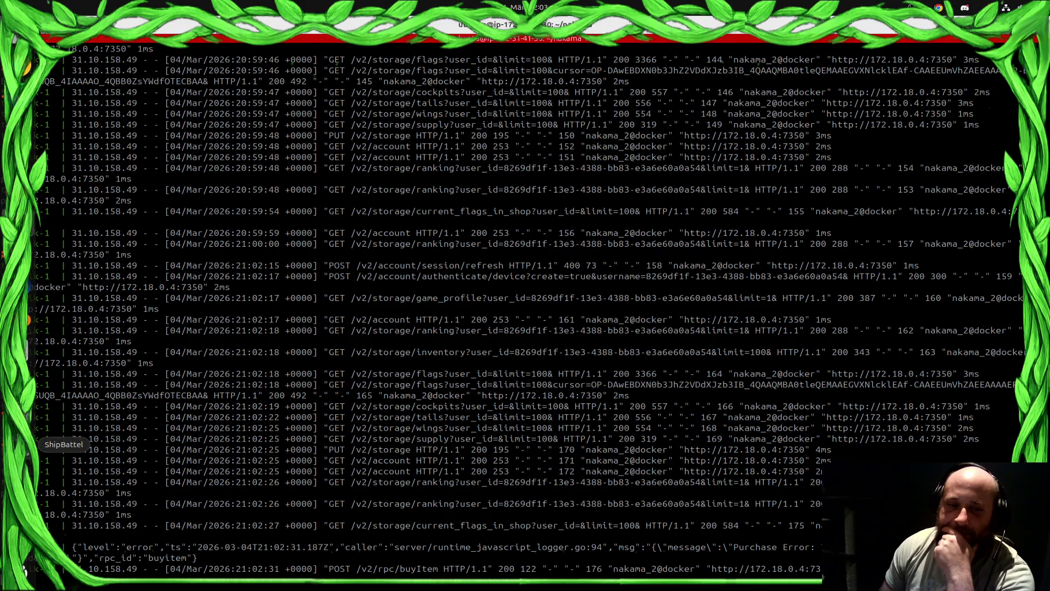
left_click(24, 444)
Browse the open scripts list, briefly viewing ScanGrid.gd, and return to ShopBuyPanel.gd
left_click(25, 444)
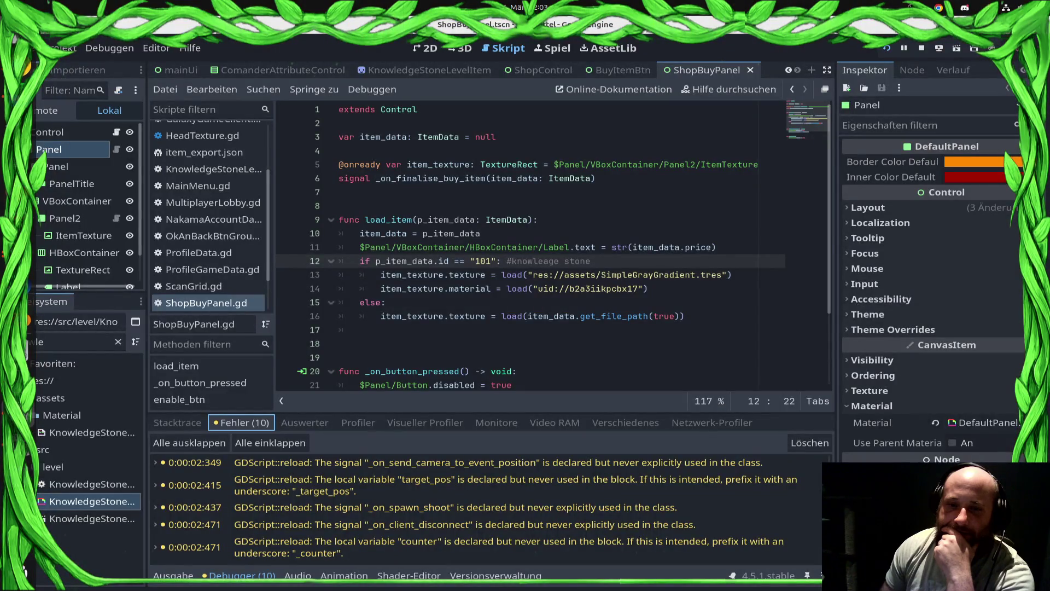
scroll(446, 301, "down", 3)
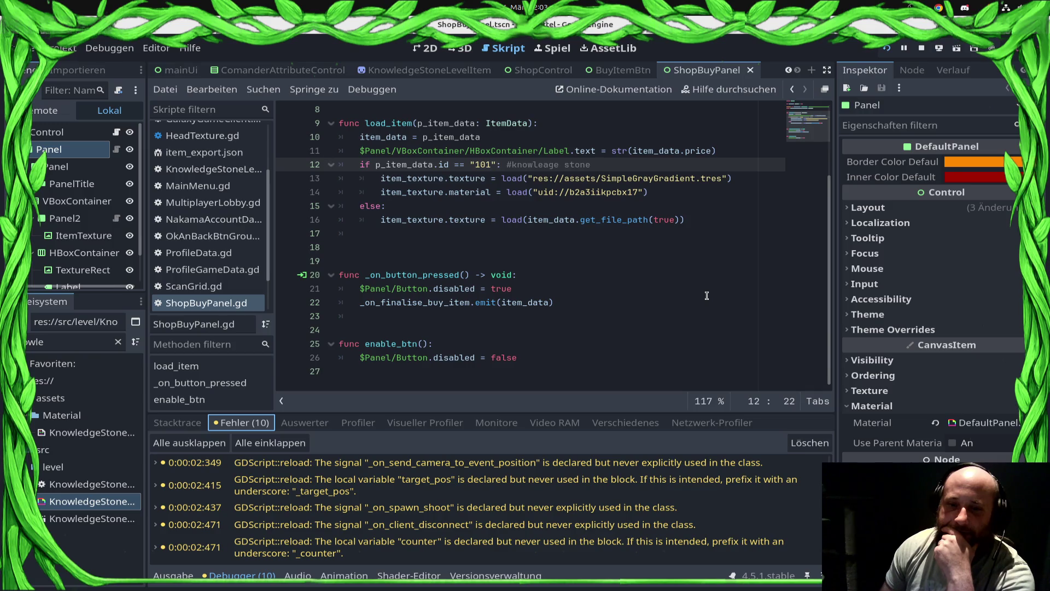
left_click(227, 300)
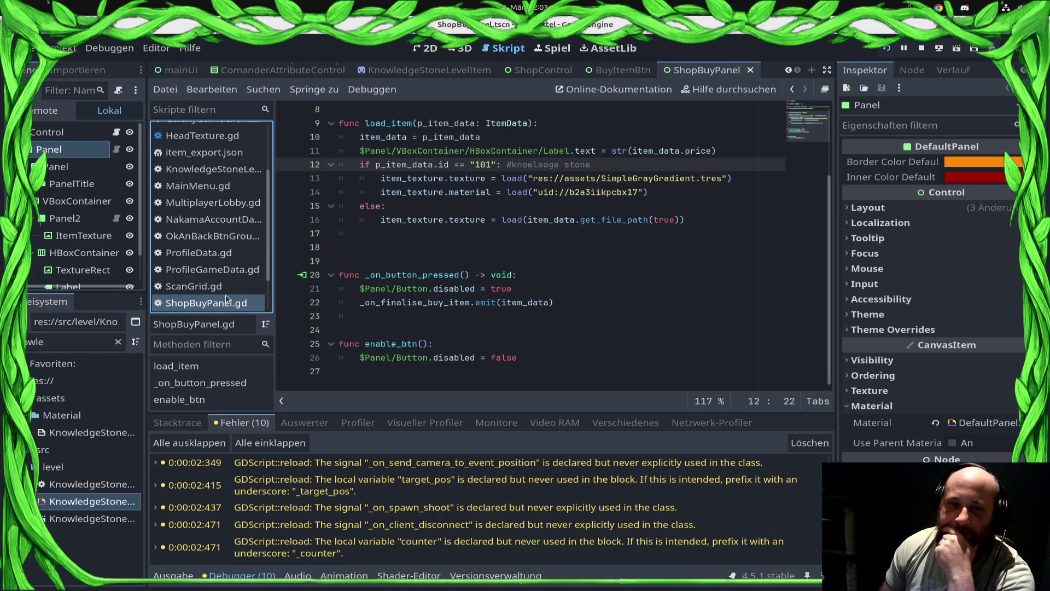
left_click(227, 287)
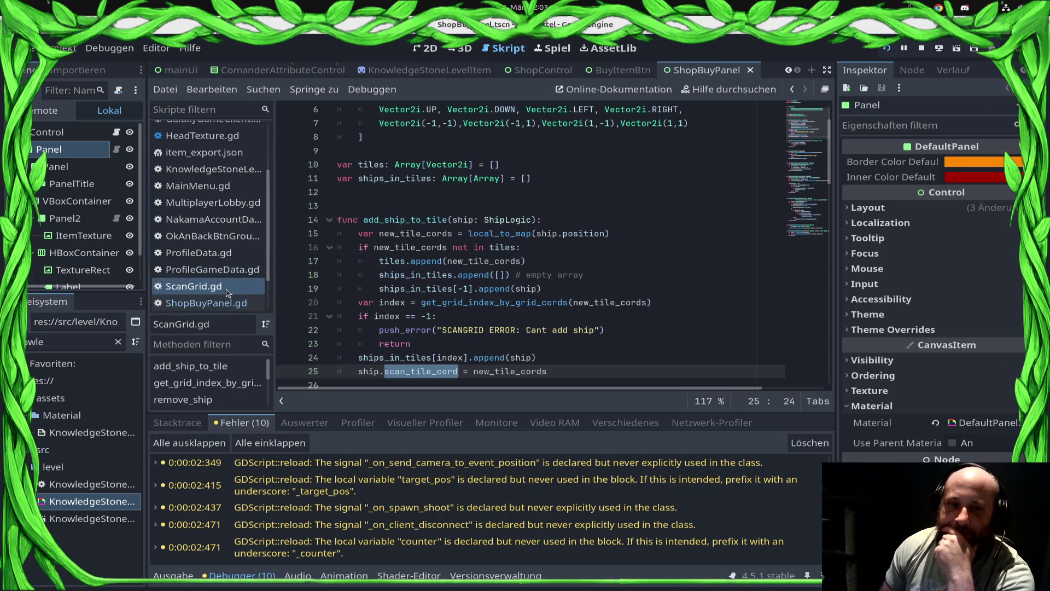
left_click(118, 133)
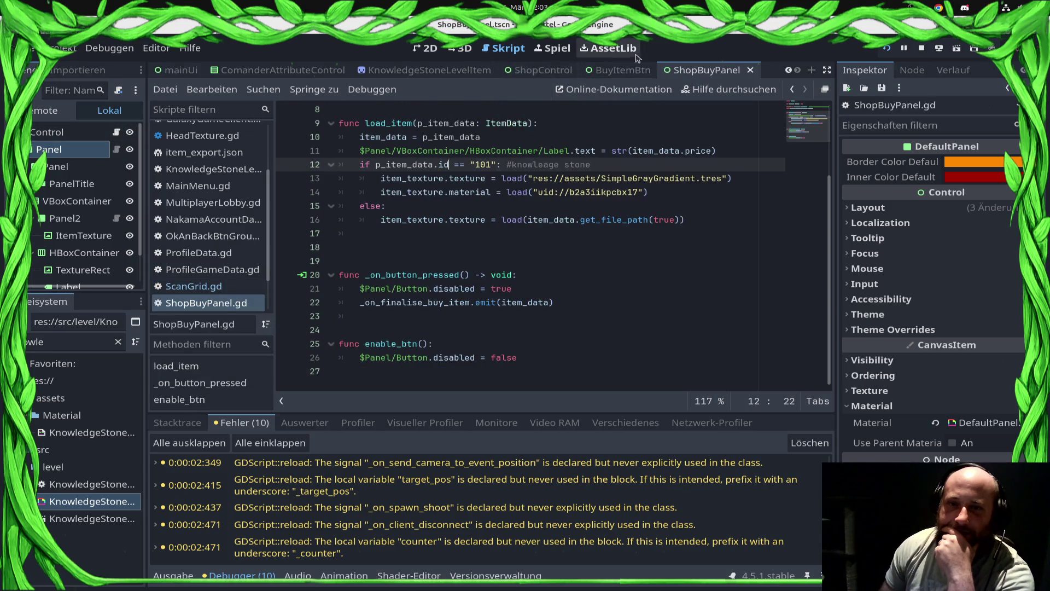
In ShopControl.gd's purchase handler, follow the request_item_buy call on line 87
left_click(547, 70)
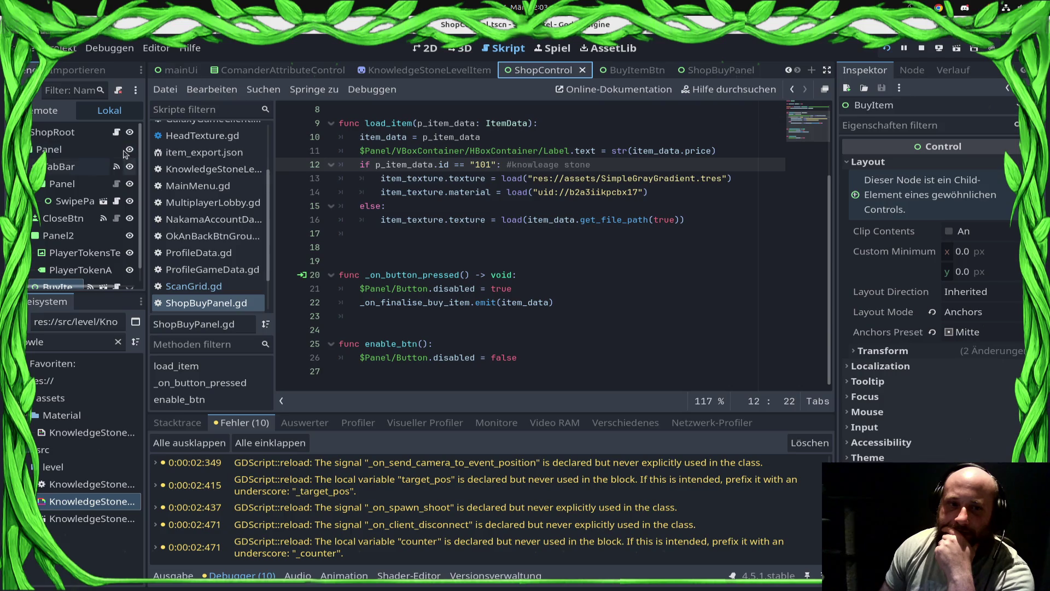
left_click(116, 132)
scroll(494, 224, "down", 5)
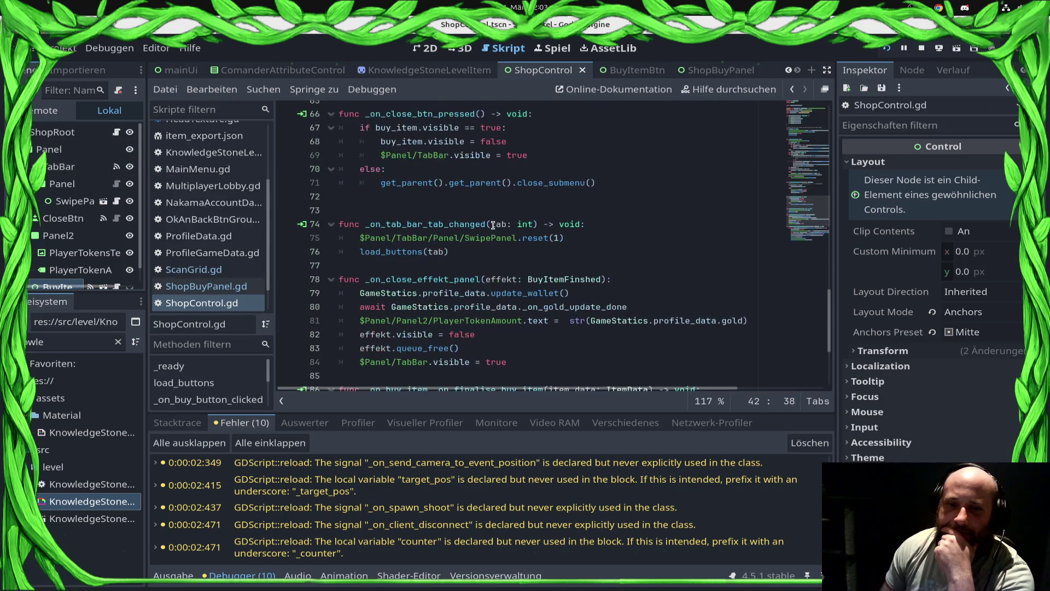
scroll(637, 236, "down", 4)
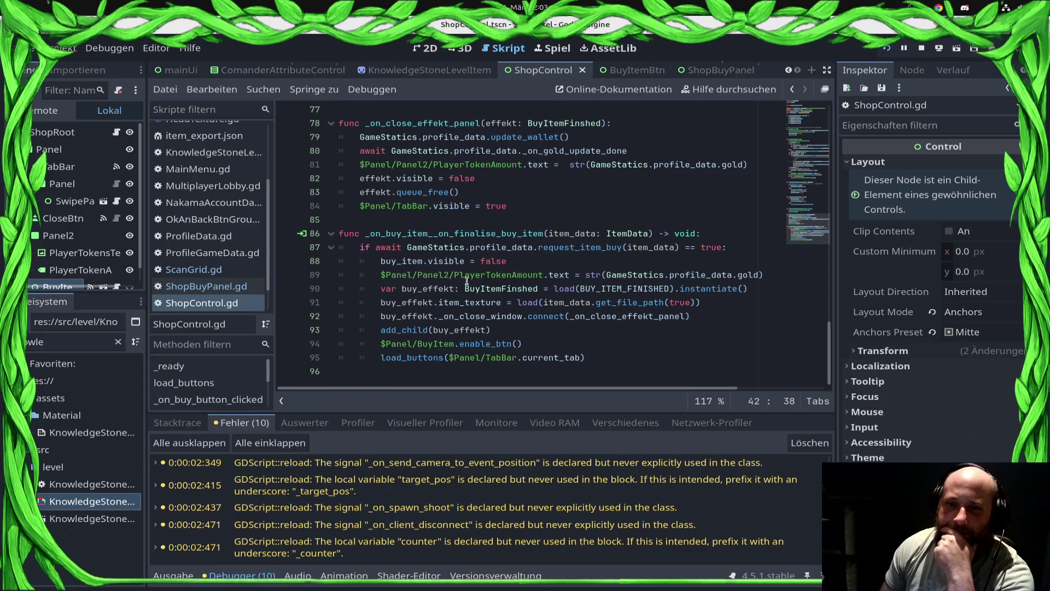
left_click(587, 251)
left_click(553, 266)
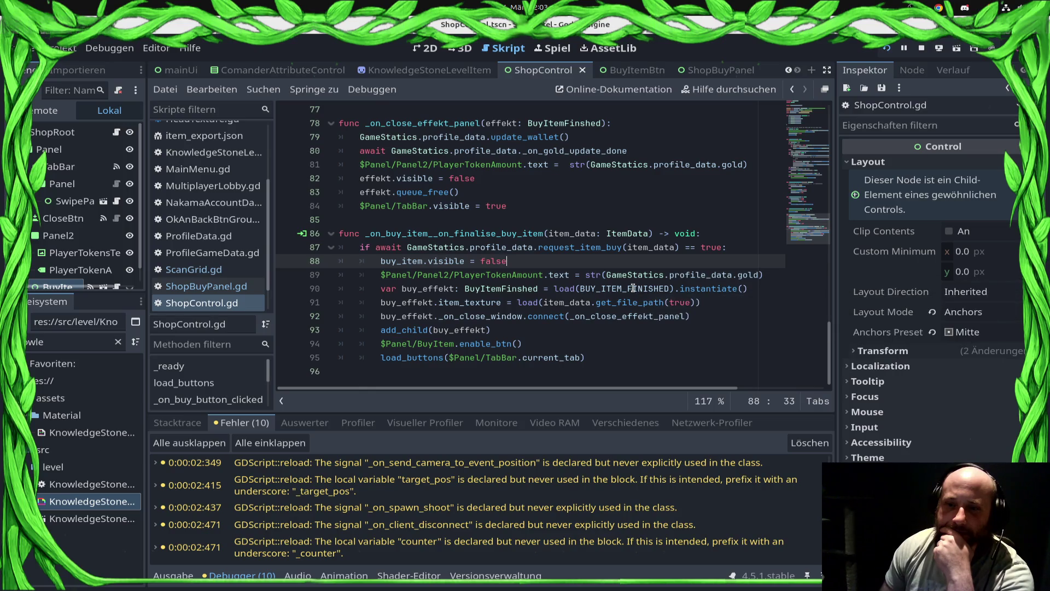
left_click(602, 250)
Jump to GalaxyGameClient.gd's request_item_buy definition and check the Output log
left_click(604, 252, "ctrl")
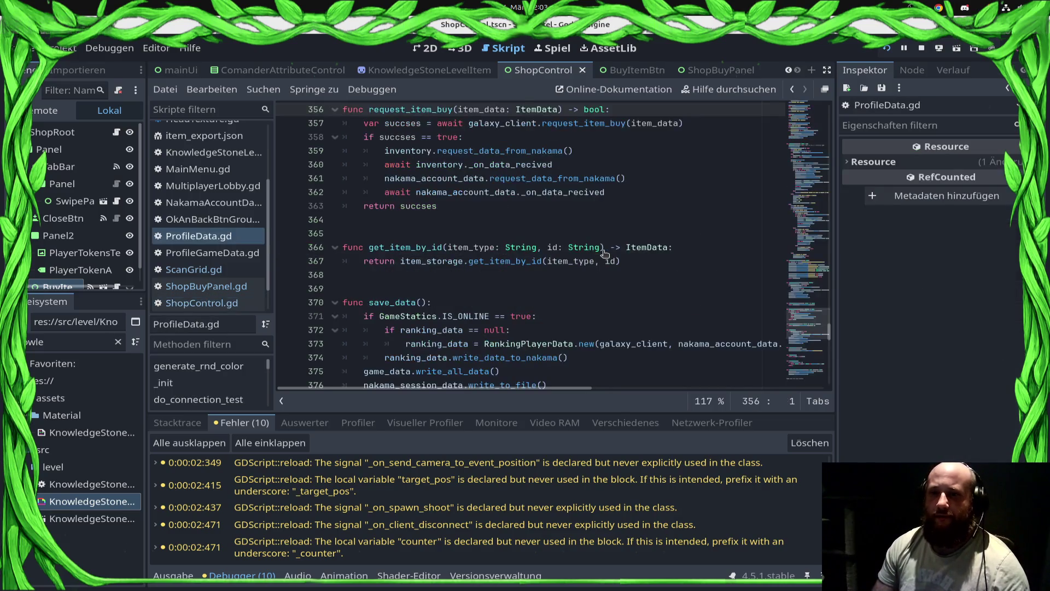
scroll(620, 252, "up", 1)
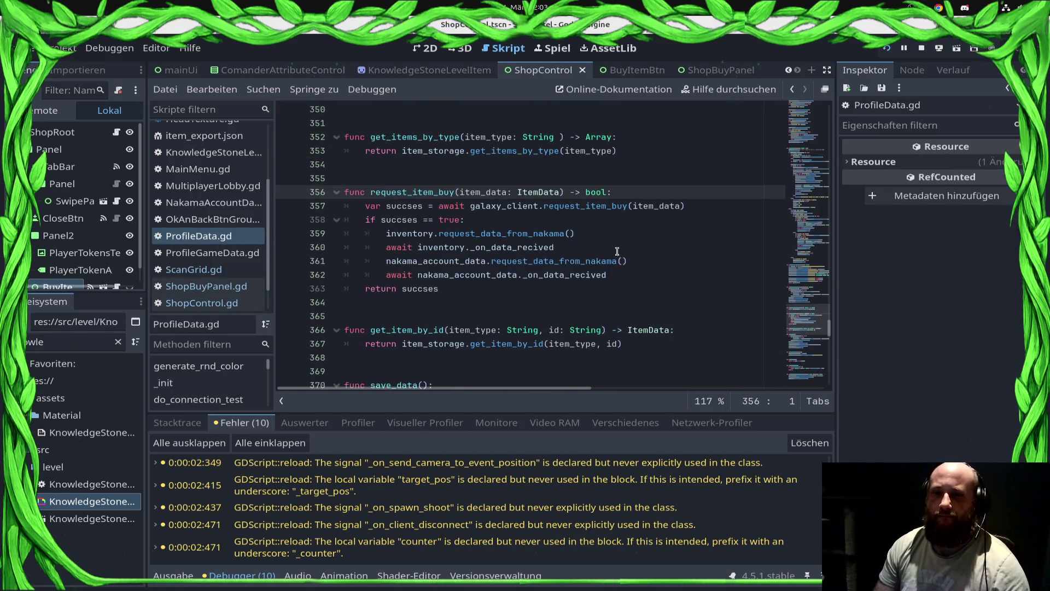
left_click(589, 213, "ctrl")
scroll(597, 231, "up", 2)
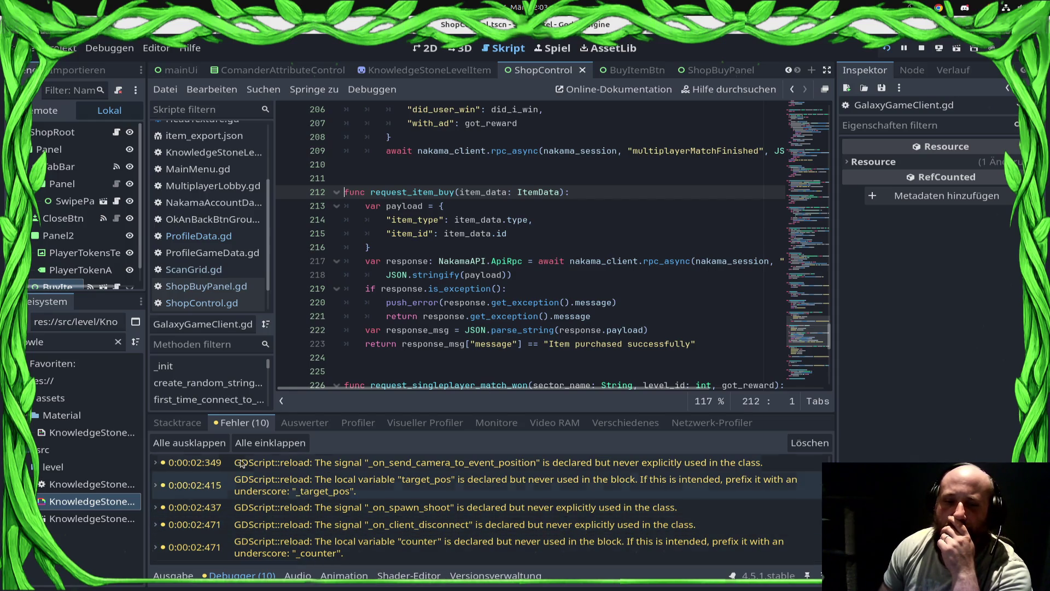
left_click(173, 575)
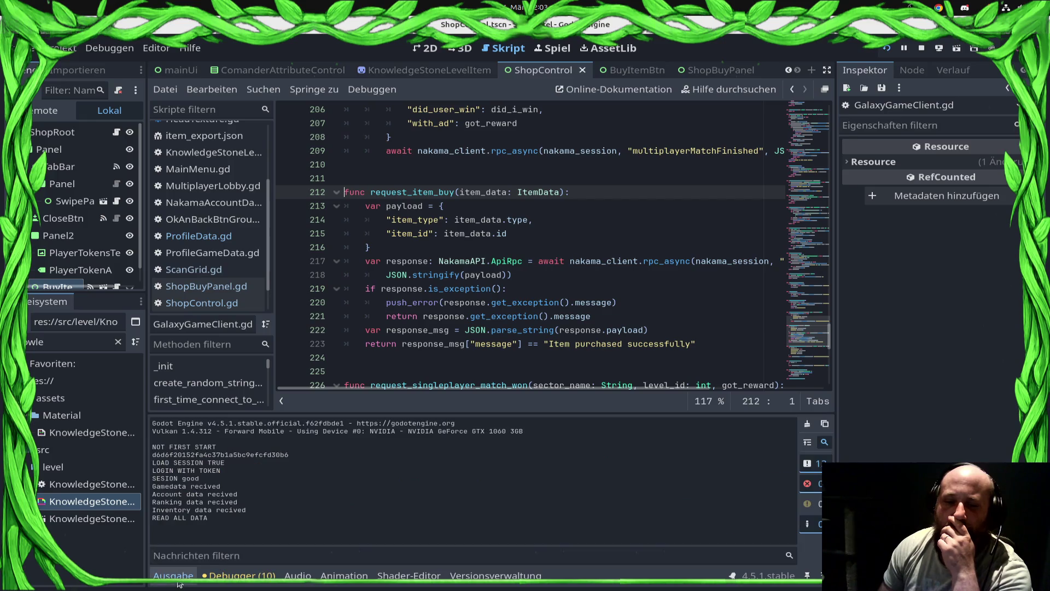
left_click(235, 576)
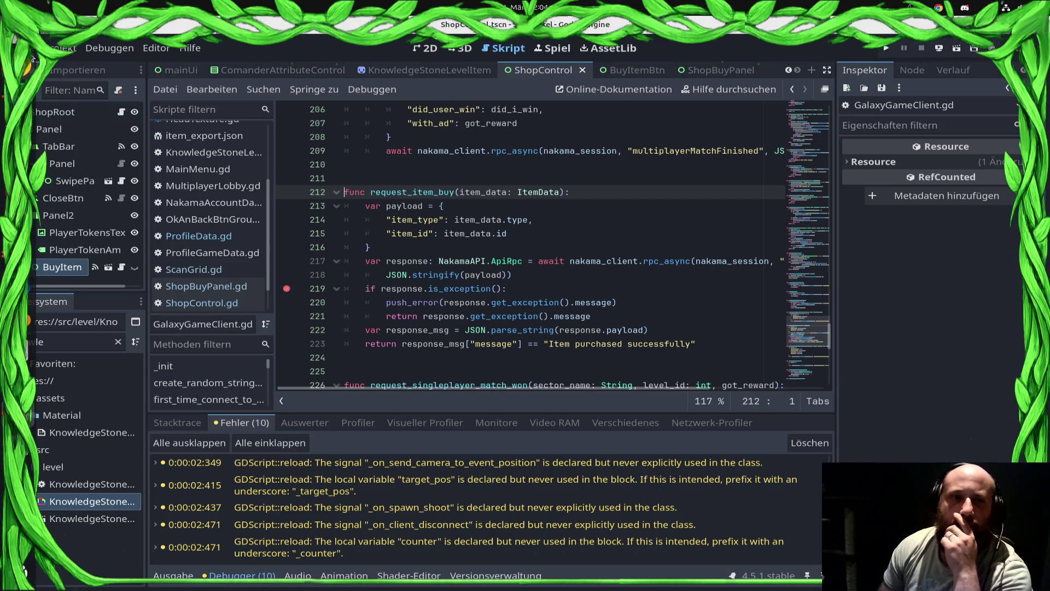
Set the project's display window mode to Windowed in Project Settings
left_click(55, 48)
left_click(75, 65)
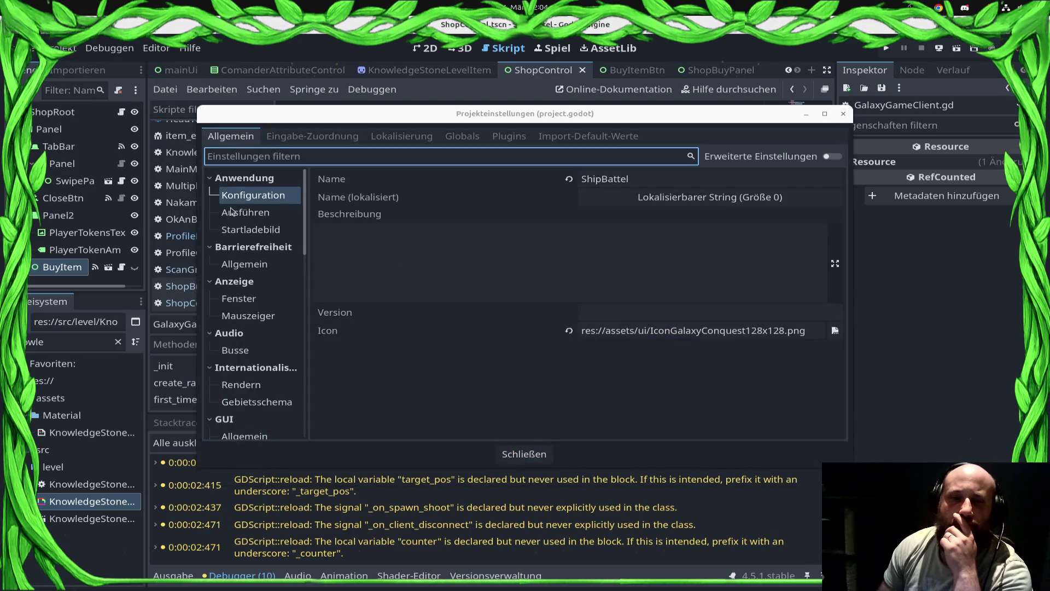
left_click(252, 298)
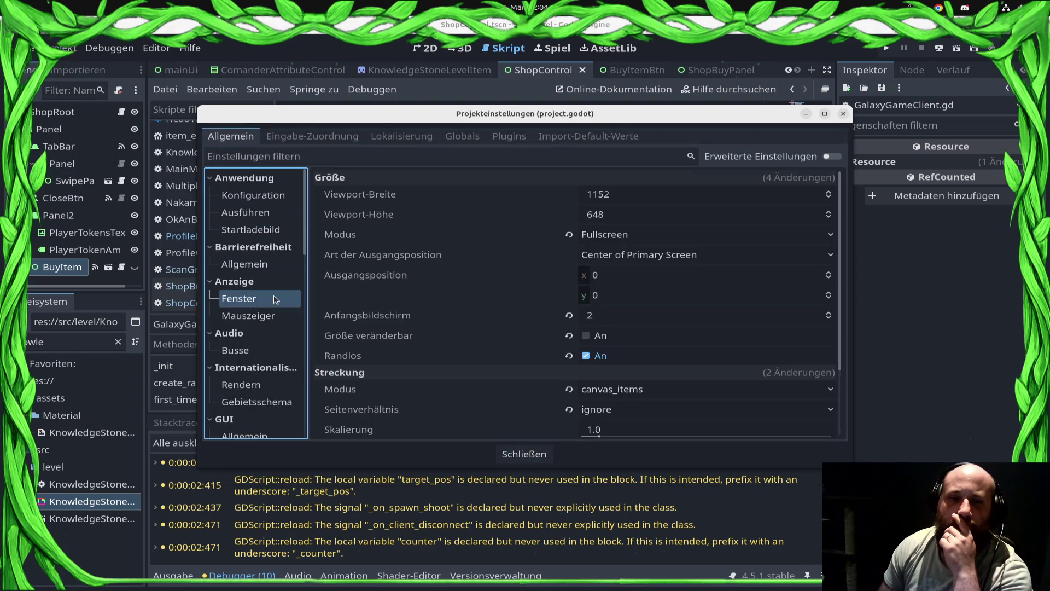
left_click(664, 236)
left_click(664, 236)
left_click(669, 254)
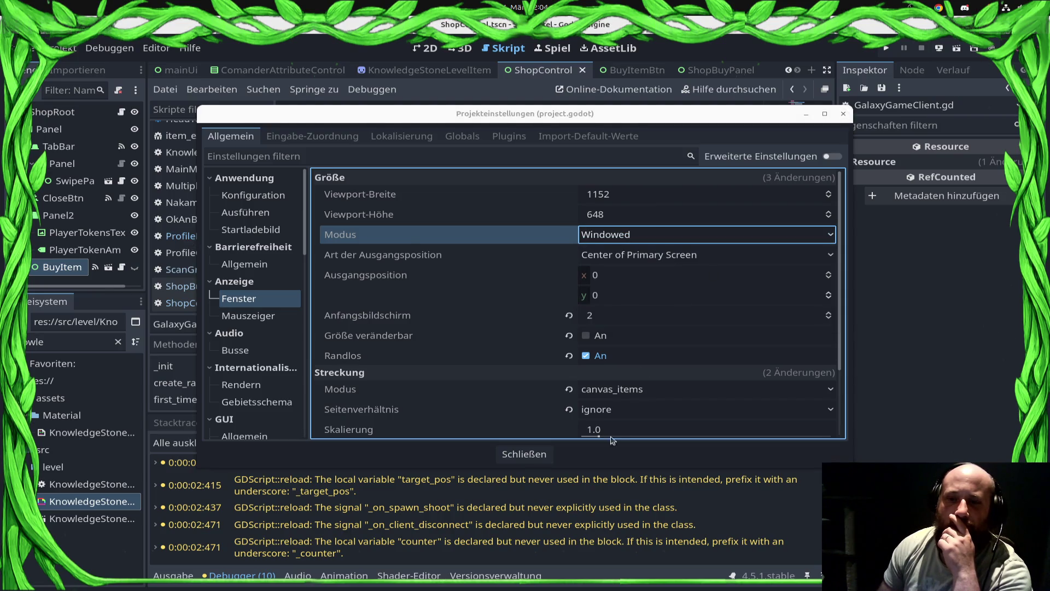
left_click(524, 454)
Add a breakpoint on ShopControl.gd line 87 and run the game in debug mode
left_click(219, 286)
left_click(238, 304)
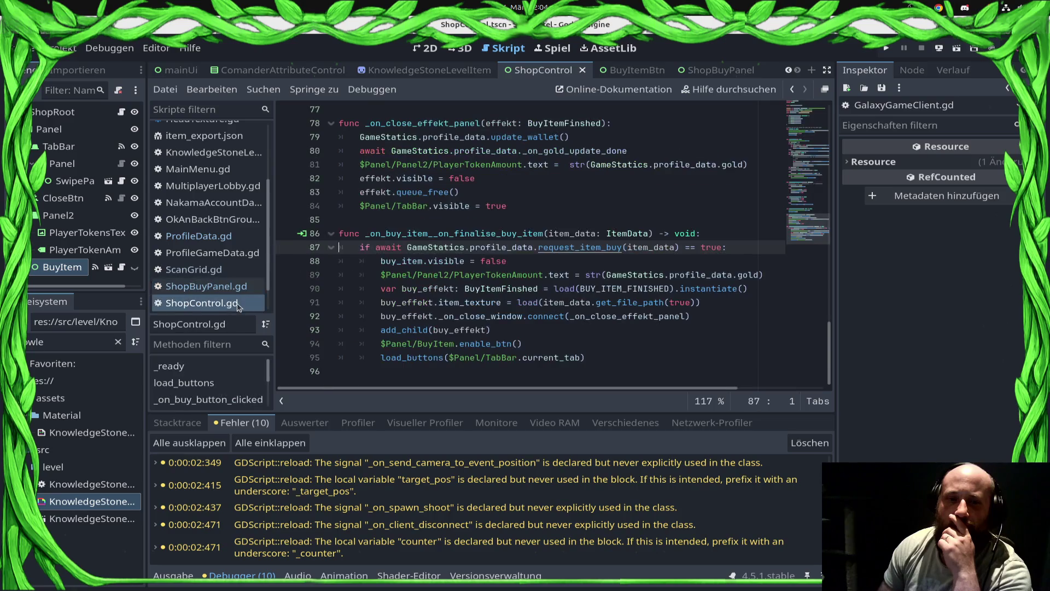
left_click(286, 247)
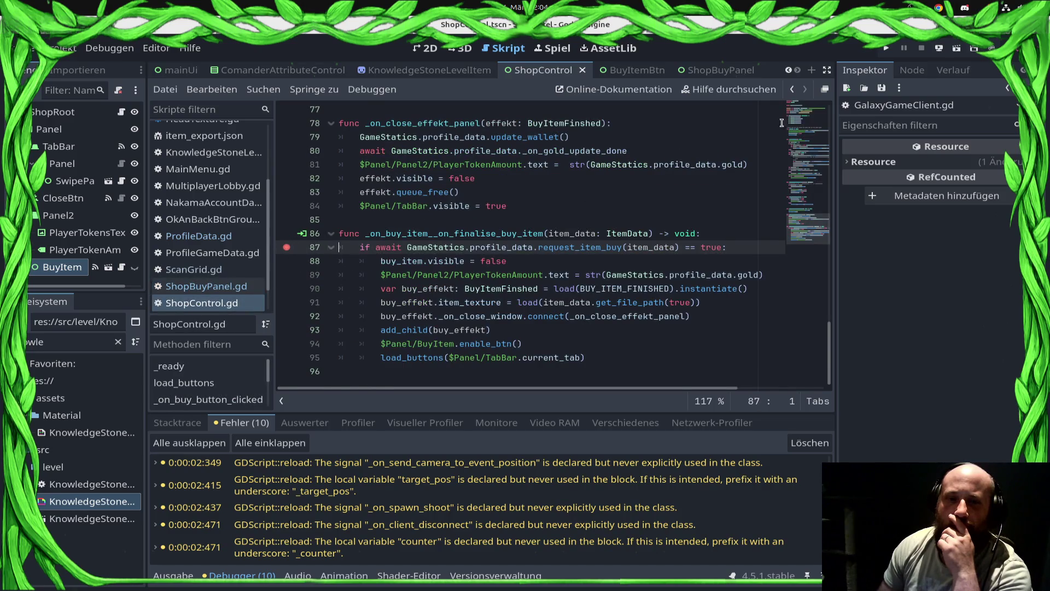
left_click(884, 48)
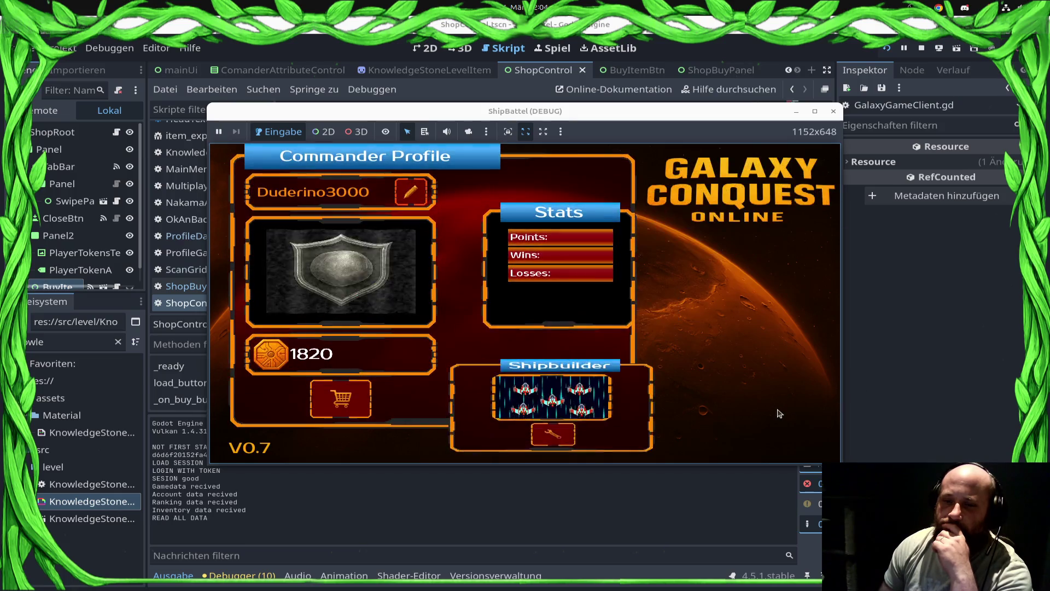
Buy the 950-coin blue orb in game, step through request_item_buy, and resume
left_click(329, 417)
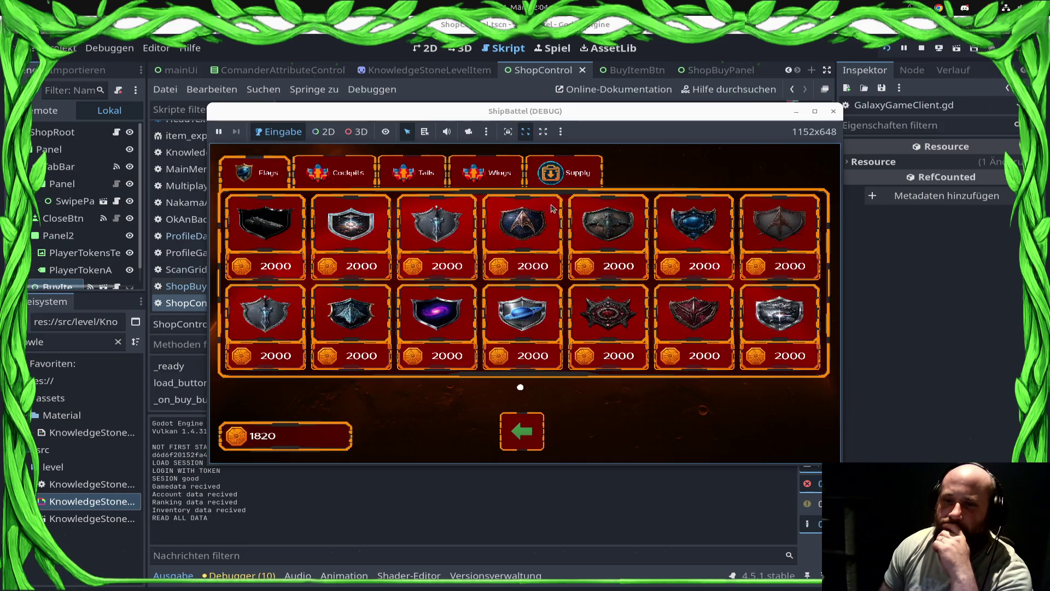
left_click(350, 230)
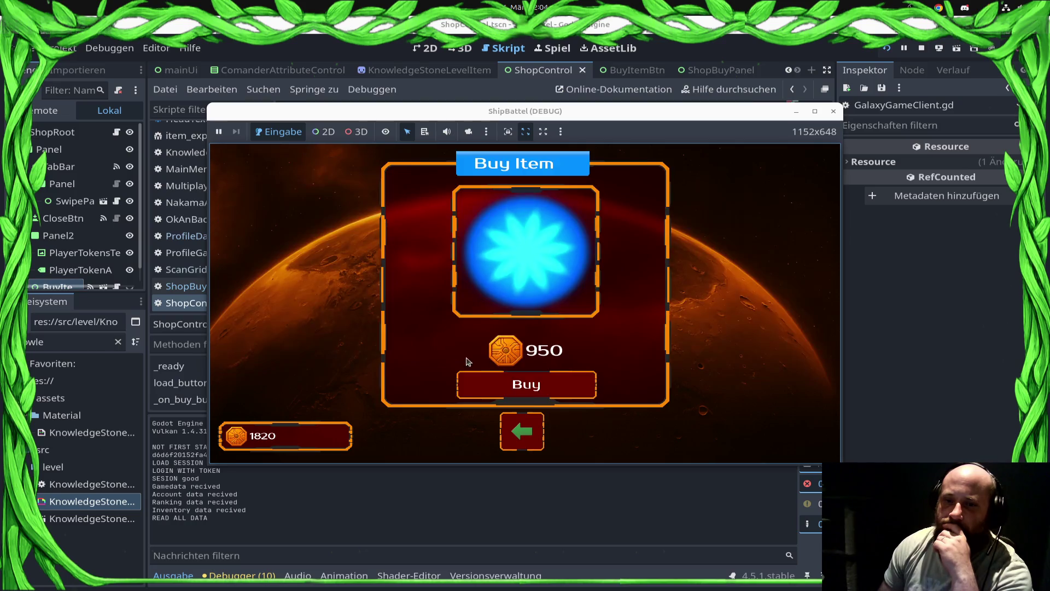
left_click(547, 382)
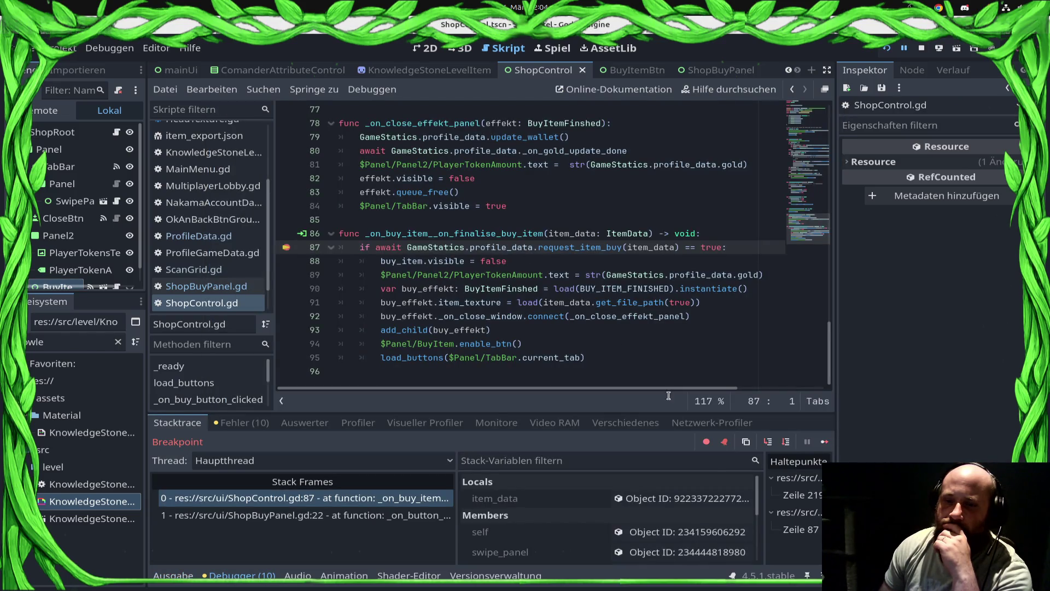
left_click(768, 441)
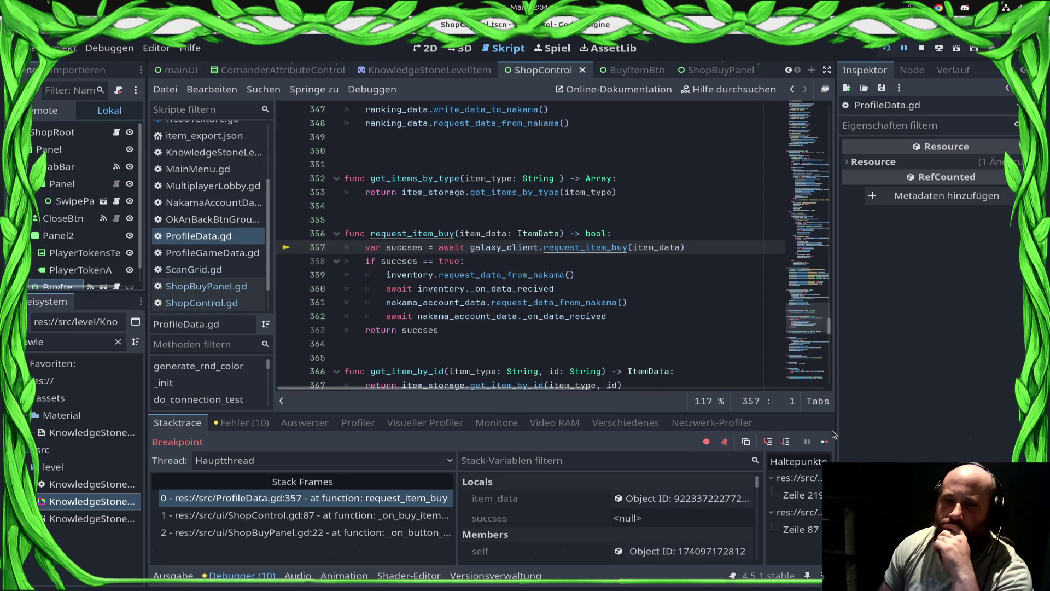
left_click(768, 442)
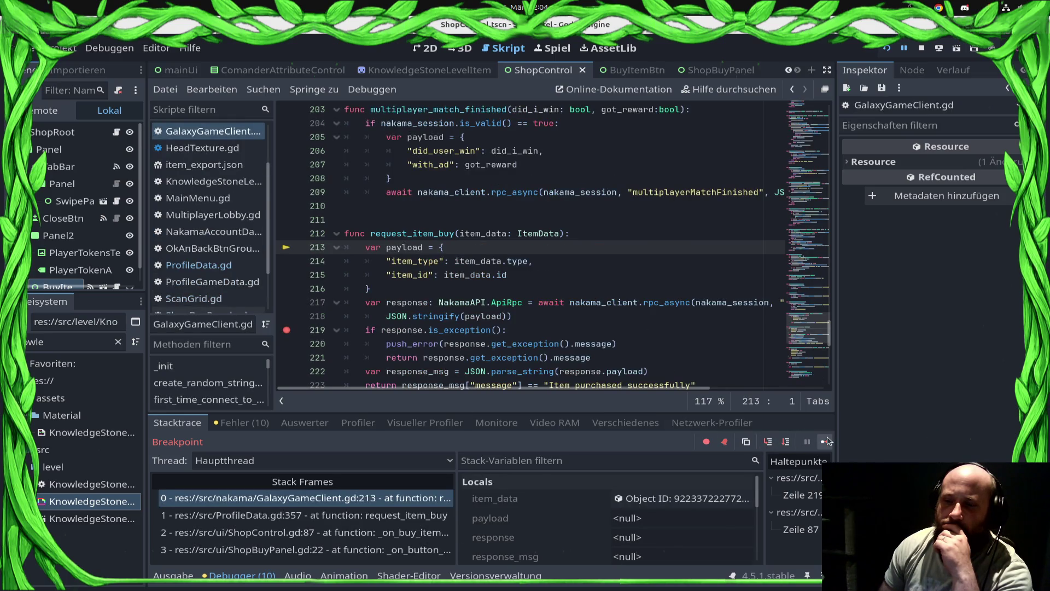
left_click(825, 441)
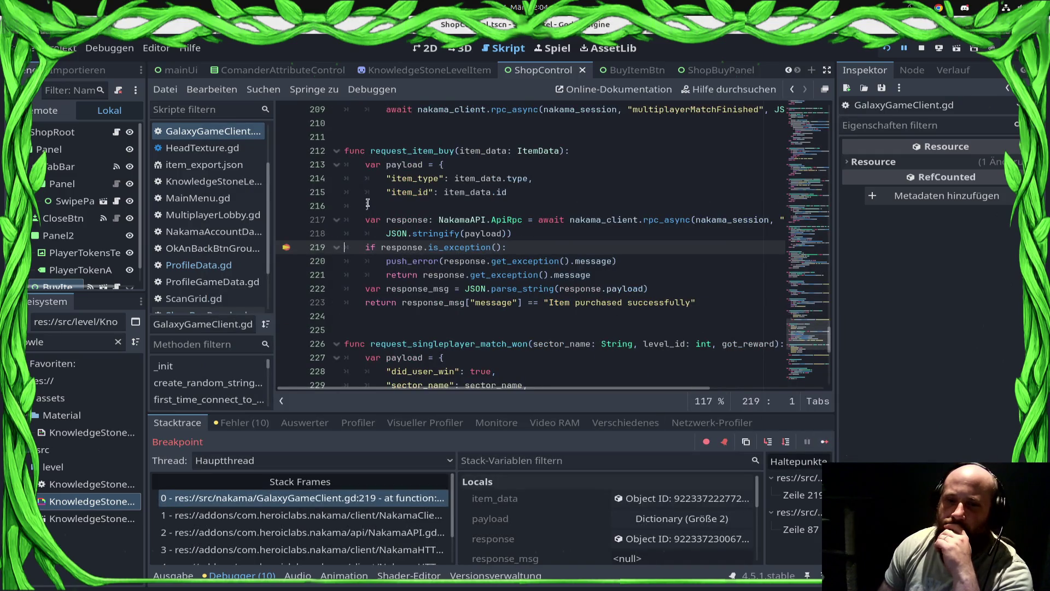
Read the response payload's 'Cannot read property' error, then switch to the server log terminal
left_click(627, 540)
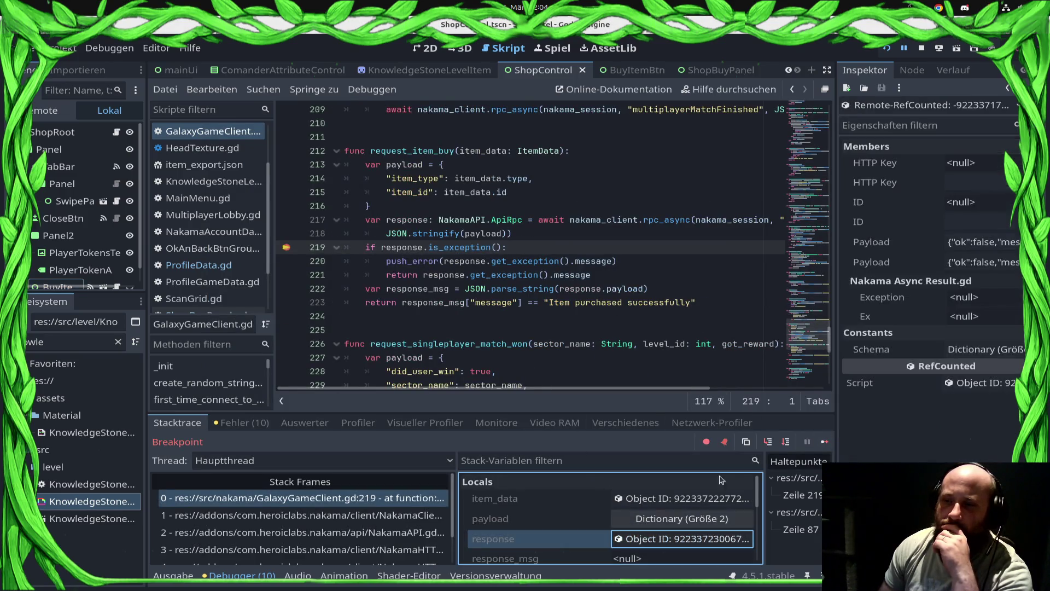
left_click_drag(969, 247, 1034, 245)
key("Home")
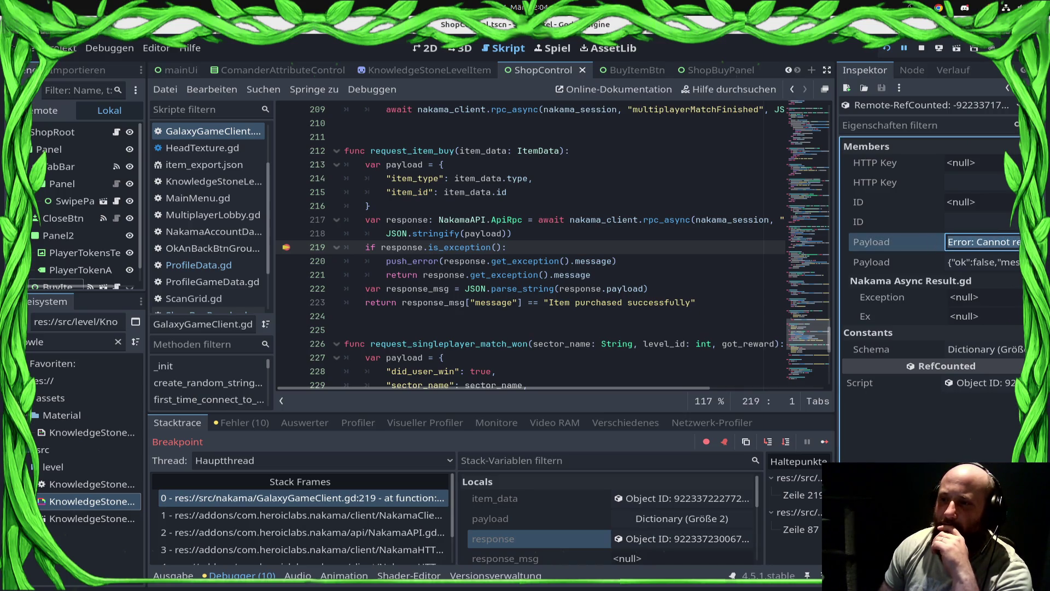
mouse_move(1000, 253)
left_mouse_down()
mouse_move(1017, 251)
mouse_move(990, 254)
mouse_move(1048, 253)
mouse_move(933, 248)
mouse_move(1044, 249)
left_mouse_up()
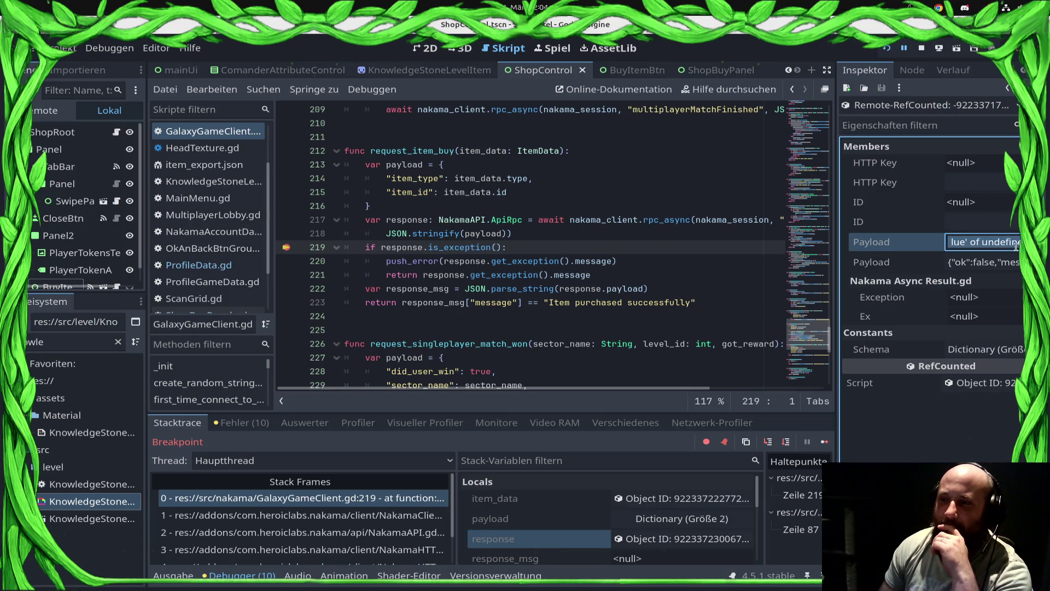
left_click(726, 261)
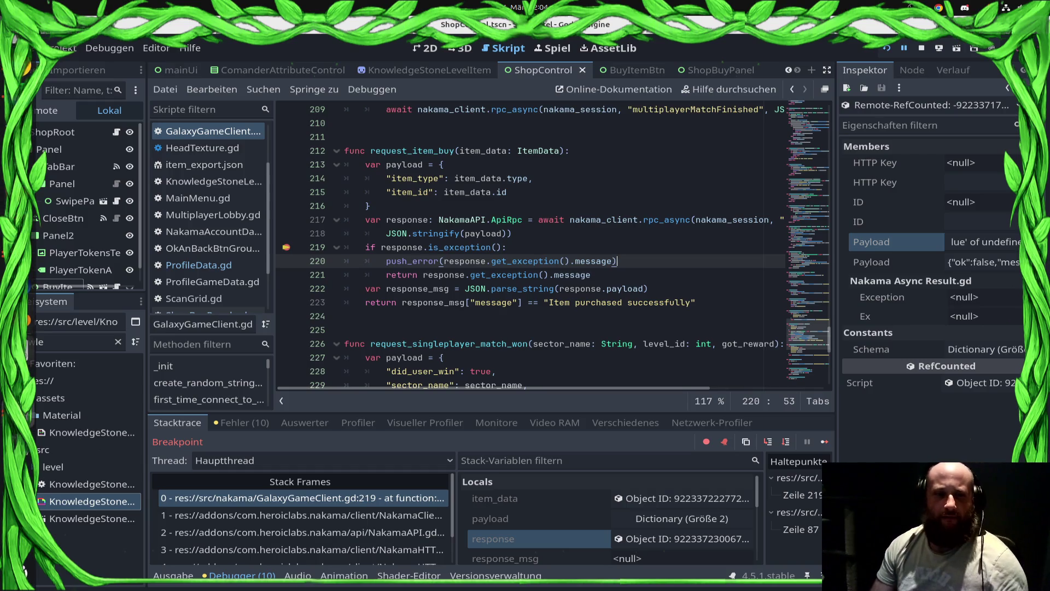
key("alt+Tab")
Stop the log stream, reopen the Nakama JavaScript module in Vim, and scroll to rpcBuyItem
key("ctrl+c")
key("Up")
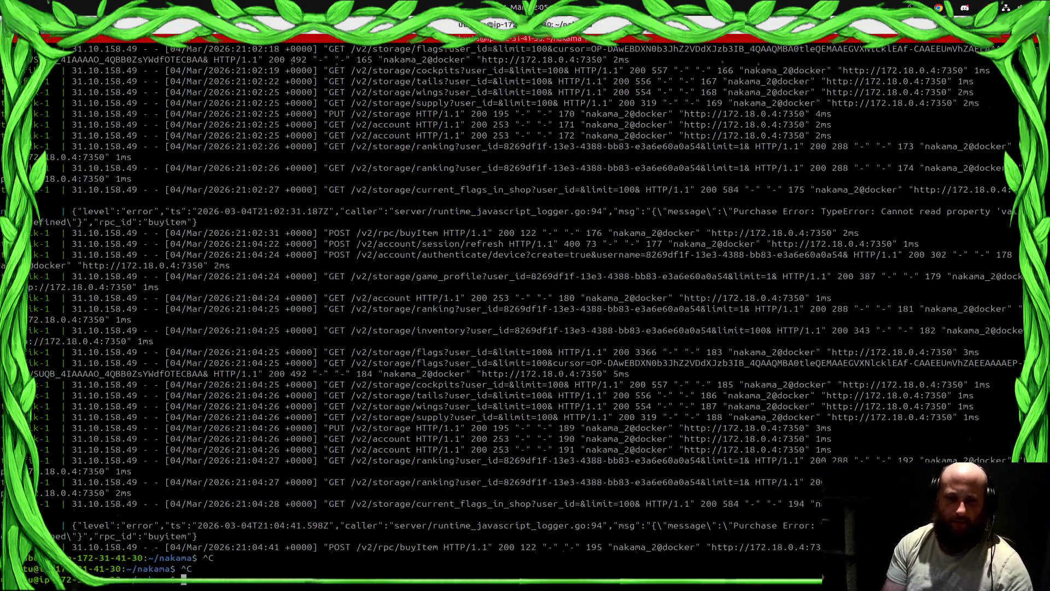
key("Return")
scroll(525, 306, "down", 15)
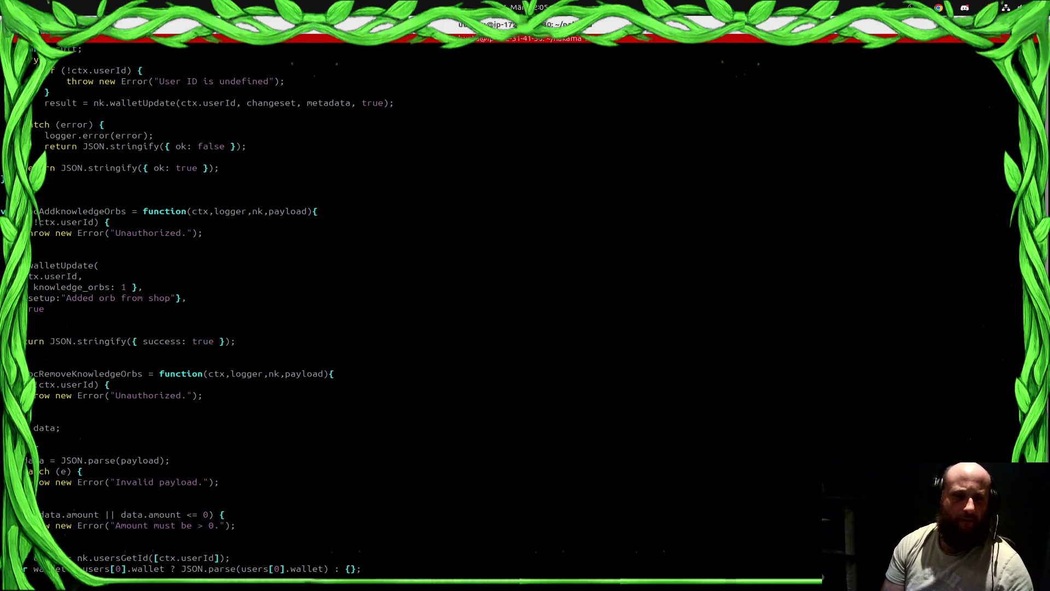
scroll(525, 306, "up", 10)
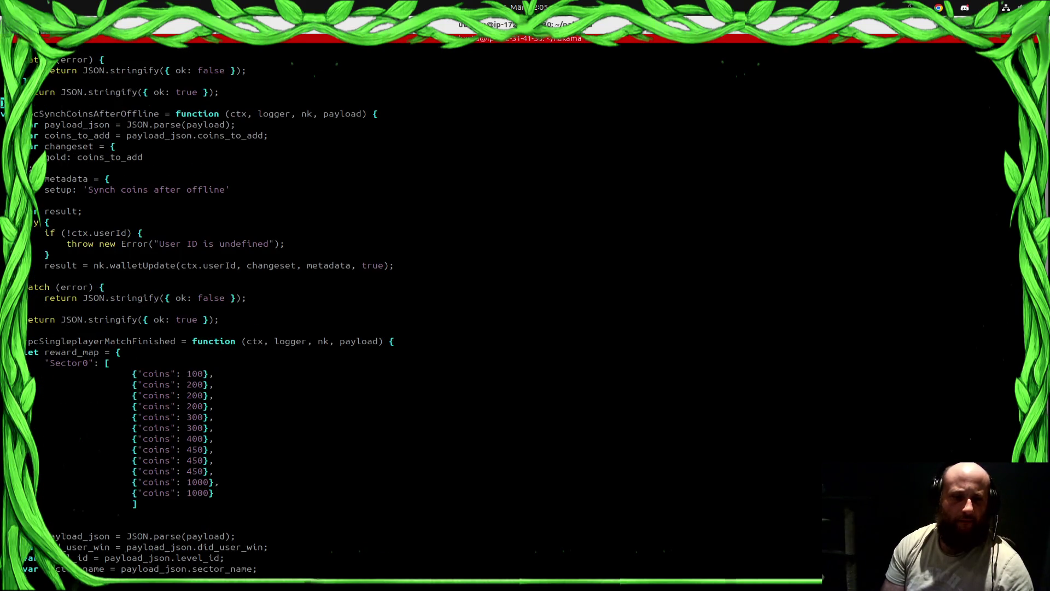
scroll(525, 307, "down", 15)
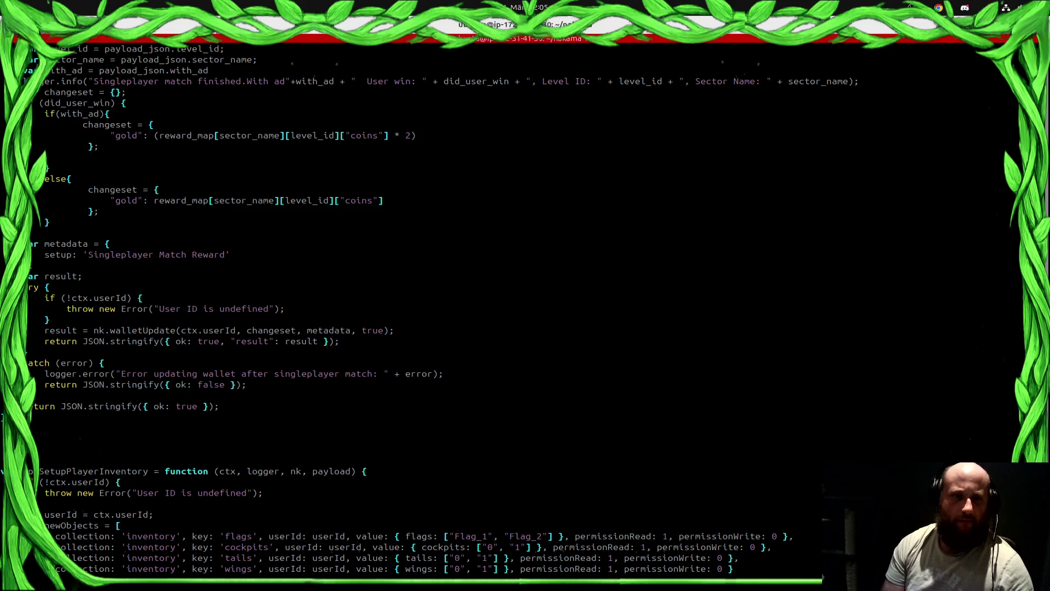
scroll(525, 306, "up", 15)
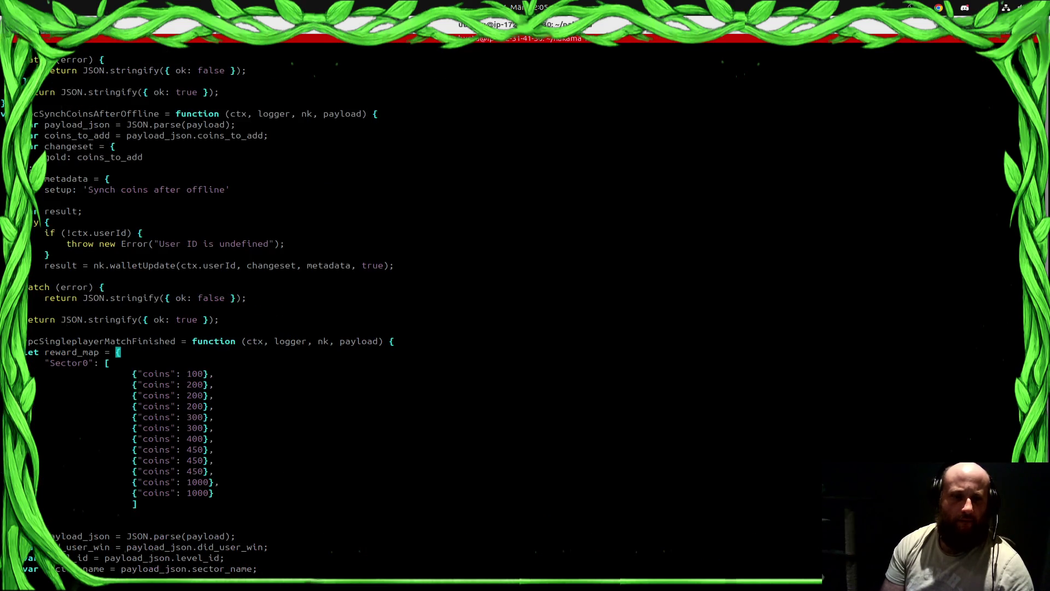
scroll(525, 307, "down", 20)
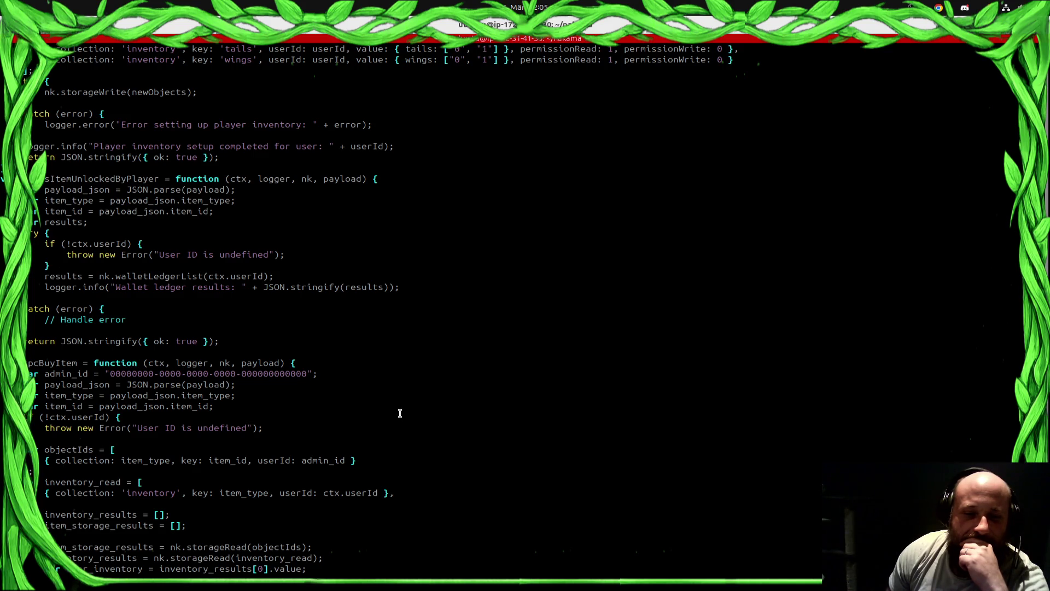
left_click(400, 414)
scroll(400, 413, "down", 1)
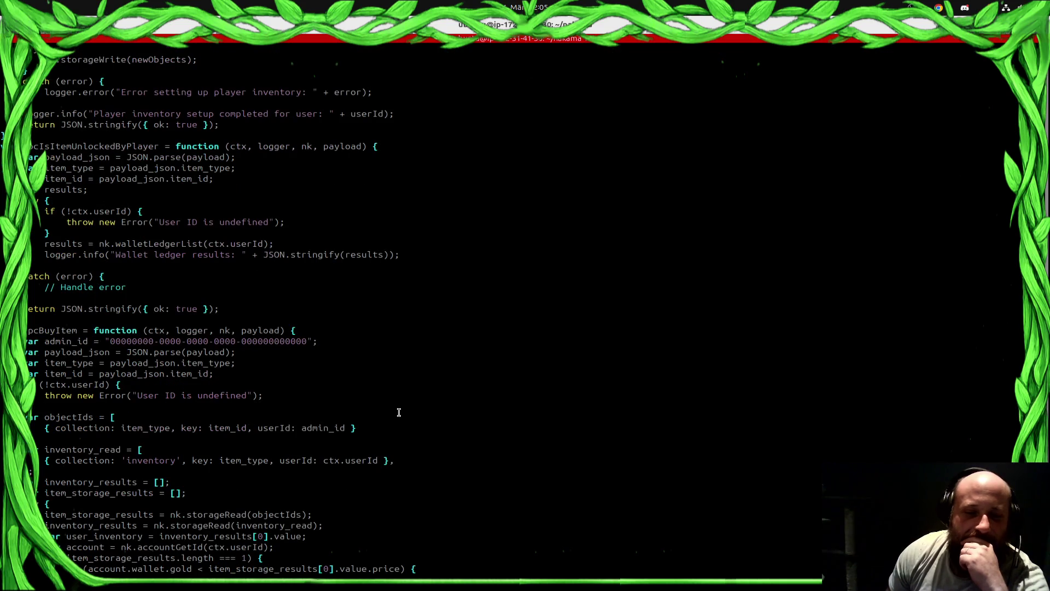
scroll(399, 411, "up", 20)
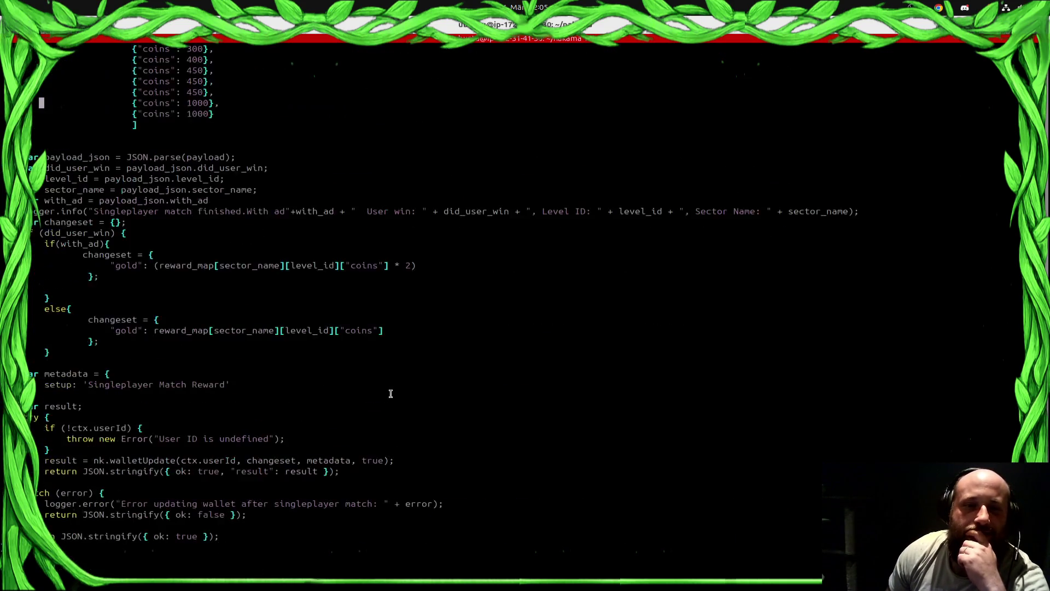
scroll(390, 394, "up", 20)
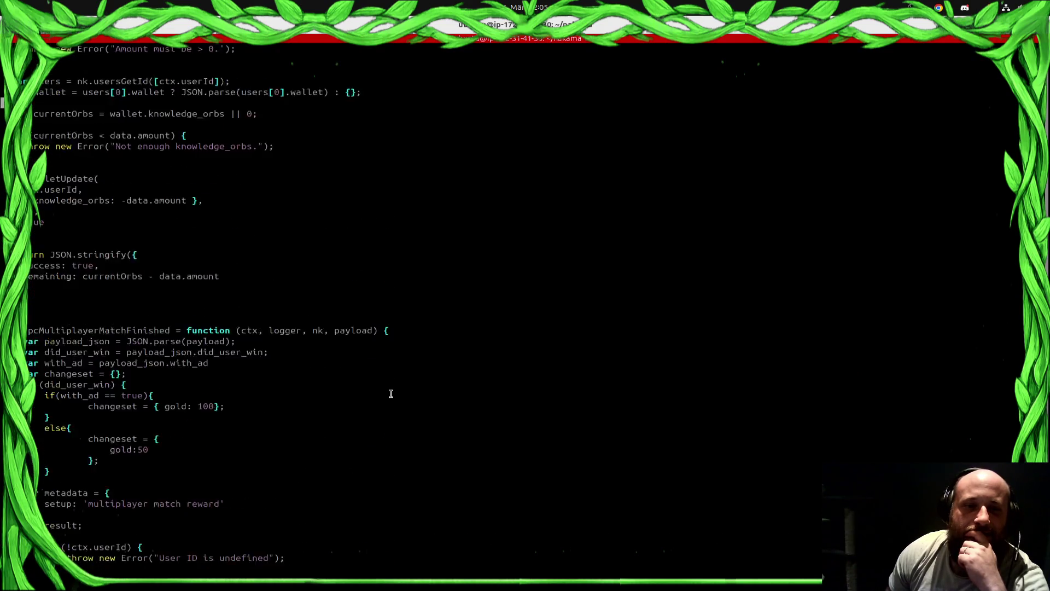
scroll(391, 394, "up", 15)
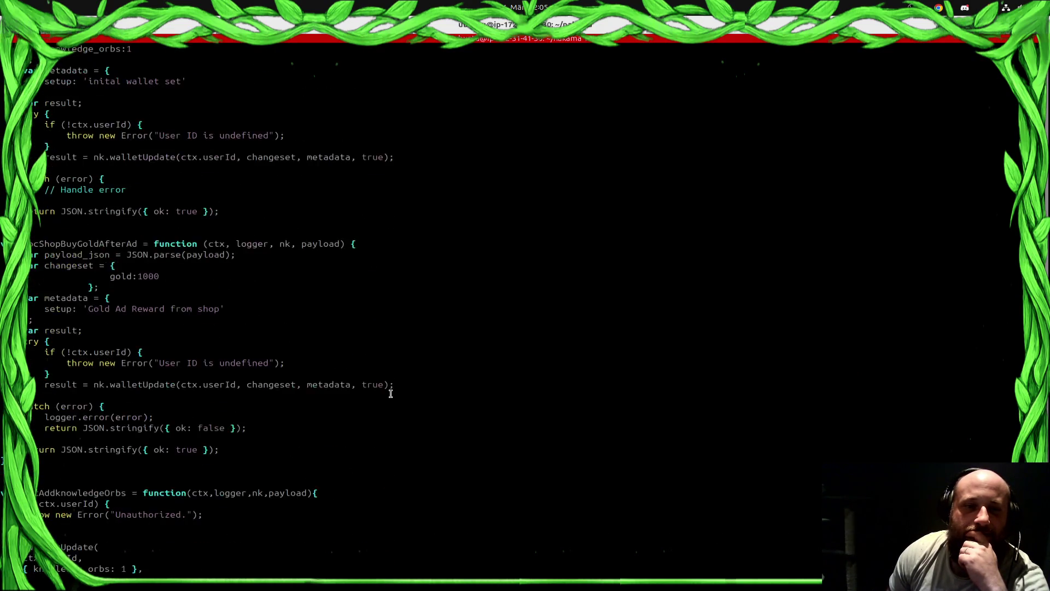
scroll(390, 394, "down", 15)
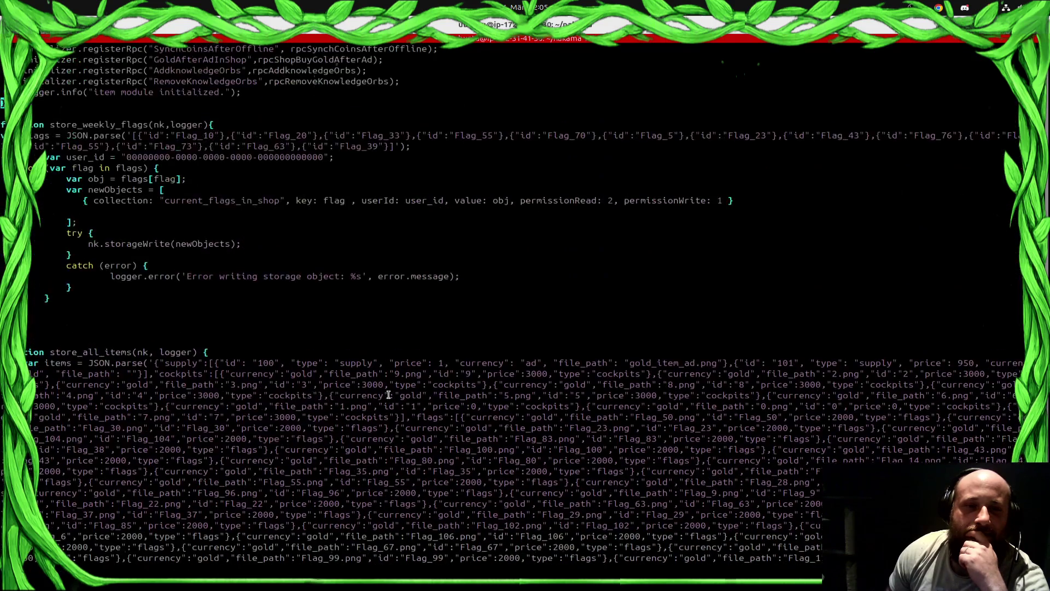
scroll(389, 394, "up", 5)
scroll(388, 395, "down", 15)
scroll(388, 396, "down", 10)
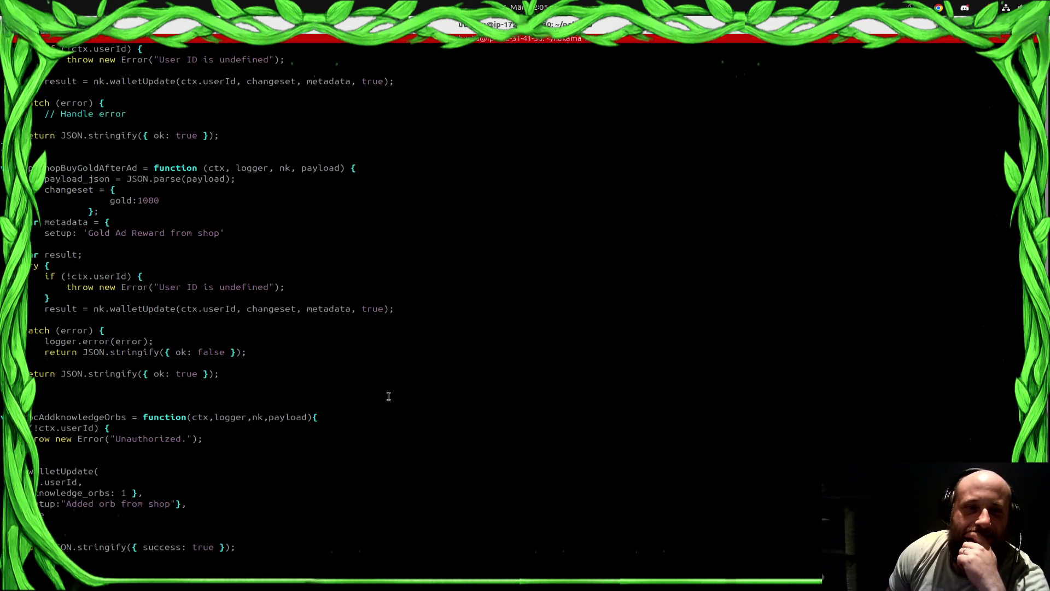
scroll(389, 395, "up", 6)
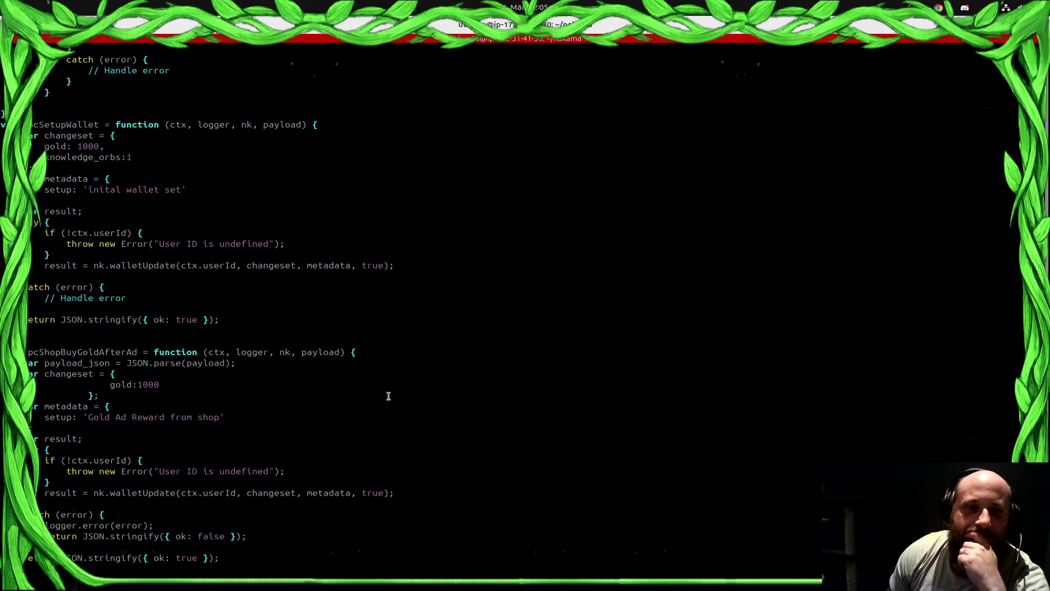
scroll(388, 395, "up", 8)
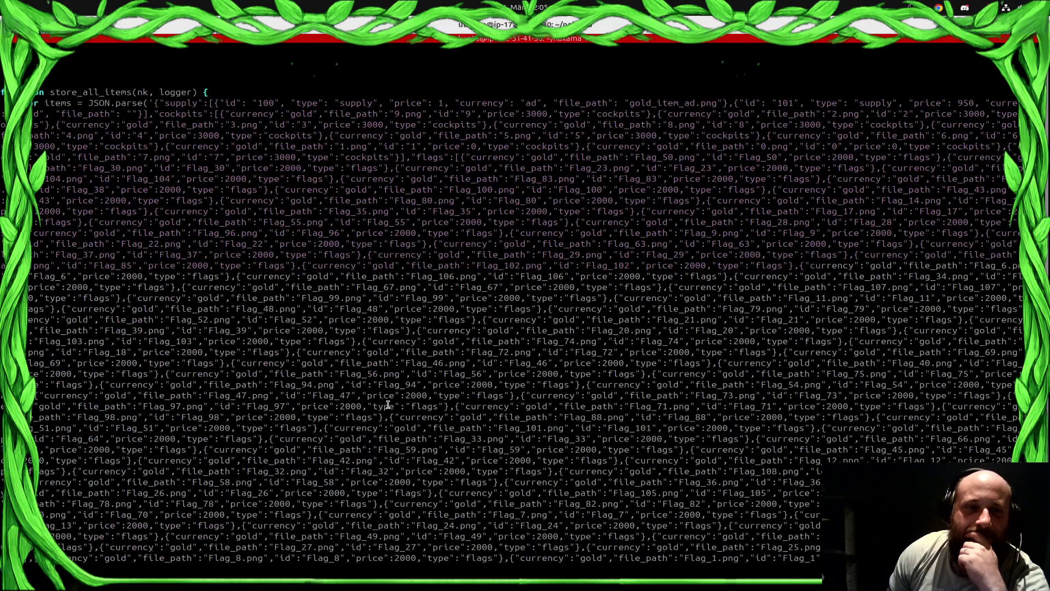
scroll(389, 399, "down", 5)
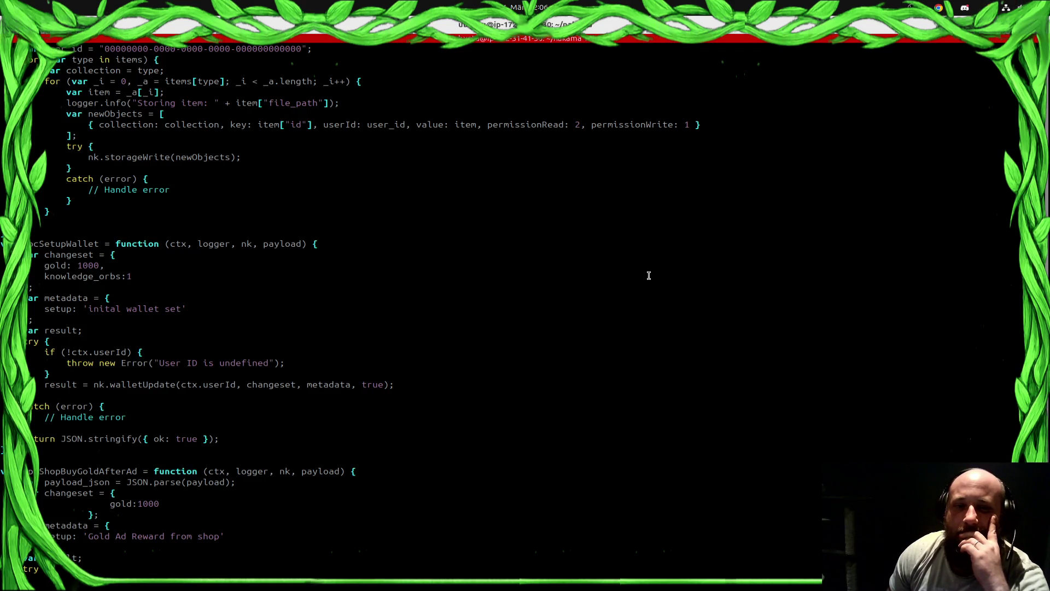
scroll(645, 283, "down", 12)
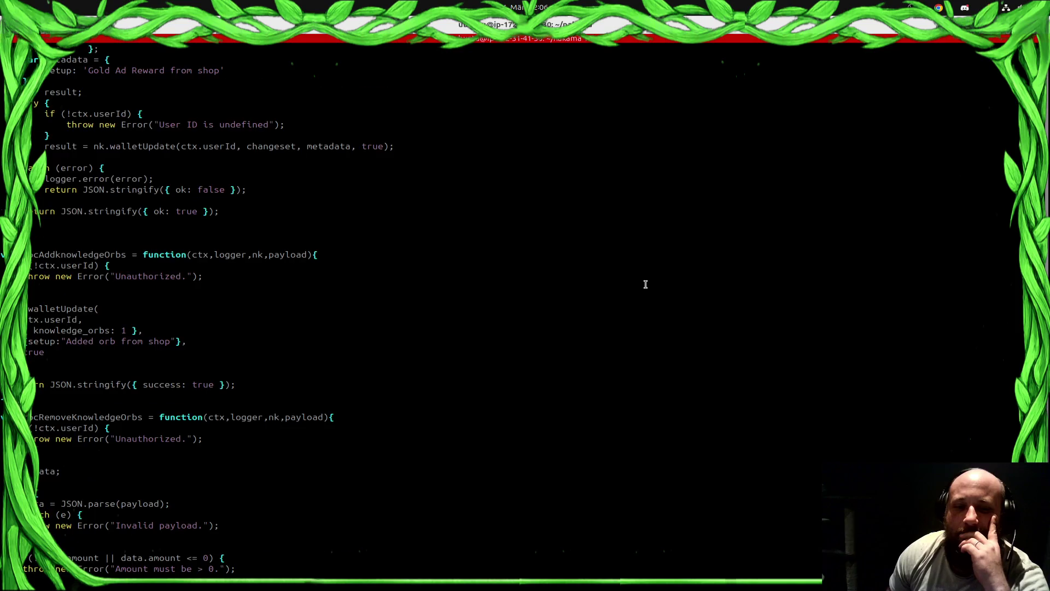
scroll(647, 282, "down", 7)
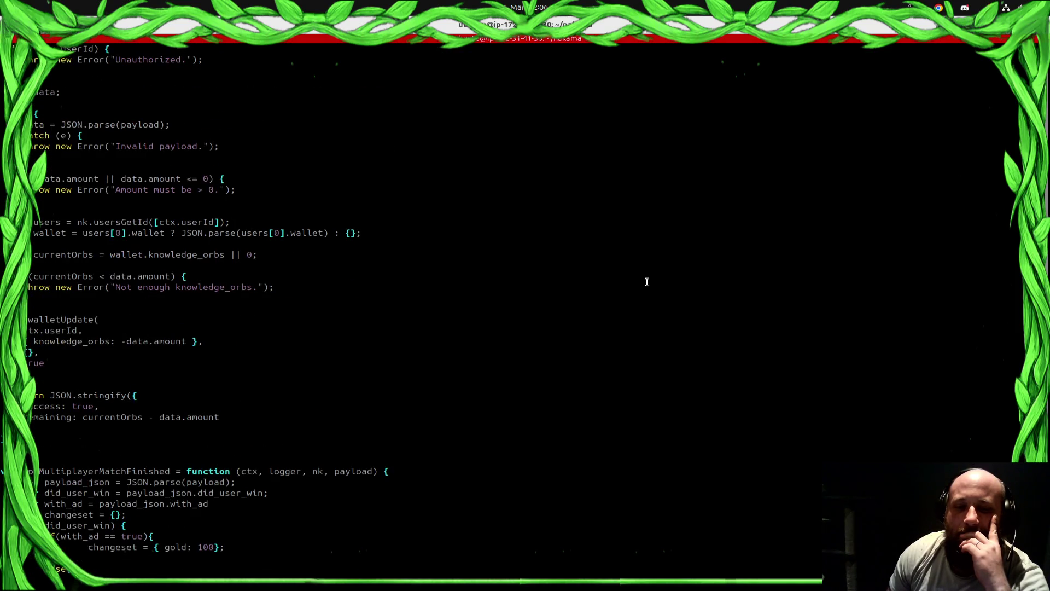
scroll(647, 281, "down", 17)
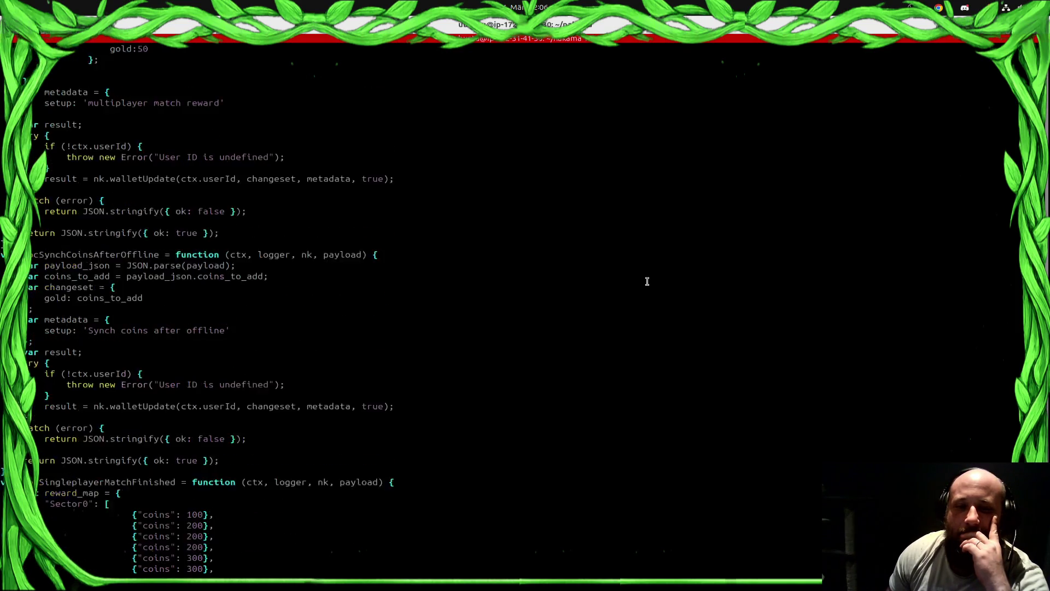
scroll(647, 281, "down", 17)
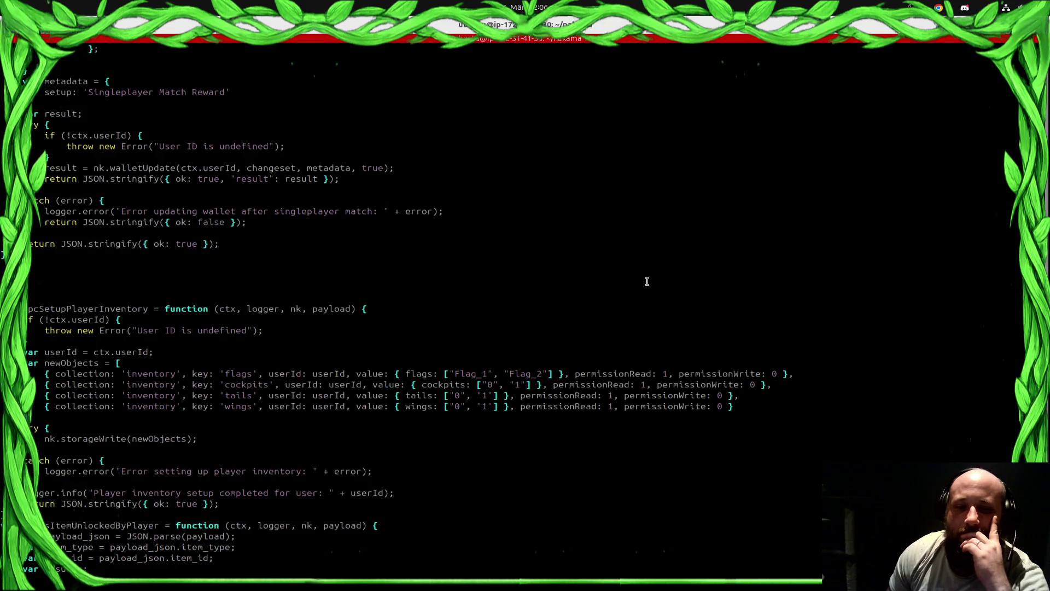
scroll(647, 281, "down", 13)
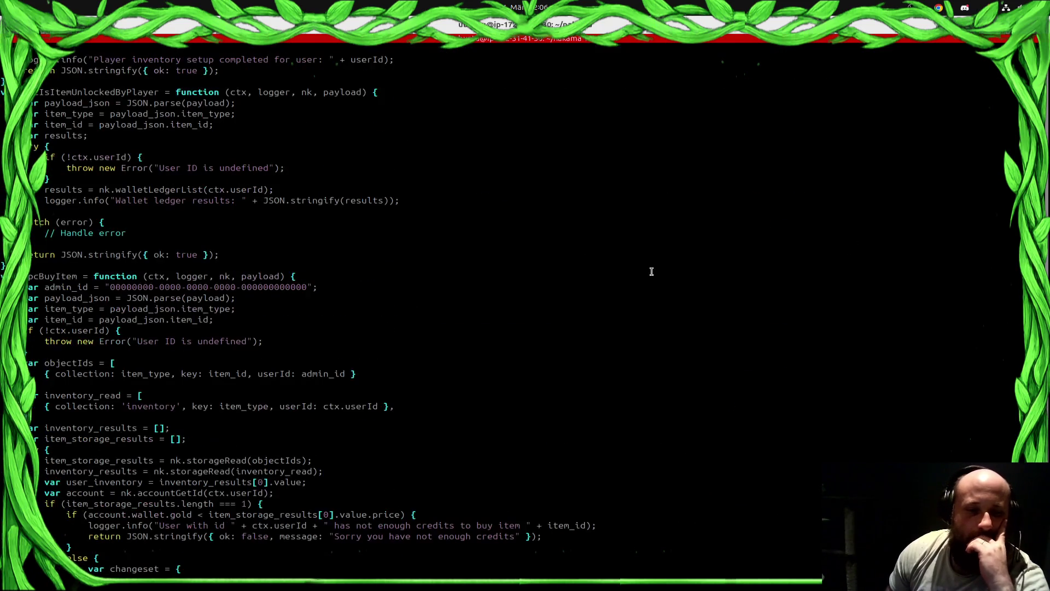
scroll(651, 272, "down", 8)
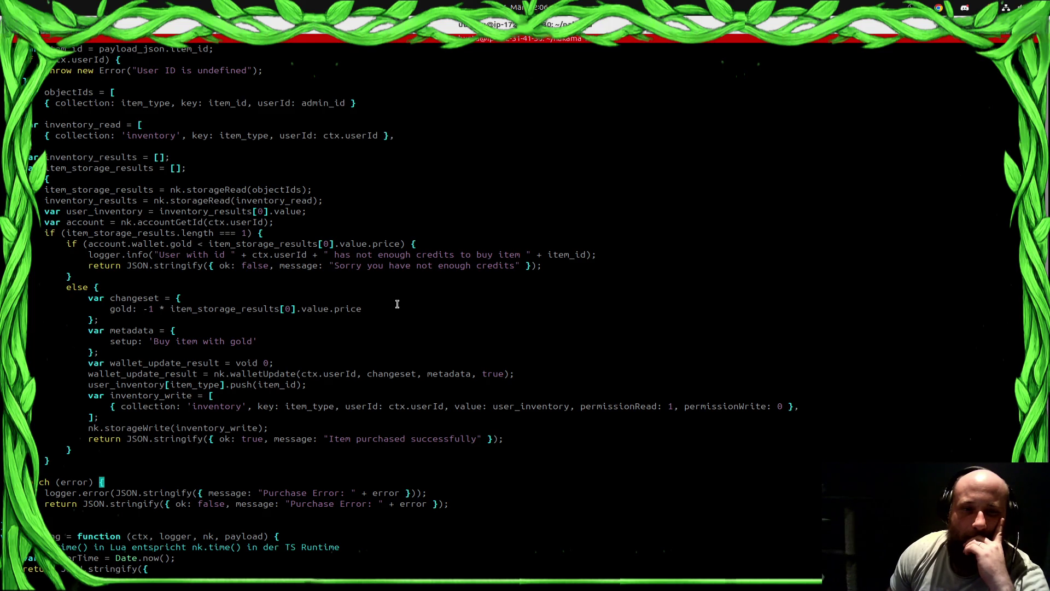
left_click(315, 200)
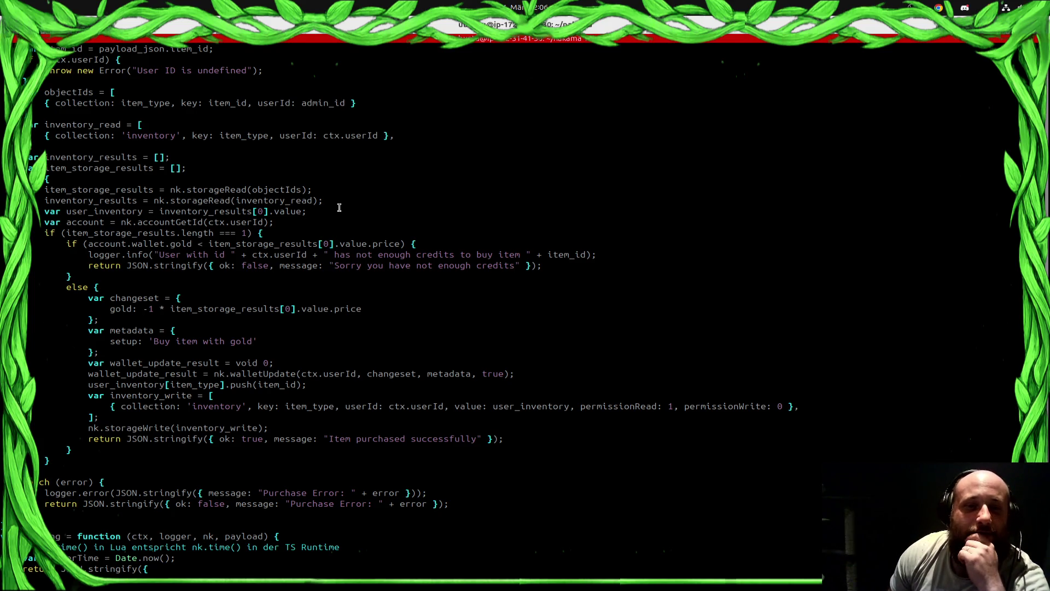
scroll(339, 207, "up", 3)
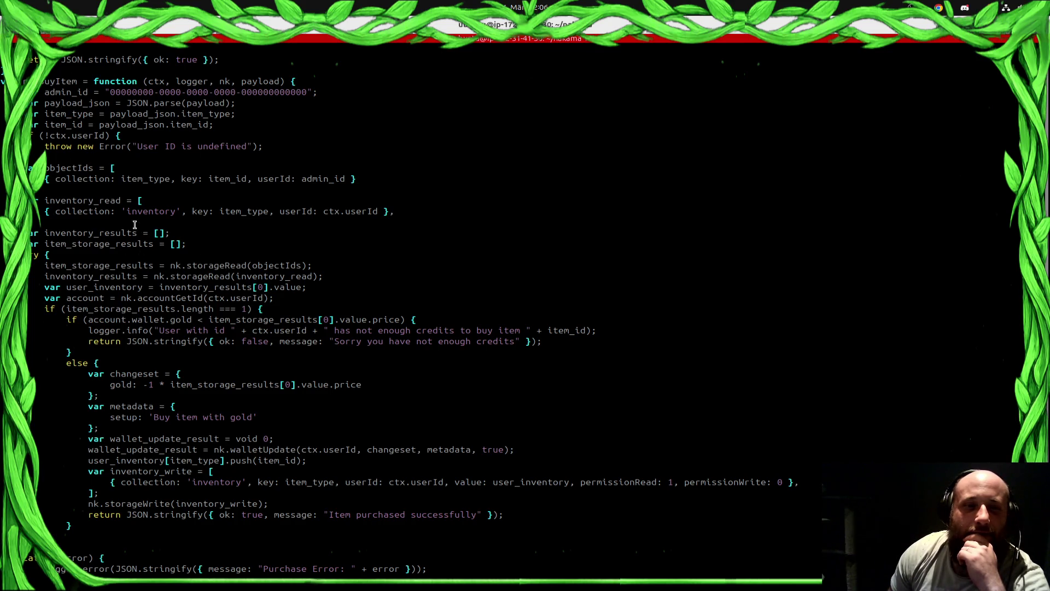
double_click(157, 179)
double_click(225, 183)
double_click(316, 183)
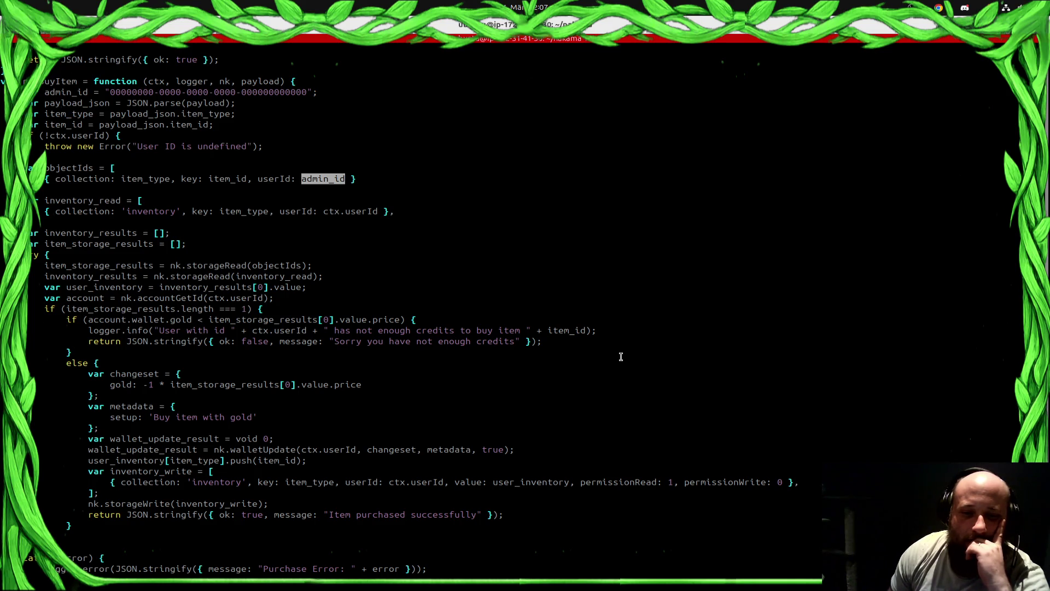
scroll(620, 356, "down", 3)
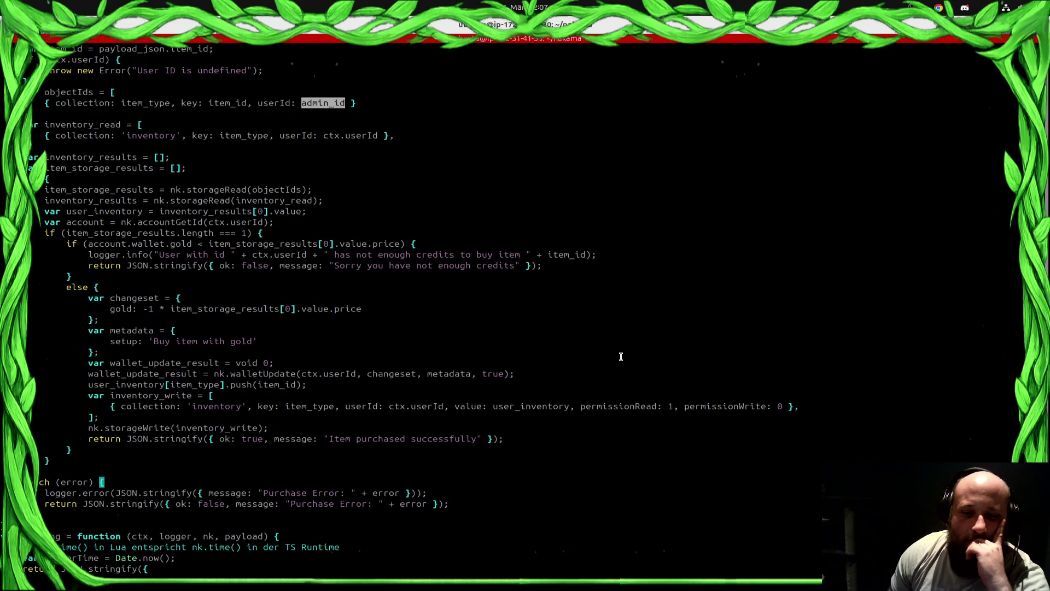
left_click(623, 356)
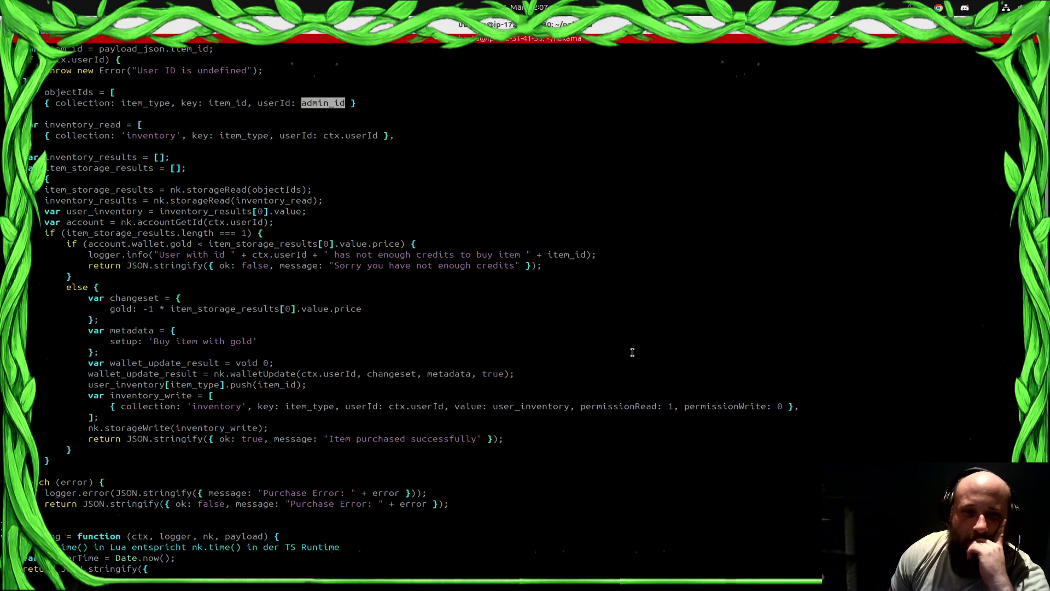
key("k")
key("k")
key("k")
scroll(642, 349, "up", 5)
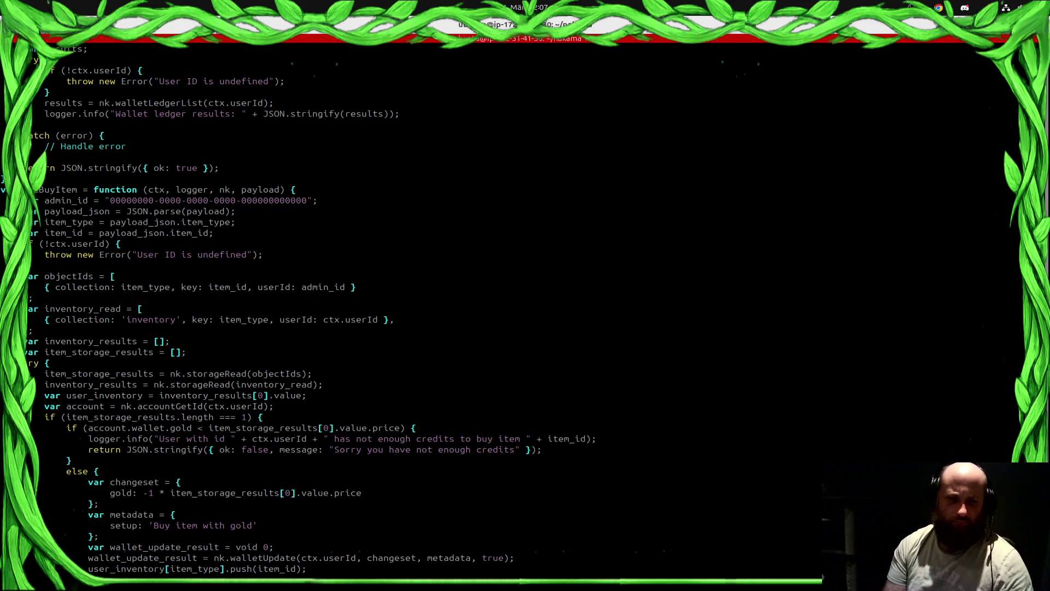
Start a logger.info line under the try opening, then remove it again
key("a")
key("Return")
key("BackSpace")
key("BackSpace")
key("BackSpace")
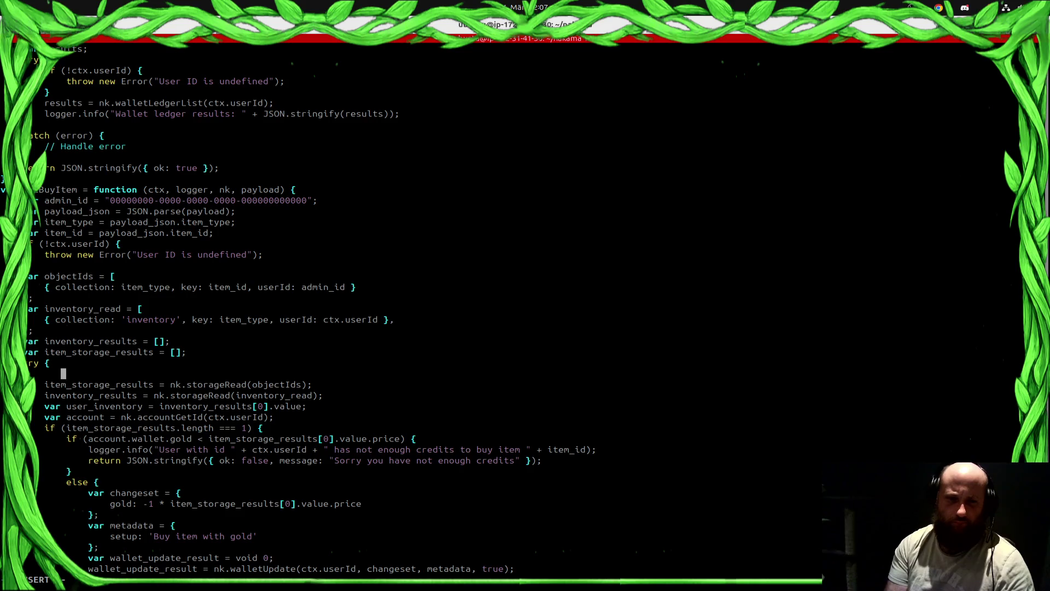
type("logger.i")
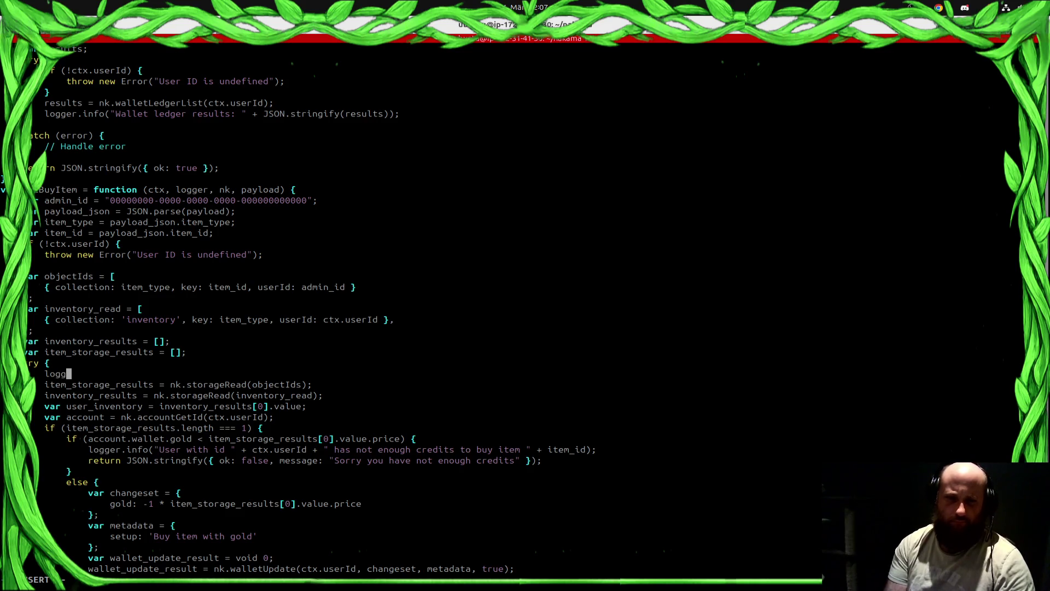
type("nfo")
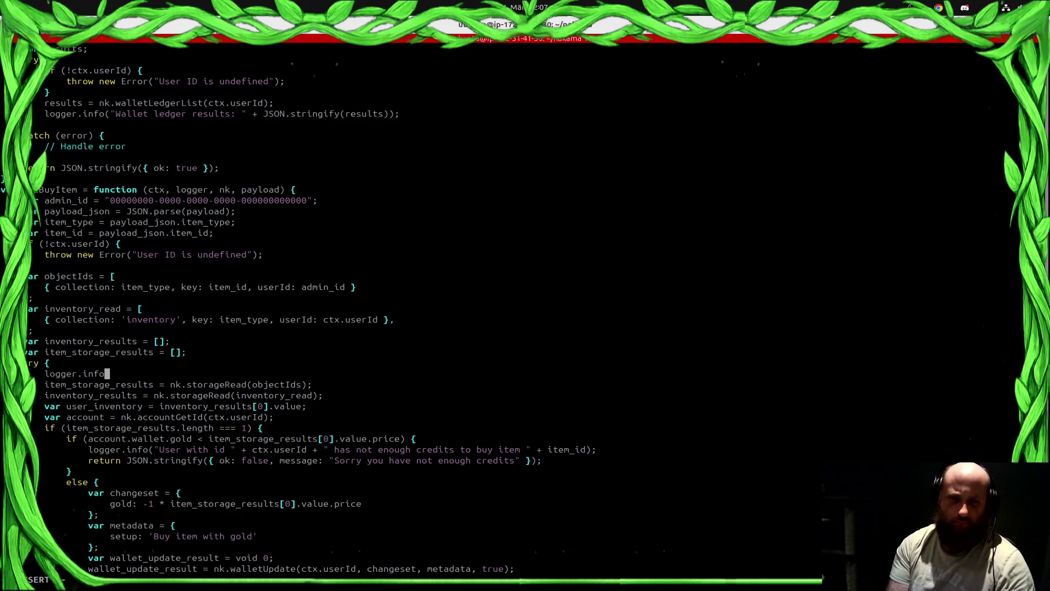
key("BackSpace")
type("(\"")
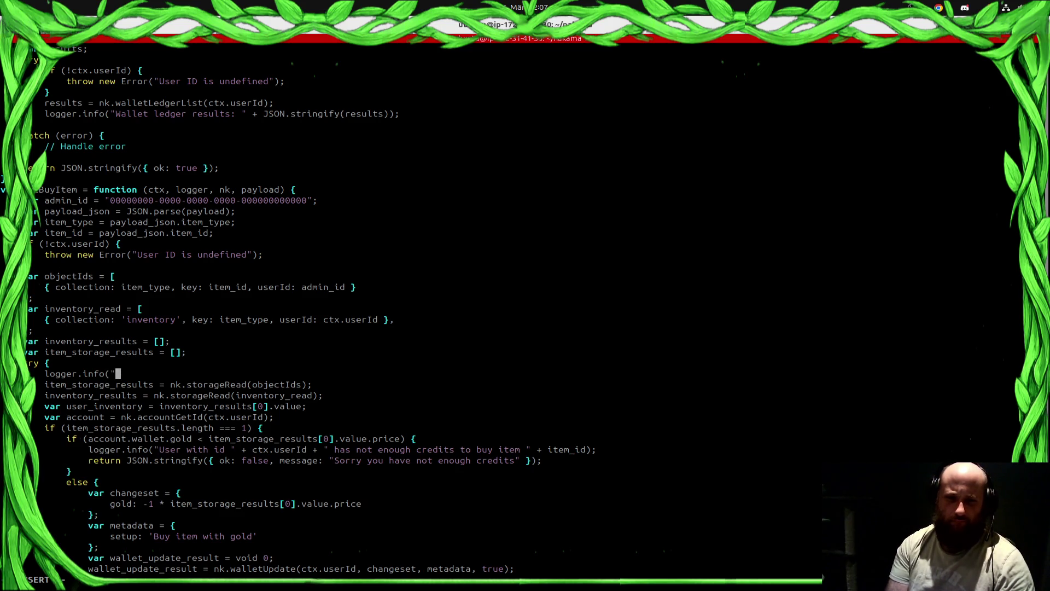
type("READ")
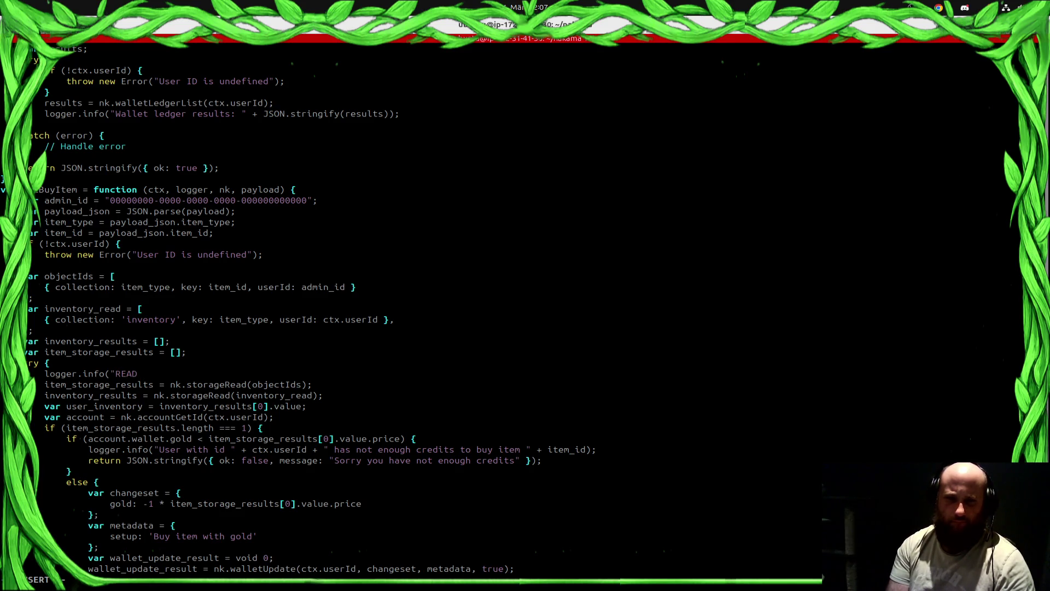
key("BackSpace")
key("BackSpace")
key("BackSpace")
key("BackSpace")
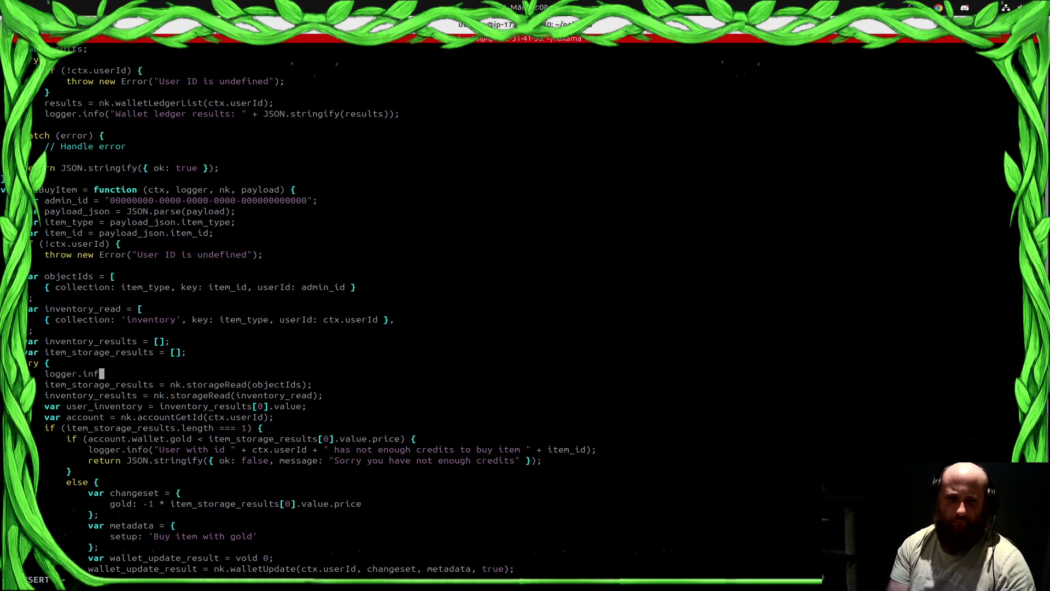
key("Delete")
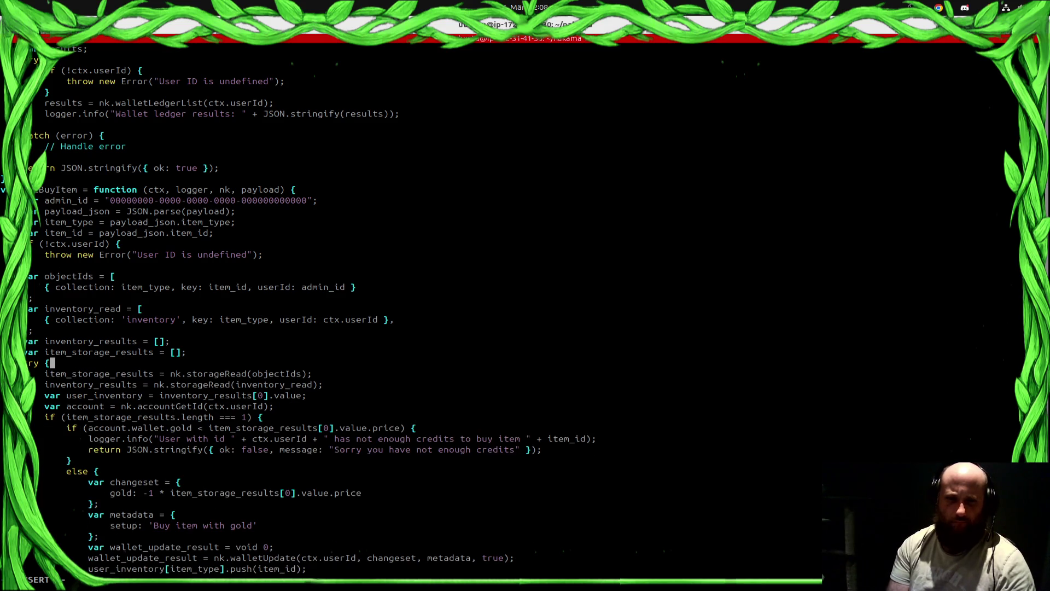
Add logger.info("READ STORAGE BEFORE BUY") below the inventory_results storage read
key("End")
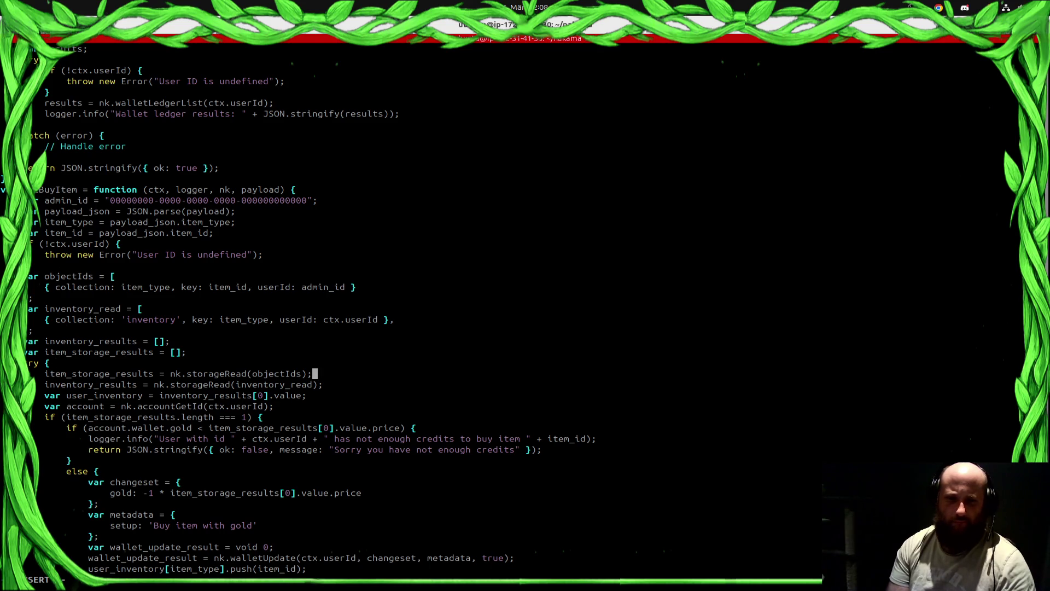
key("Down")
key("Return")
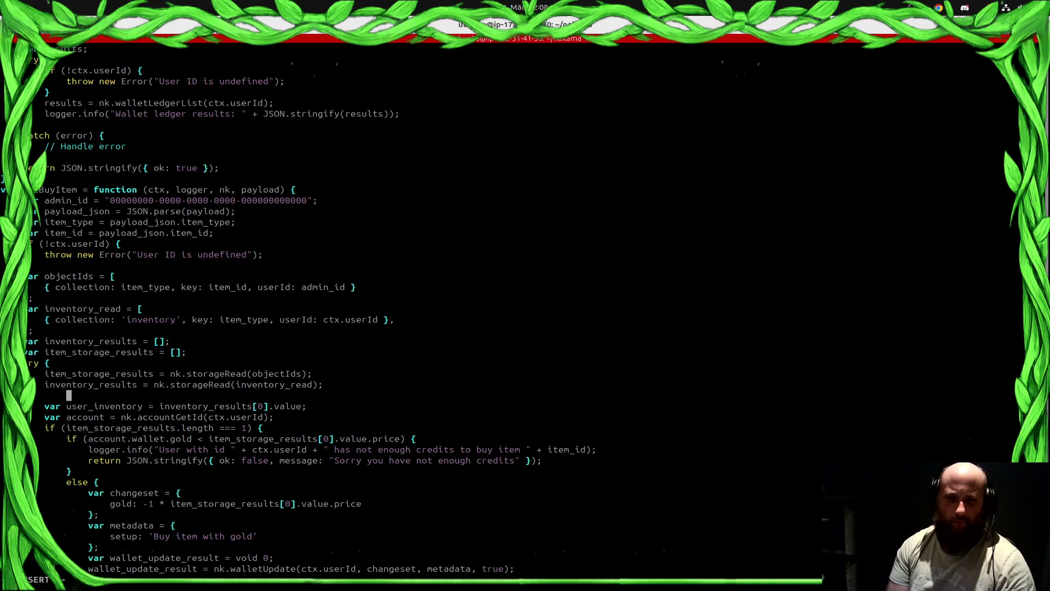
key("BackSpace")
key("BackSpace")
key("BackSpace")
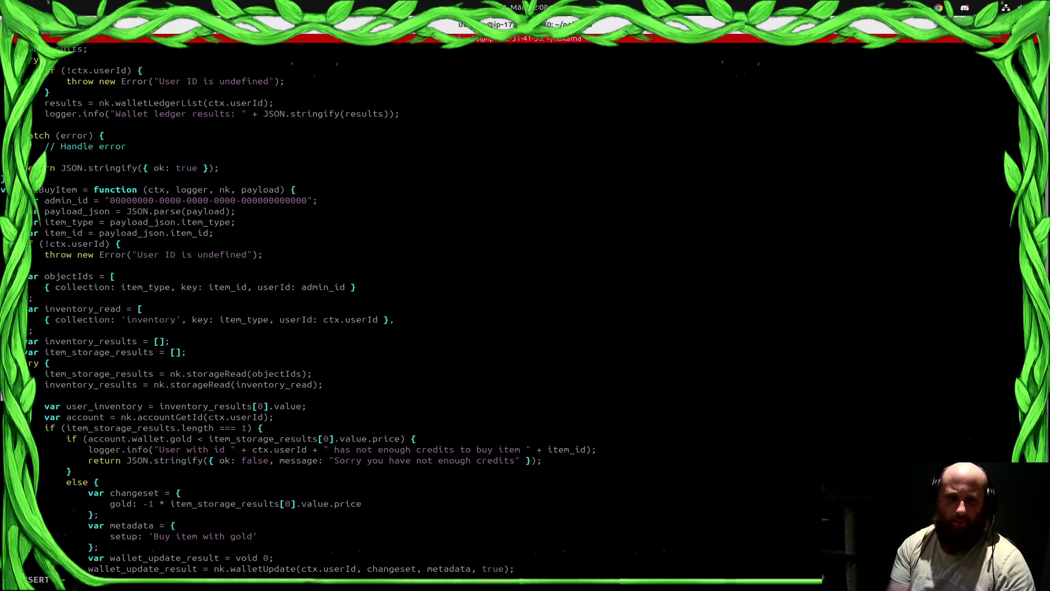
type("logger.inf")
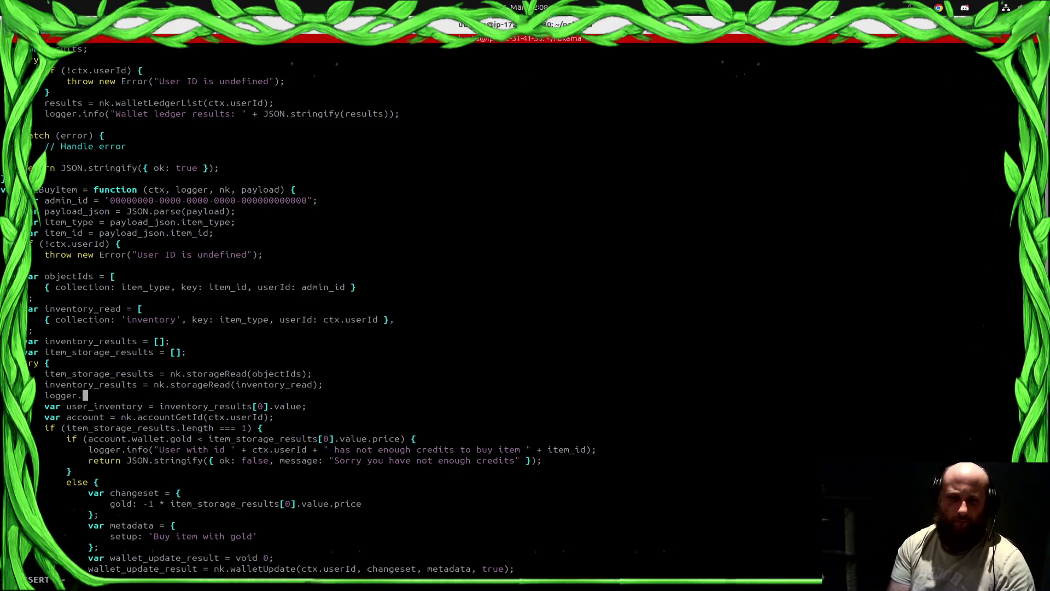
type("o(\"READ S")
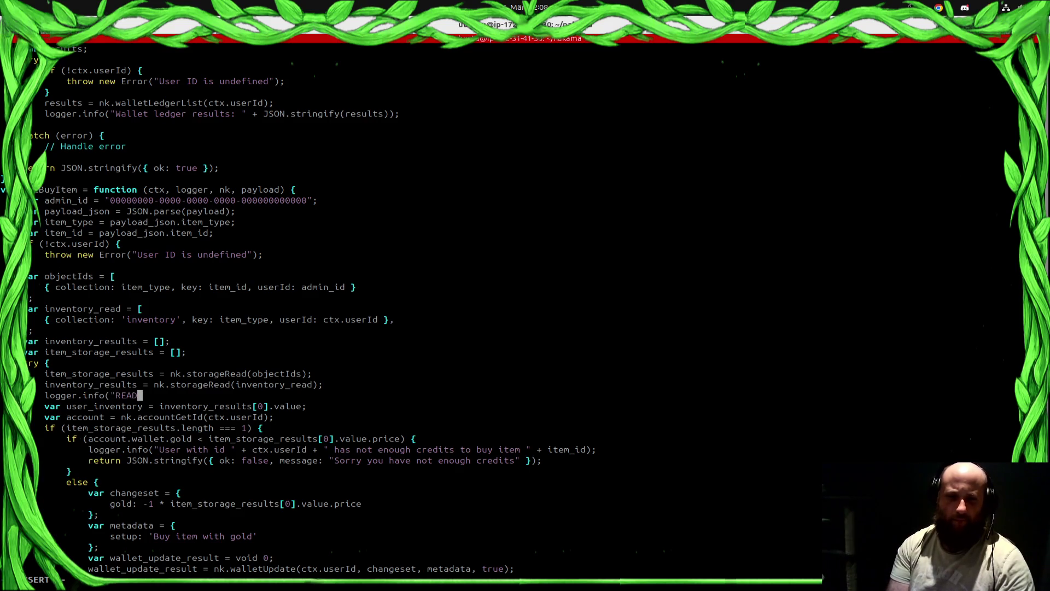
type("TOREAGE")
key("BackSpace")
key("BackSpace")
key("BackSpace")
key("BackSpace")
type("AGE BE")
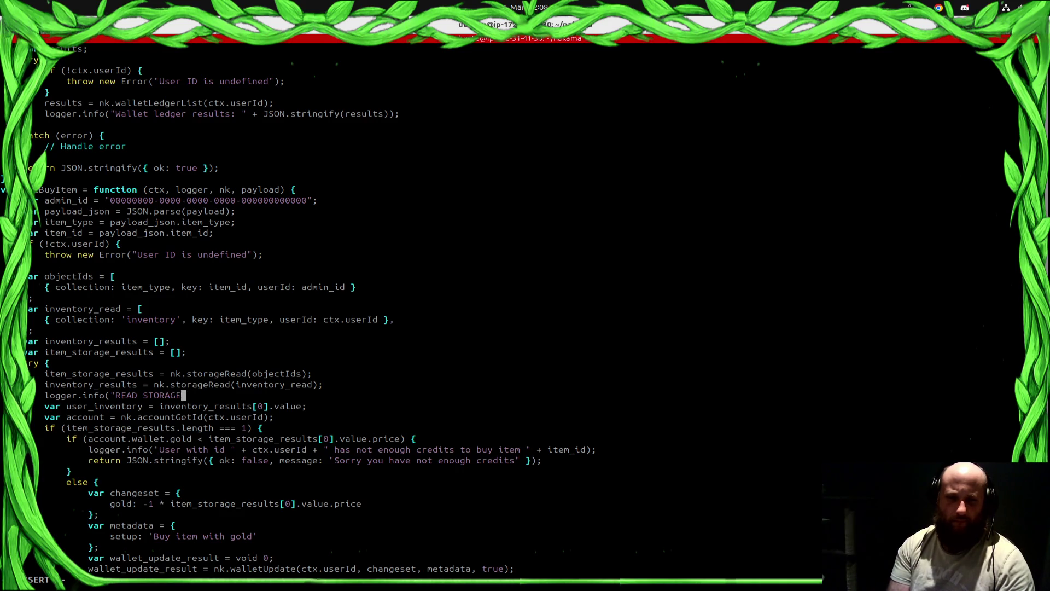
type("FORE")
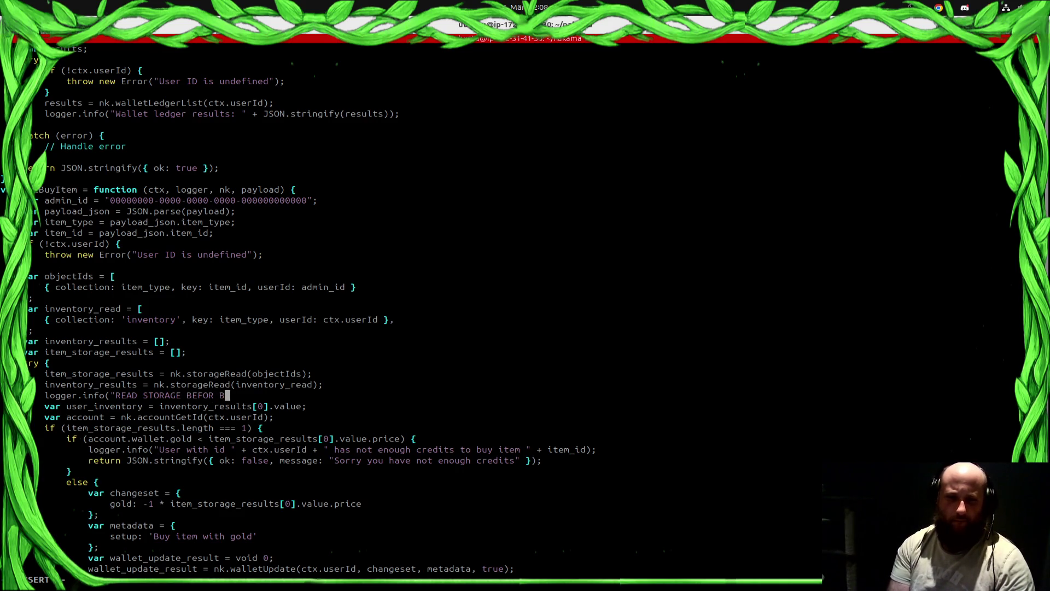
type(" BUY\")")
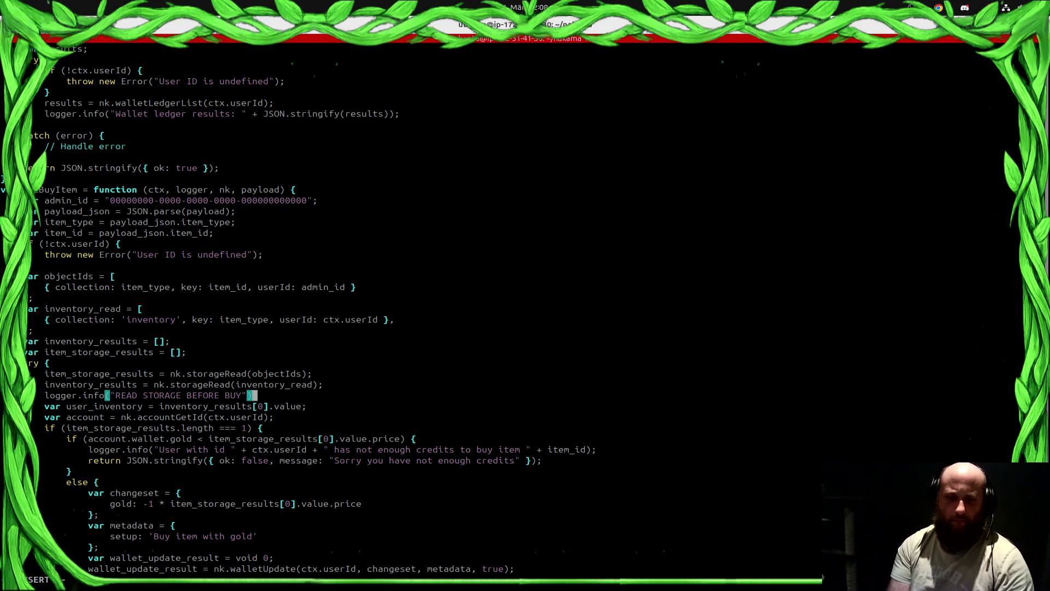
key("Down")
key("Down")
key("Down")
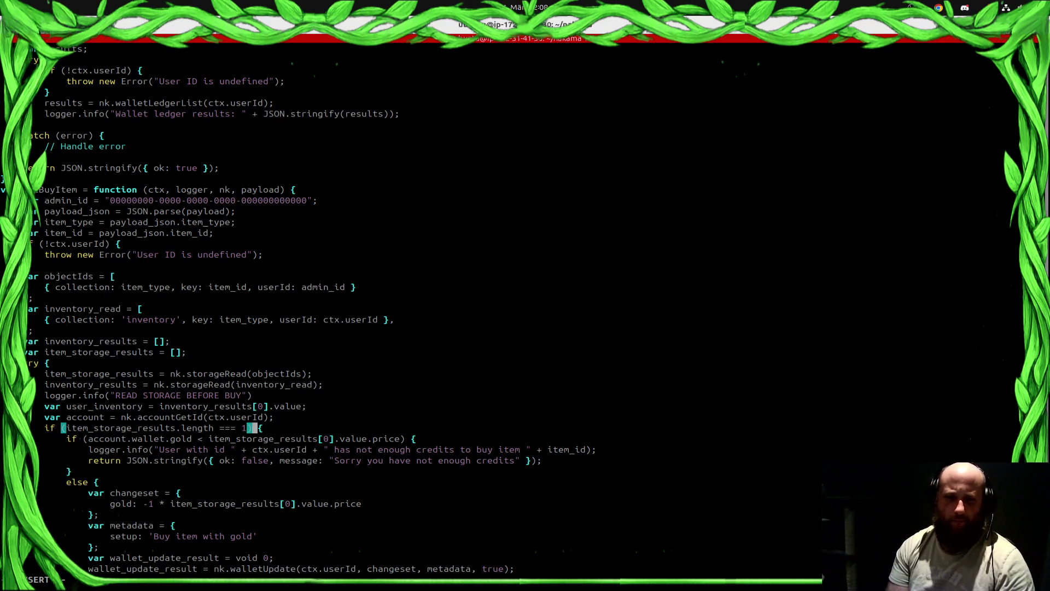
key("Down")
key("Down")
Review the buyItem code from the item count check through the catch block
key("Up")
key("Up")
key("Down")
key("Down")
key("Down")
key("Down")
key("Down")
key("Down")
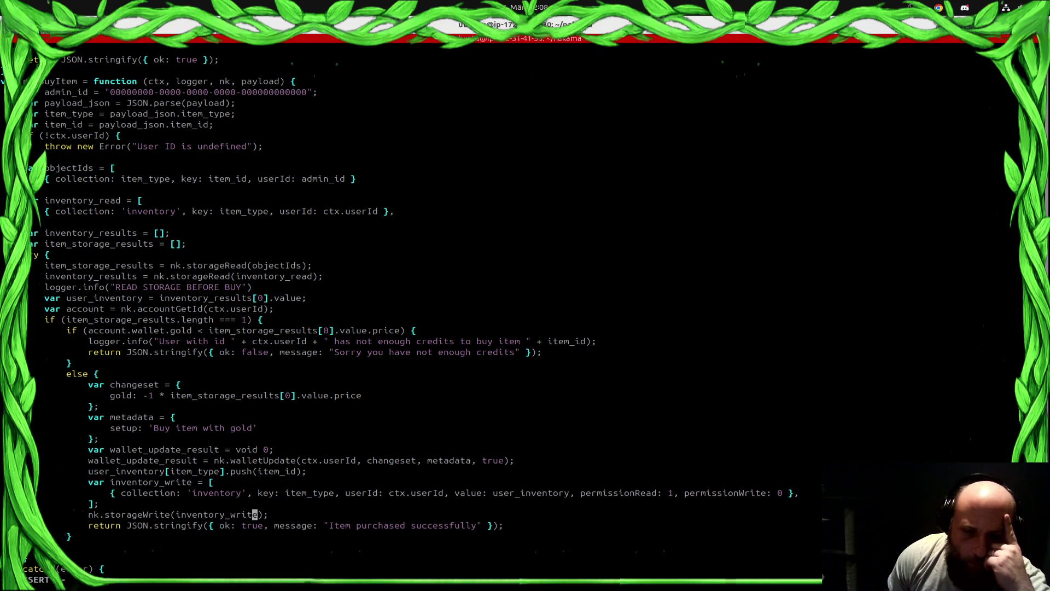
left_click(102, 503)
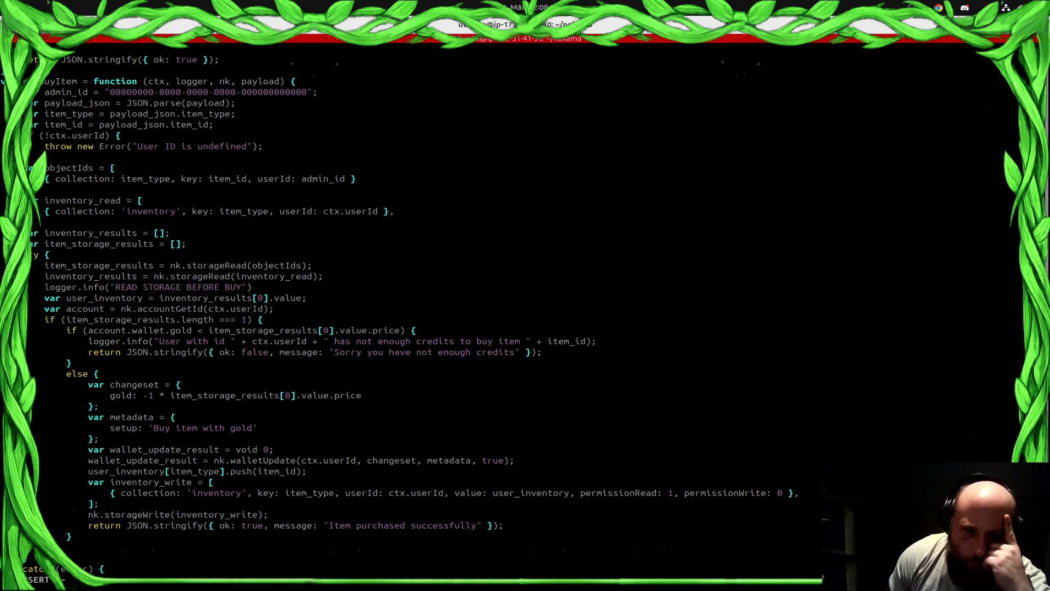
key("Down")
key("Down")
key("Down")
key("Up")
key("Right")
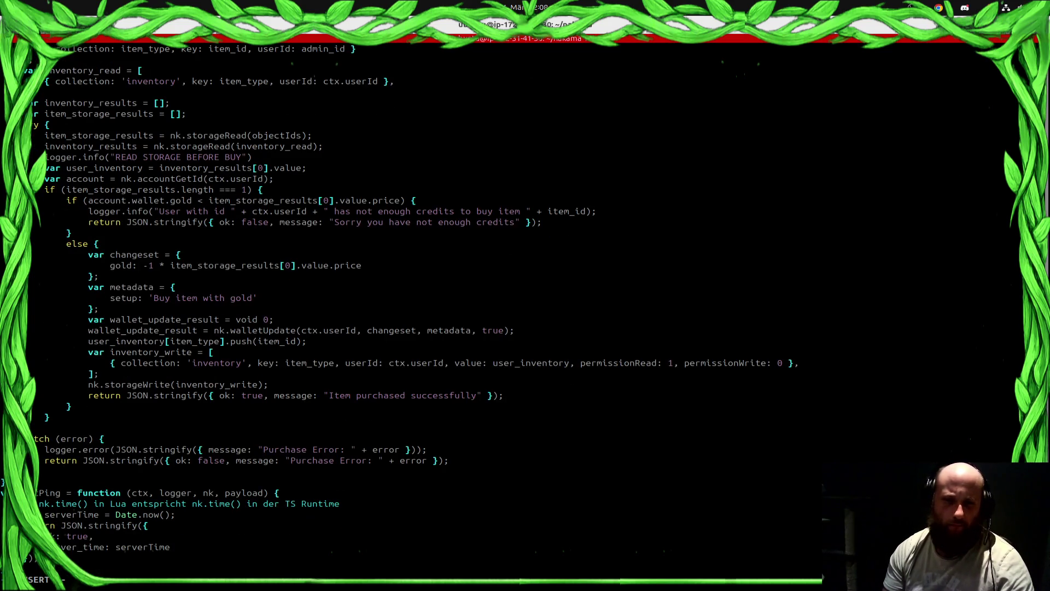
key("Down")
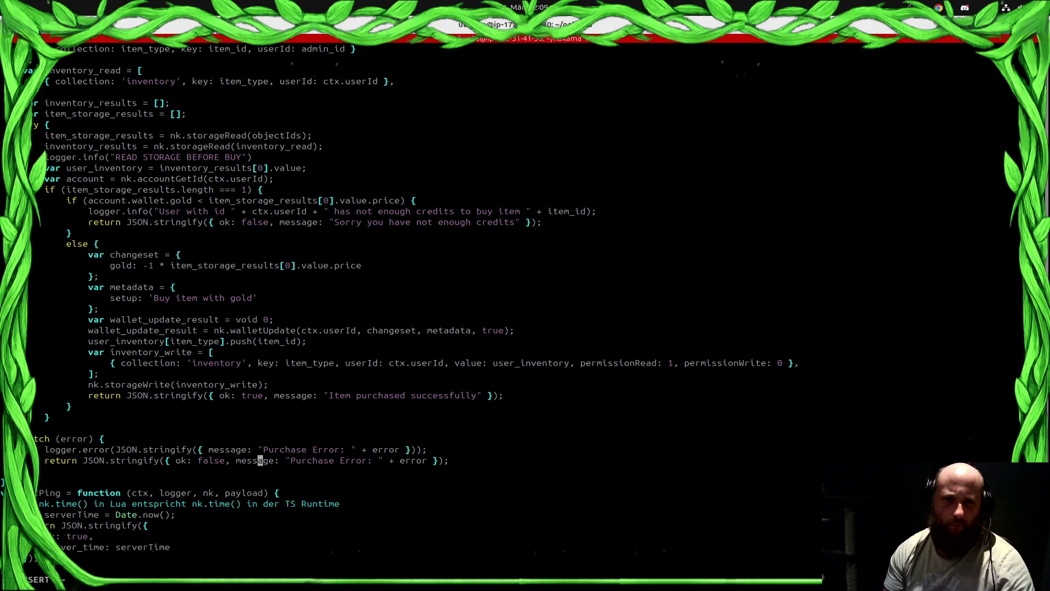
key("k")
key("k")
key("k")
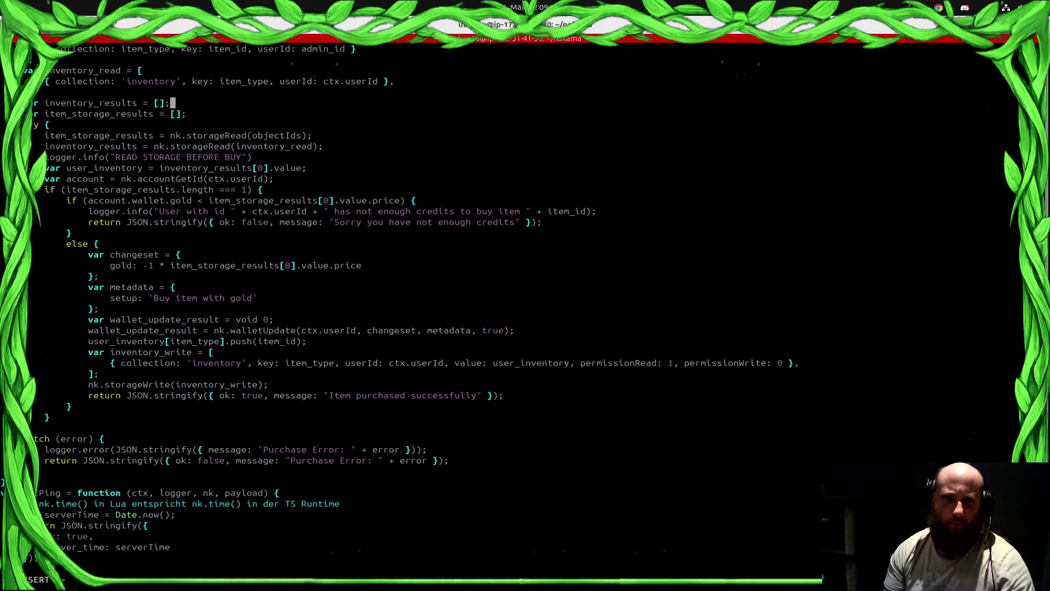
key("j")
key("j")
key("j")
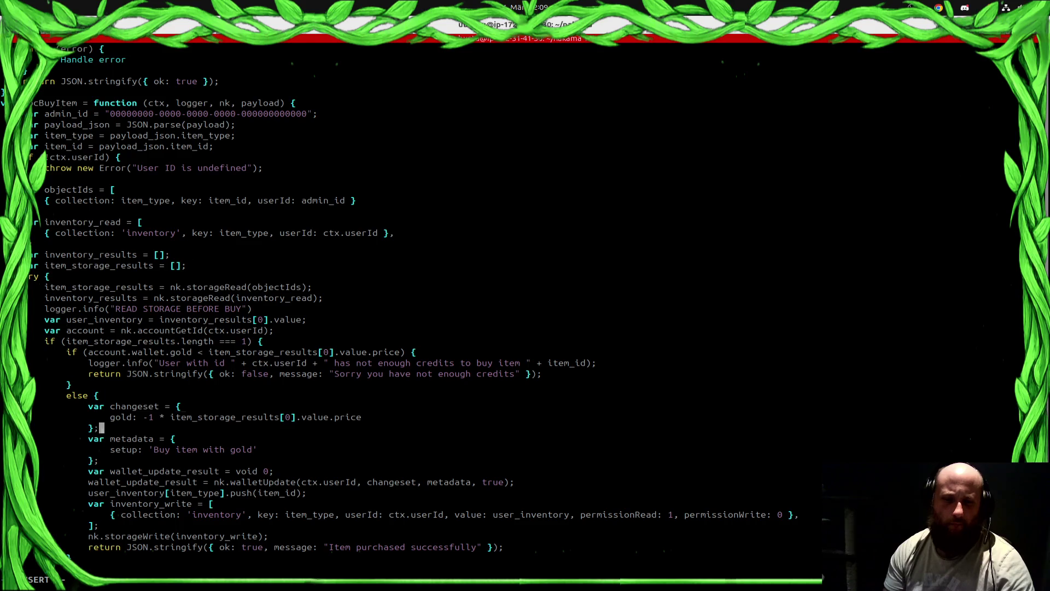
key("j")
key("j")
key("j")
key("k")
key("k")
key("k")
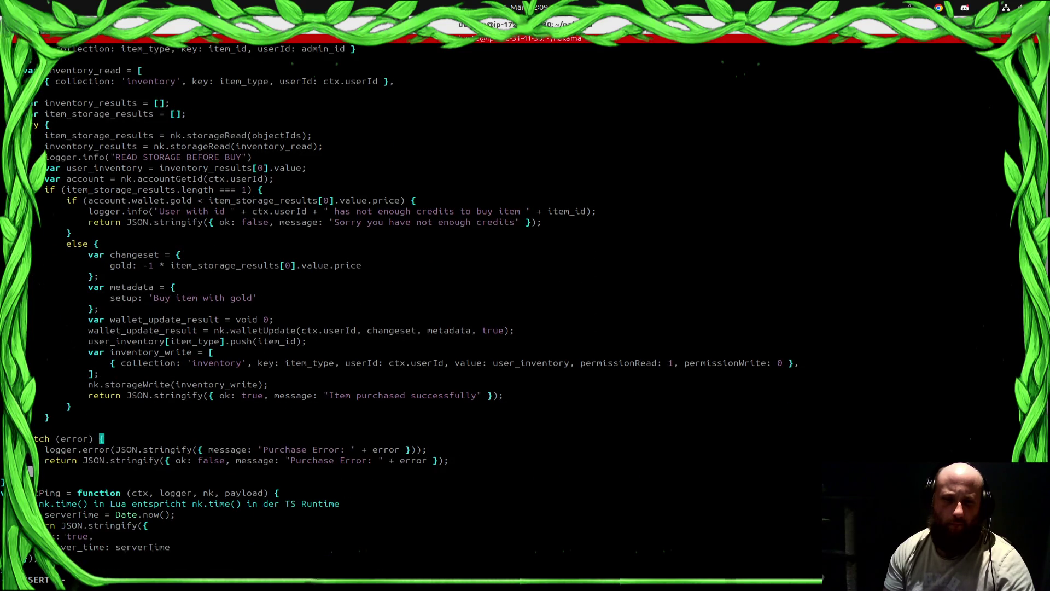
Save and quit modules/index.js with :wq, then recall the previous shell command
key("Escape")
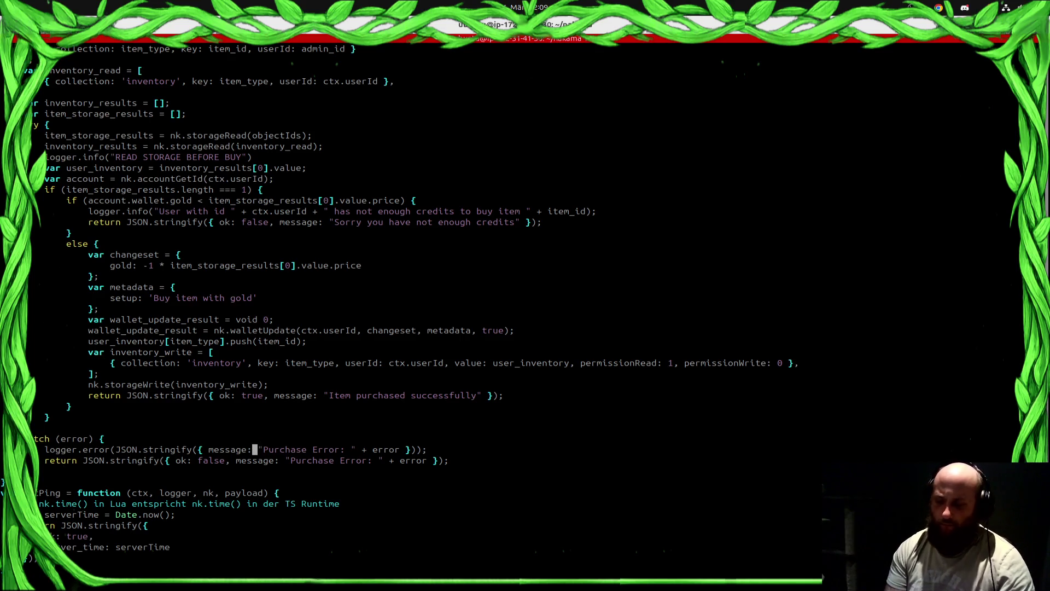
type(":wq")
key("Return")
key("Up")
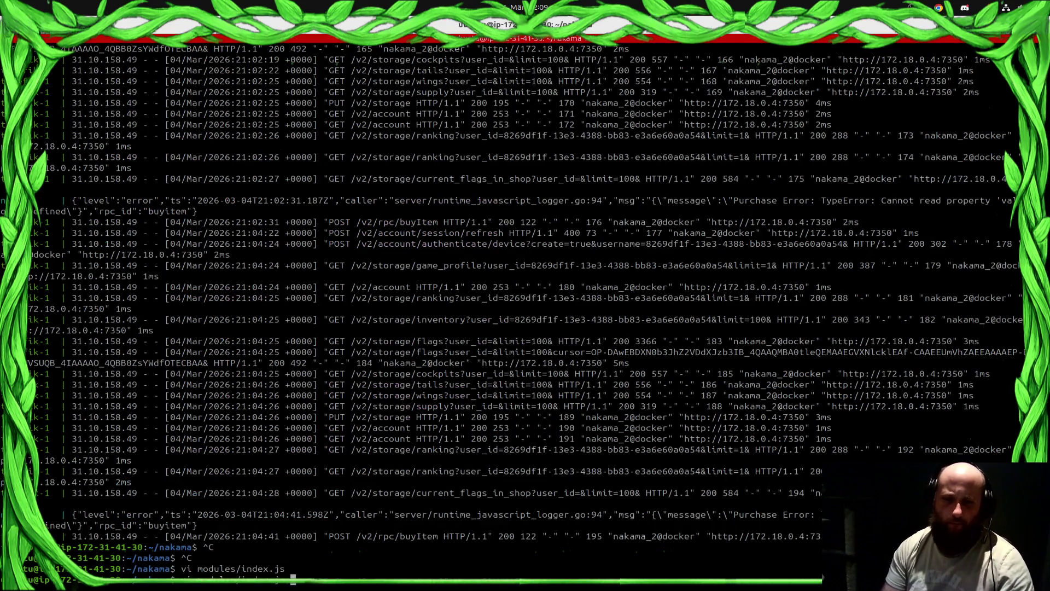
Rerun 'docker compose down; docker compose up -d; docker compose logs -f' to restart Nakama
key("Up")
key("Return")
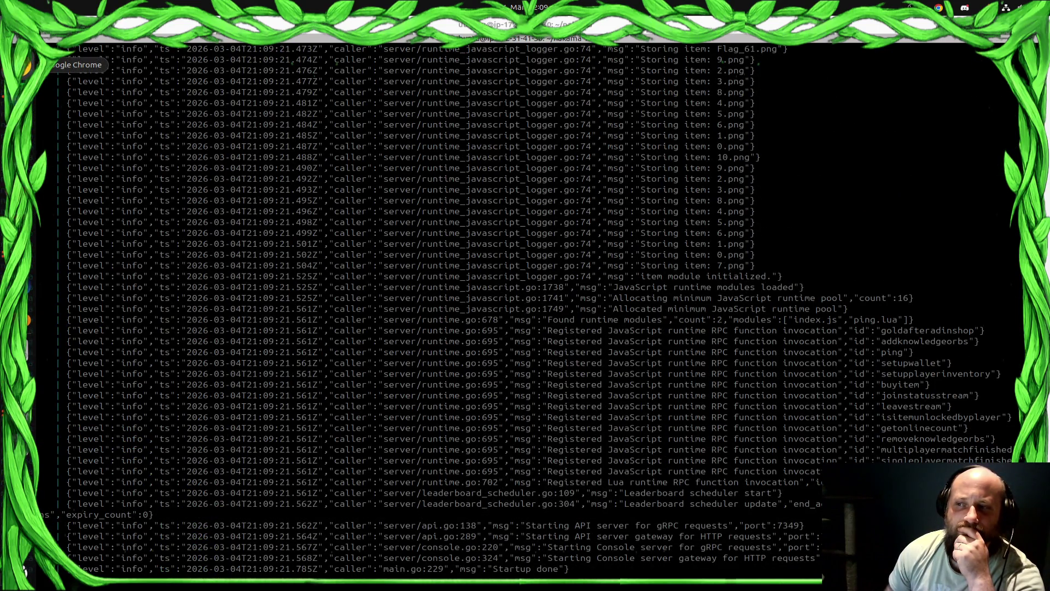
left_click(19, 65)
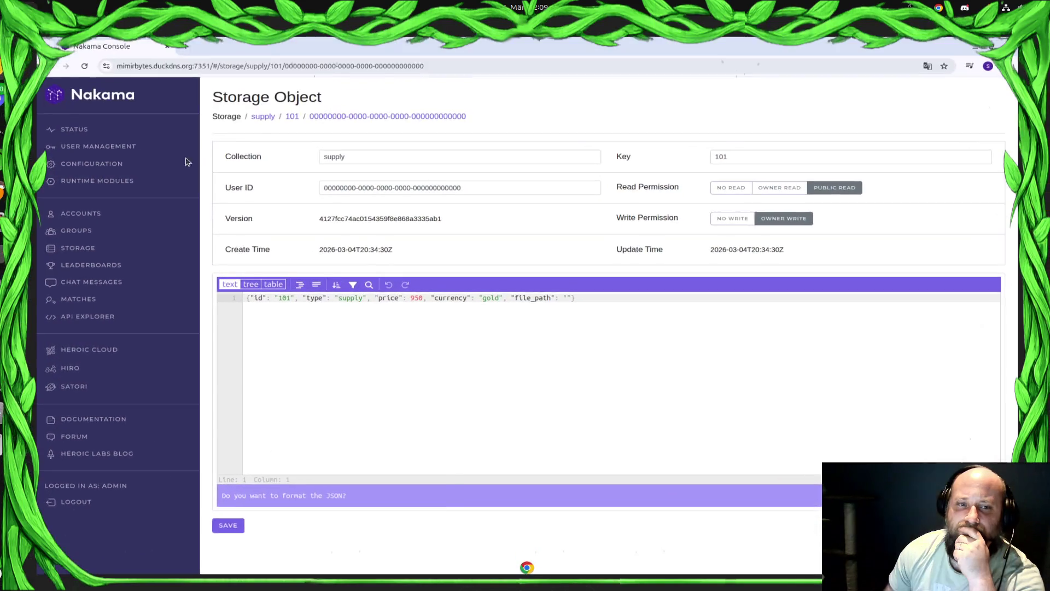
Reload the Nakama Console supply 101 storage object page
left_click(74, 207)
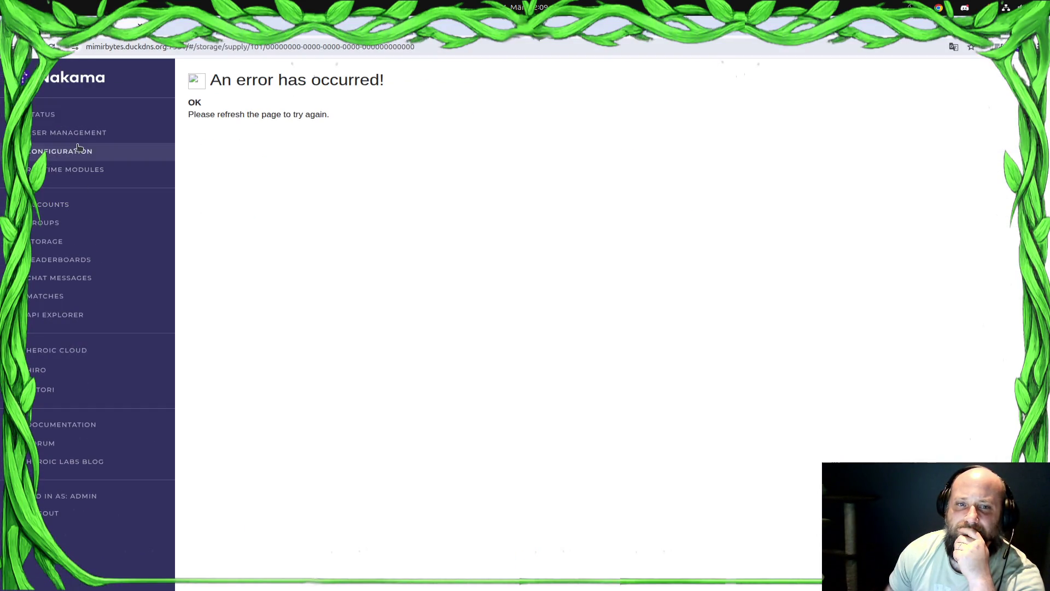
left_click(386, 47)
key("Return")
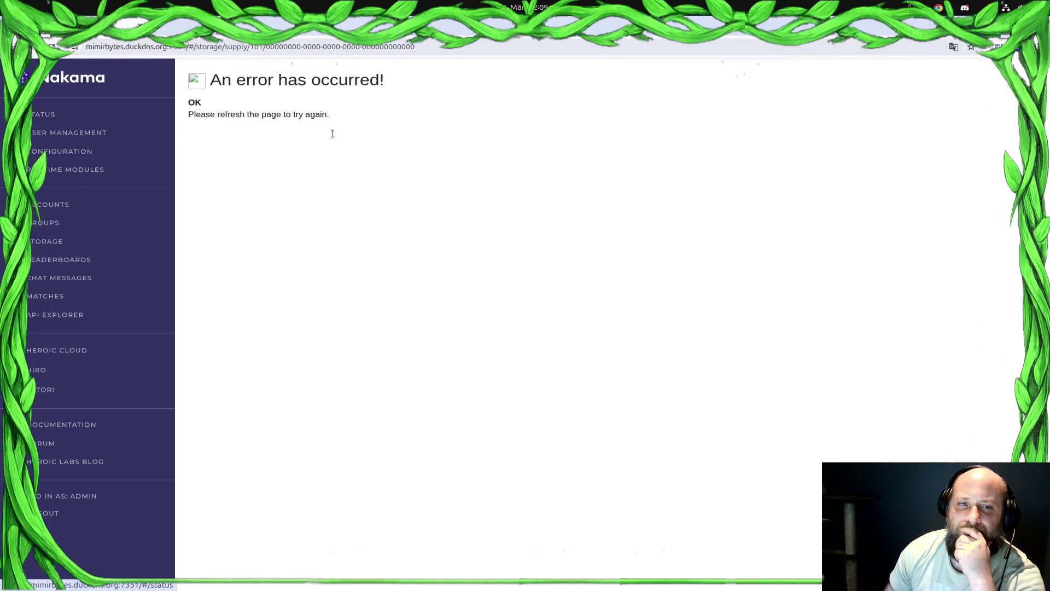
key("F5")
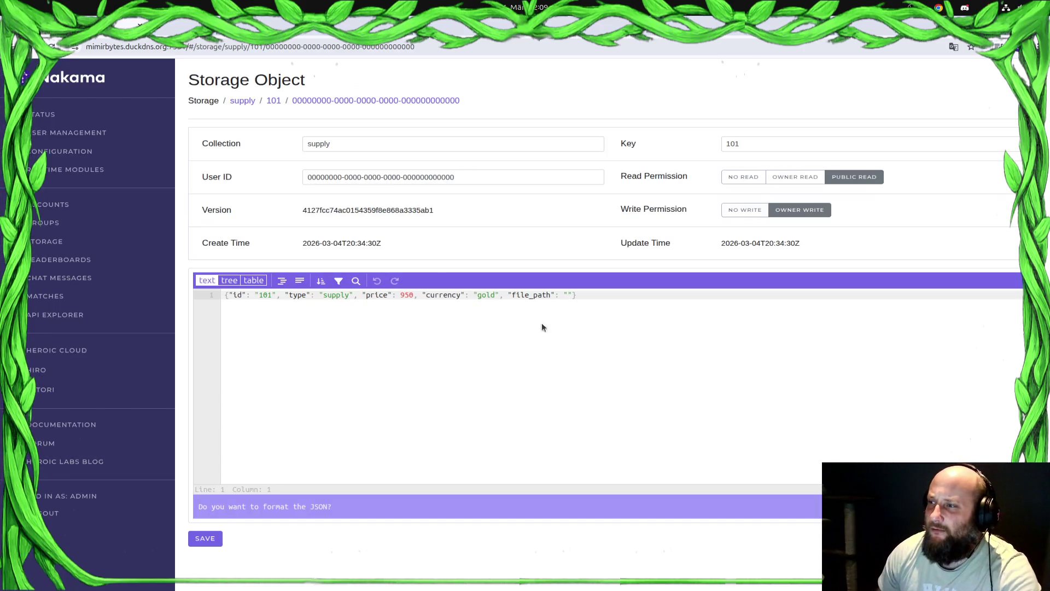
Open a player's account from Accounts and list their storage objects
left_click(34, 257)
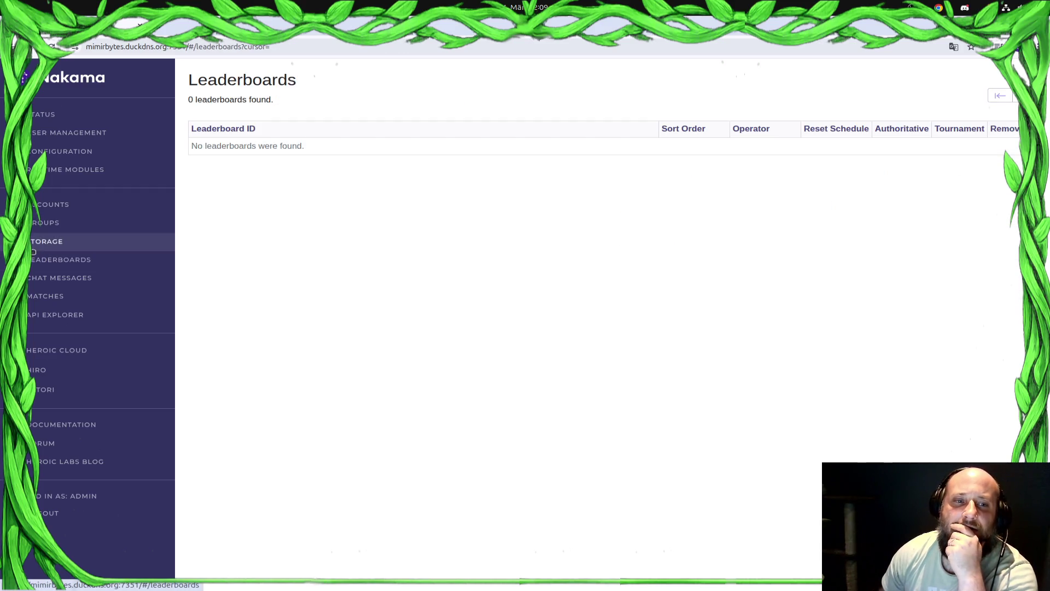
left_click(45, 223)
left_click(49, 204)
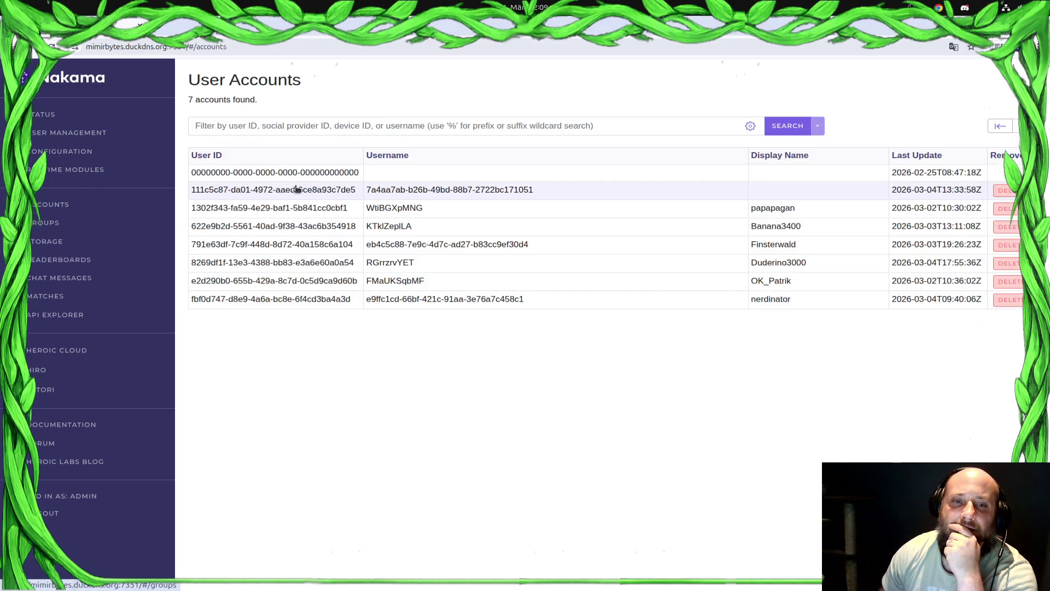
left_click(475, 261)
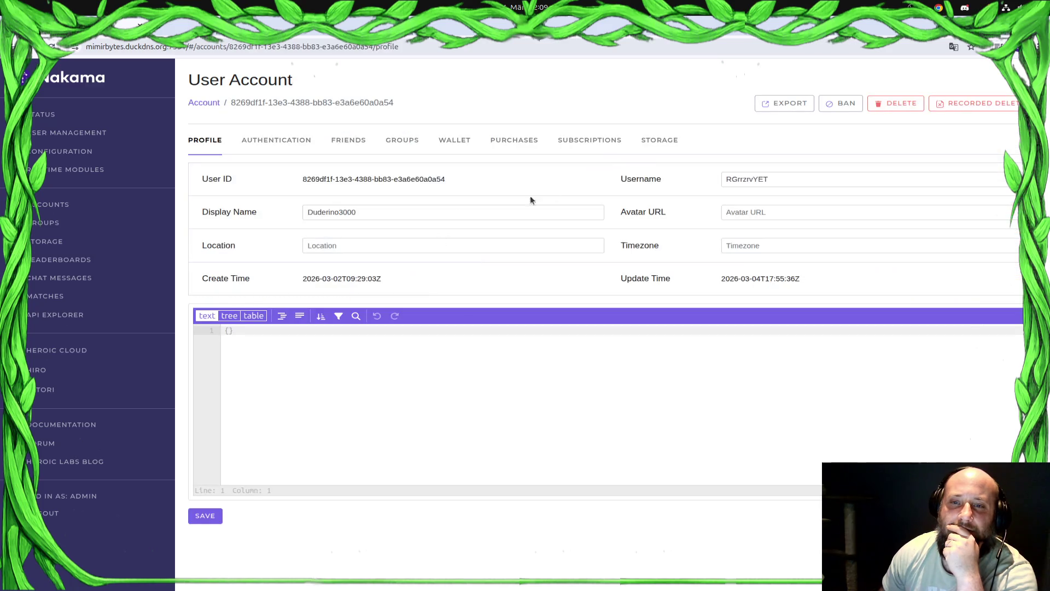
left_click(675, 140)
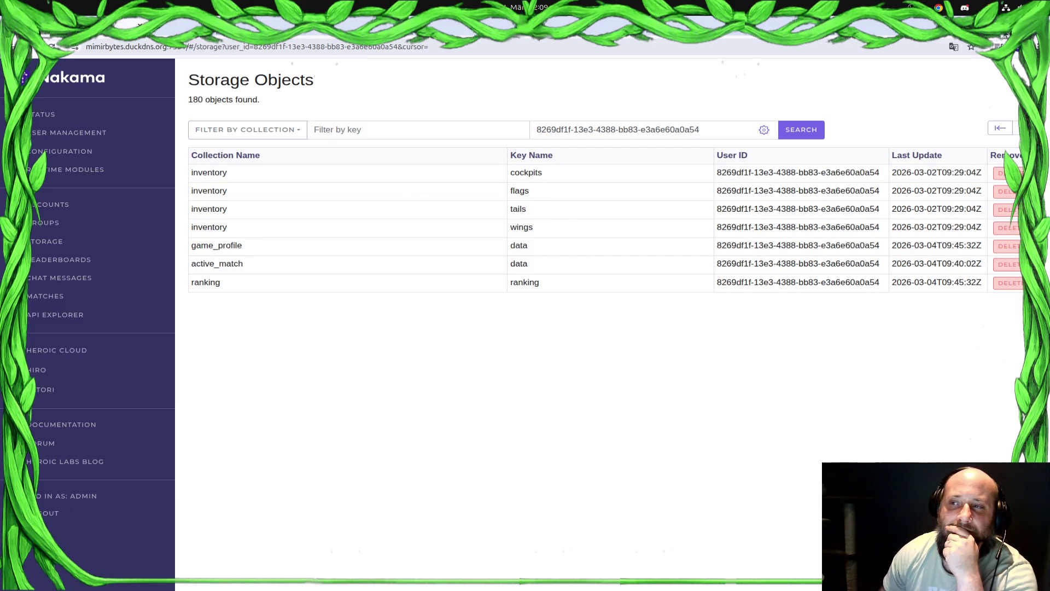
key("alt+Tab")
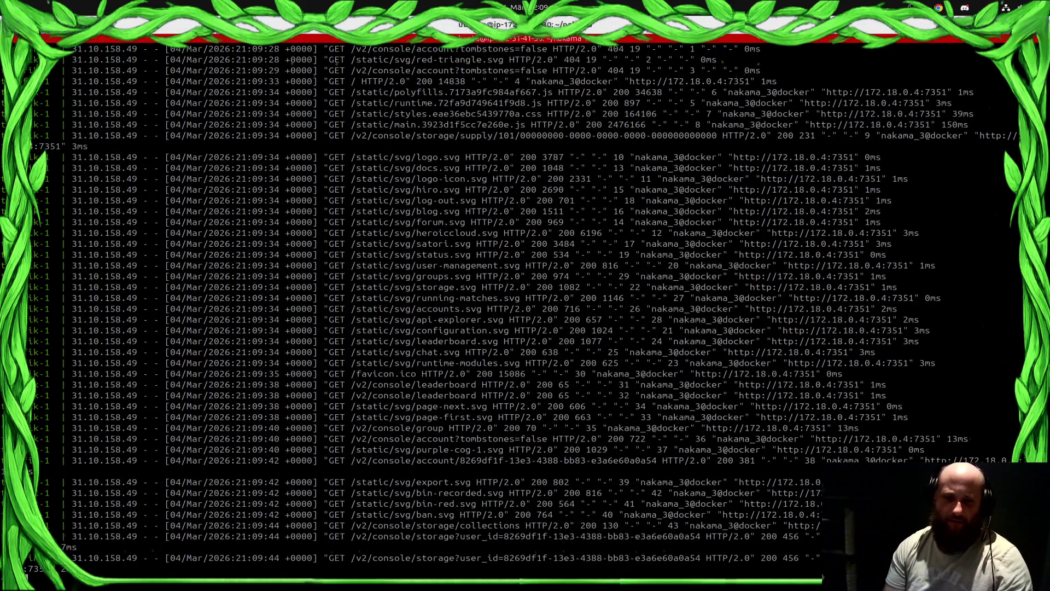
Stop the server log and reopen the JavaScript module in vim
key("ctrl+c")
key("Up")
key("Return")
Move through the purchase code to the walletUpdate line
key("Up")
key("Up")
key("Up")
key("Up")
key("Up")
key("Up")
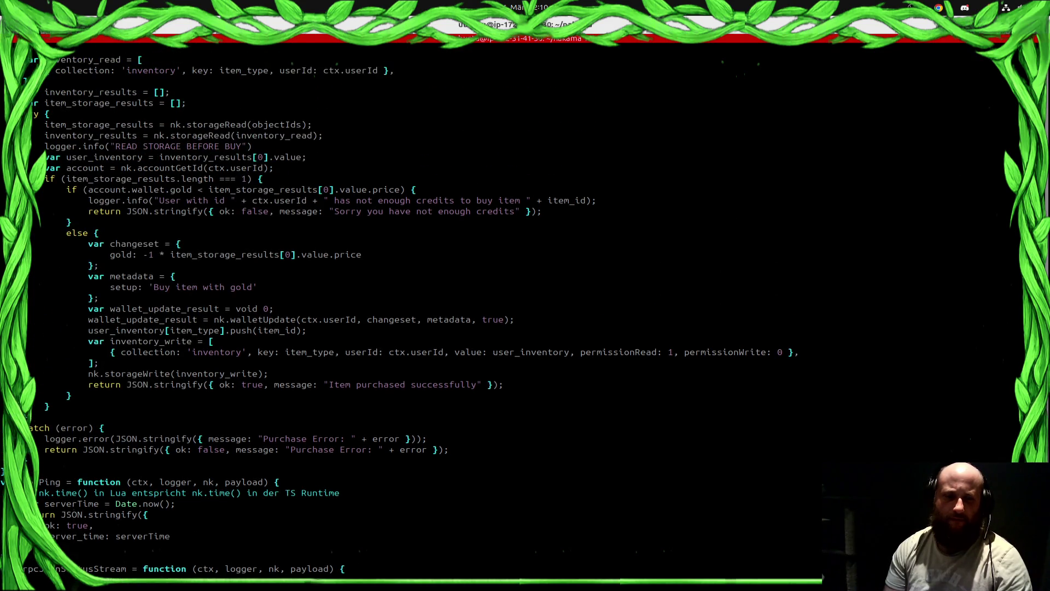
key("Up")
key("Up")
key("Up")
key("Down")
key("Down")
key("Down")
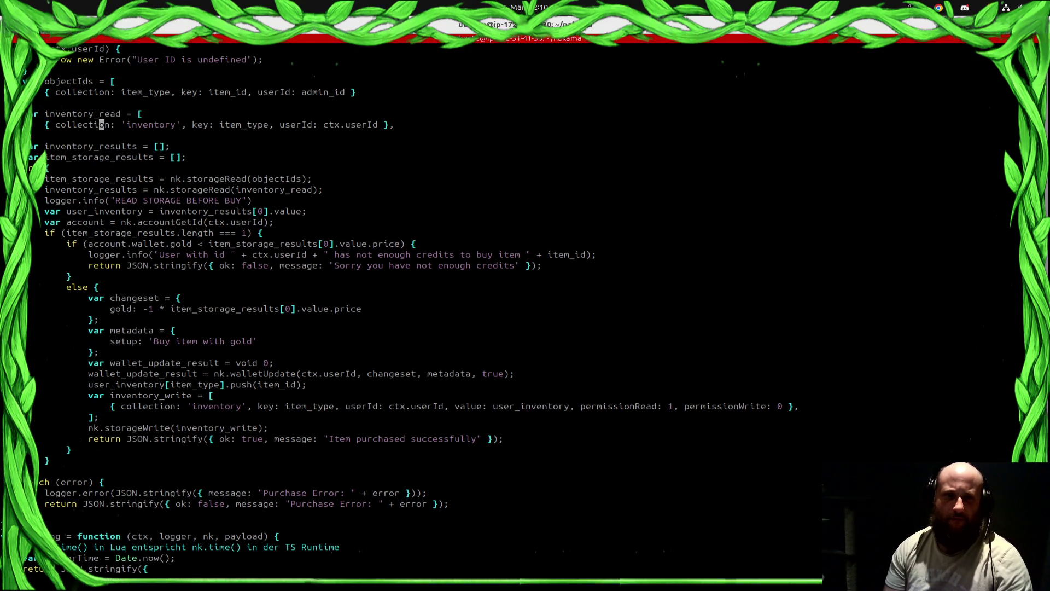
key("Up")
key("Up")
key("Up")
key("Down")
key("Down")
key("Down")
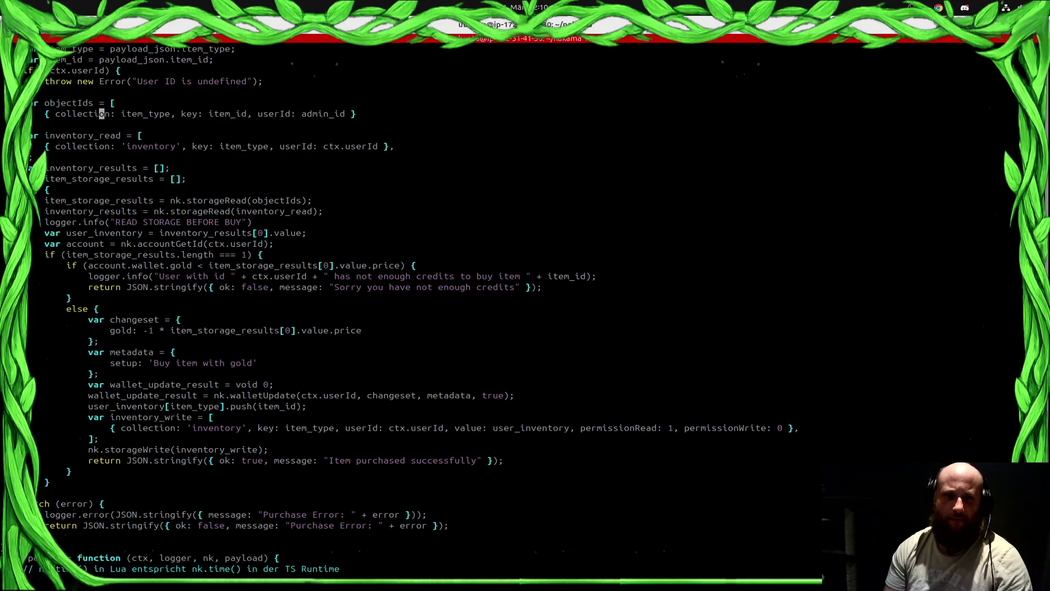
key("Down")
key("Down")
key("Down")
key("Up")
key("Up")
key("Up")
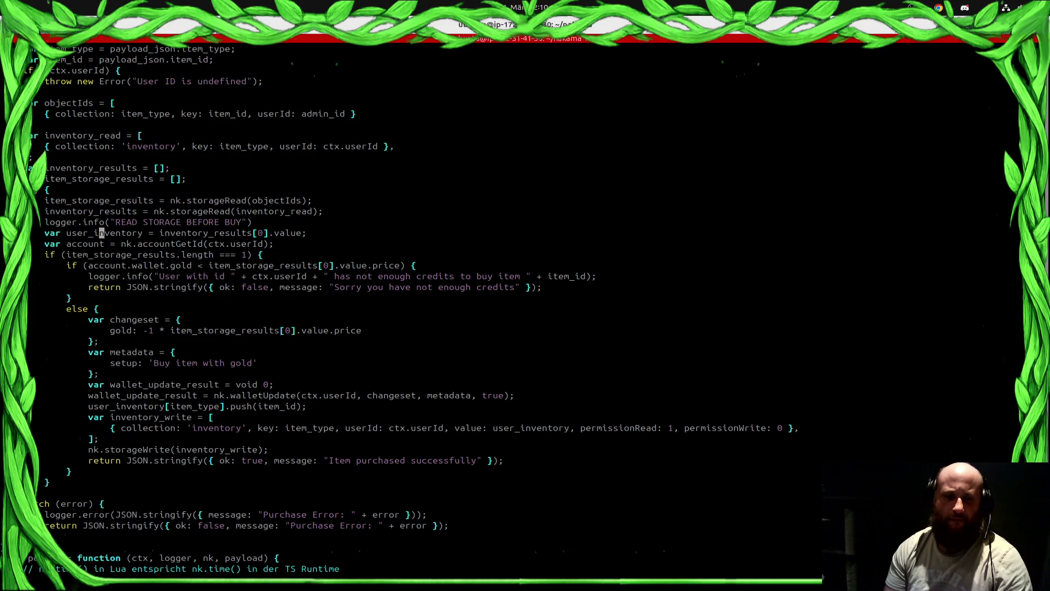
key("Down")
key("Down")
key("Down")
key("Up")
key("Up")
key("Up")
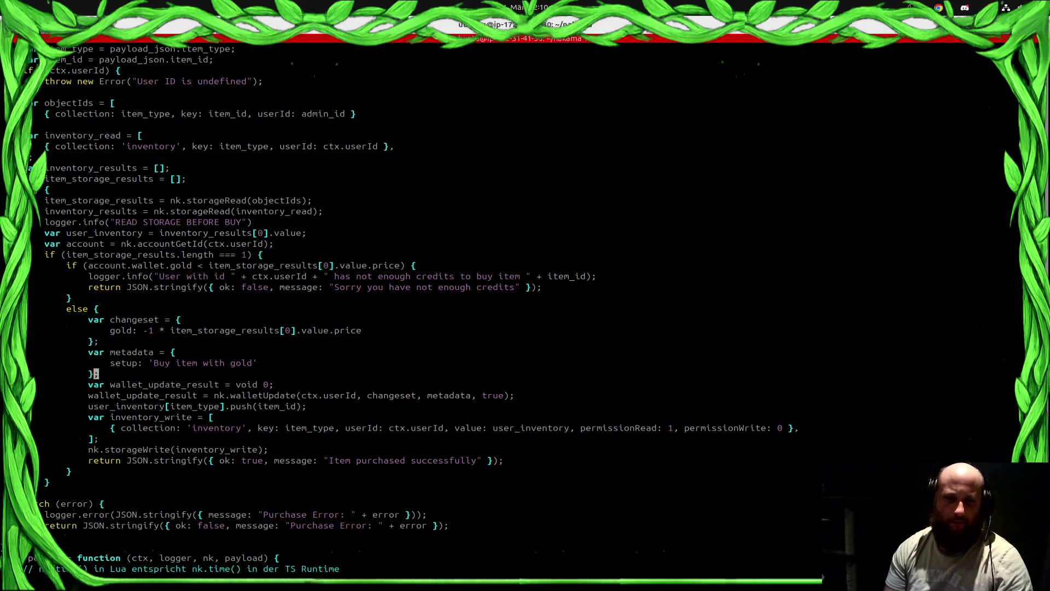
key("Down")
left_click(271, 384)
left_click(512, 396)
Add 'if(item_id != "101")' with an opening brace after the walletUpdate line
key("a")
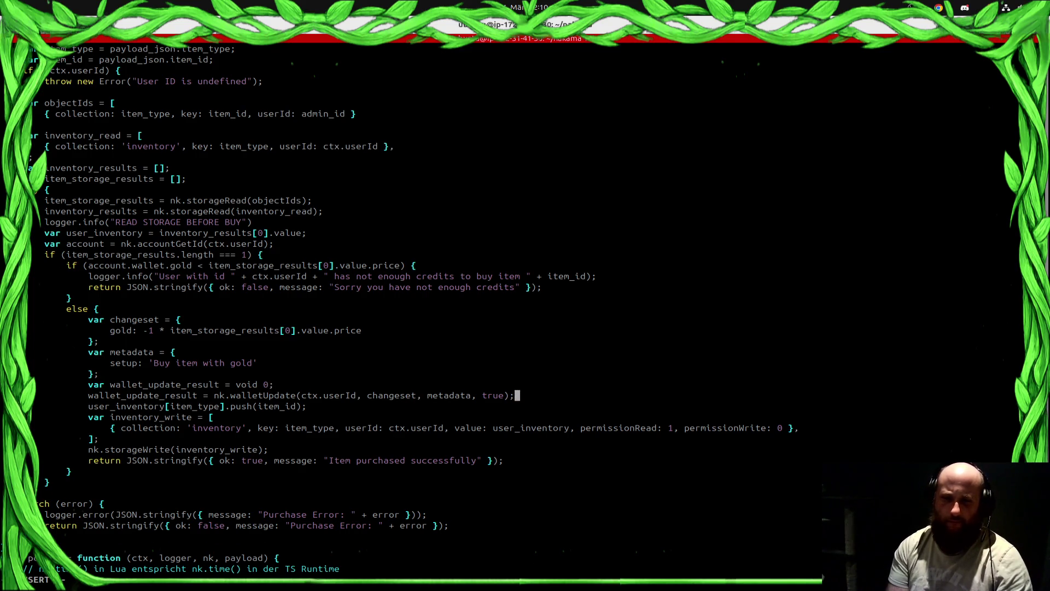
key("Return")
type("if item")
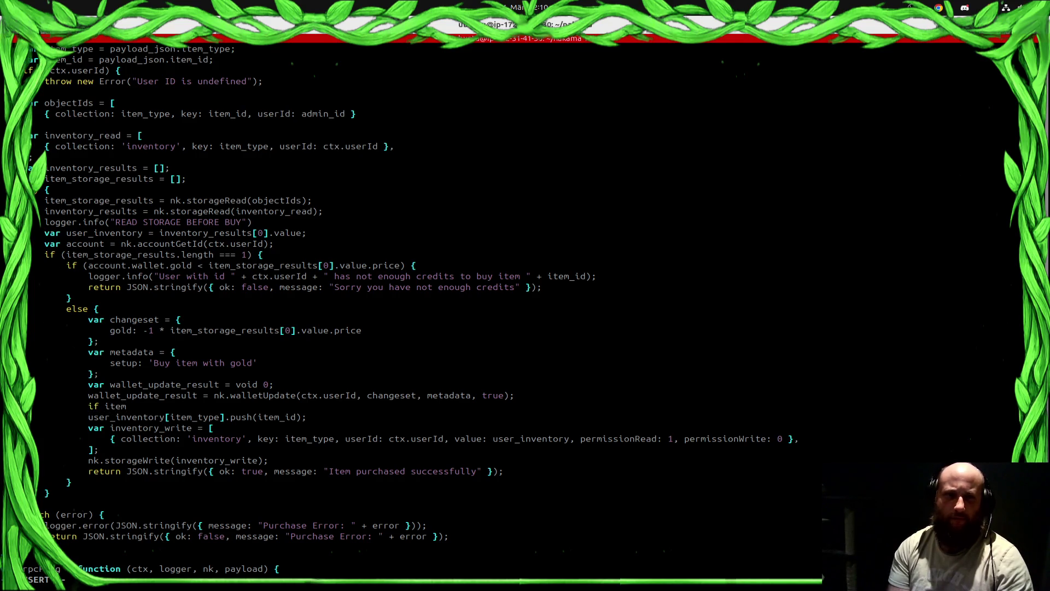
type("_id !")
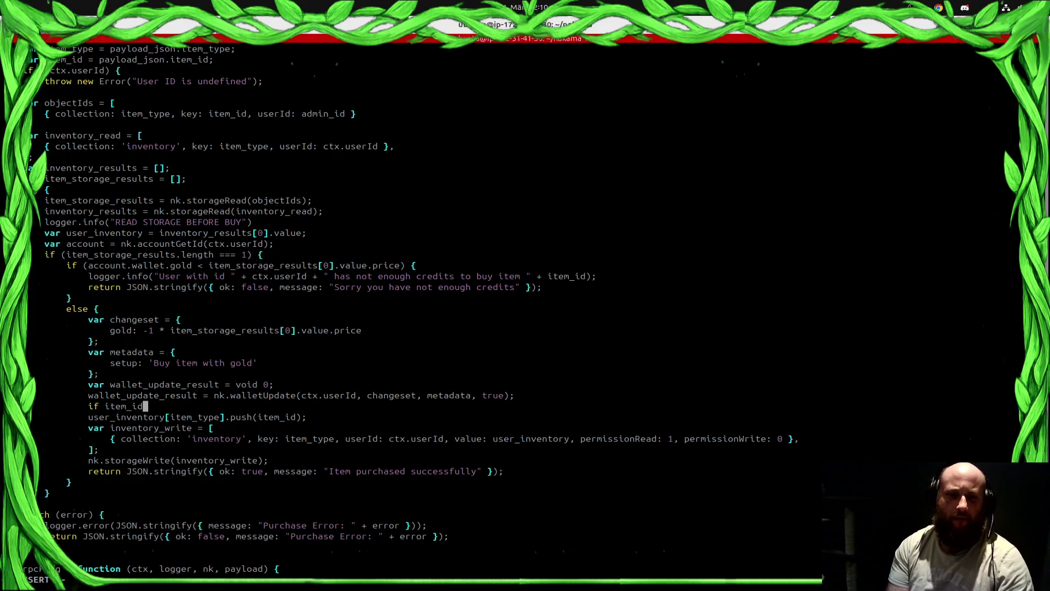
type("= \"101")
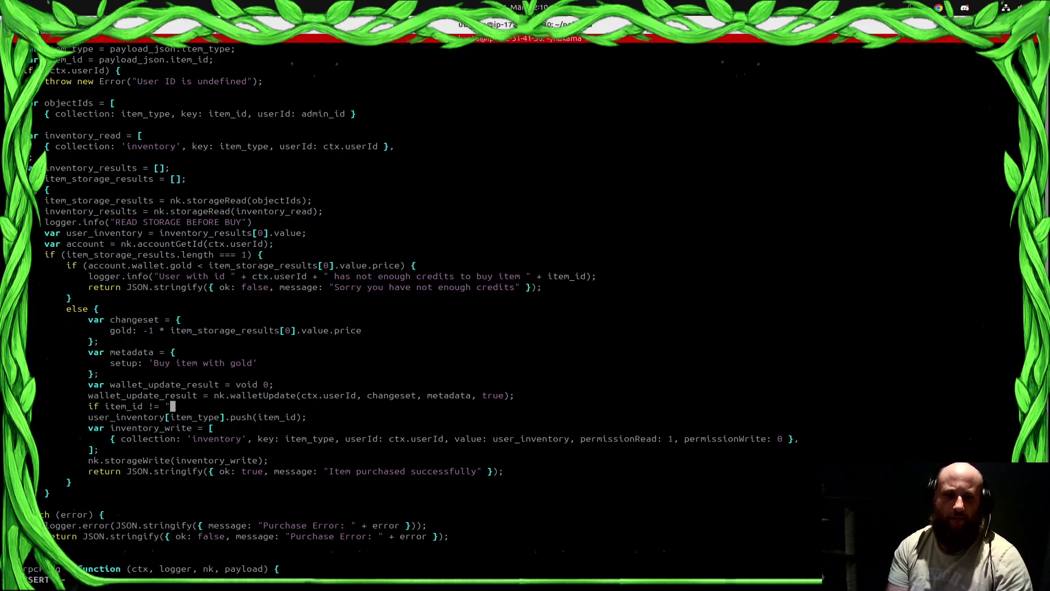
type("\"")
key("Left")
key("Left")
key("Left")
key("Delete")
type("(")
key("End")
type(")")
key("Return")
type("{")
Close the if block with a brace after the storageWrite call
key("Down")
key("Down")
key("Down")
key("Down")
key("Down")
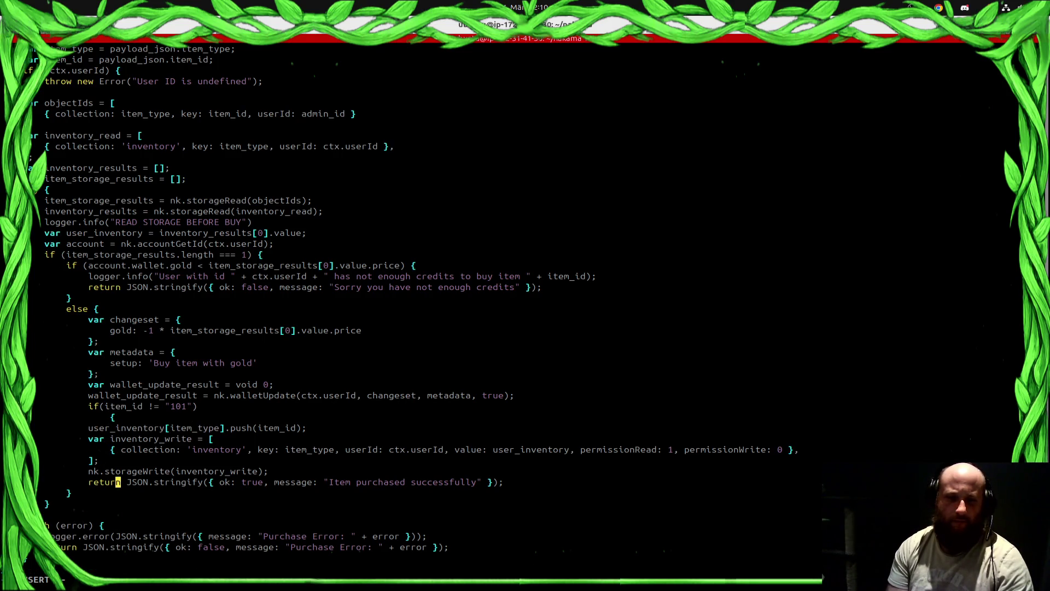
key("Up")
key("End")
key("Return")
type("}")
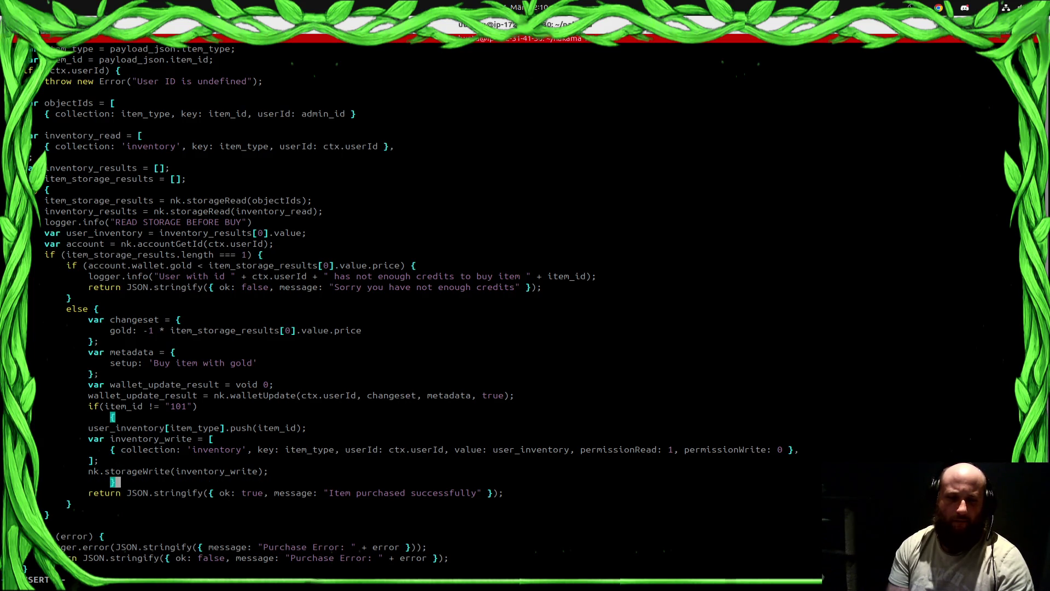
key("BackSpace")
key("BackSpace")
key("BackSpace")
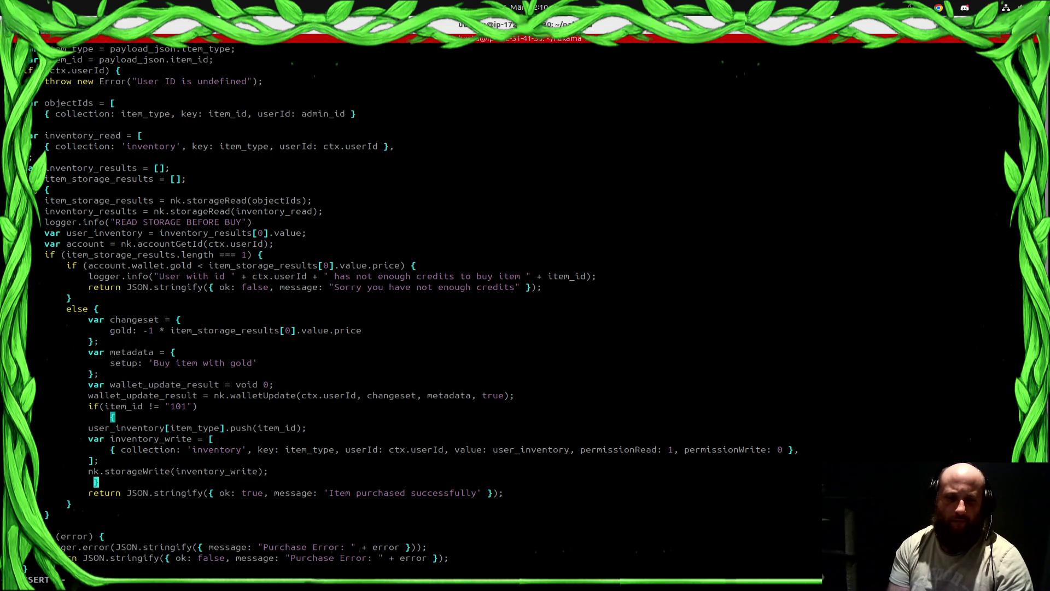
Indent the inventory push, inventory_write and storageWrite lines inside the if block
key("Up")
key("Up")
key("Up")
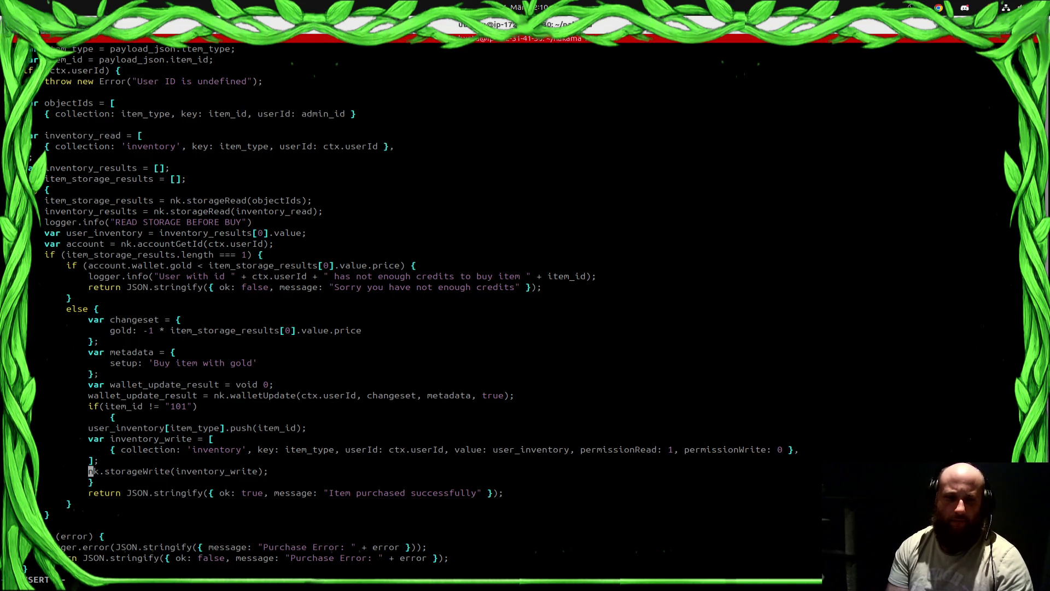
key("Delete")
key("Delete")
key("Down")
key("Tab")
key("Down")
key("Home")
key("Tab")
key("Down")
key("Tab")
key("Down")
key("Tab")
key("Down")
key("Tab")
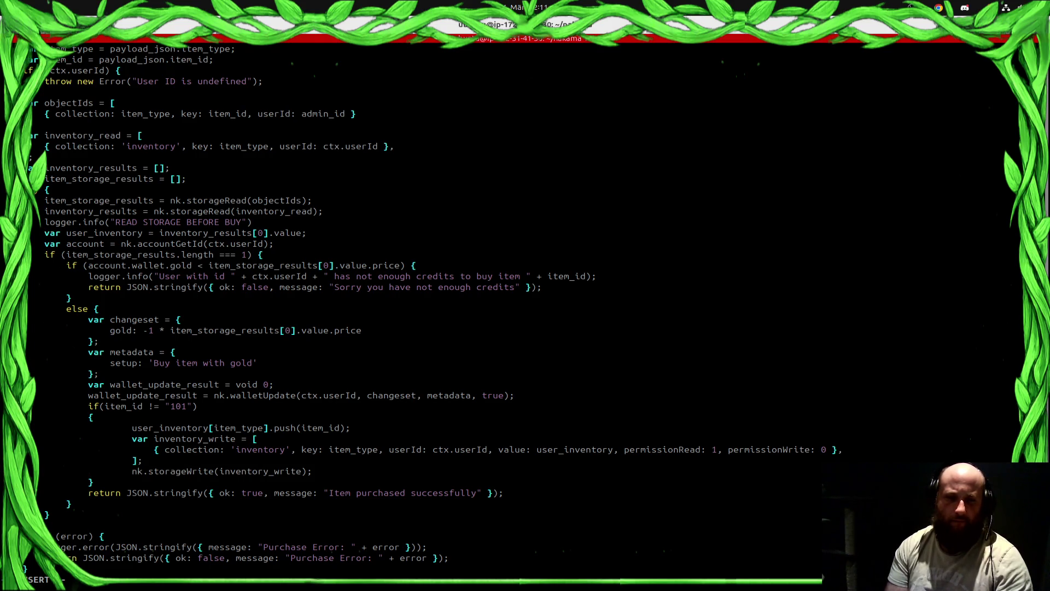
key("Escape")
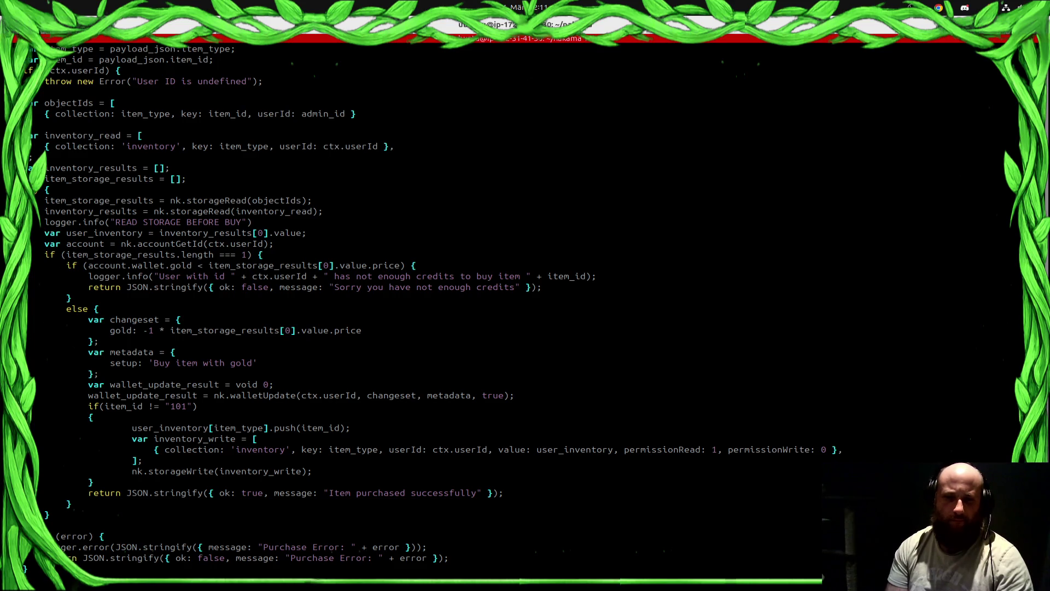
Add a blank line after the if block's closing brace
key("k")
key("k")
key("k")
key("dollar")
key("k")
key("k")
key("k")
key("k")
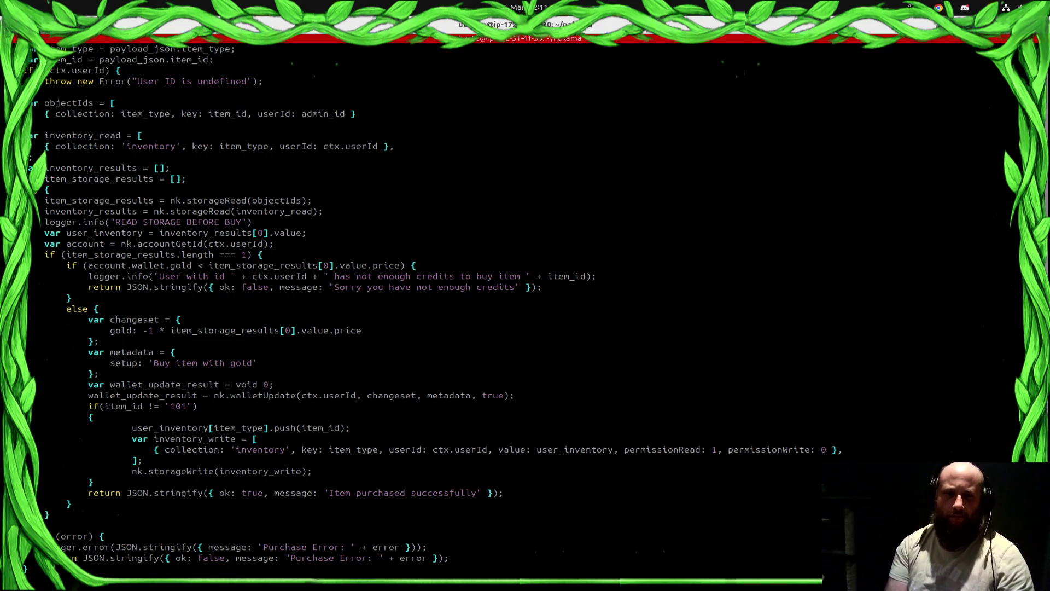
key("j")
key("j")
key("j")
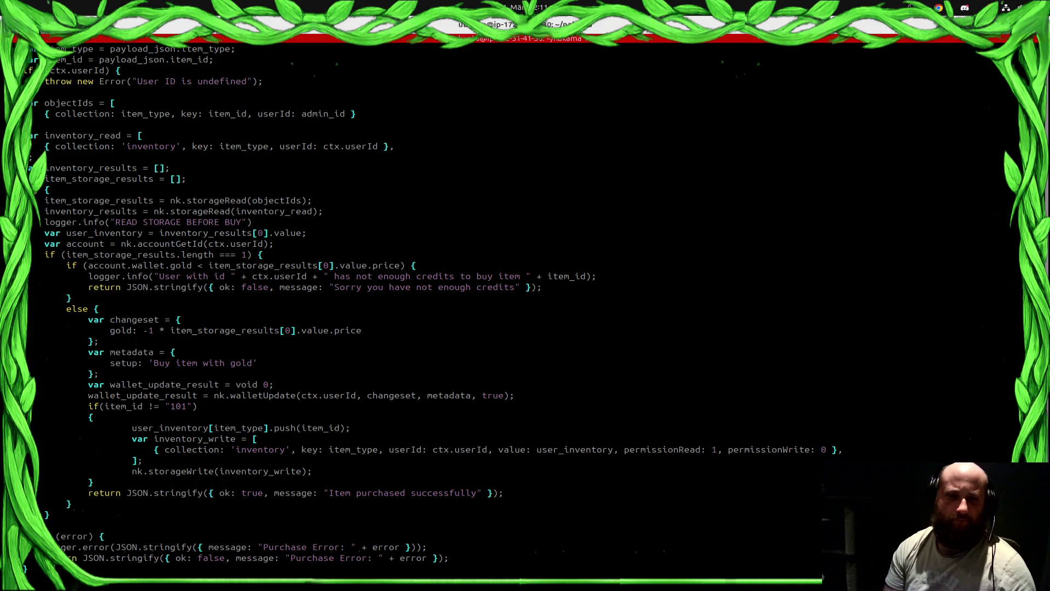
key("j")
key("j")
key("j")
key("j")
key("j")
key("j")
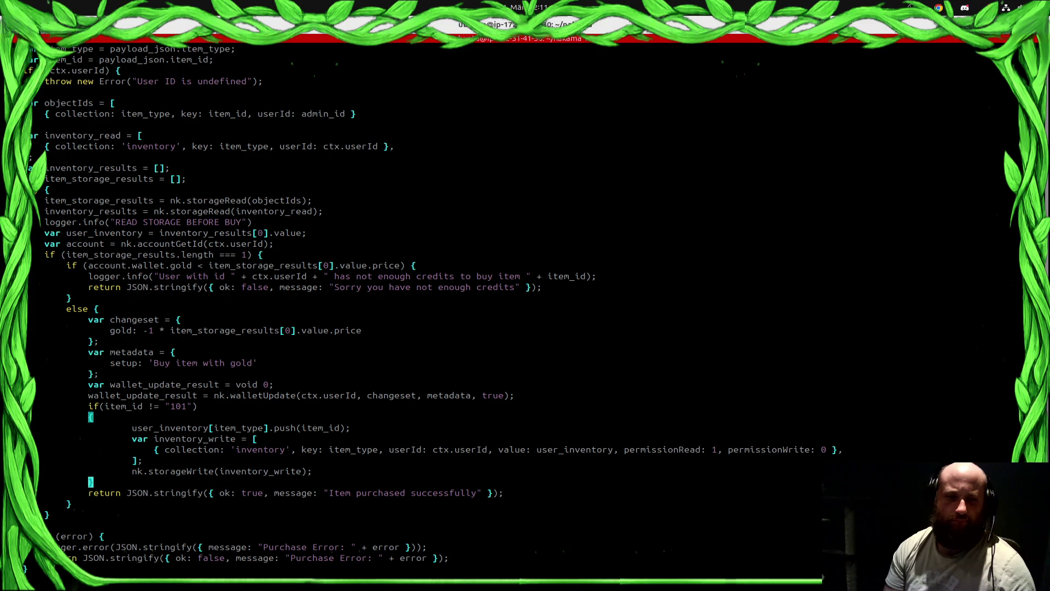
key("j")
key("k")
key("a")
key("Return")
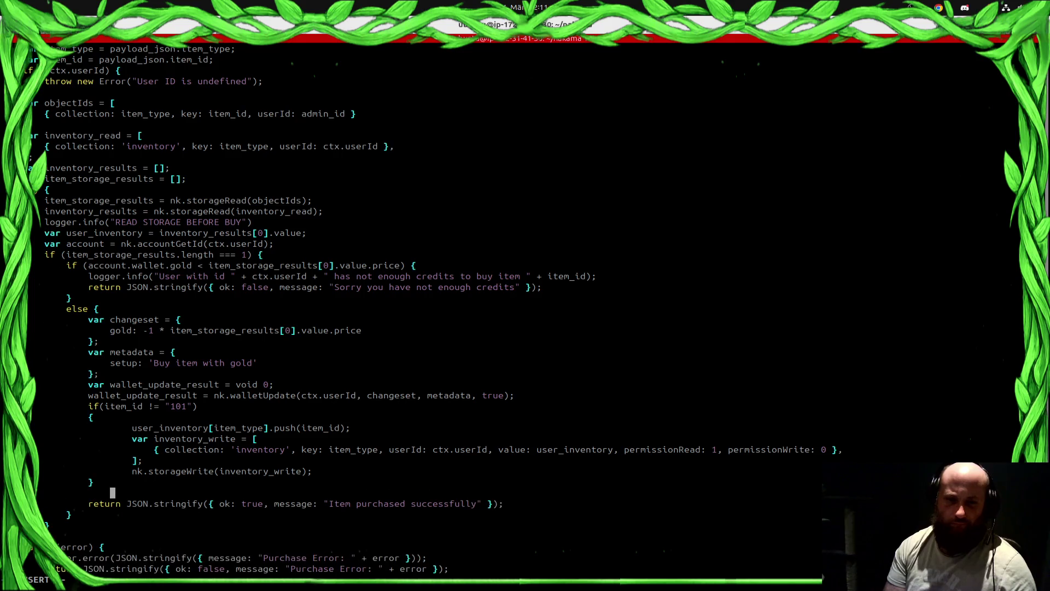
Add an empty else{ } branch after the if block
key("BackSpace")
key("BackSpace")
key("BackSpace")
key("BackSpace")
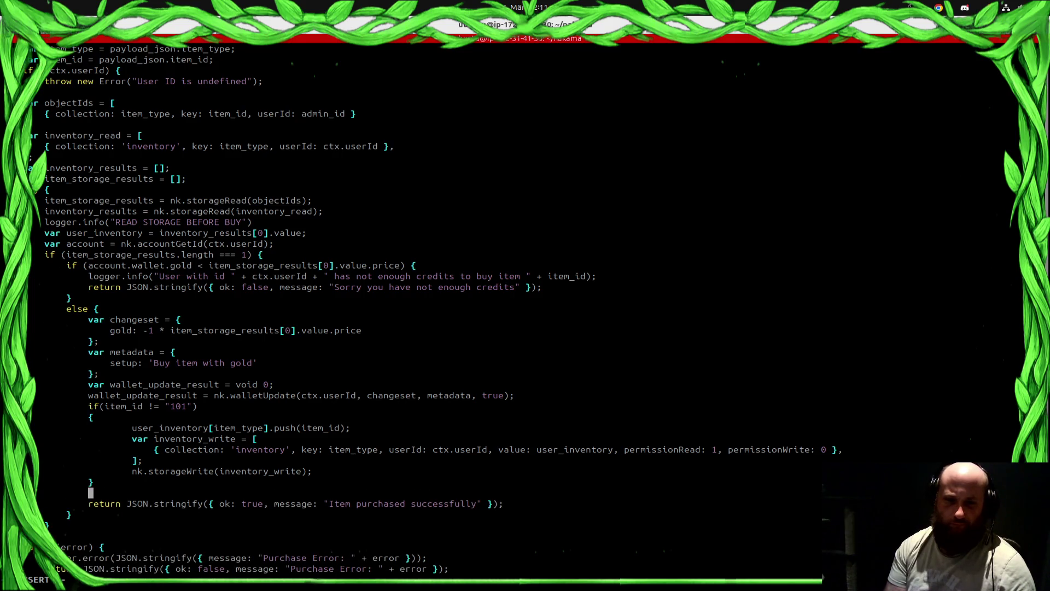
type("else{")
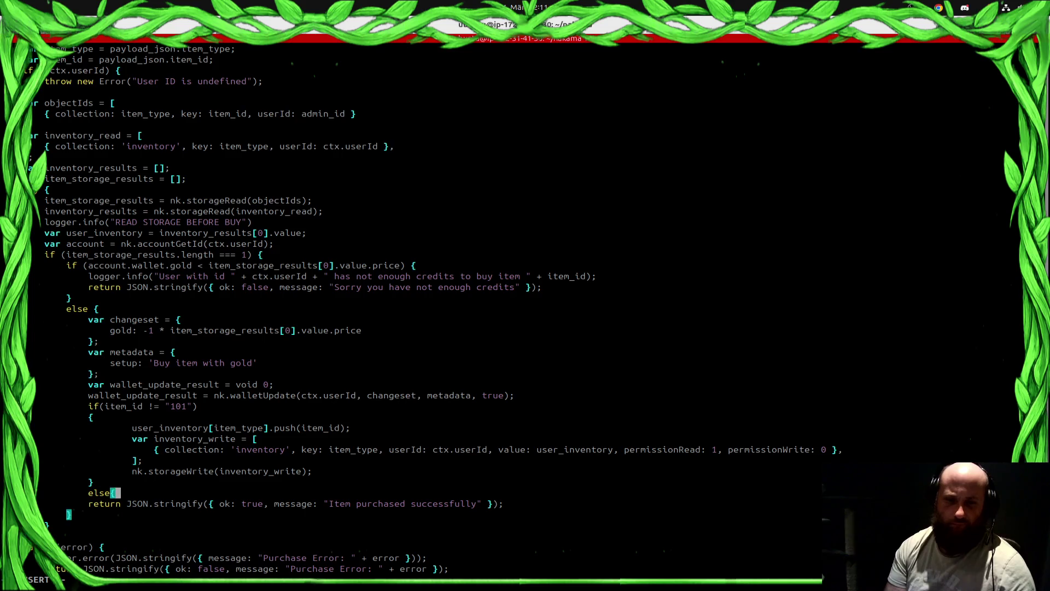
key("Return")
key("Return")
type("}")
Copy the changeset, metadata and walletUpdate lines into the else branch
key("Up")
key("Up")
key("Up")
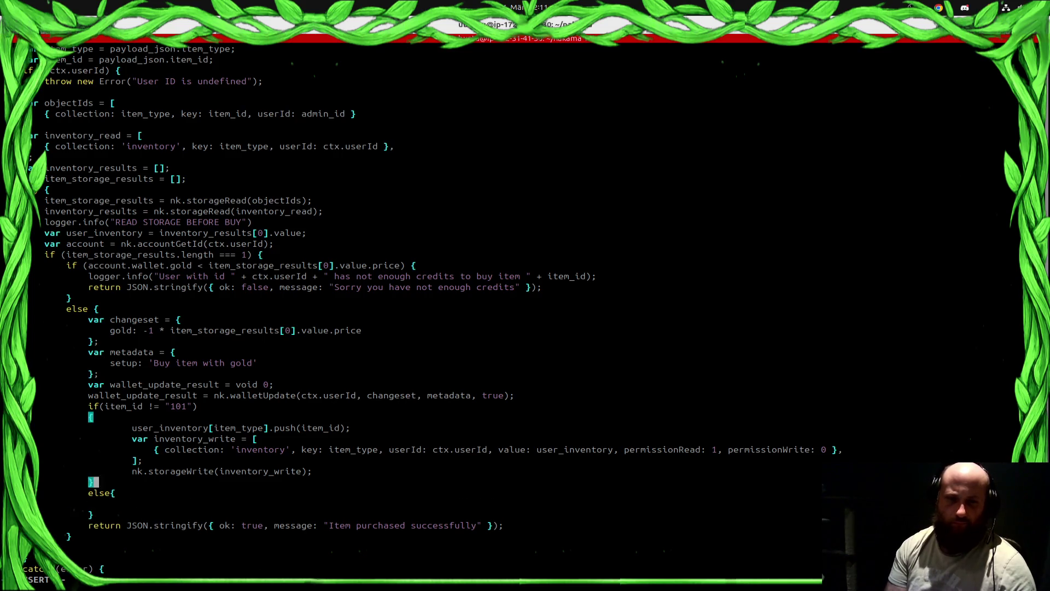
left_click_drag(521, 399, 33, 320)
key("ctrl+c")
left_click(145, 489)
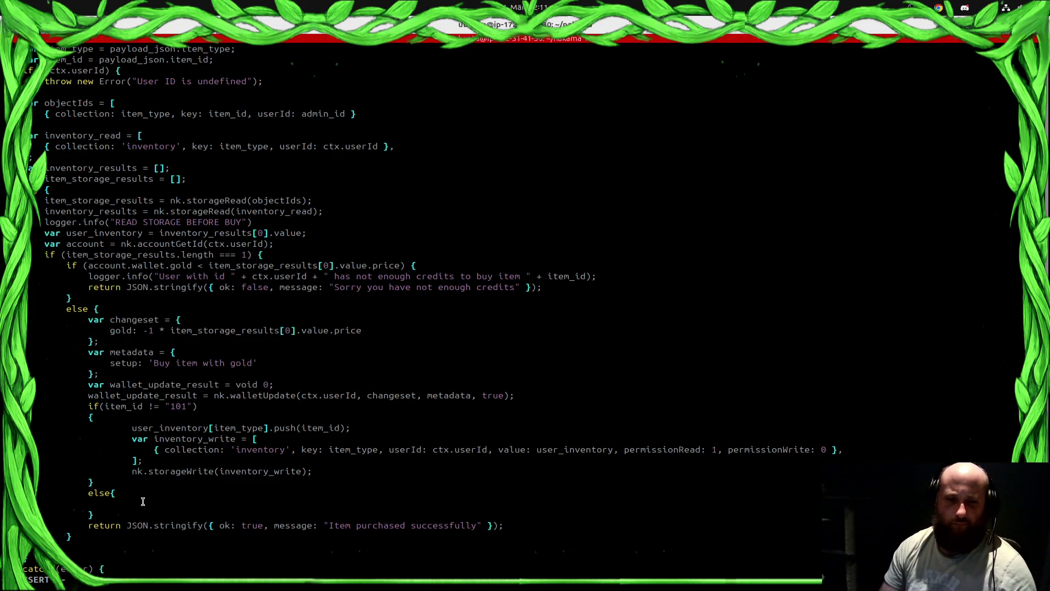
key("Down")
key("Down")
key("Down")
key("Down")
key("End")
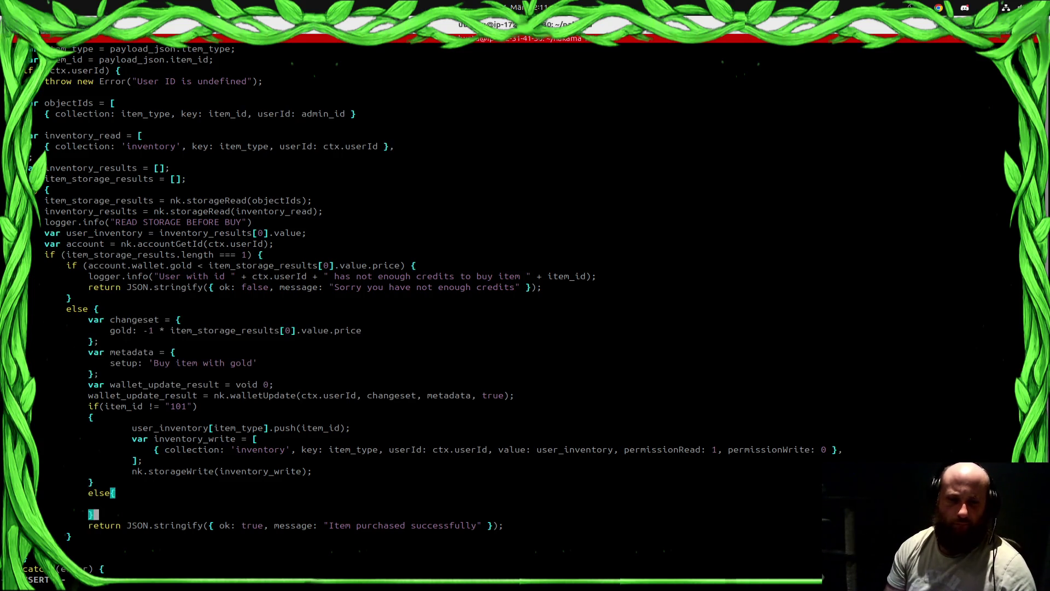
key("ctrl+shift+v")
Delete the gold key from the pasted changeset line
key("Up")
key("Up")
key("Up")
key("End")
key("Up")
key("Home")
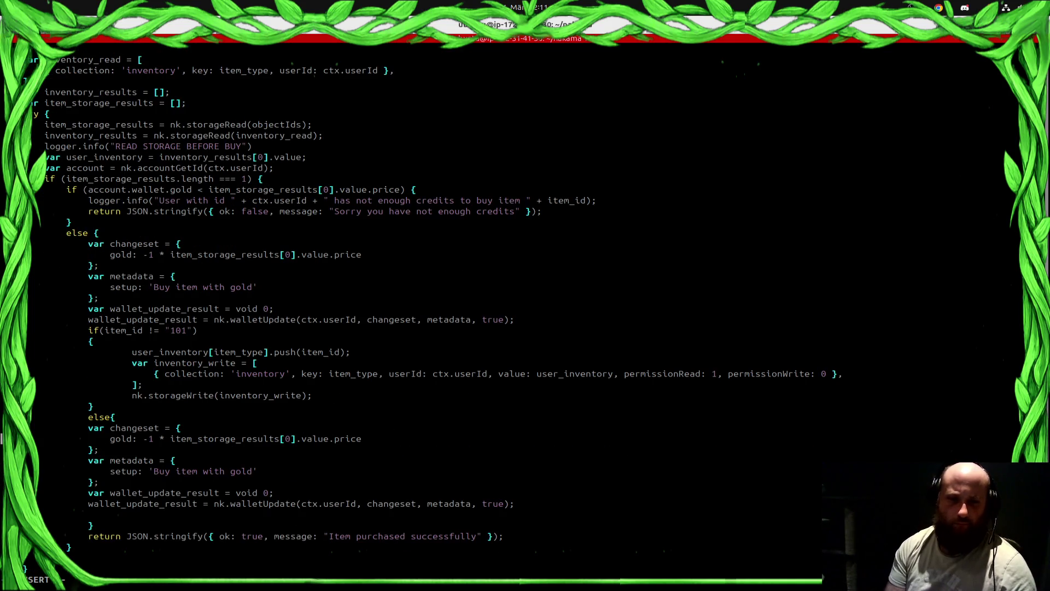
key("Right")
key("Right")
key("Right")
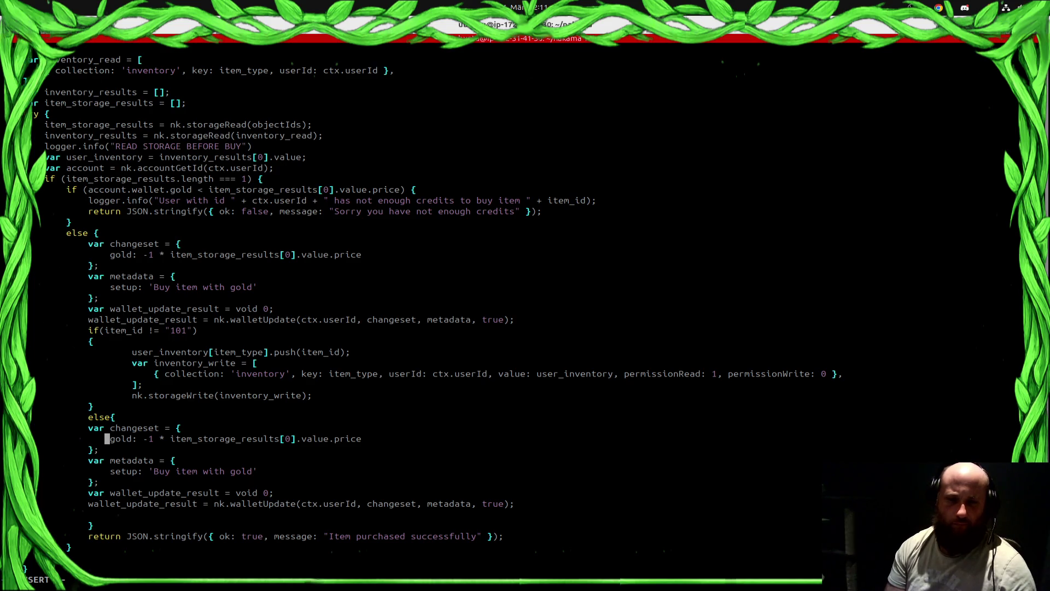
key("Delete")
key("Delete")
key("Delete")
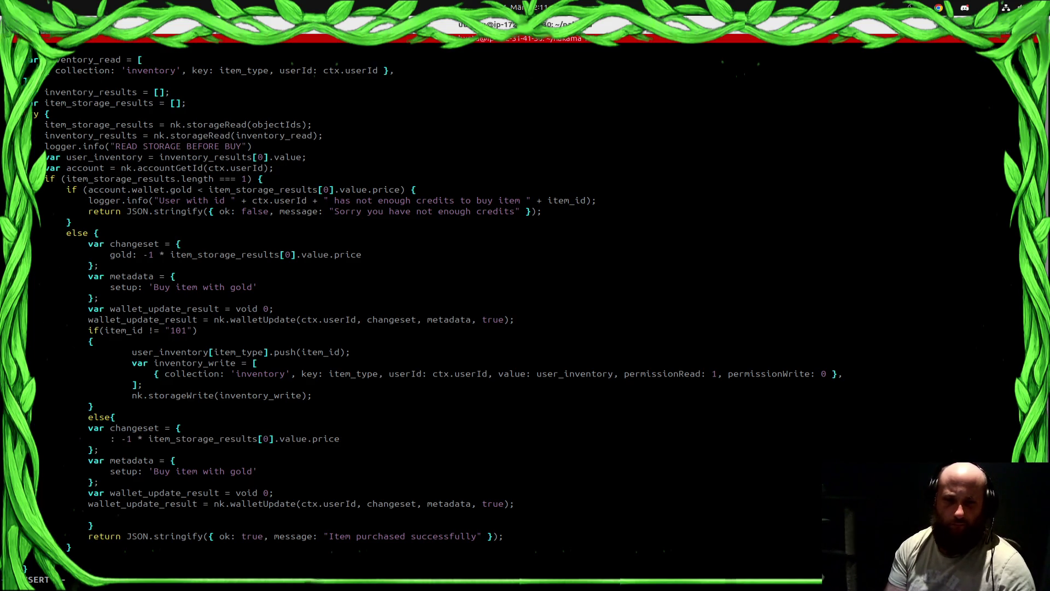
key("alt+Tab")
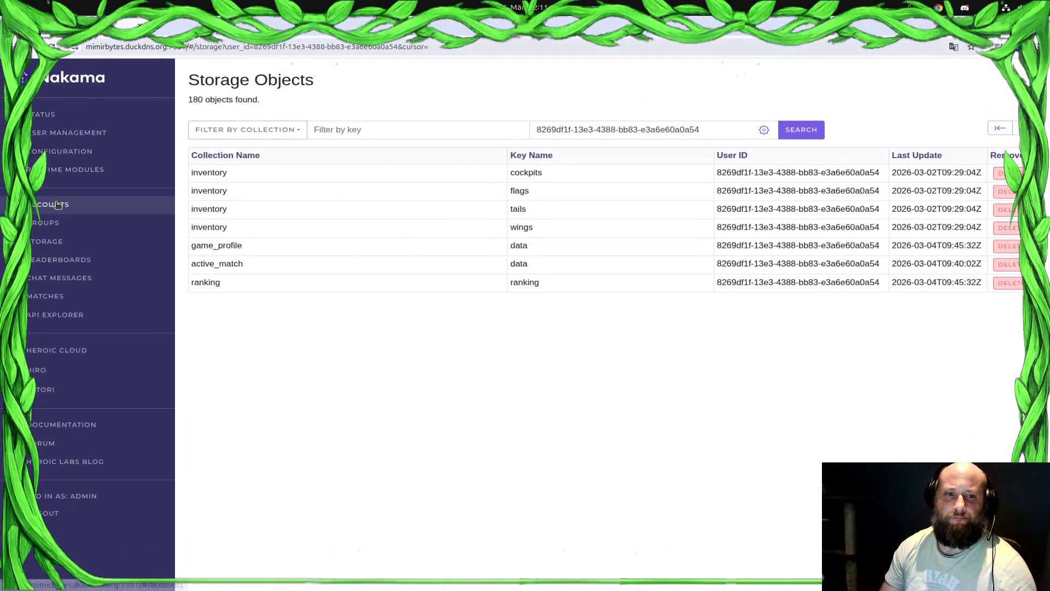
Copy knowledge_orbs from the test player's wallet into the else changeset in place of gold
left_click(55, 204)
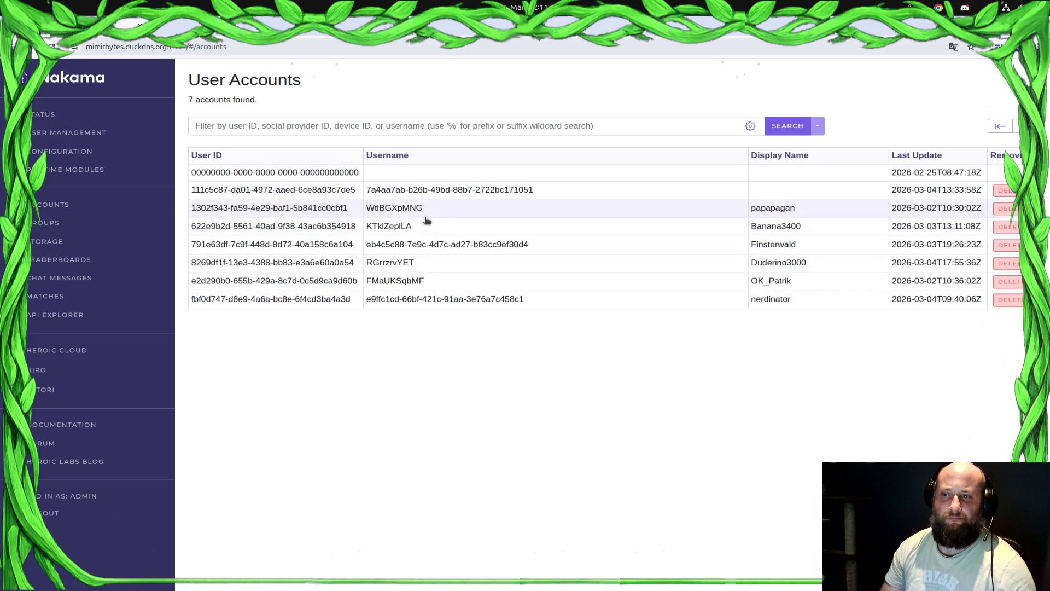
left_click(431, 266)
left_click(454, 140)
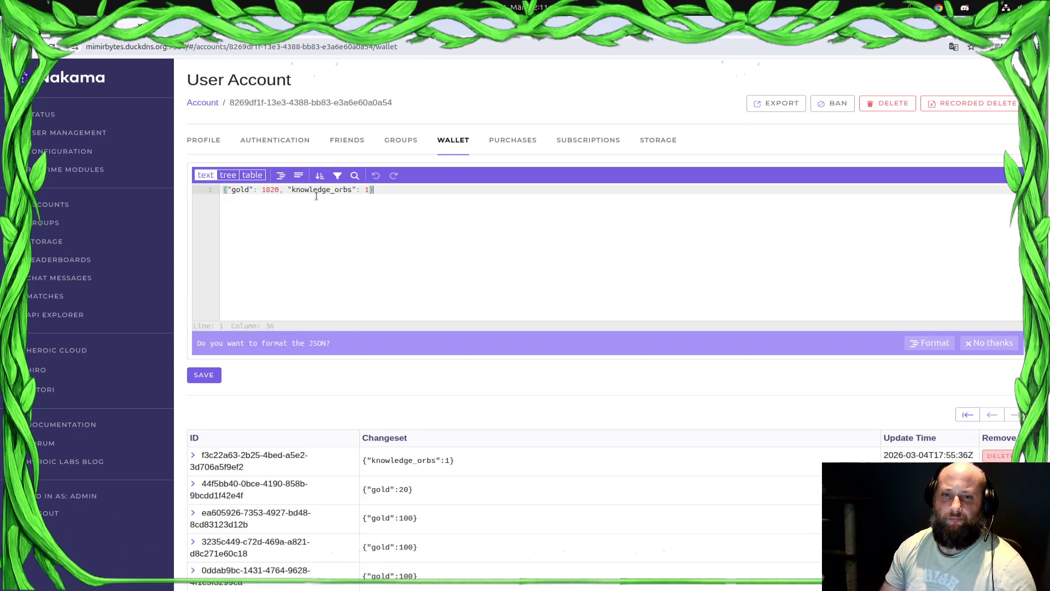
double_click(317, 190)
key("ctrl+c")
key("alt+Tab")
key("ctrl+shift+v")
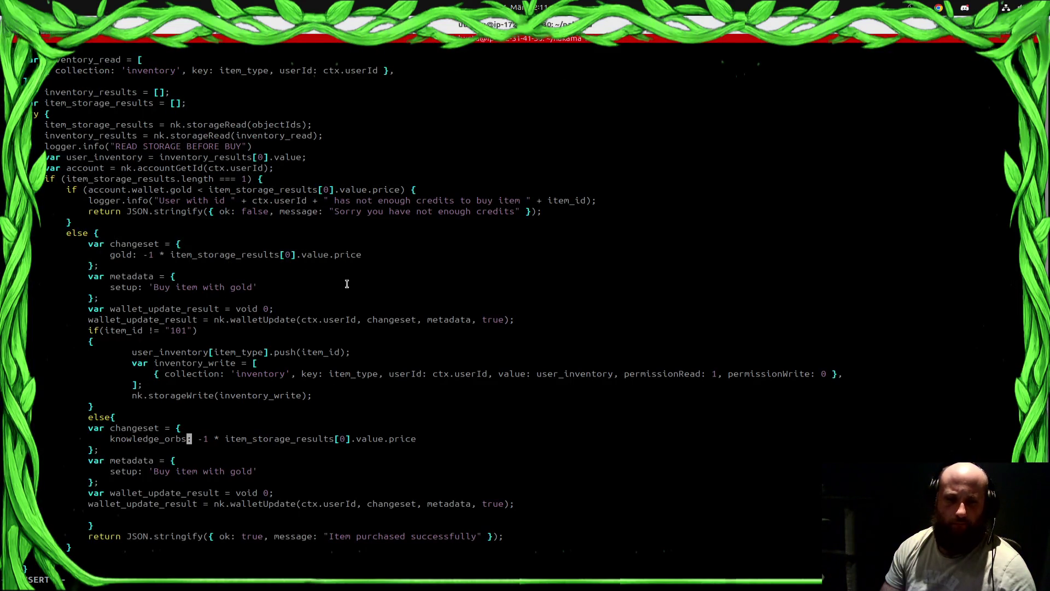
Replace the price expression with account.wallet.knowledge_orbs + 1
key("Right")
key("Right")
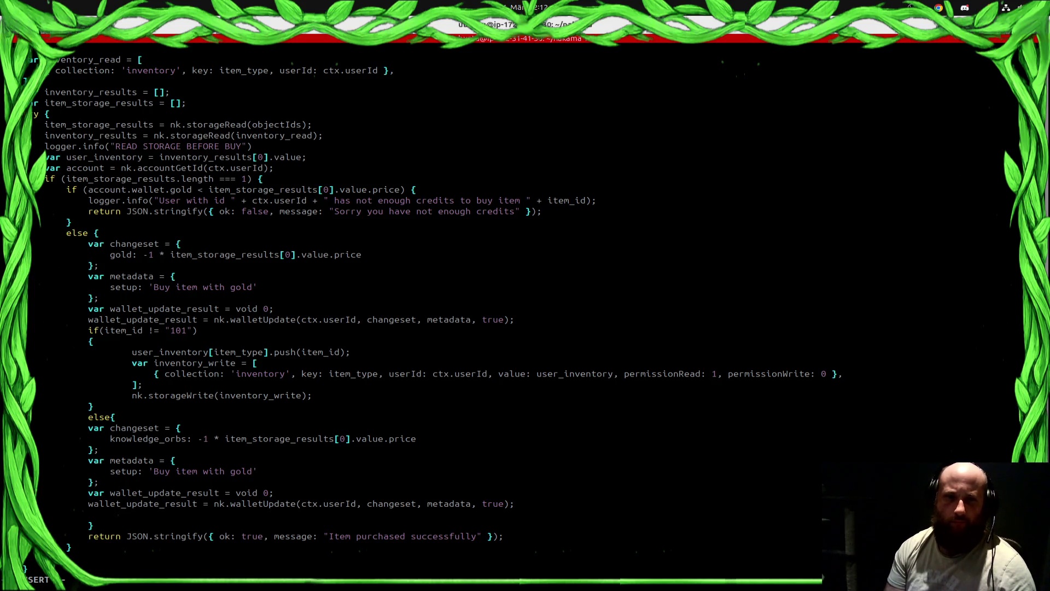
key("Delete")
key("Delete")
key("Delete")
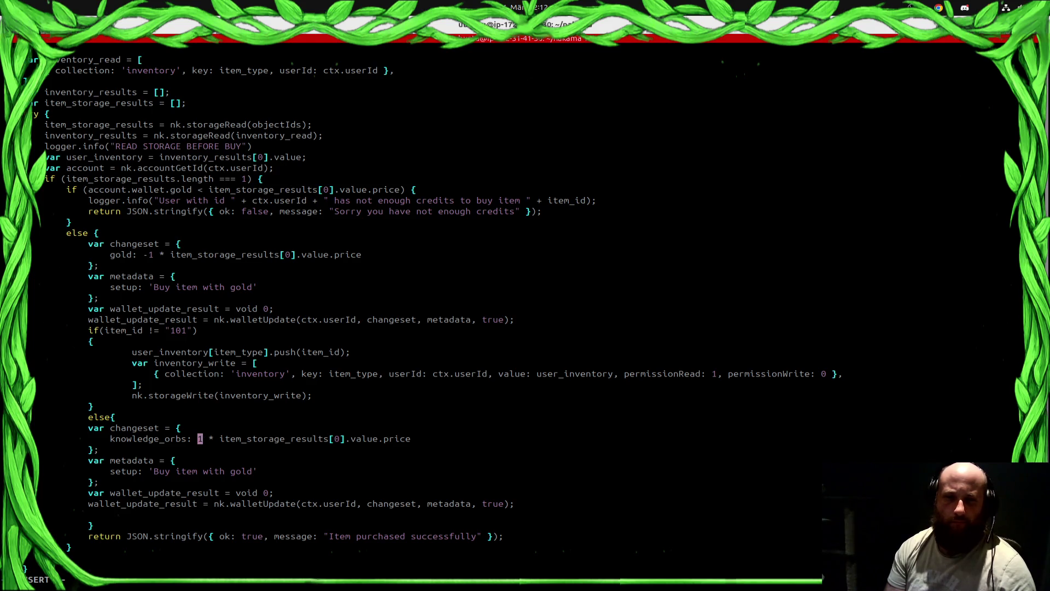
key("Delete")
key("Delete")
key("Delete")
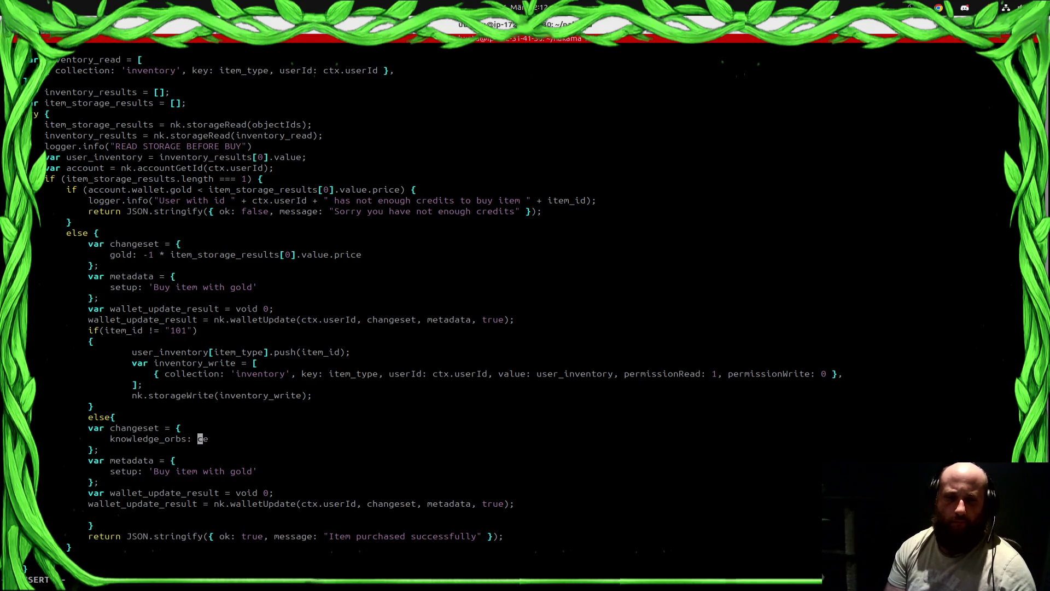
type("account.wal")
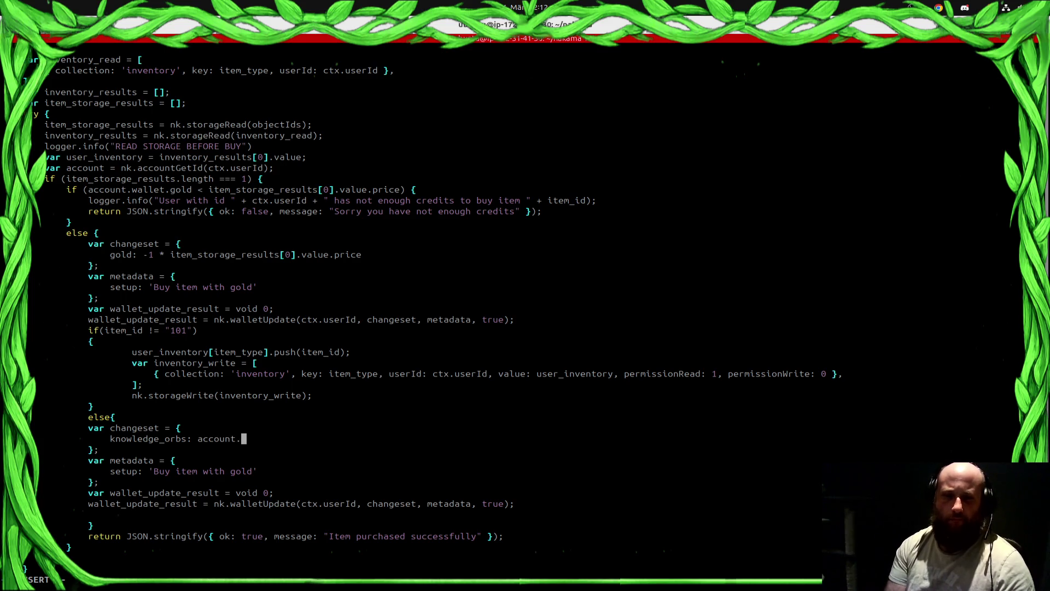
type("le")
key("BackSpace")
key("BackSpace")
key("BackSpace")
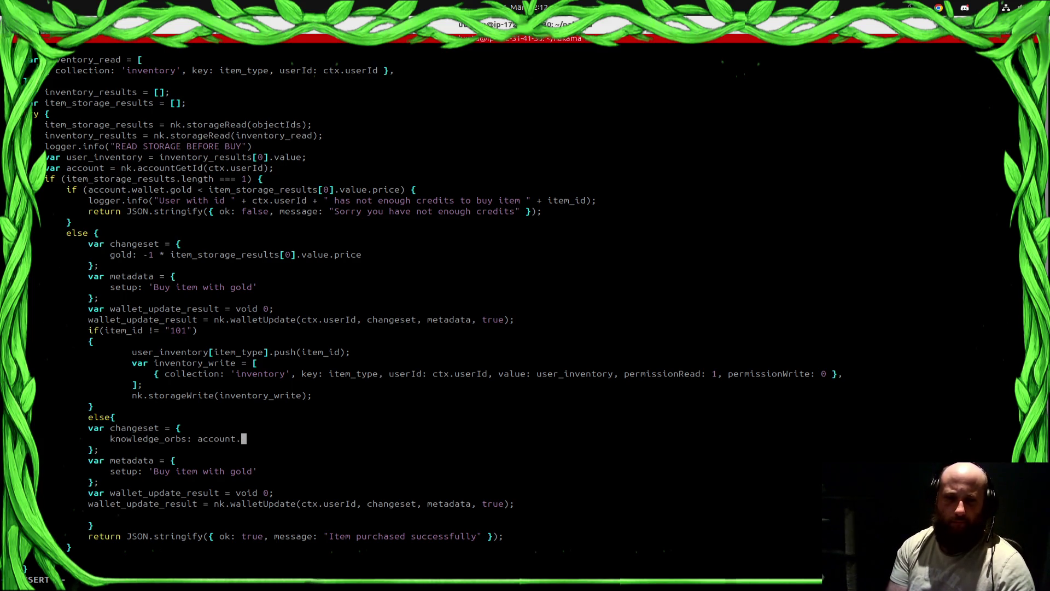
key("BackSpace")
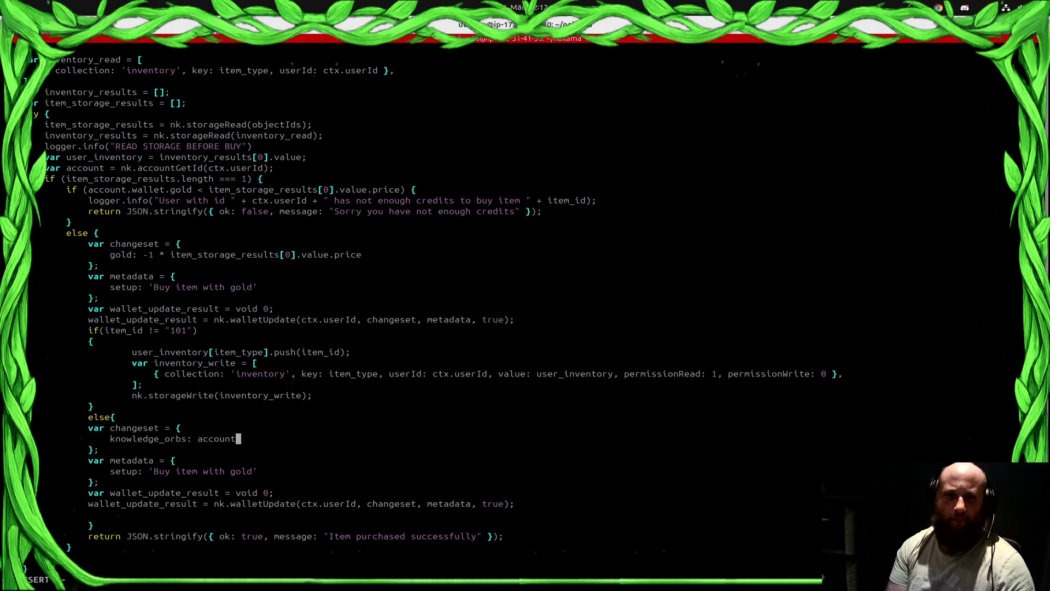
type(".wallet.")
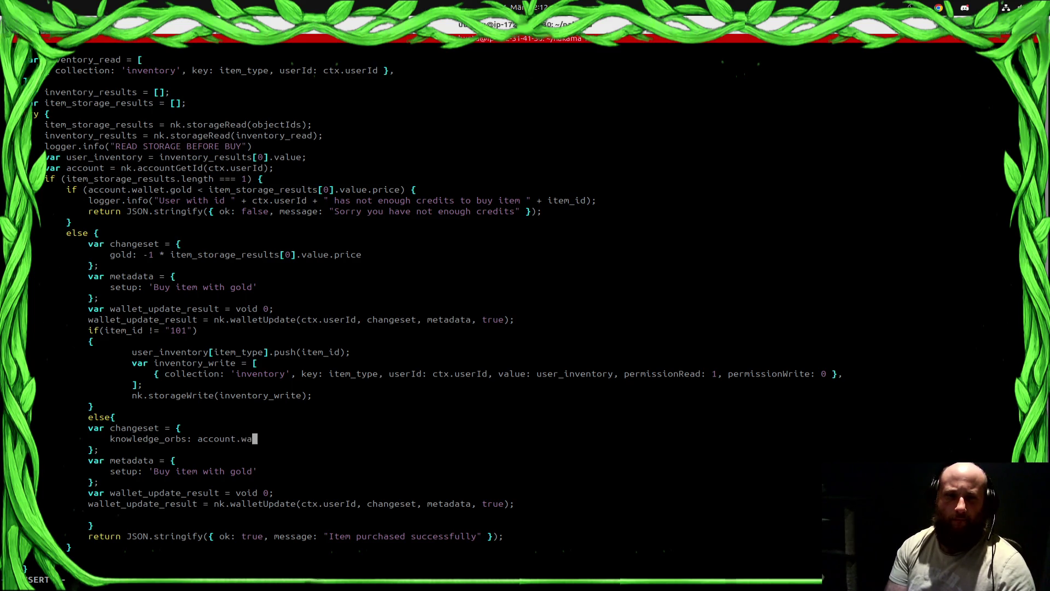
type("knowledge_orbs ")
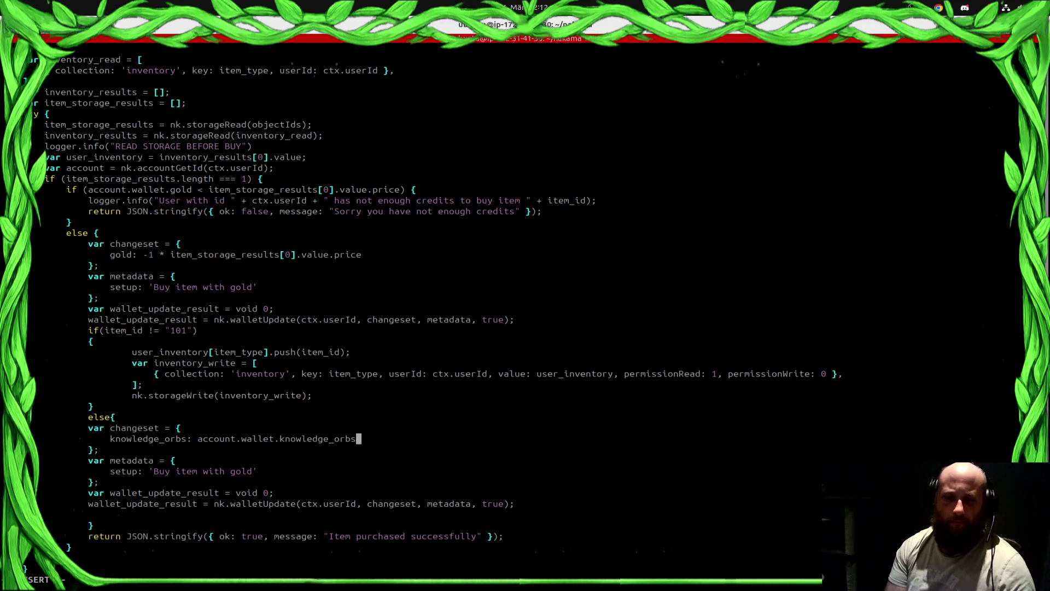
type("+ 1")
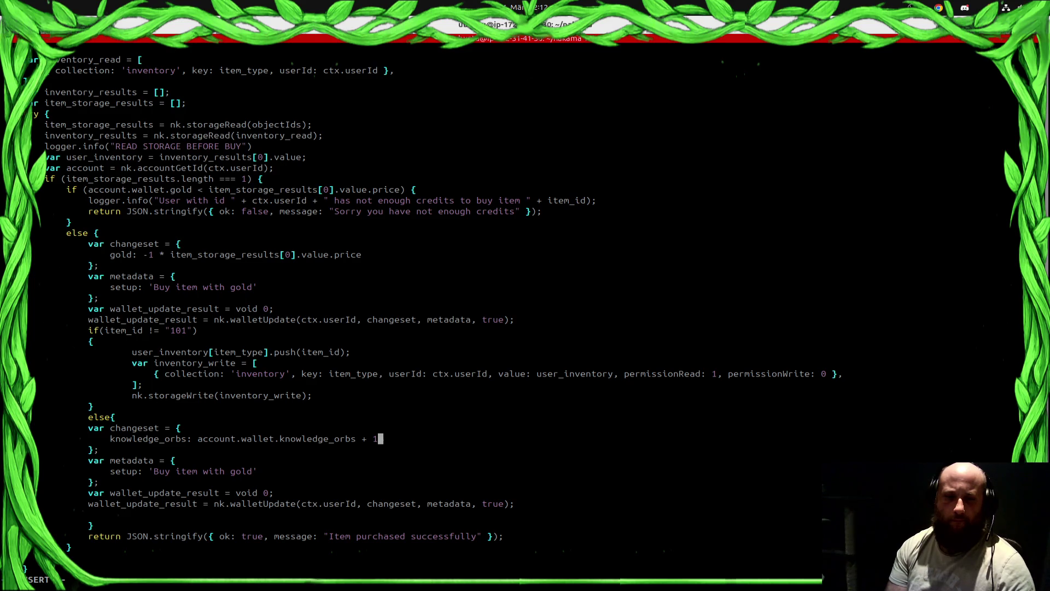
Change the metadata description to 'Added Knowleage stone from buy'
key("Down")
key("Down")
key("Down")
key("Up")
key("BackSpace")
key("BackSpace")
key("BackSpace")
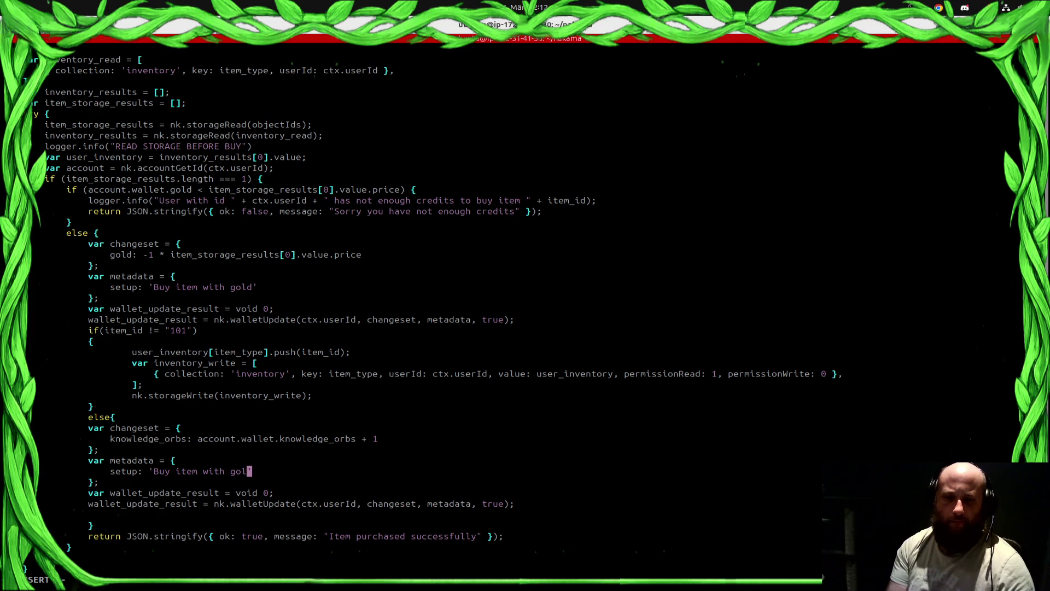
key("BackSpace")
type("Added Know")
type("leage stone")
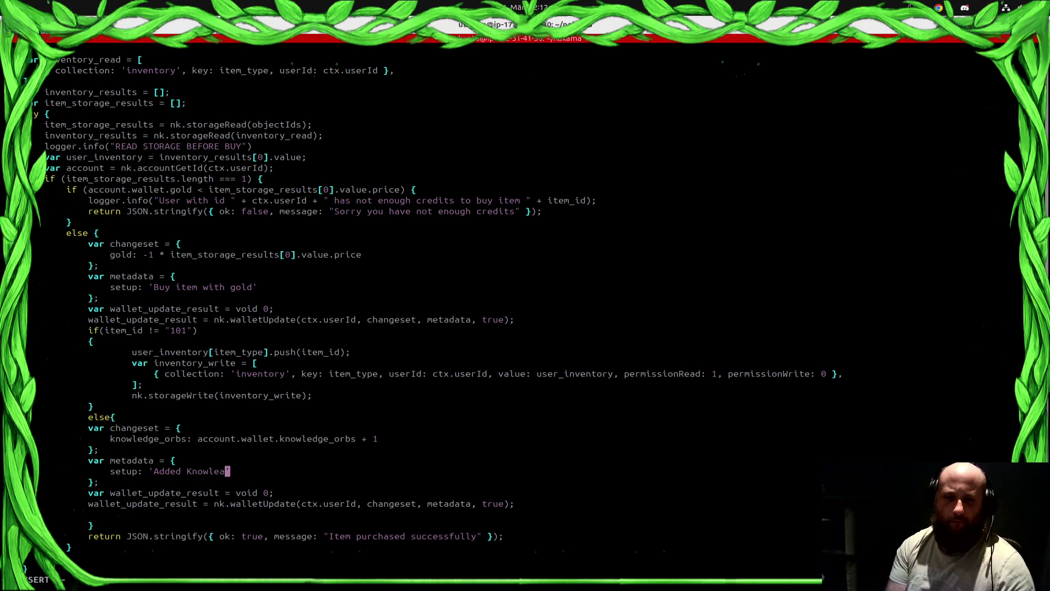
type(" from buy")
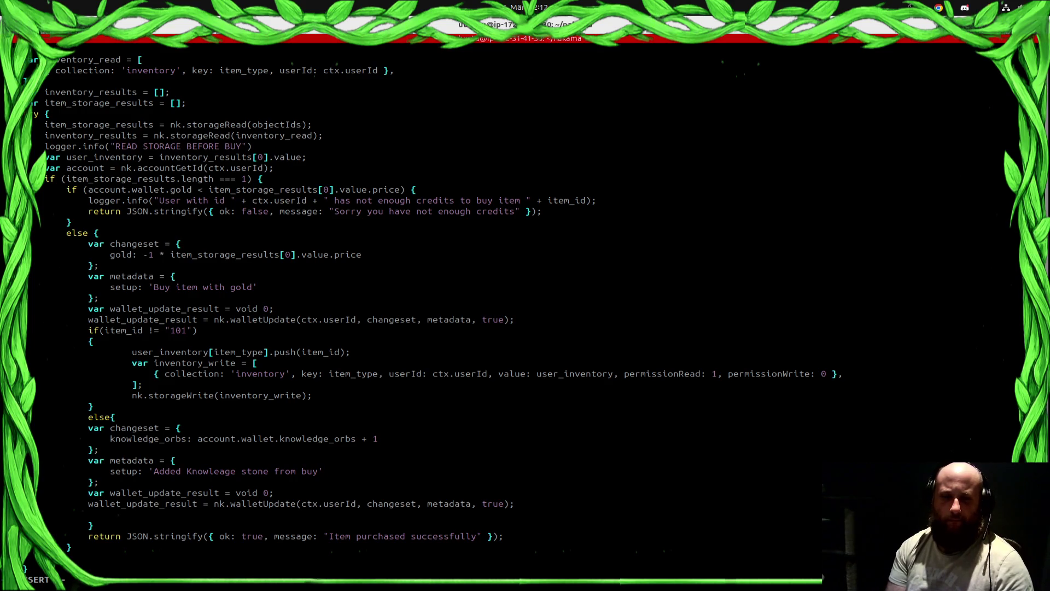
Indent the new changeset and metadata lines in the else branch
key("Up")
key("Up")
key("Up")
key("Tab")
key("Down")
key("Tab")
key("Down")
key("Tab")
key("Down")
key("Tab")
key("Down")
key("Tab")
key("Down")
key("Tab")
key("Down")
key("Tab")
key("Down")
key("Tab")
key("Down")
key("Down")
key("Up")
key("Up")
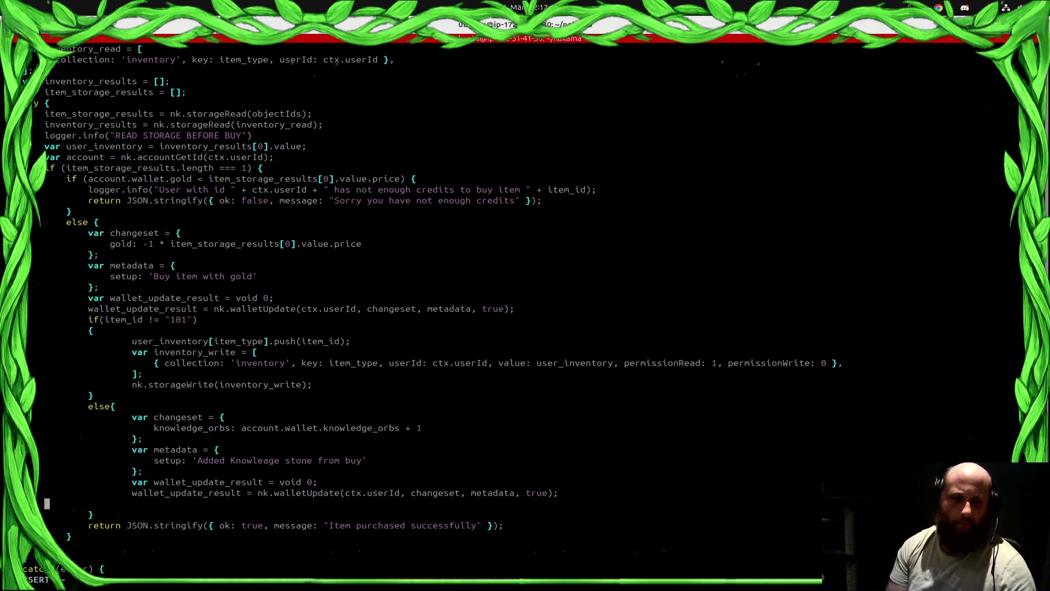
Save and quit vim with :wq, then rerun the docker compose restart
key("Escape")
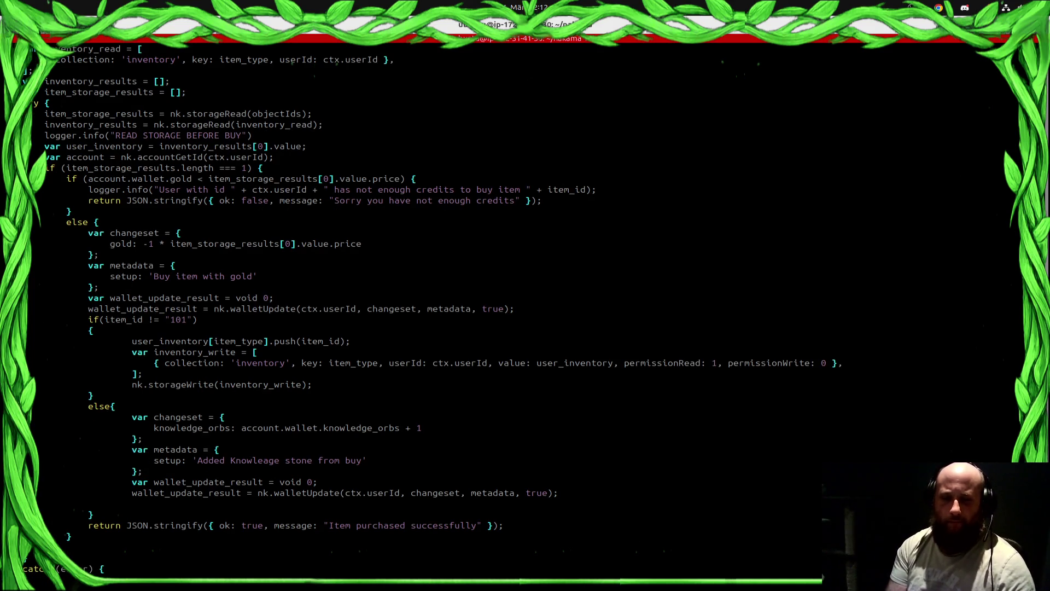
type(":wq")
key("Return")
key("Up")
key("Up")
key("Return")
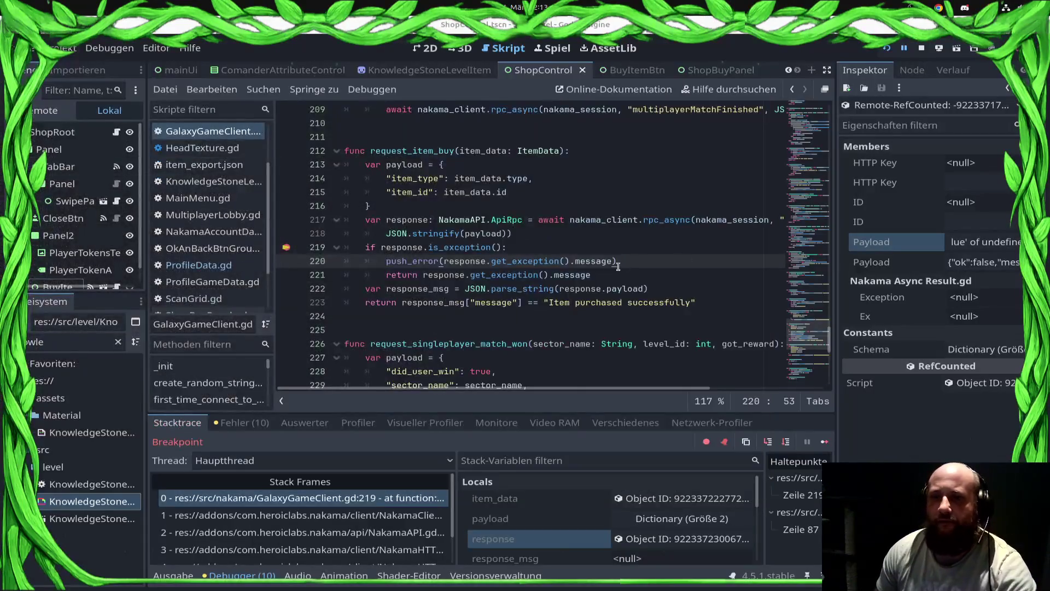
Stop the debug session, remove the line 219 breakpoint, and relaunch the game
left_click(922, 48)
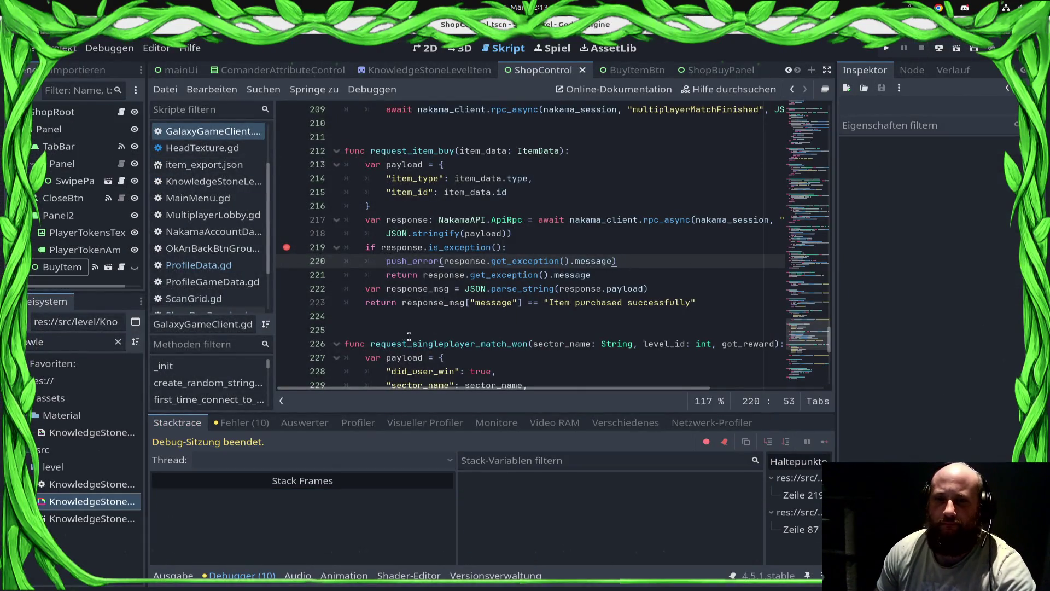
left_click(288, 247, "shift")
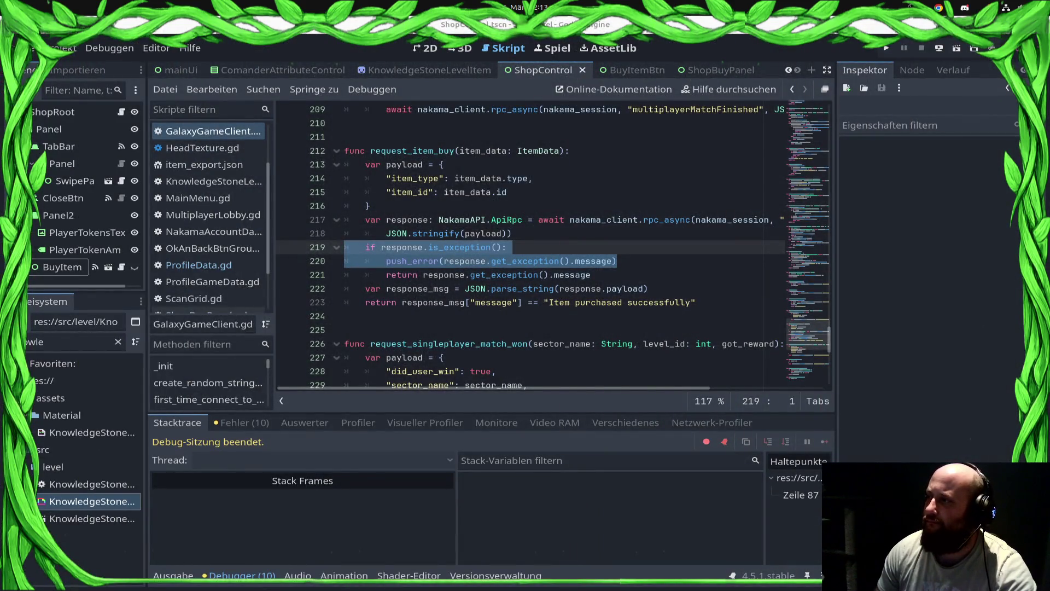
left_click(560, 288)
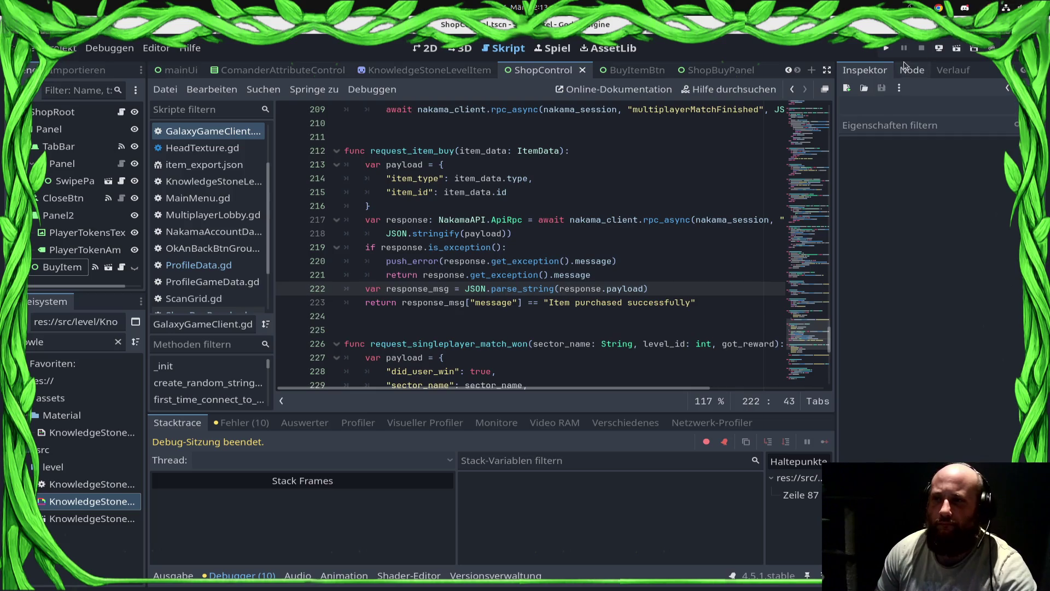
left_click(886, 48)
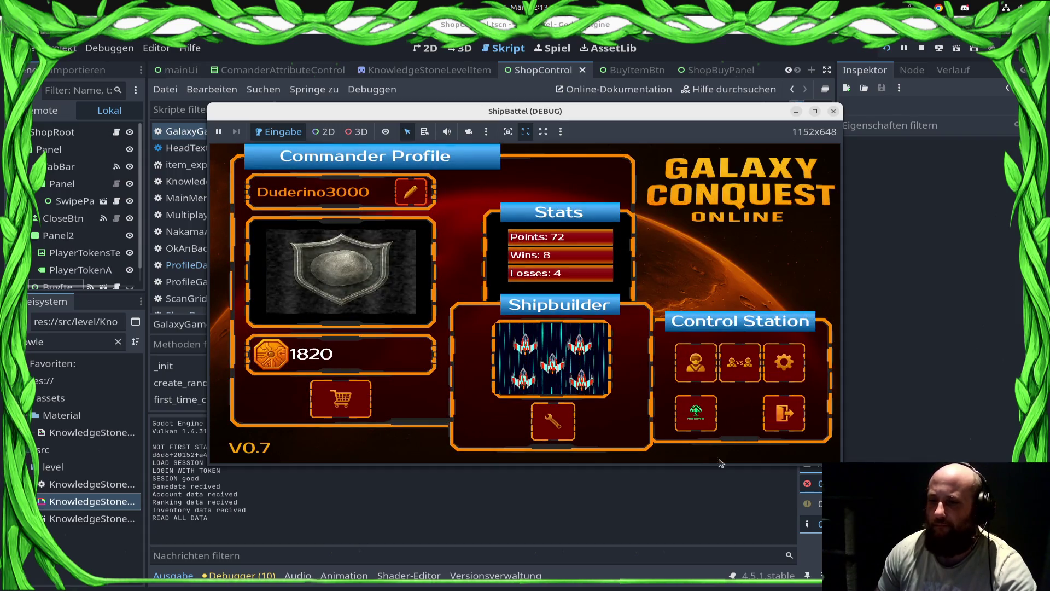
Buy the blue 950-gold orb from the Supply shop and continue past the breakpoint
left_click(330, 398)
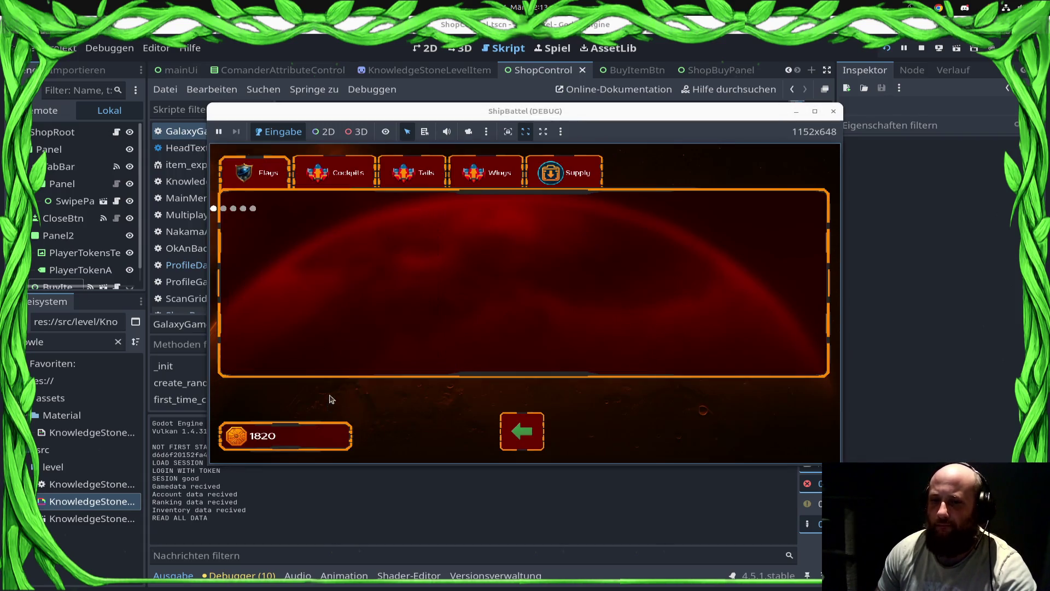
left_click(582, 183)
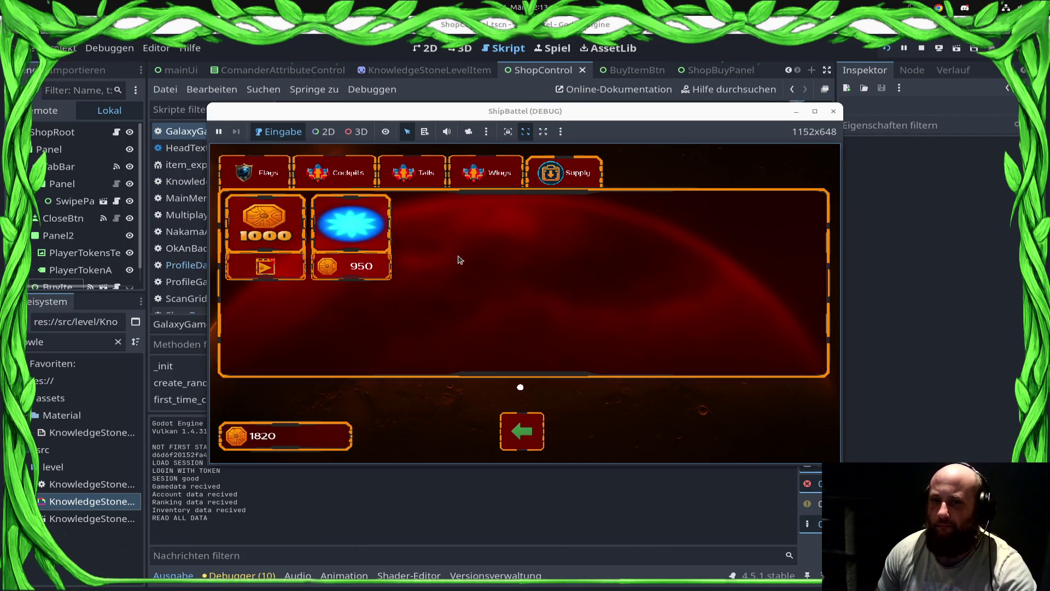
left_click(369, 277)
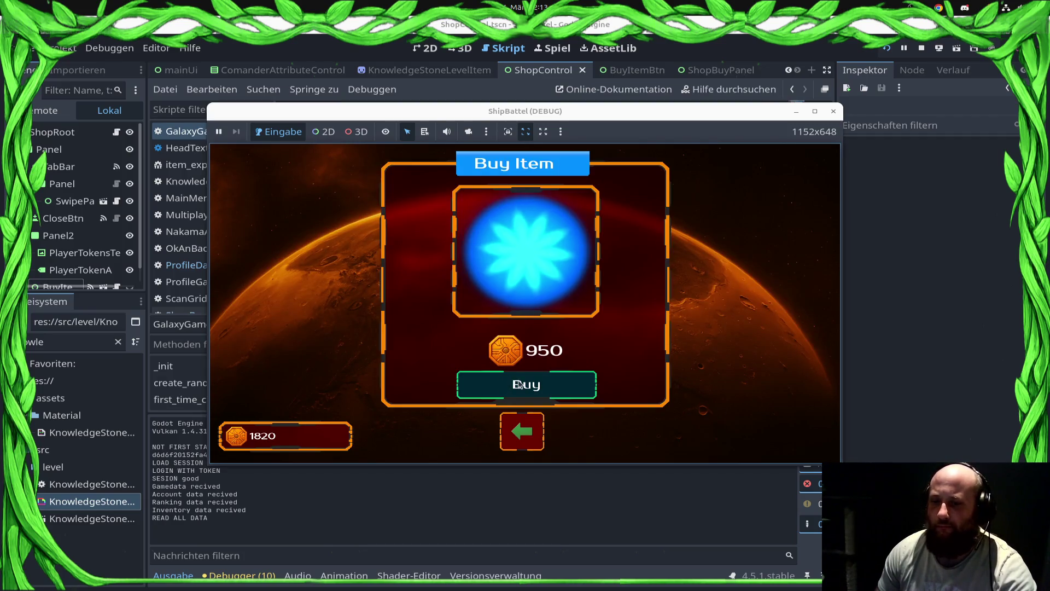
left_click(519, 385)
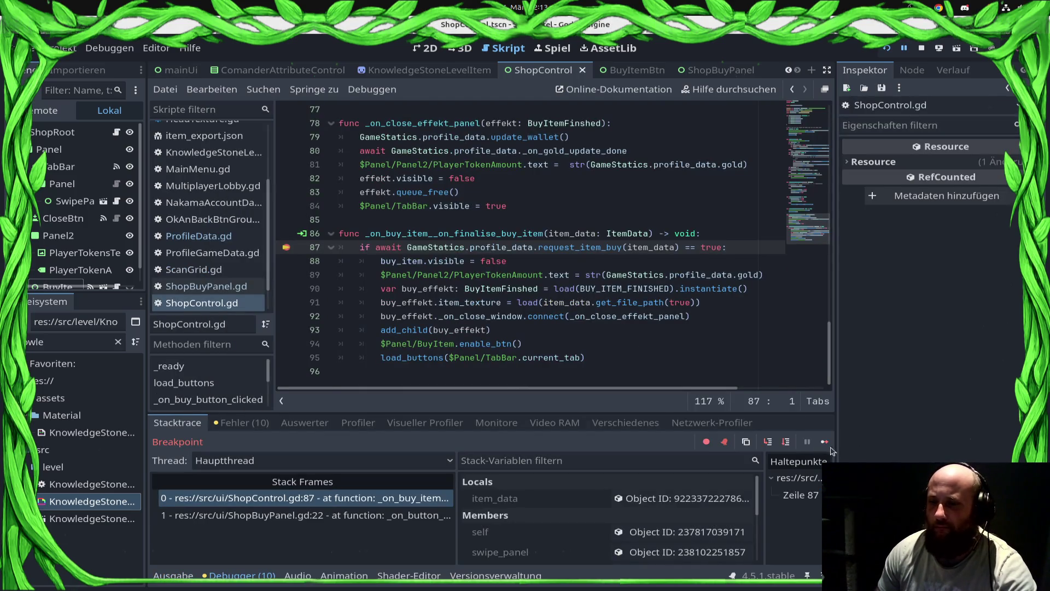
left_click(824, 441)
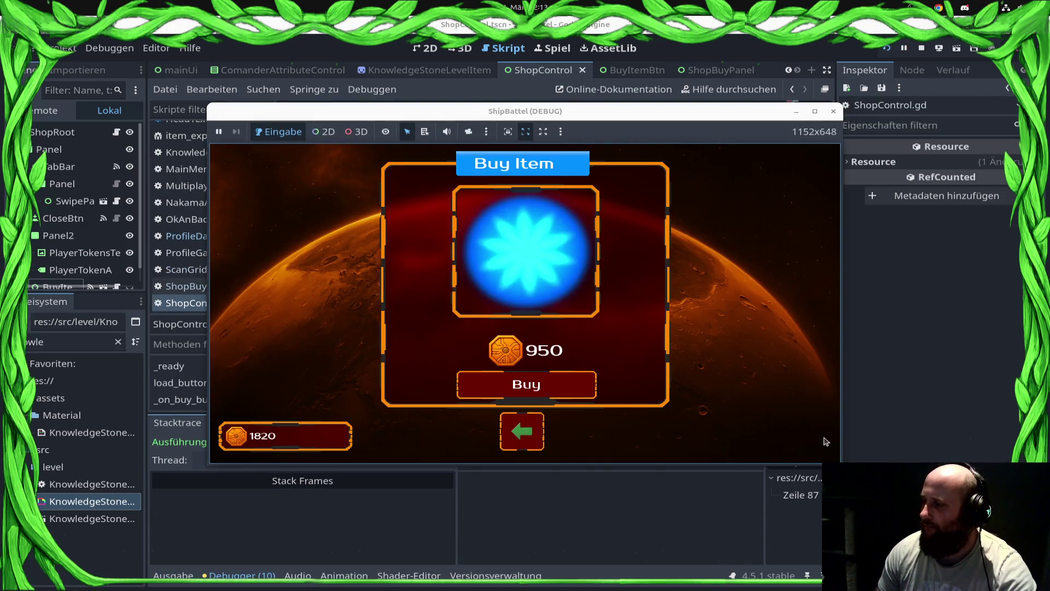
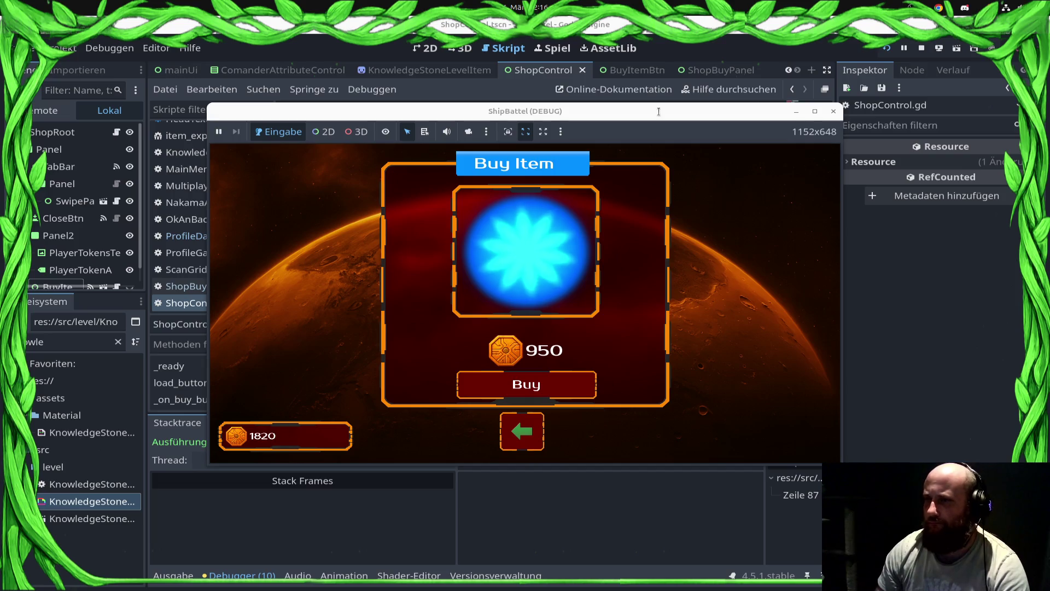
Refresh the wallet page in the browser, then close the buy dialog back in the game's shop
key("alt+Tab")
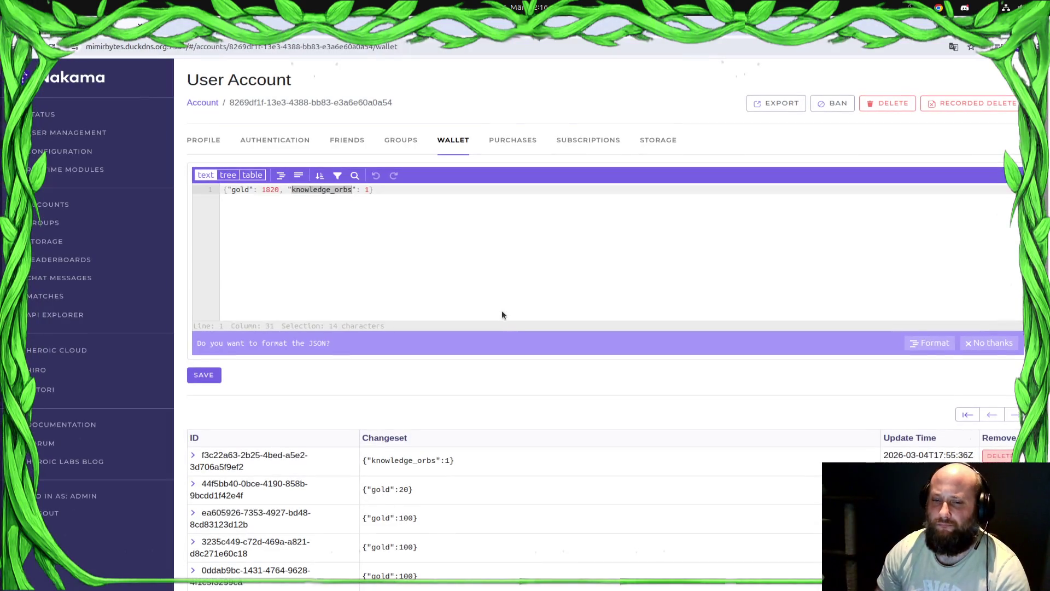
key("F5")
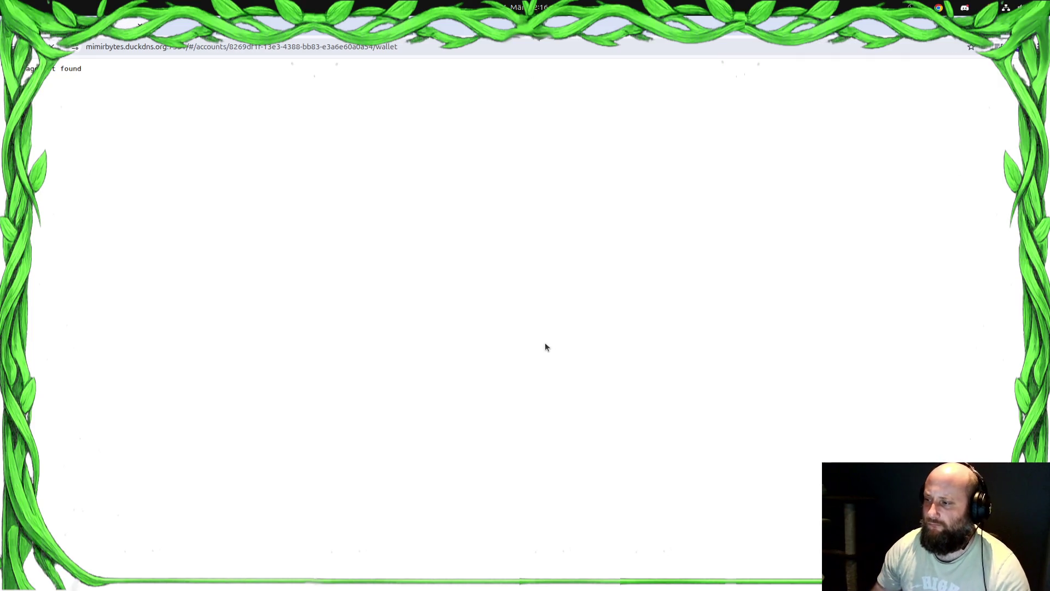
key("alt+Tab")
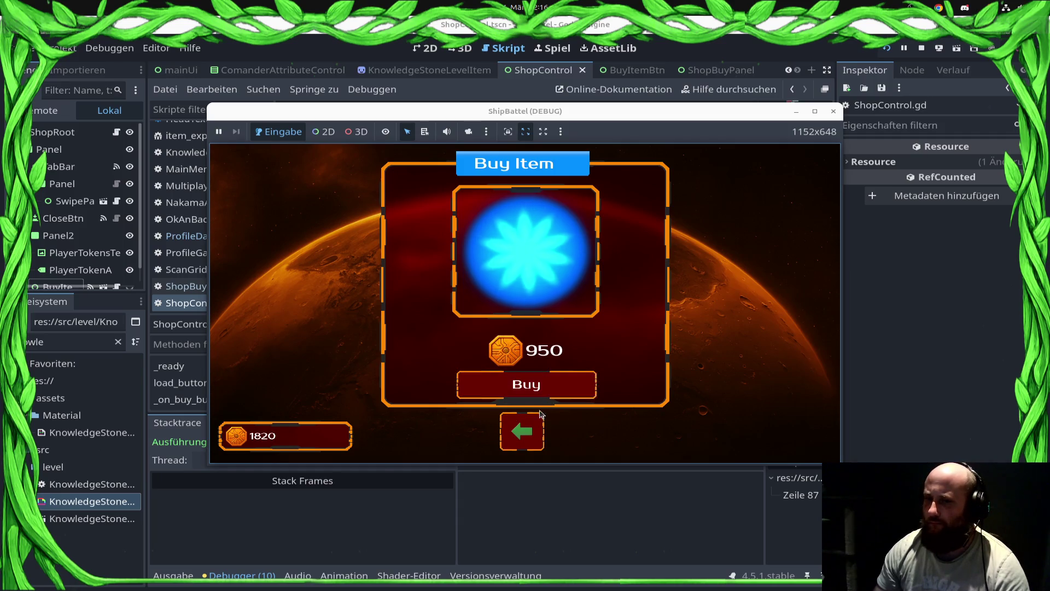
left_click(522, 431)
Restart the scene and buy the 950-coin orb from the shop's Supply tab
left_click(958, 48)
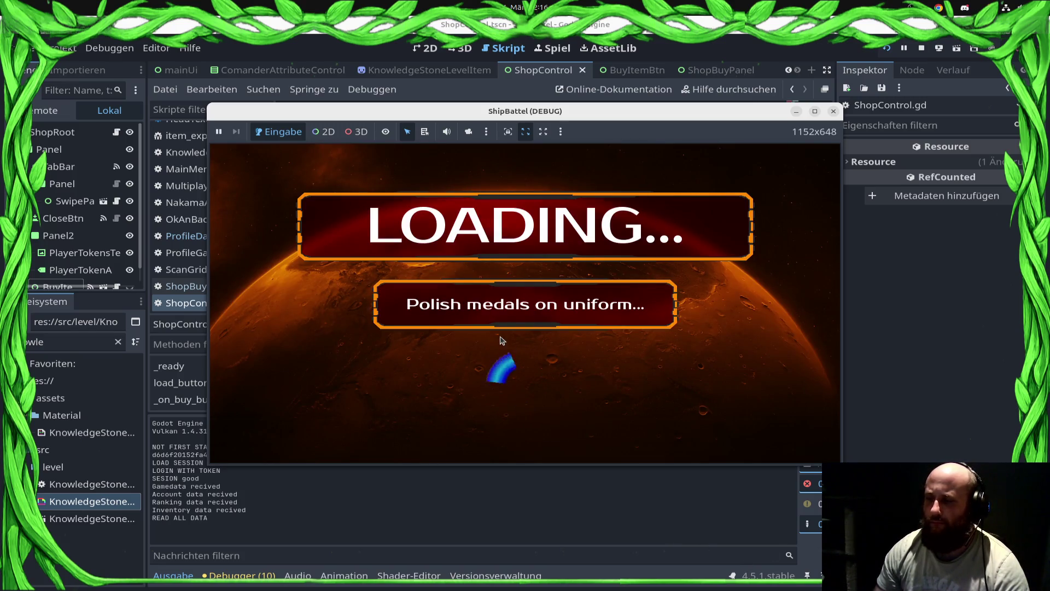
left_click(332, 404)
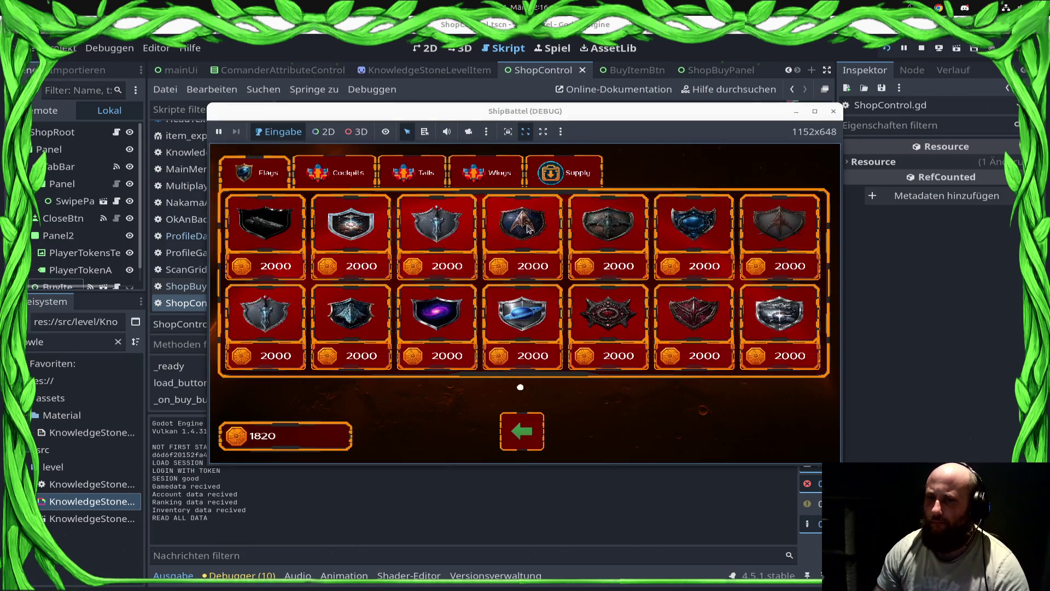
left_click(555, 179)
left_click(344, 270)
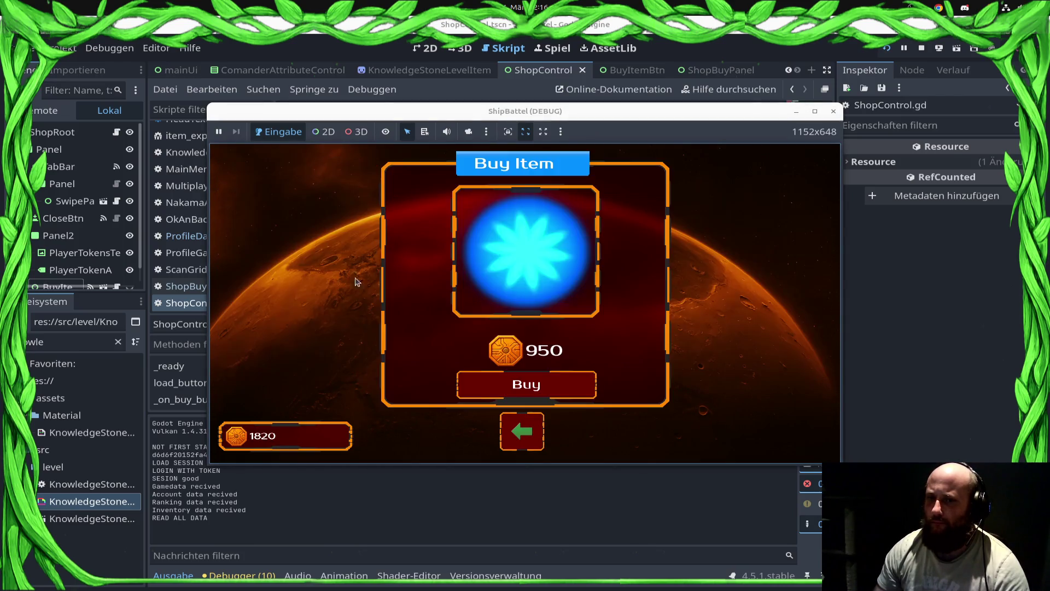
left_click(533, 388)
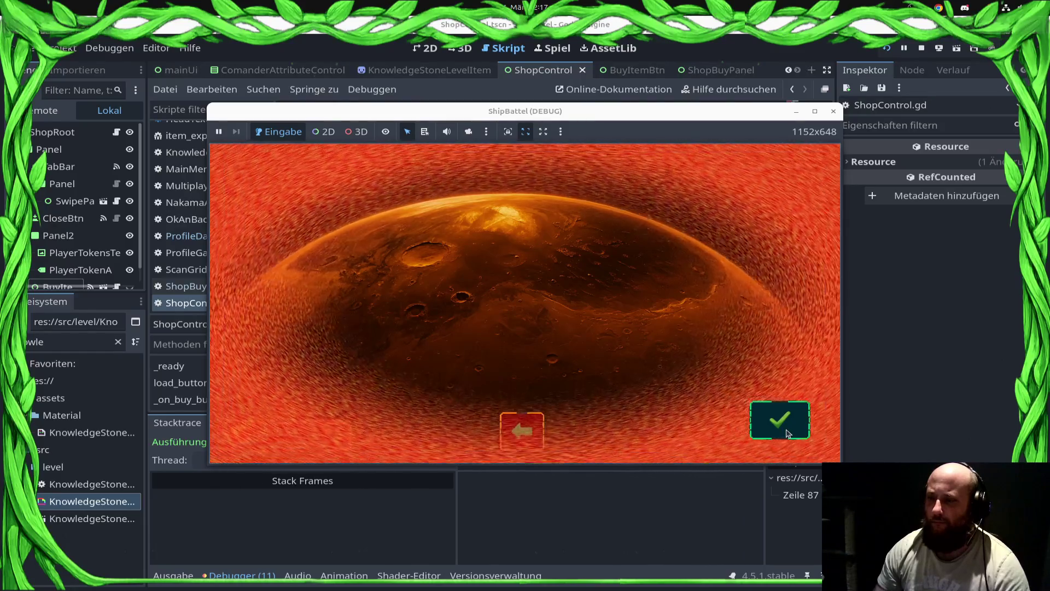
left_click(786, 434)
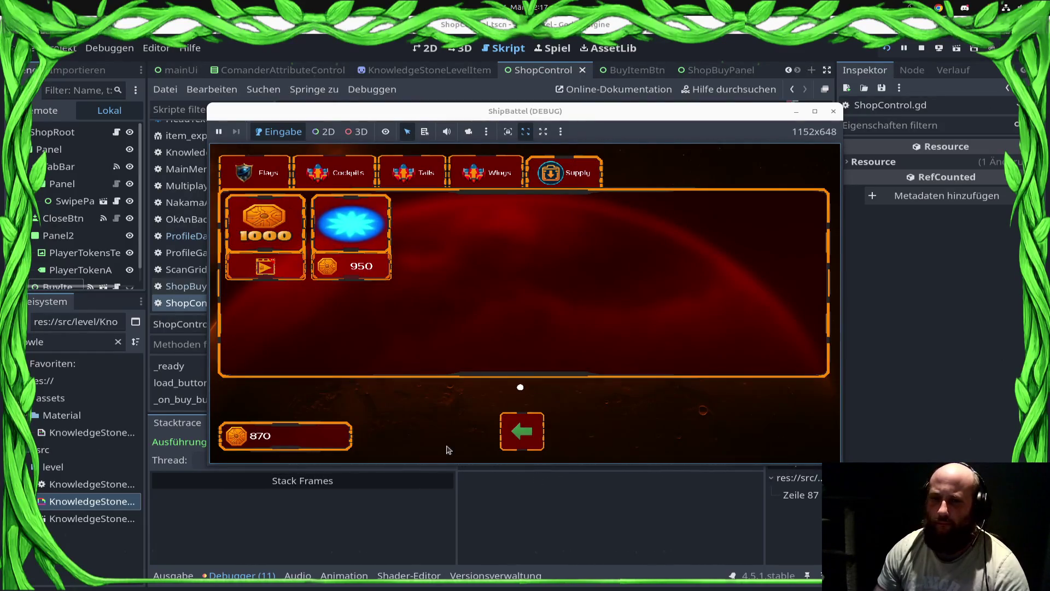
Toggle Ship Damage between 1 and 2 on the commander creation screen, then quit the game
left_click(521, 432)
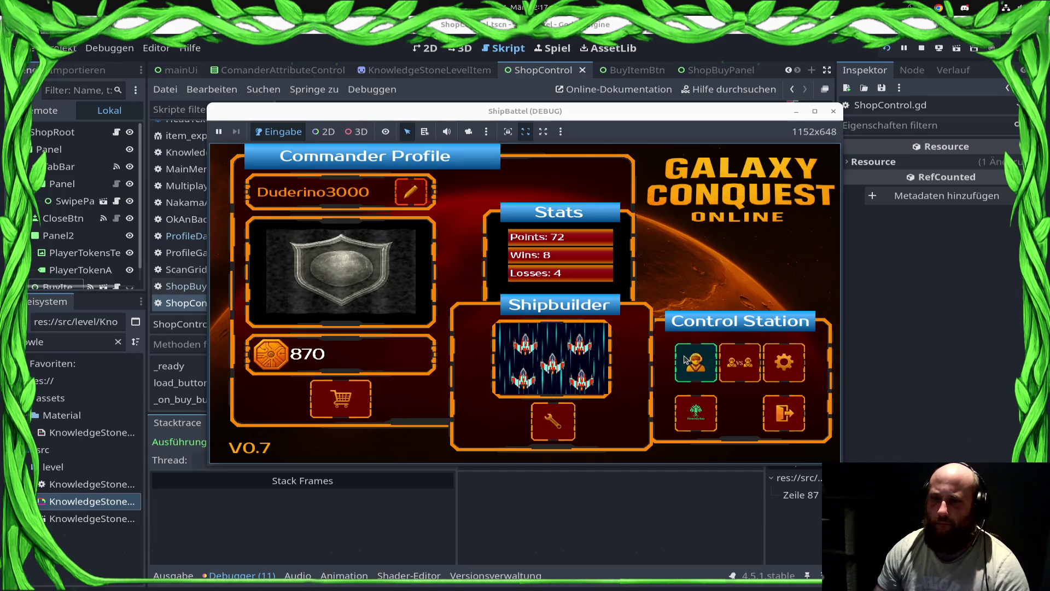
left_click(686, 360)
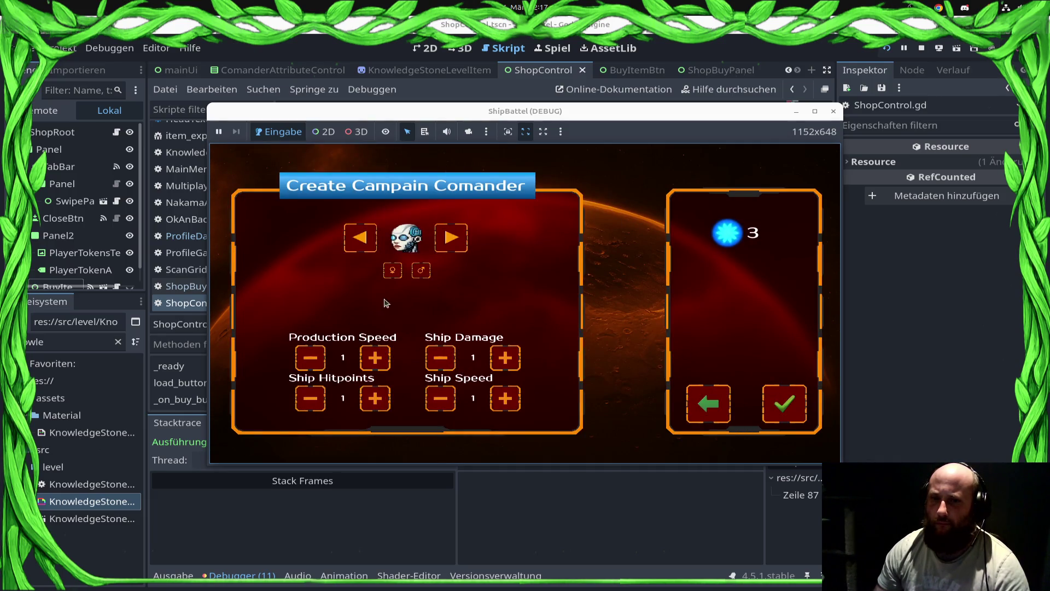
left_click(507, 358)
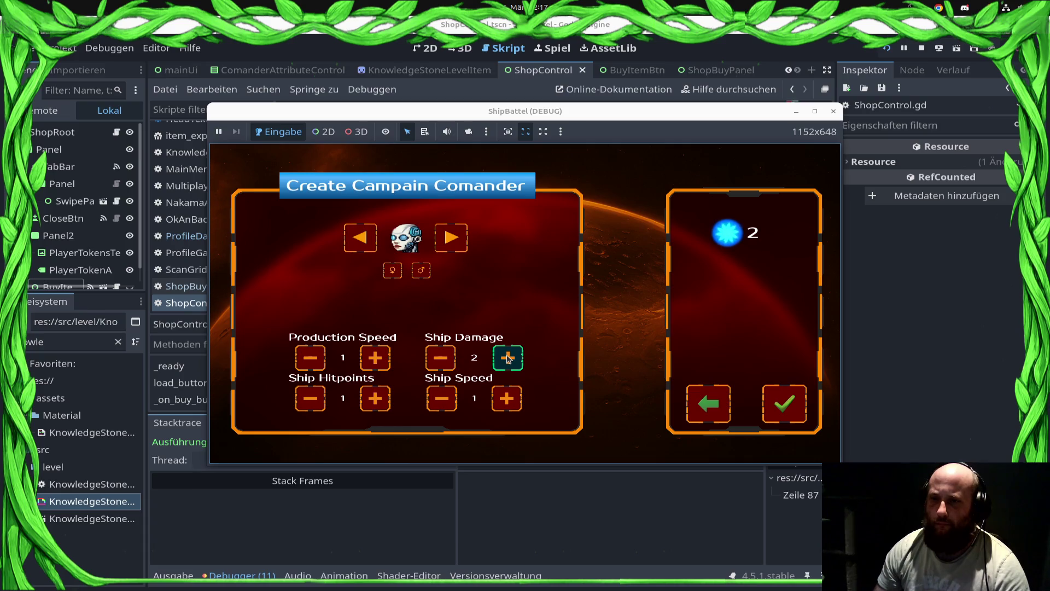
left_click(442, 364)
left_click(506, 364)
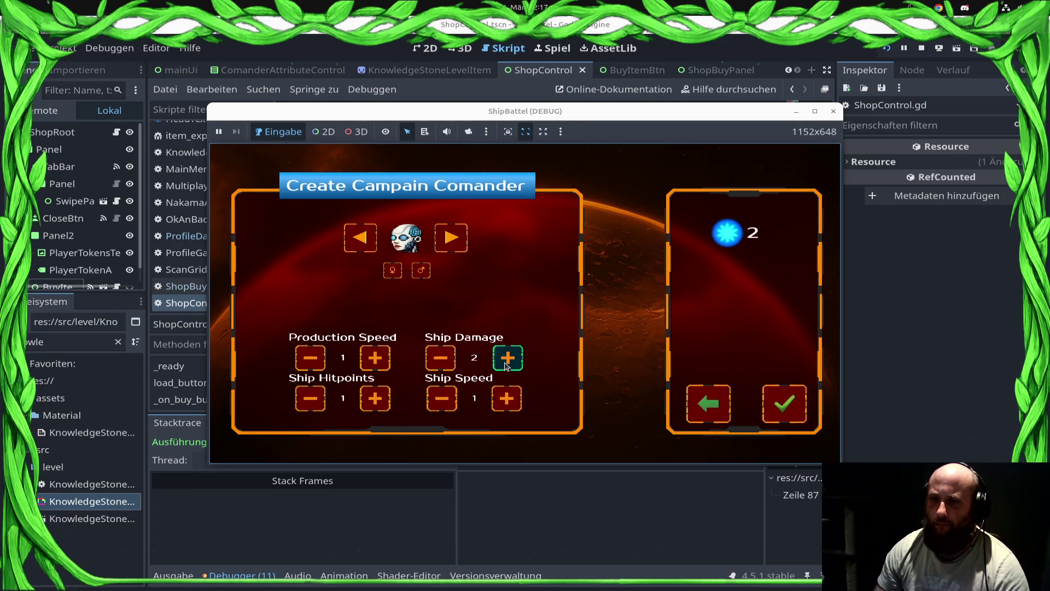
left_click(448, 366)
left_click(699, 403)
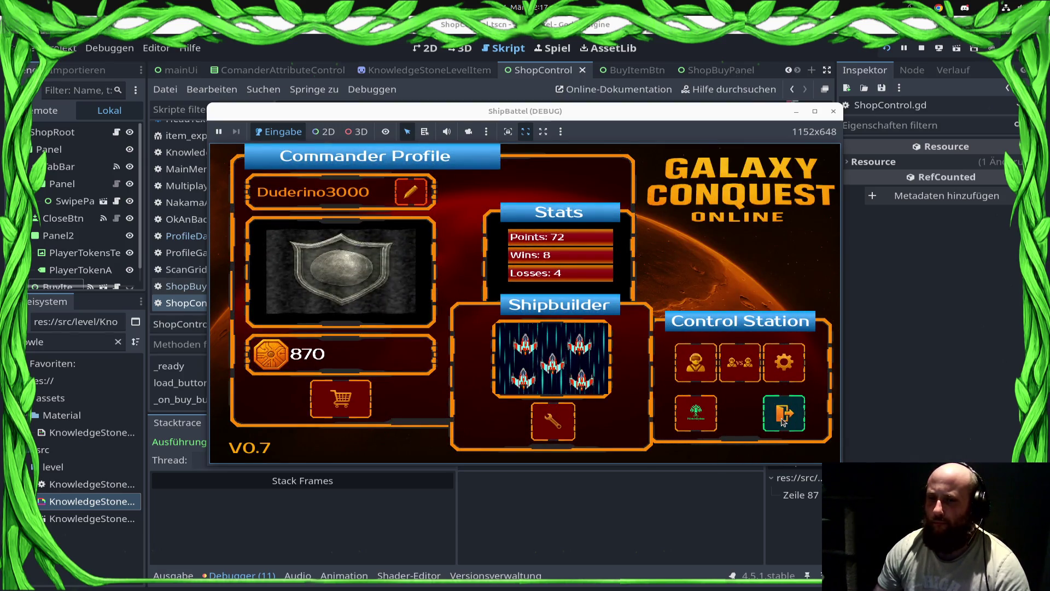
left_click(783, 421)
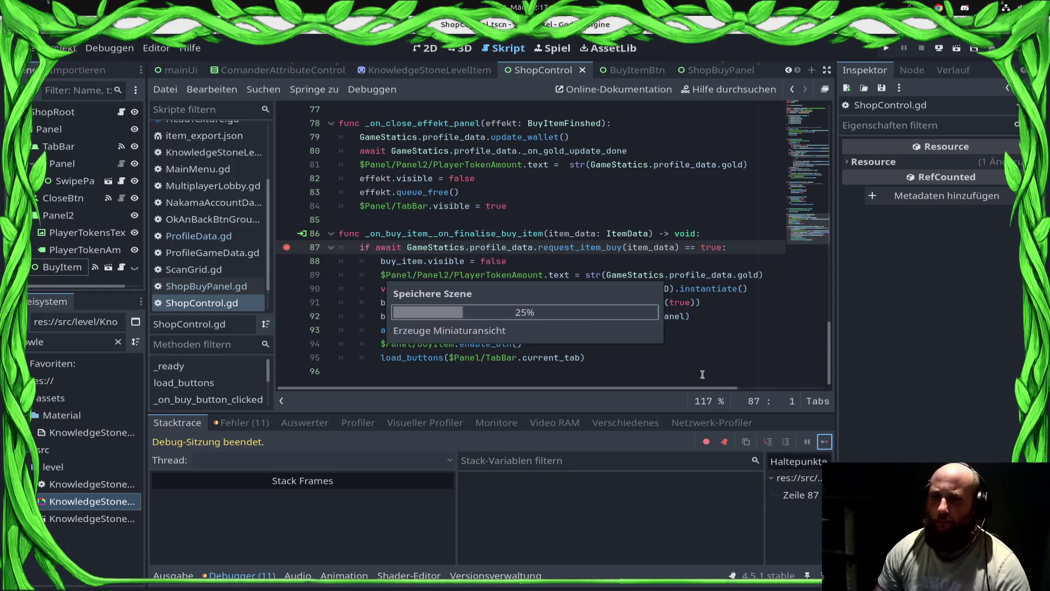
Remove the line 87 breakpoint and jump to the BUY_ITEM_FINISHED definition on line 8
left_click(286, 247)
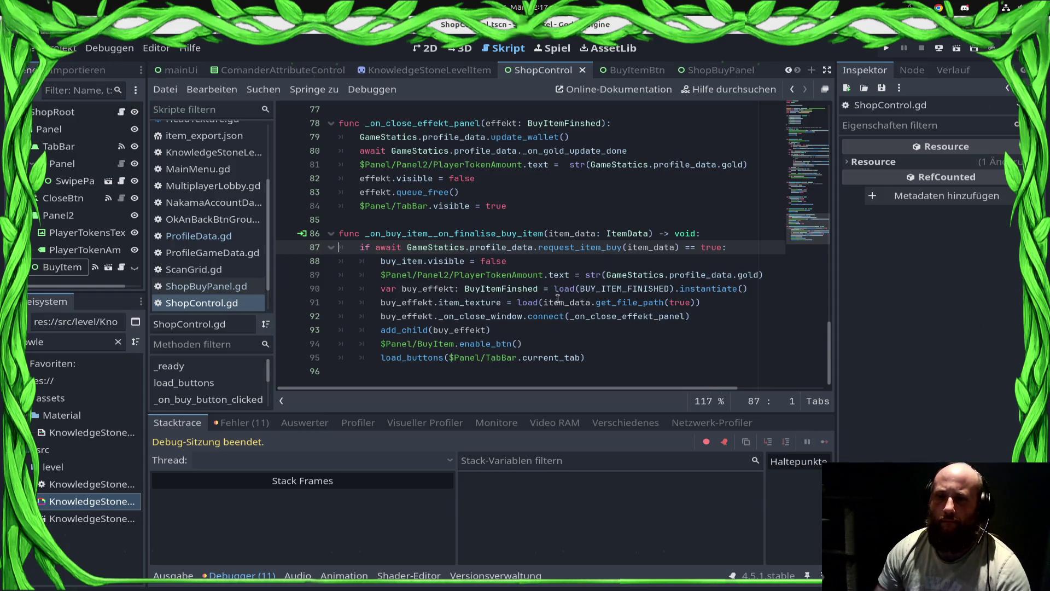
left_click(623, 290, "ctrl")
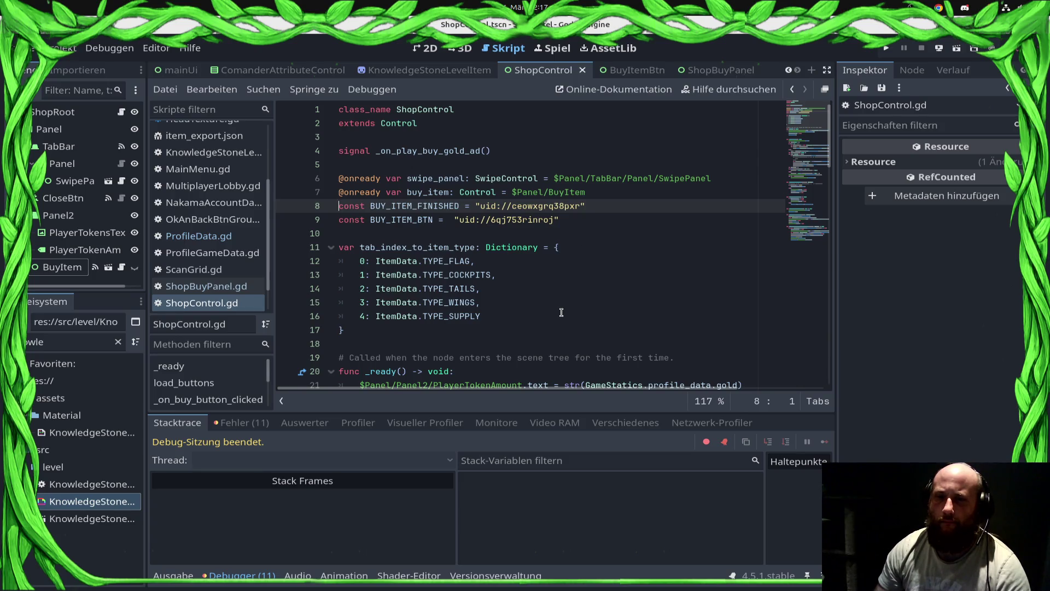
scroll(561, 312, "down", 6)
scroll(557, 312, "down", 1)
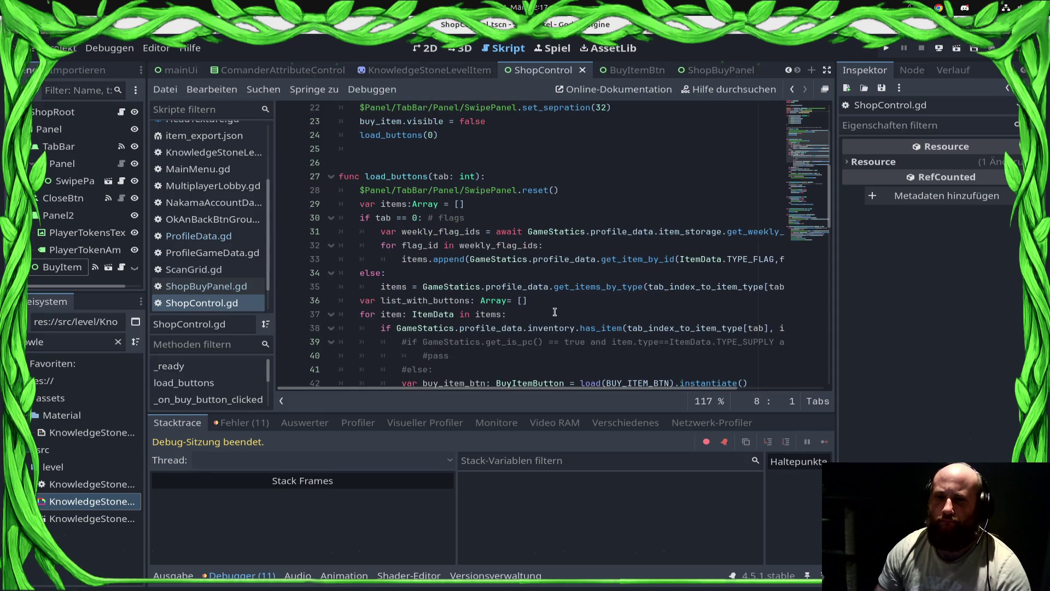
scroll(552, 311, "up", 7)
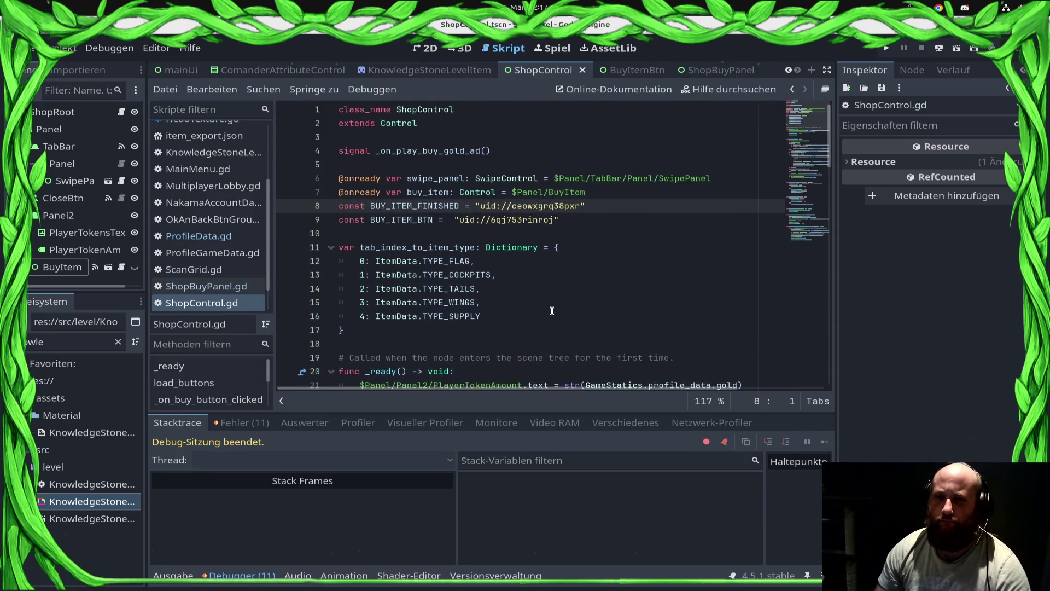
Open the BuyItemFinished scene and inspect its script
left_click(522, 206, "ctrl")
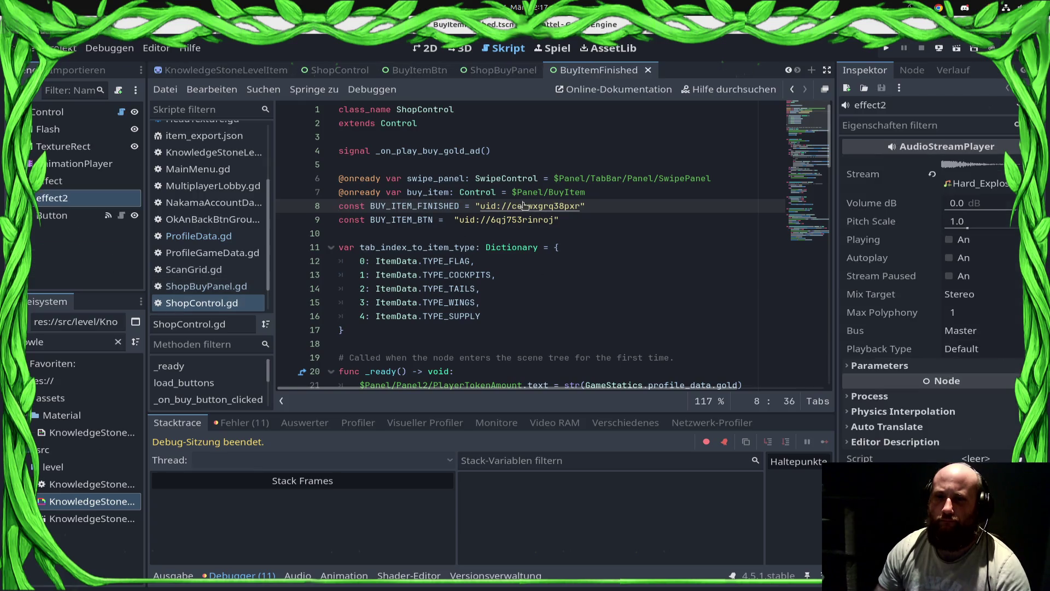
left_click(425, 48)
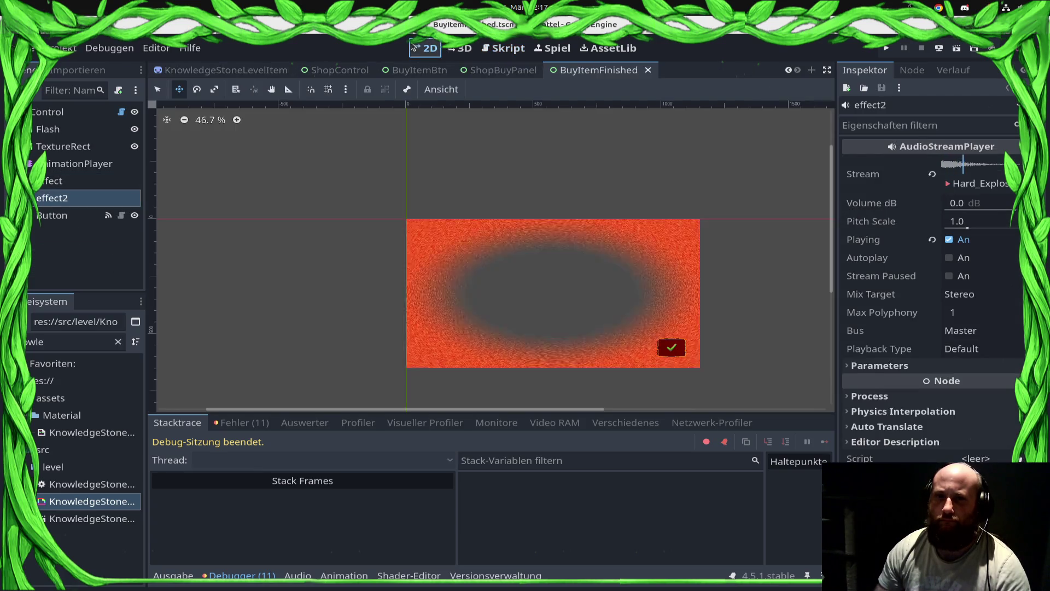
left_click(122, 113)
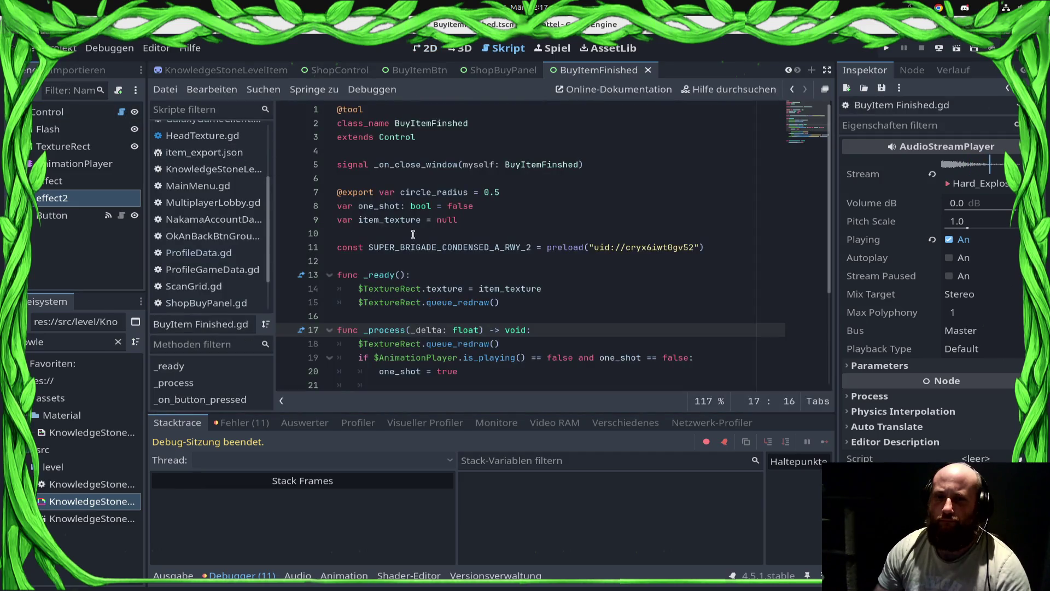
scroll(792, 350, "down", 1)
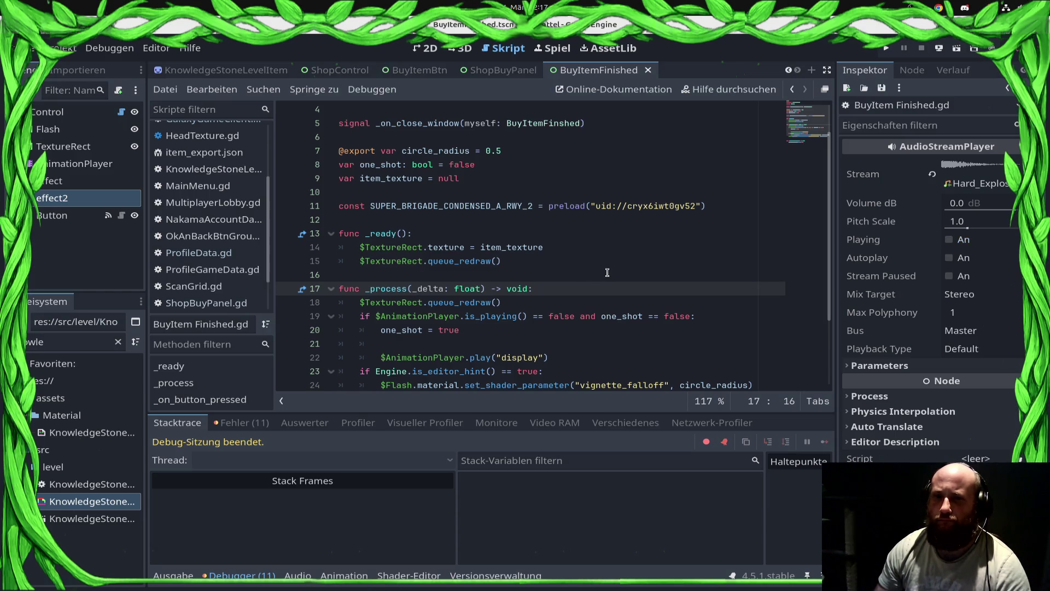
scroll(607, 273, "down", 2)
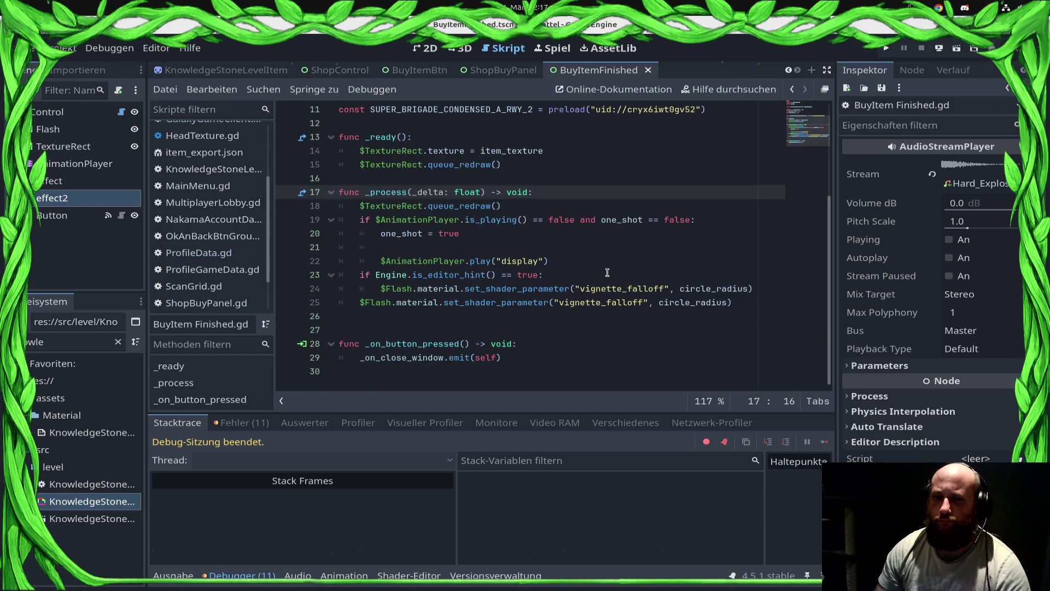
scroll(607, 273, "up", 2)
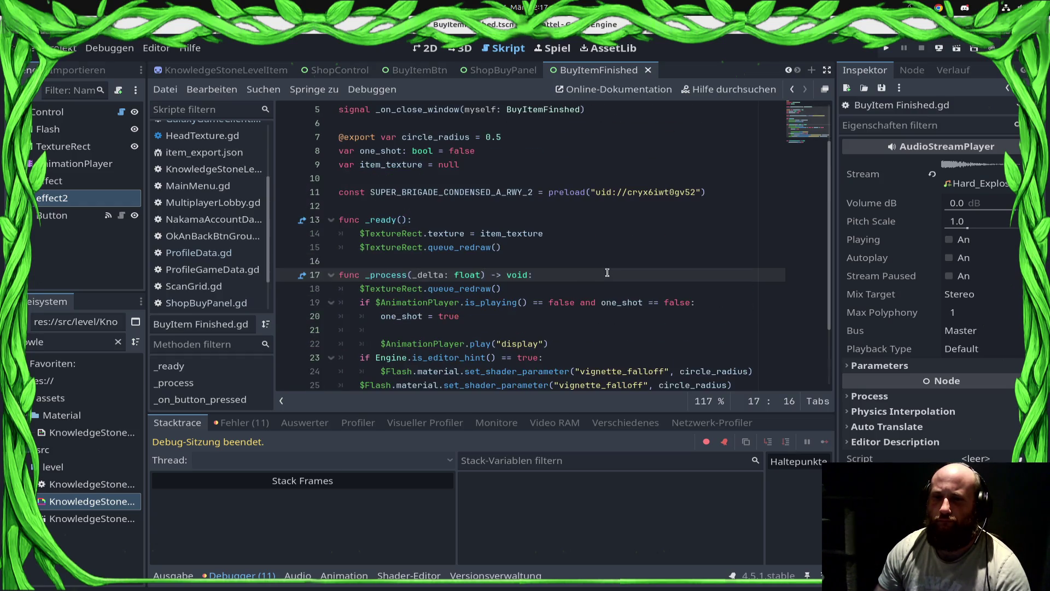
left_click(436, 179)
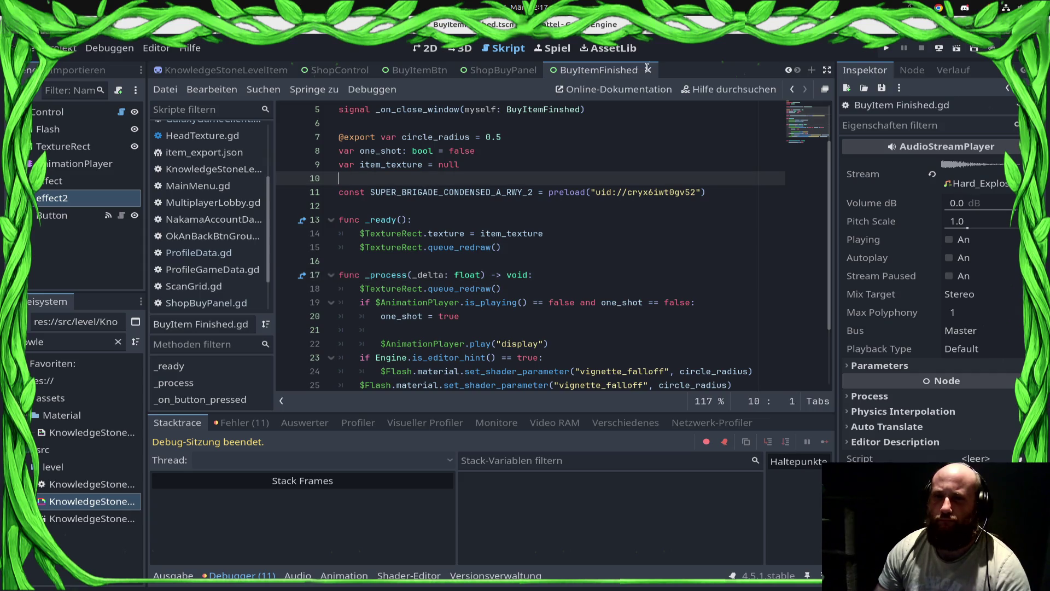
Open the ShopBuyPanel scene and its script with the load_item function
left_click(480, 69)
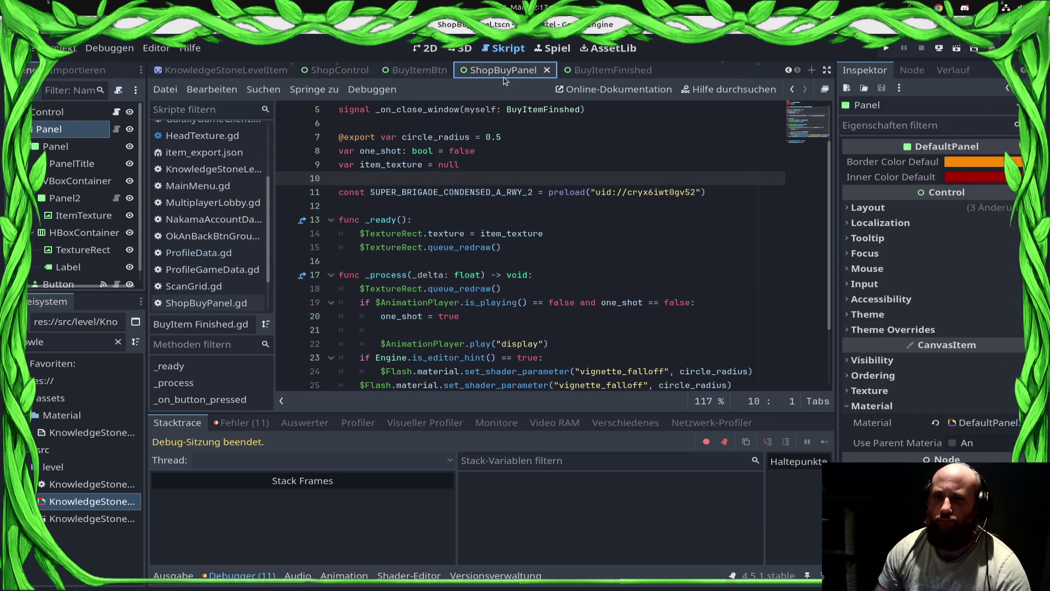
left_click(116, 115)
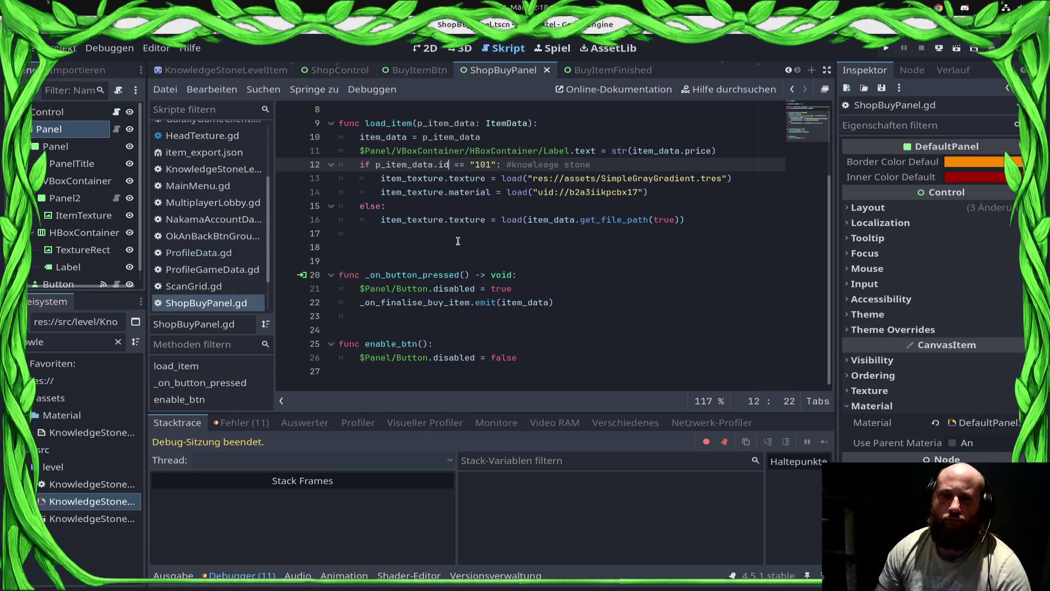
scroll(472, 250, "up", 2)
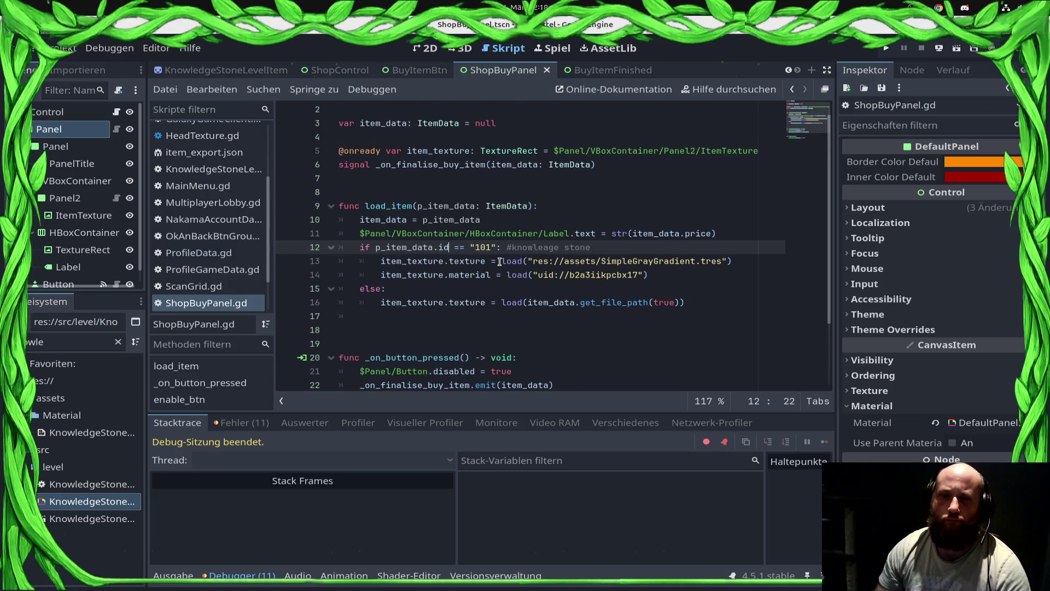
scroll(499, 261, "up", 1)
left_click(47, 116)
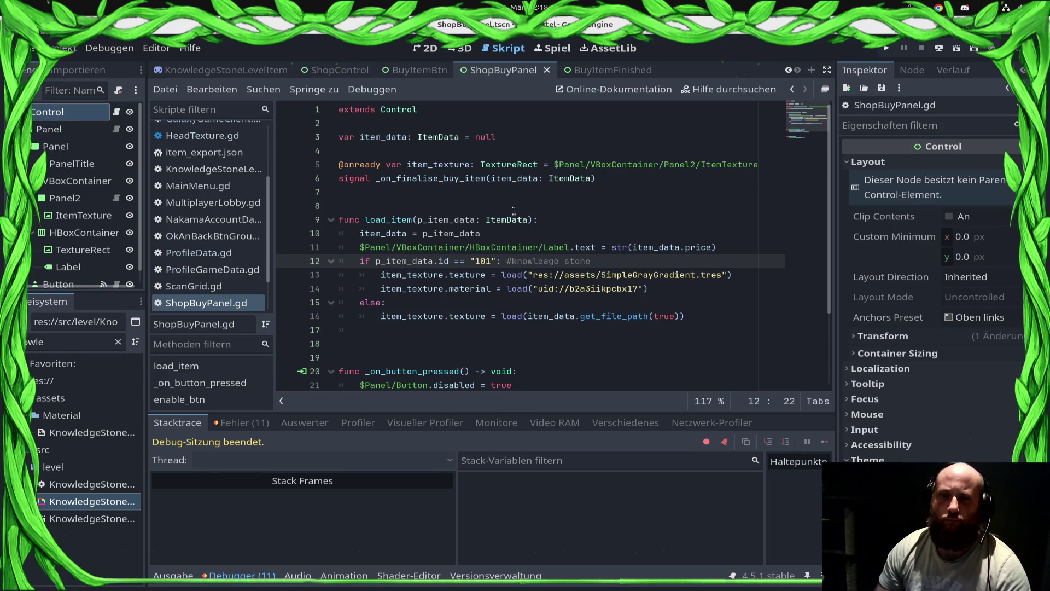
left_click(334, 70)
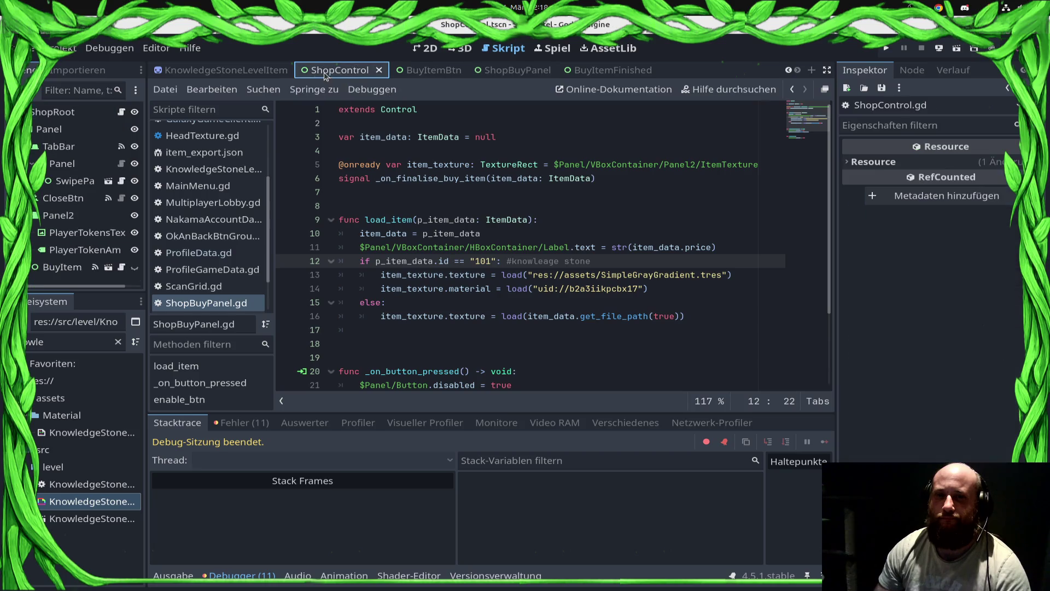
Review buy_effekt on line 91 of ShopControl.gd and glance at ShopBuyPanel.gd
scroll(369, 319, "down", 20)
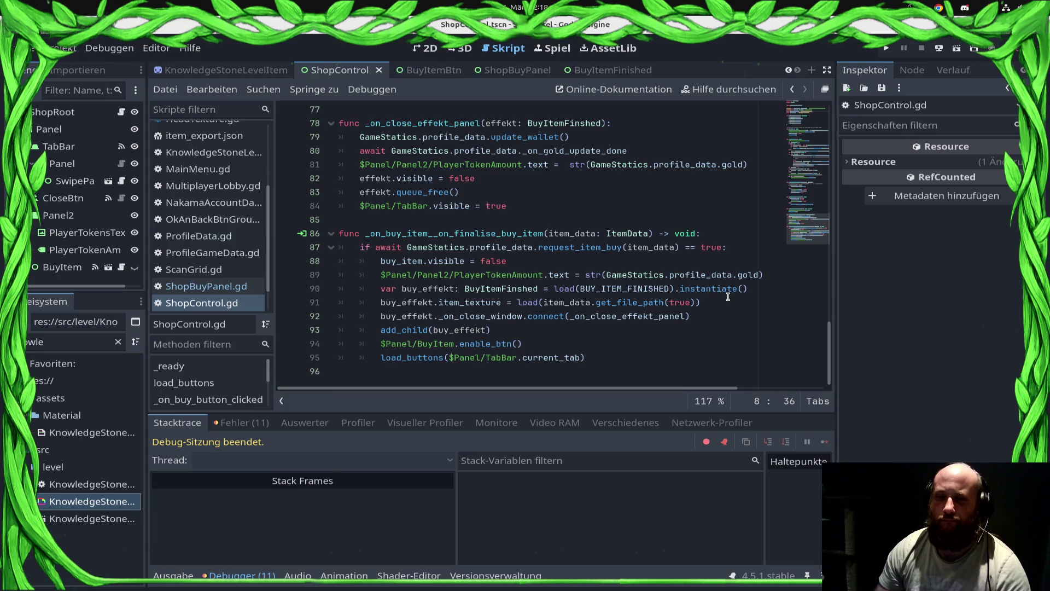
left_click(722, 298)
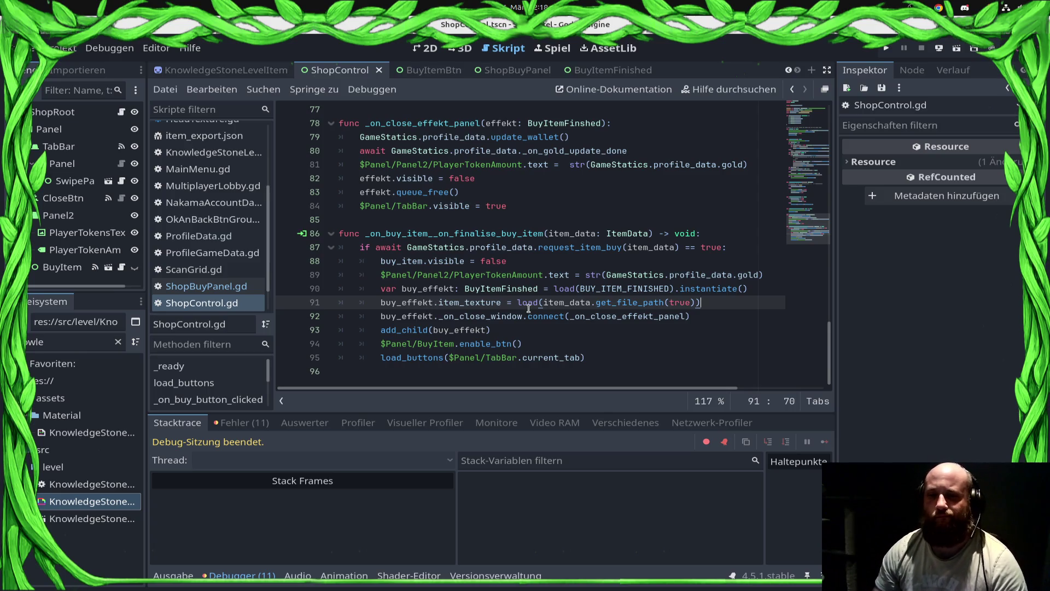
mouse_move(525, 308)
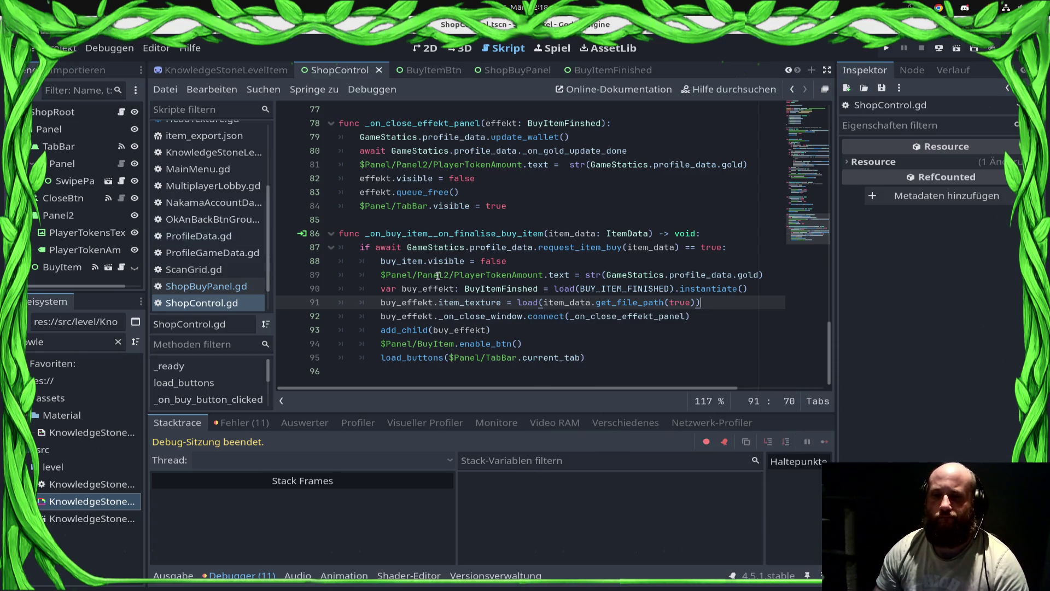
left_click(401, 303)
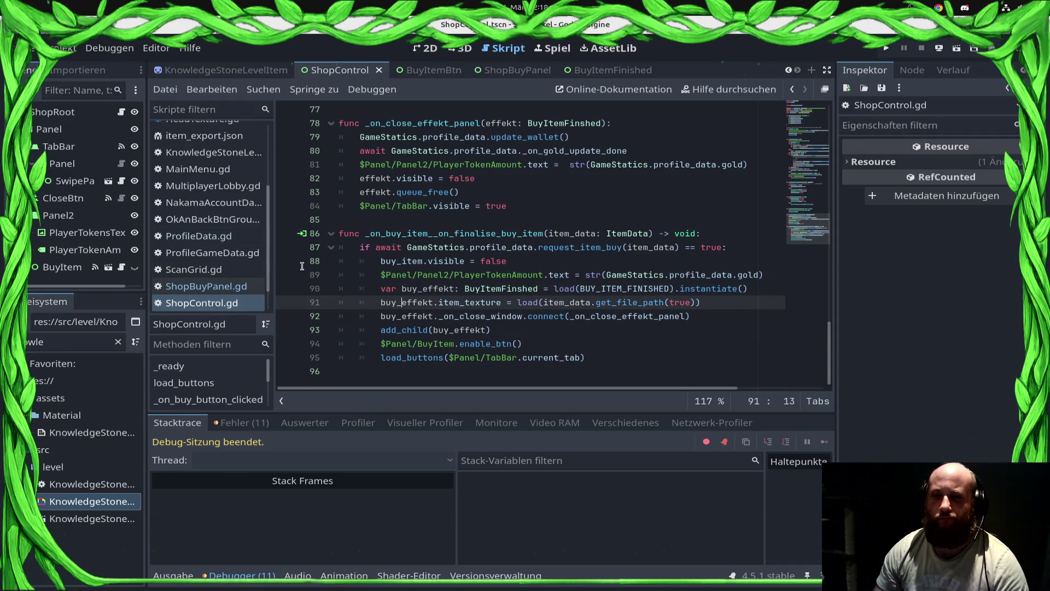
left_click(218, 288)
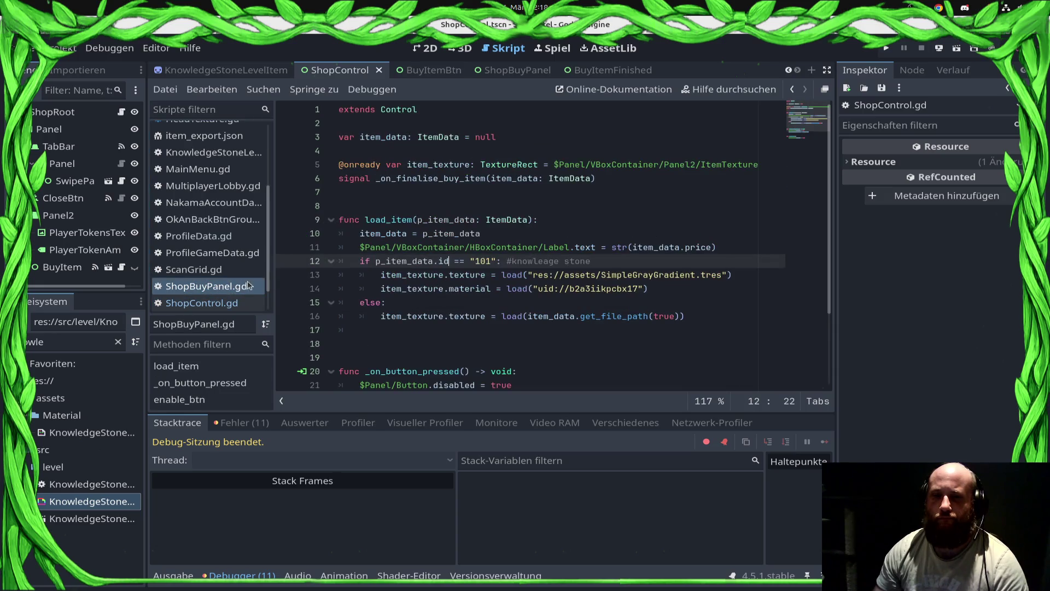
left_click(235, 303)
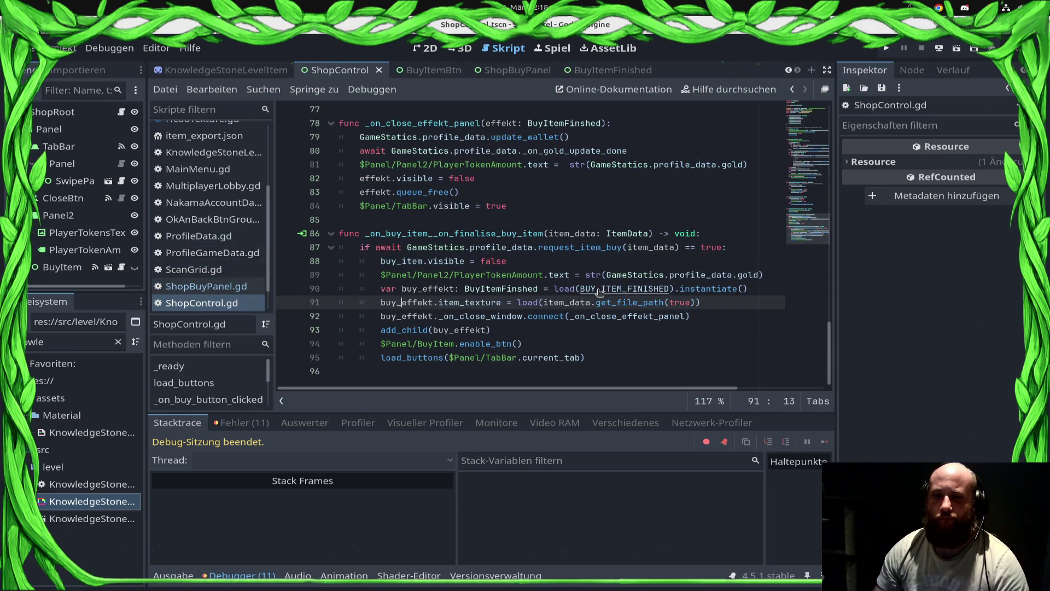
scroll(248, 259, "down", 2)
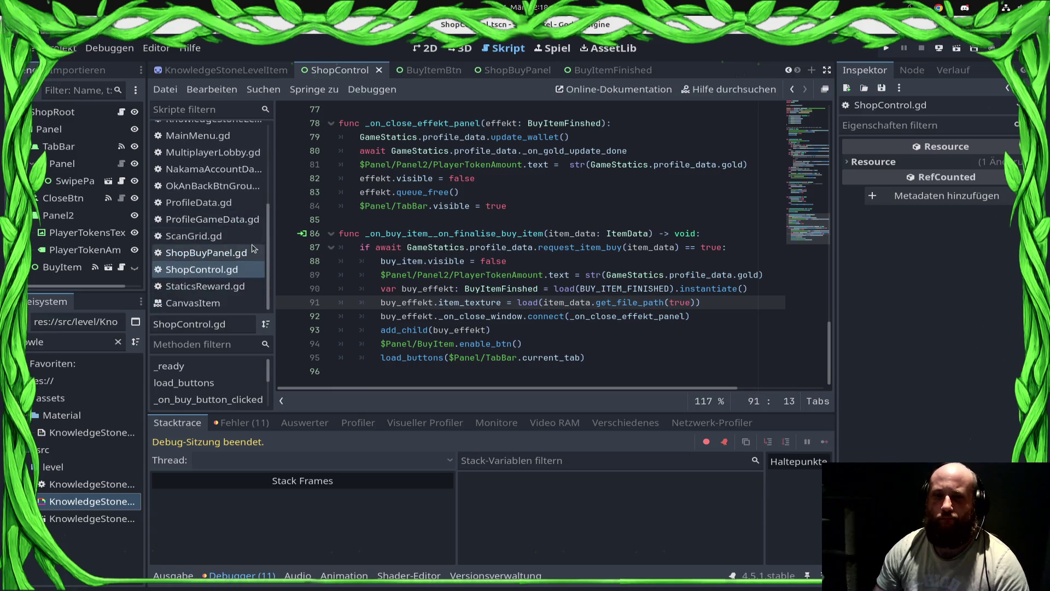
scroll(248, 259, "up", 5)
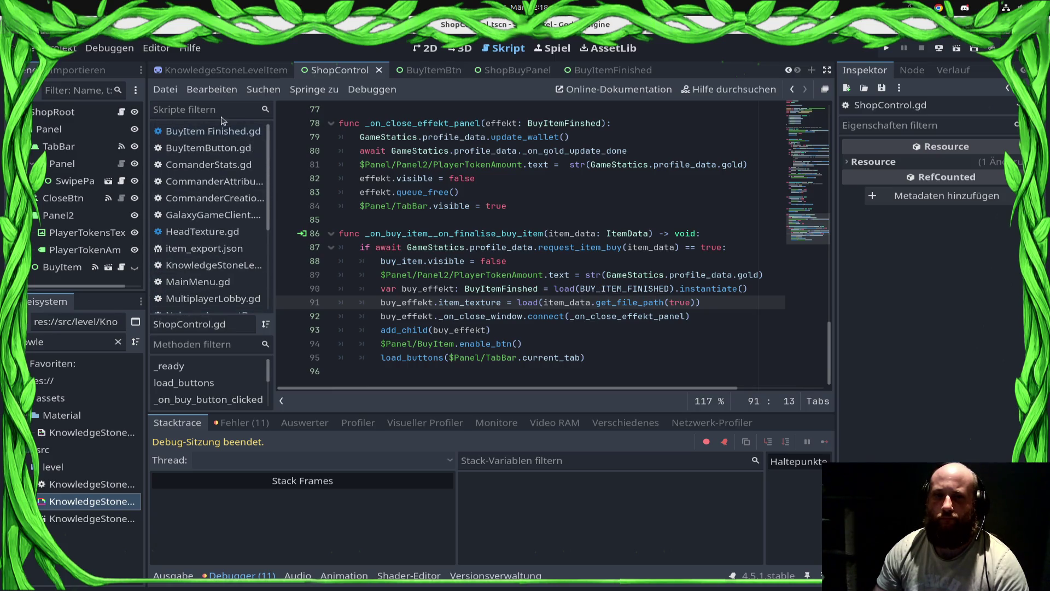
Open BuyItem Finished.gd and place the caret at the end of line 9
left_click(215, 131)
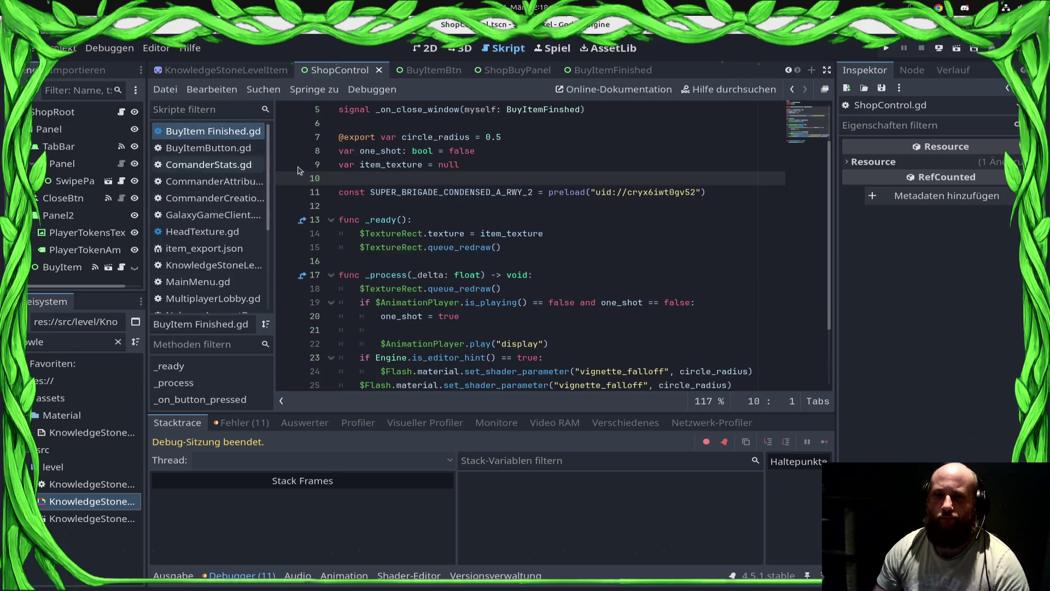
left_click(527, 246)
left_click(574, 233)
left_click(568, 220)
Declare 'var tex_shader: ShaderMaterial = null' in BuyItem Finished.gd and save
left_click(507, 167)
key("Return")
type("var")
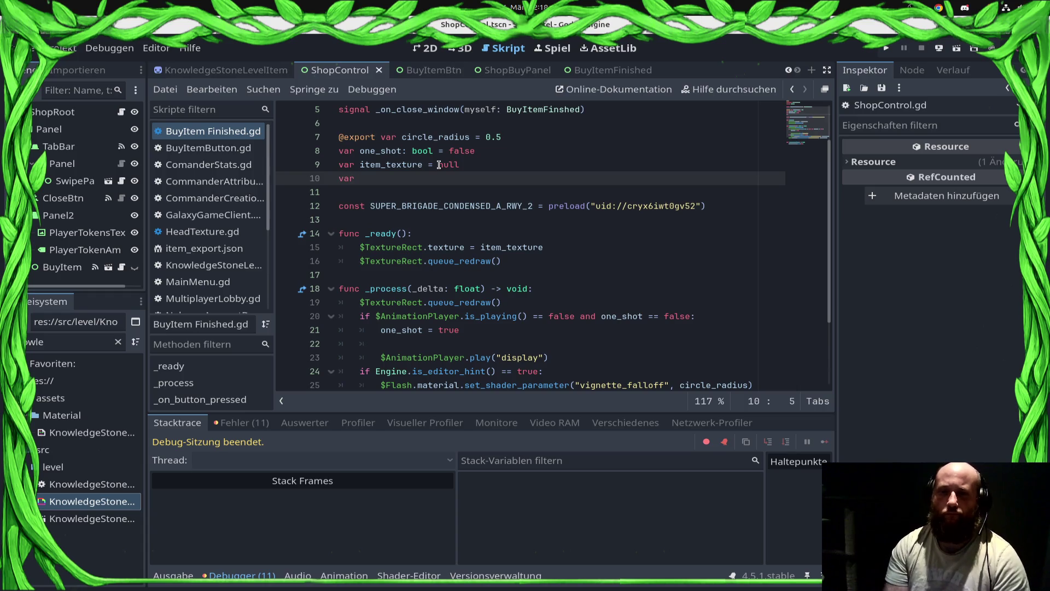
type("ader: S")
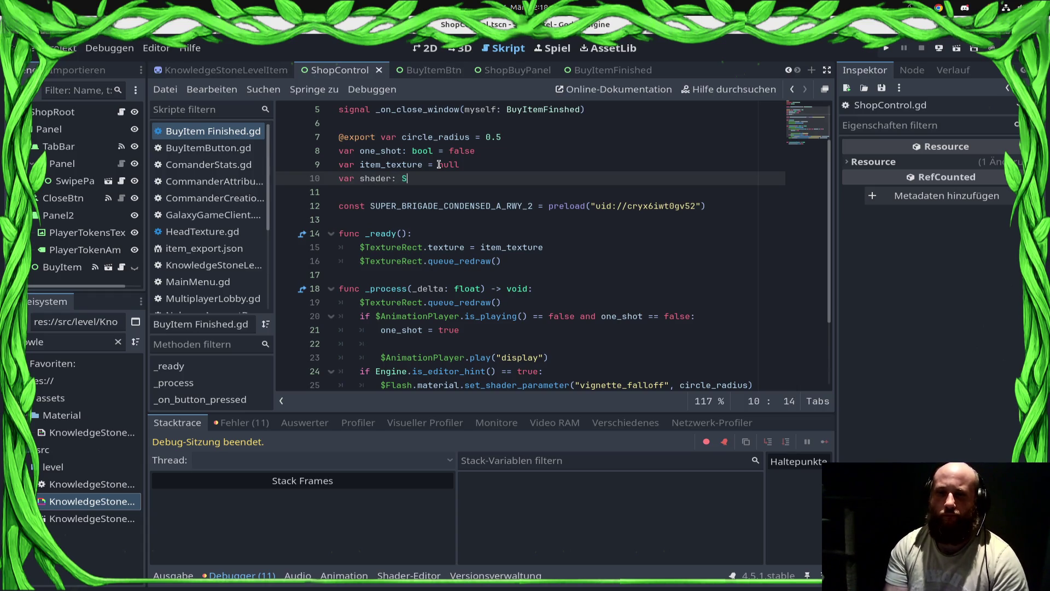
type("er")
key("Down")
key("Down")
key("Down")
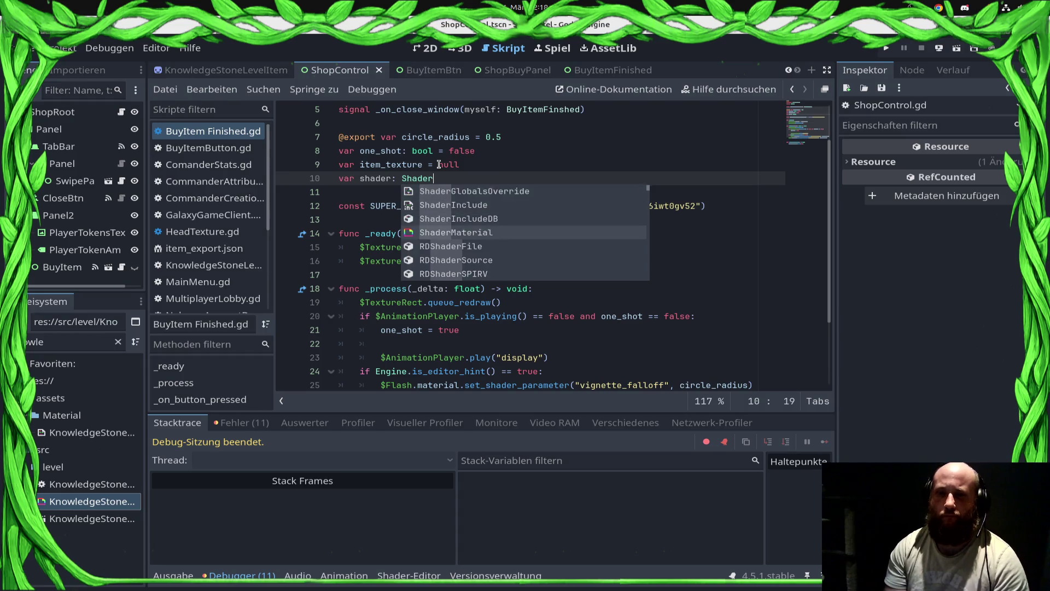
key("Return")
type("= null")
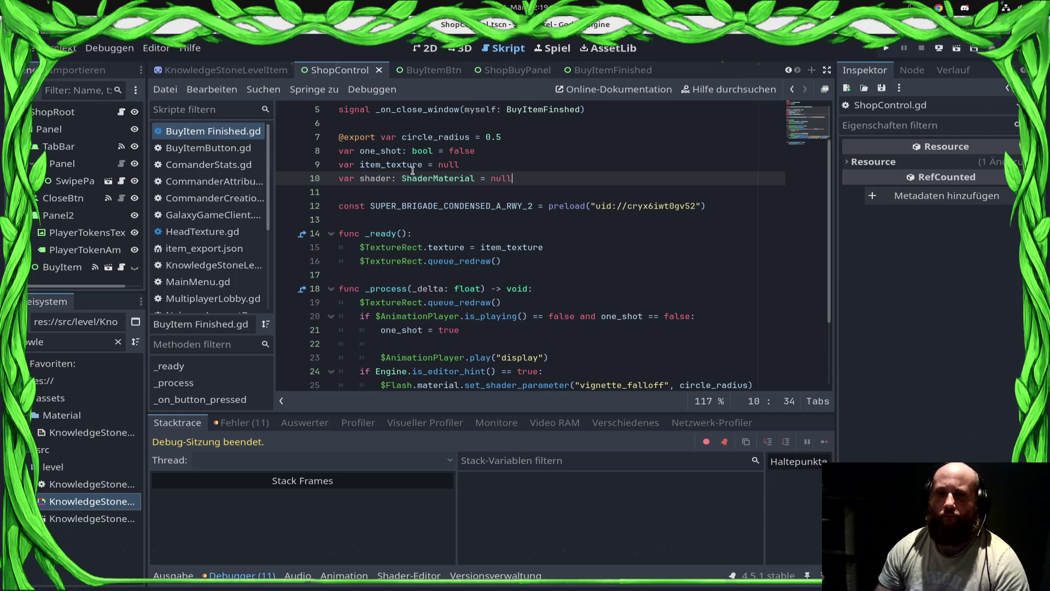
left_click(365, 181)
type("tex_")
key("ctrl+s")
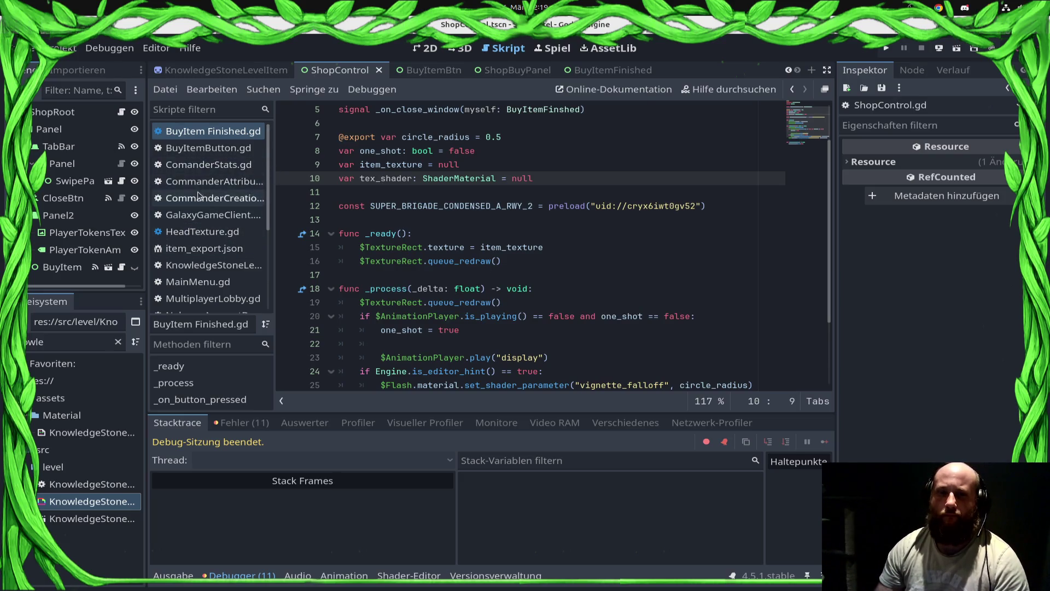
In ShopControl.gd, add an item_data.id "101" check starting a buy_effekt.tex_shader assignment
scroll(198, 196, "down", 5)
left_click(229, 268)
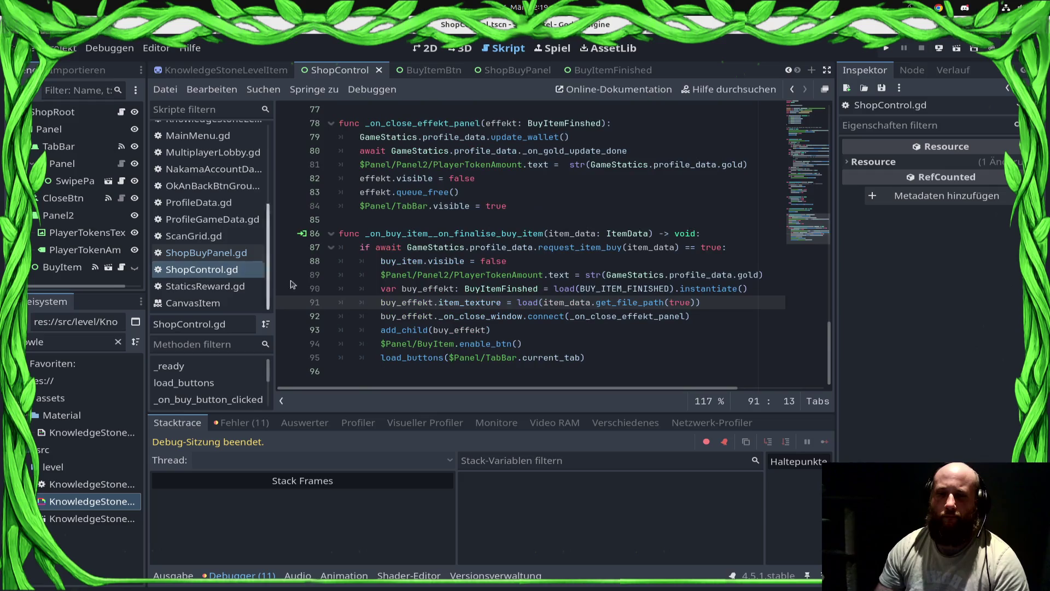
key("Return")
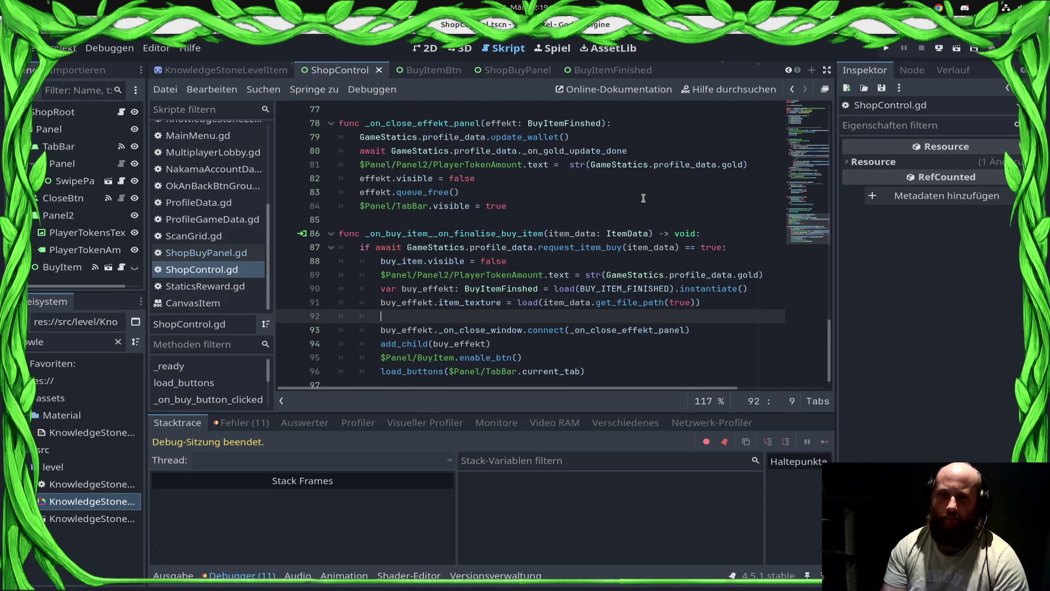
type("f item_data.i")
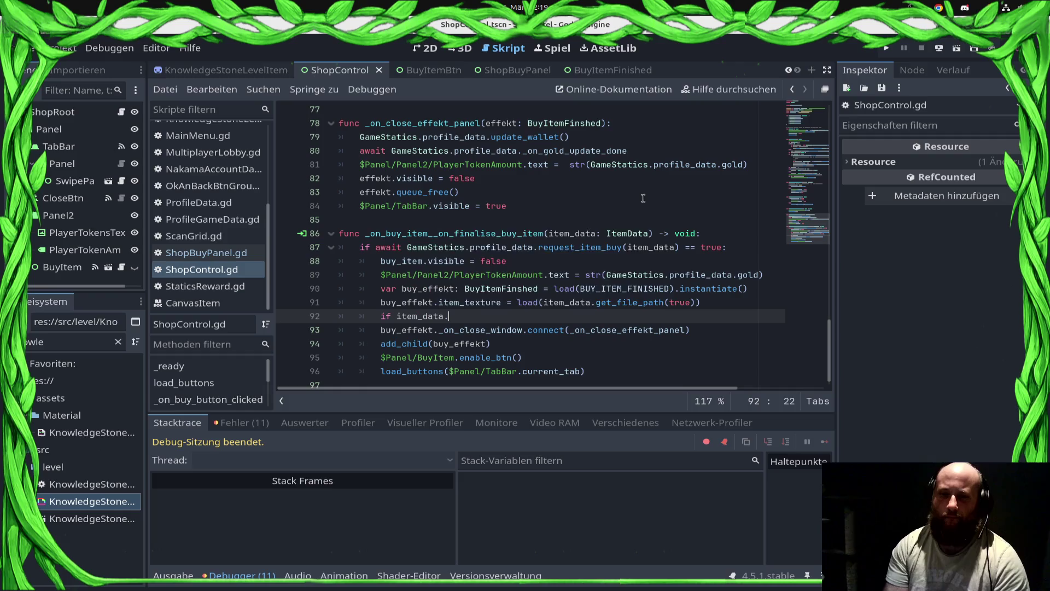
type("d == +")
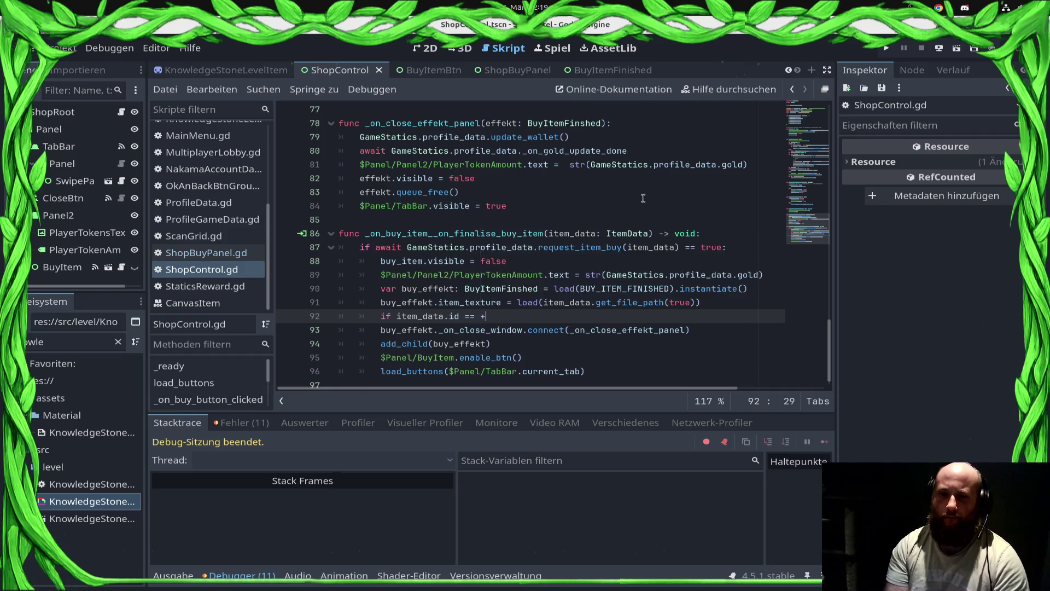
type("01")
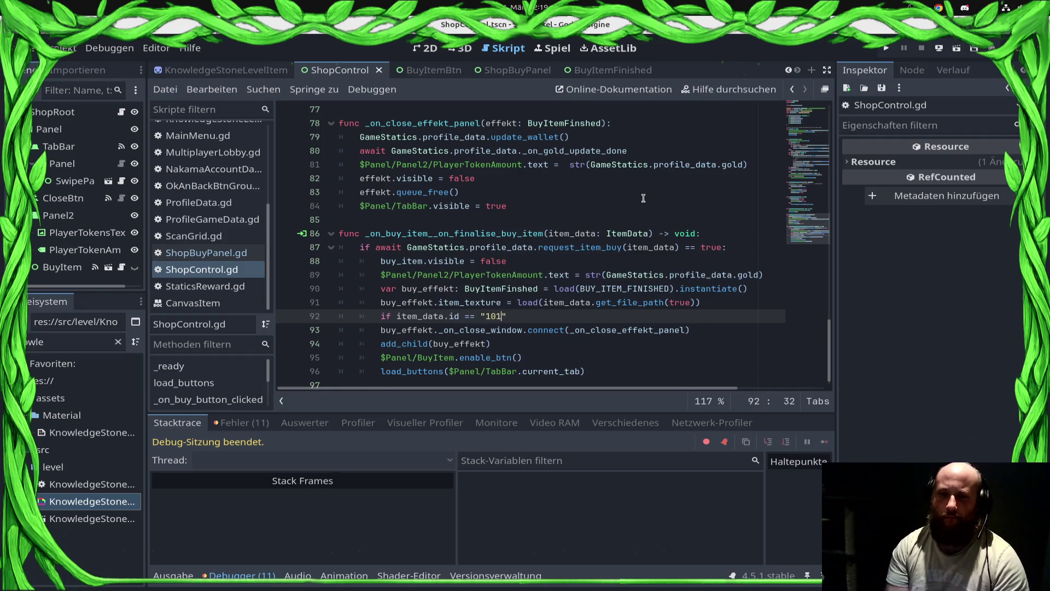
key("Return")
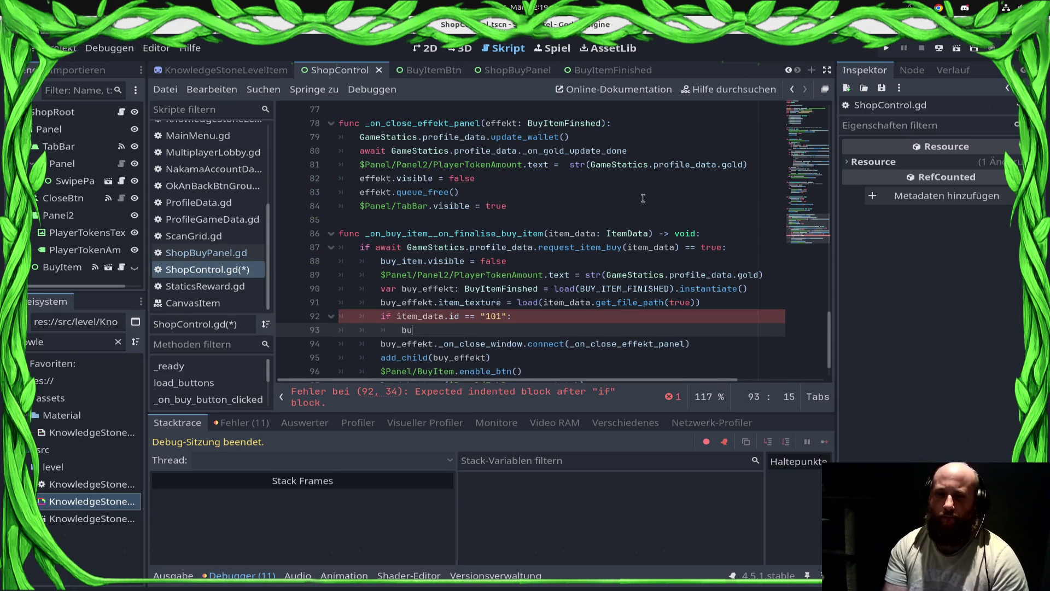
type("y")
key("Down")
key("Return")
type(".")
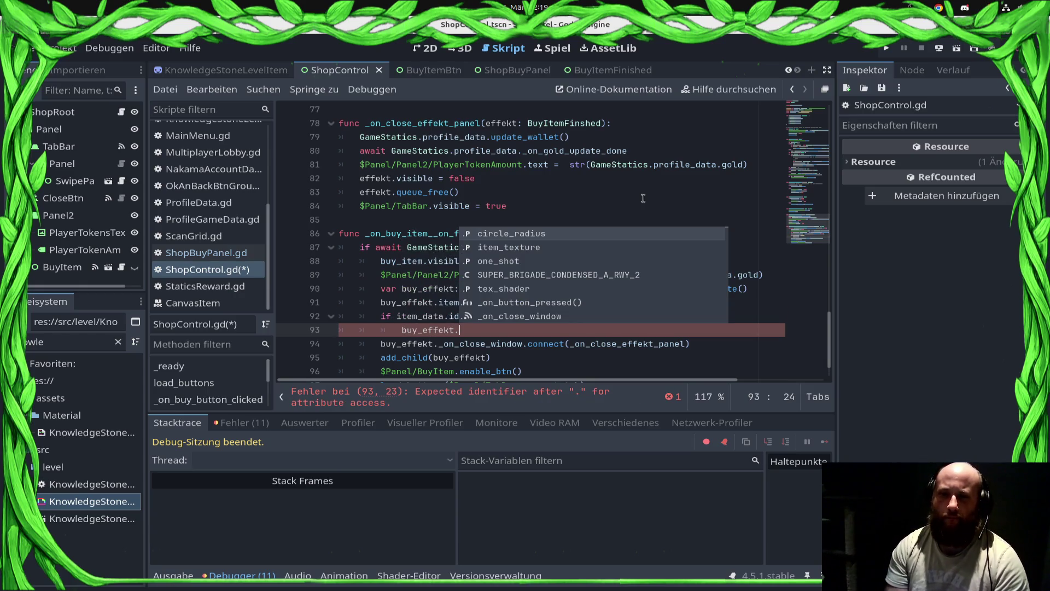
key("Down")
key("Down")
key("Down")
key("Return")
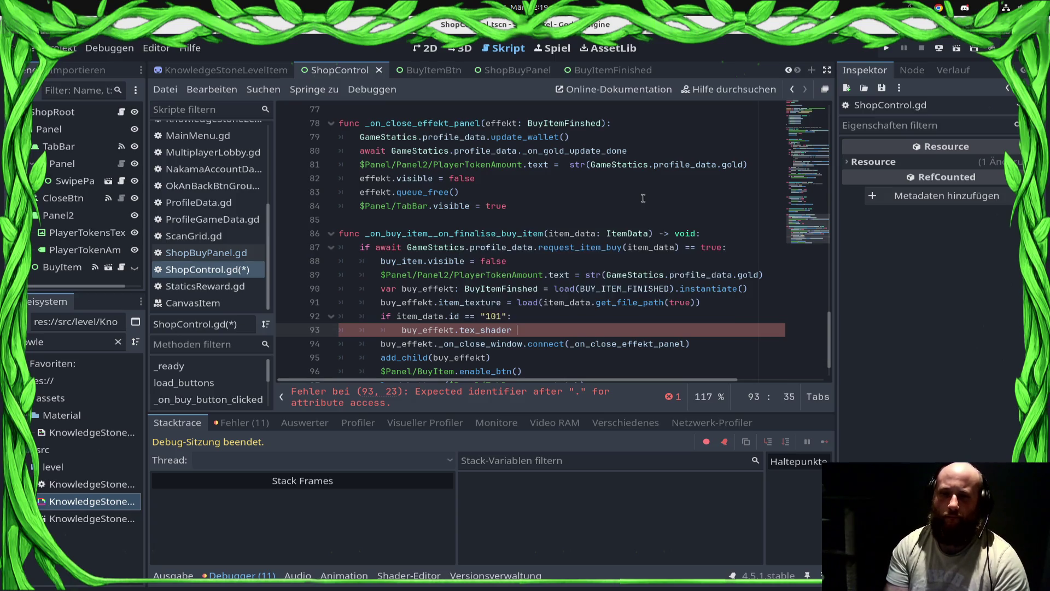
Assign tex_shader the shader resource via load(uid).duplicate() and save ShopControl.gd
mouse_move(88, 503)
left_mouse_down()
mouse_move(671, 348)
mouse_move(549, 317)
left_mouse_up()
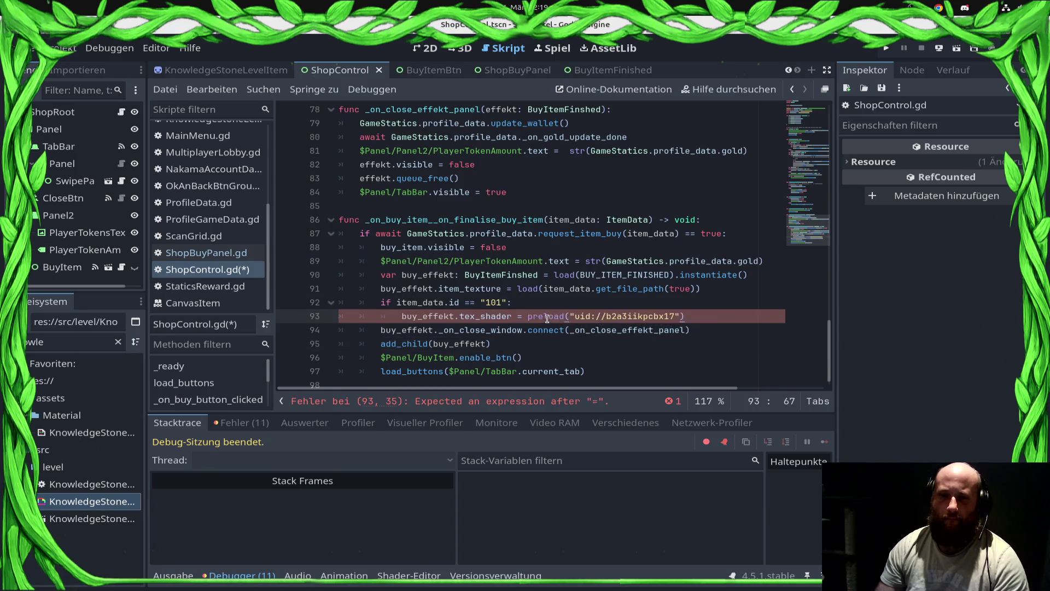
key("Left")
key("BackSpace")
key("BackSpace")
key("BackSpace")
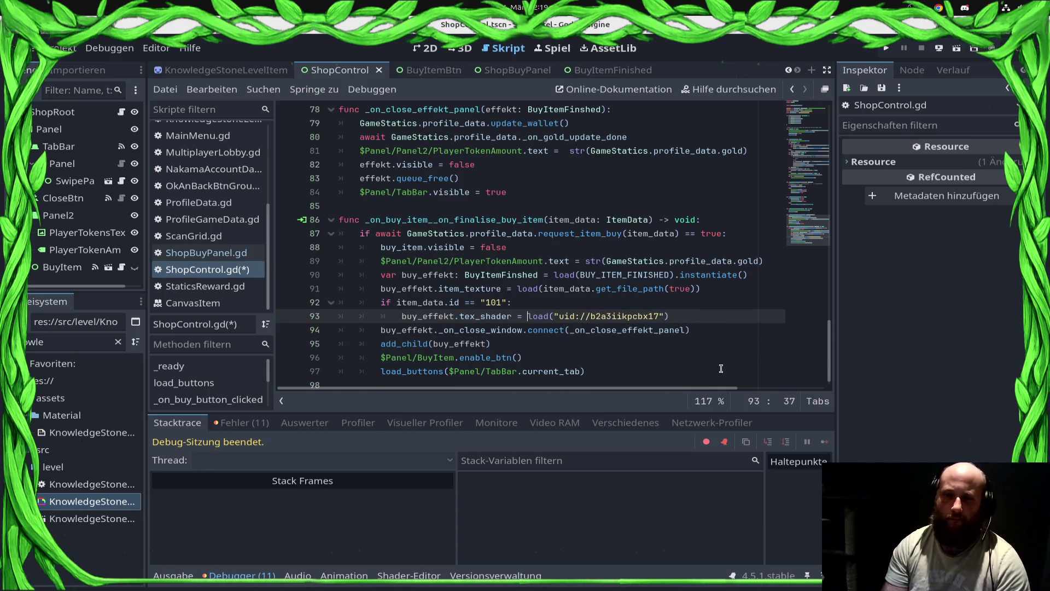
type("dup")
key("Return")
key("ctrl+s")
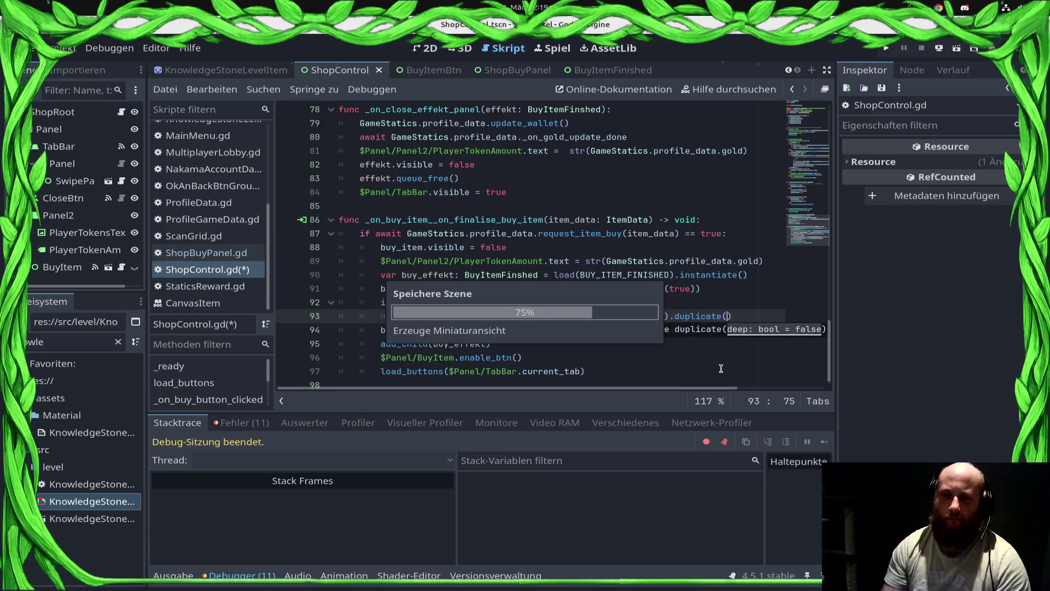
left_click(584, 216)
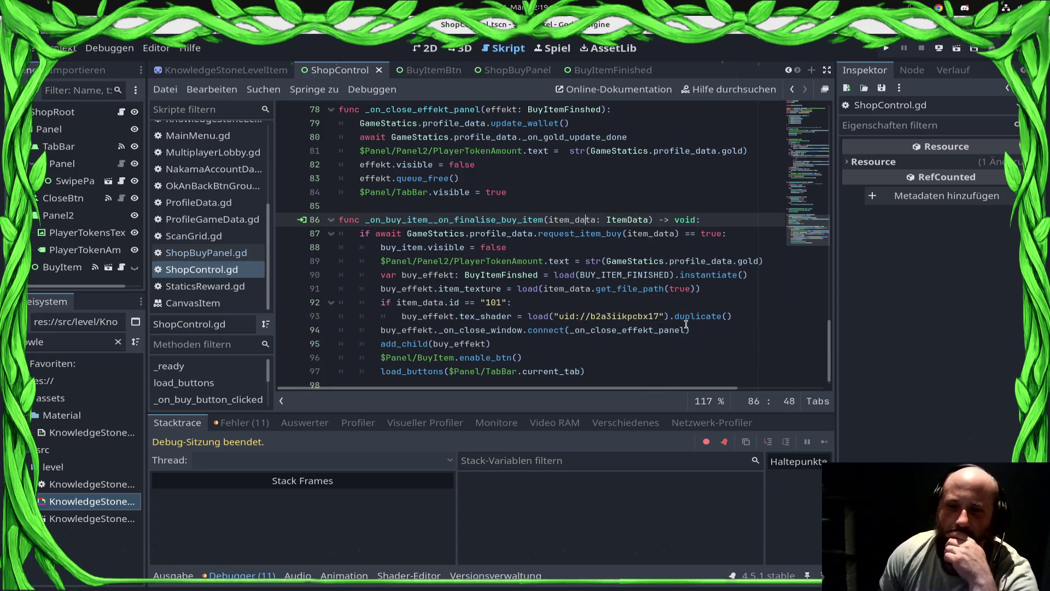
Run the game, open the blue Supply item's buy panel, start a rewarded ad, and stop the game
left_click(887, 49)
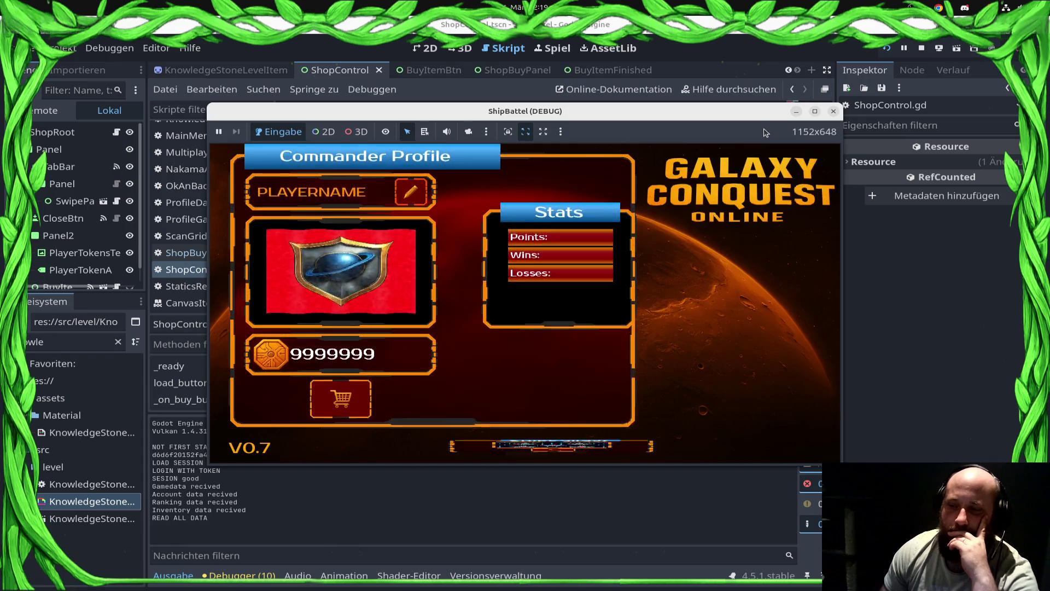
left_click(358, 407)
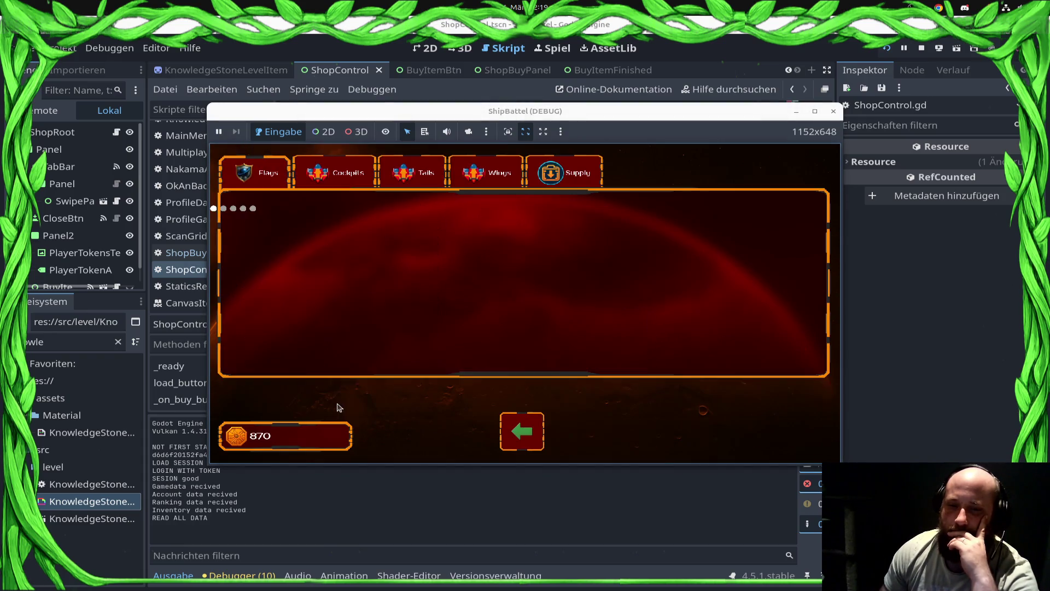
left_click(572, 176)
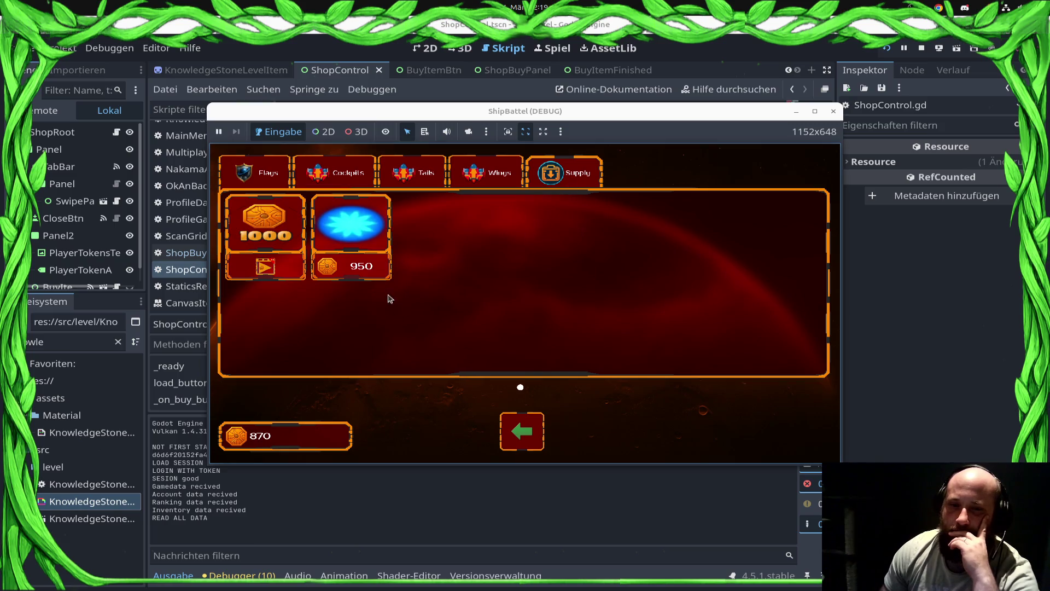
left_click(351, 270)
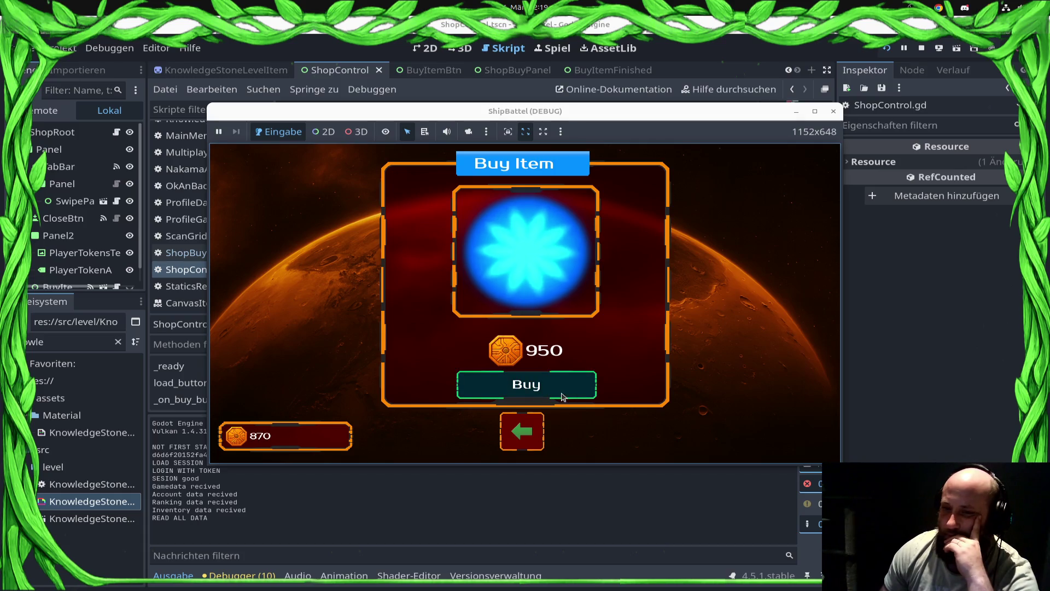
left_click(522, 432)
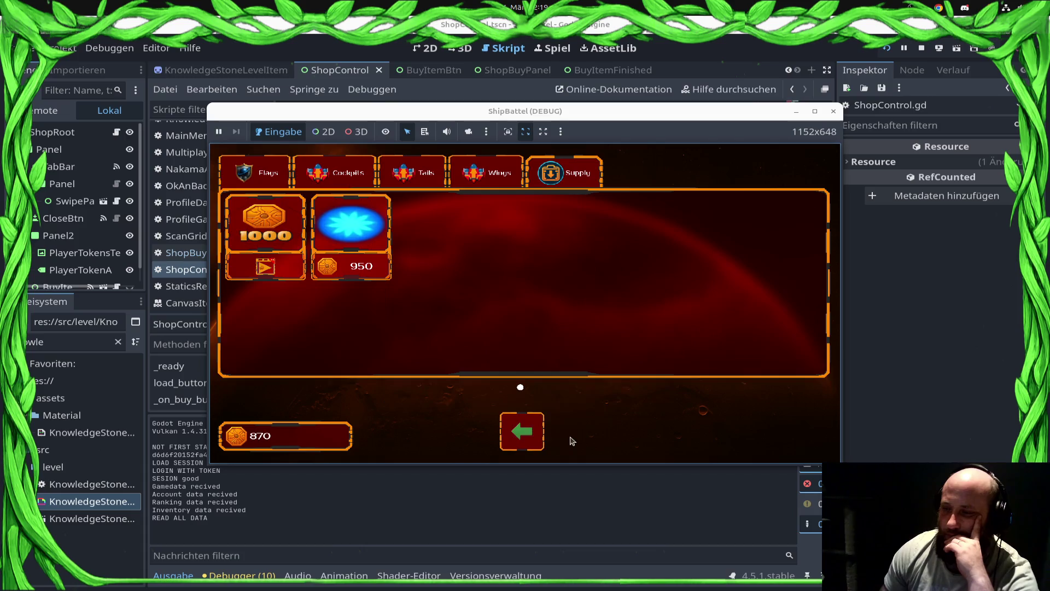
left_click(259, 273)
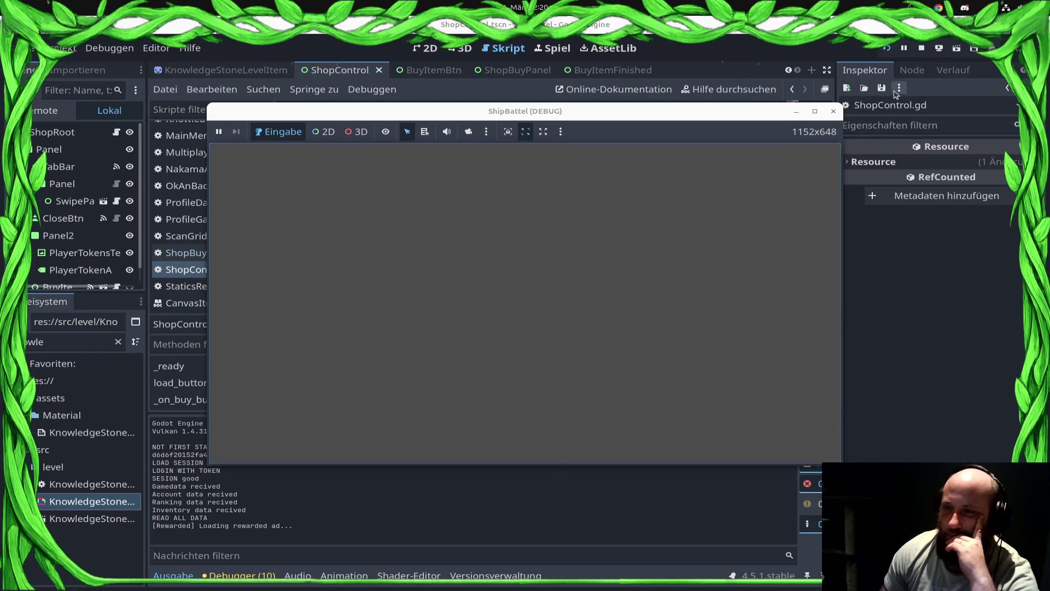
left_click(921, 48)
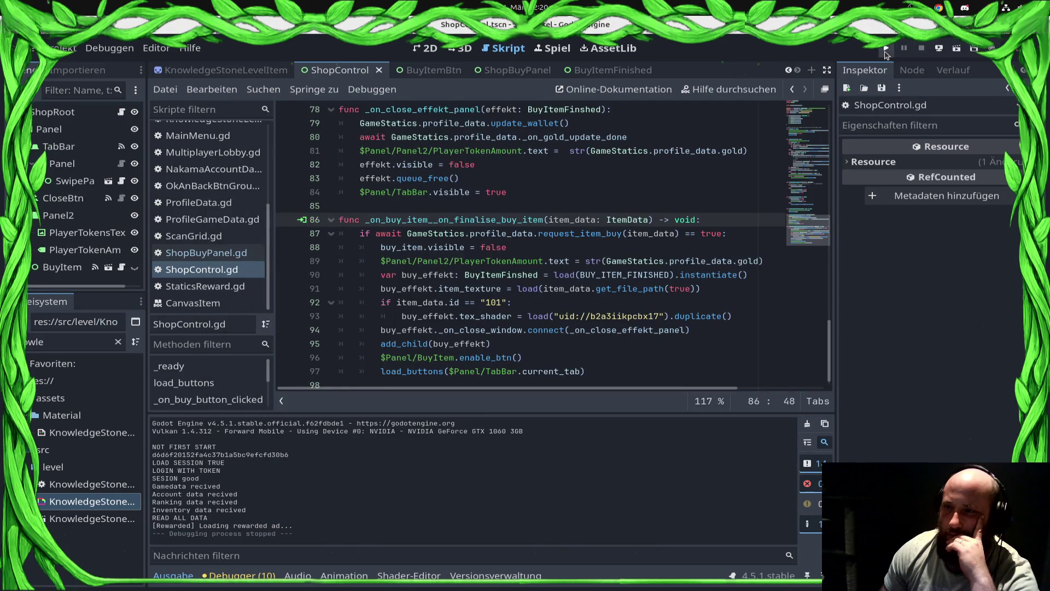
In Nakama Console, change the wallet's gold from 870 to 10000 and save it
key("alt+Tab")
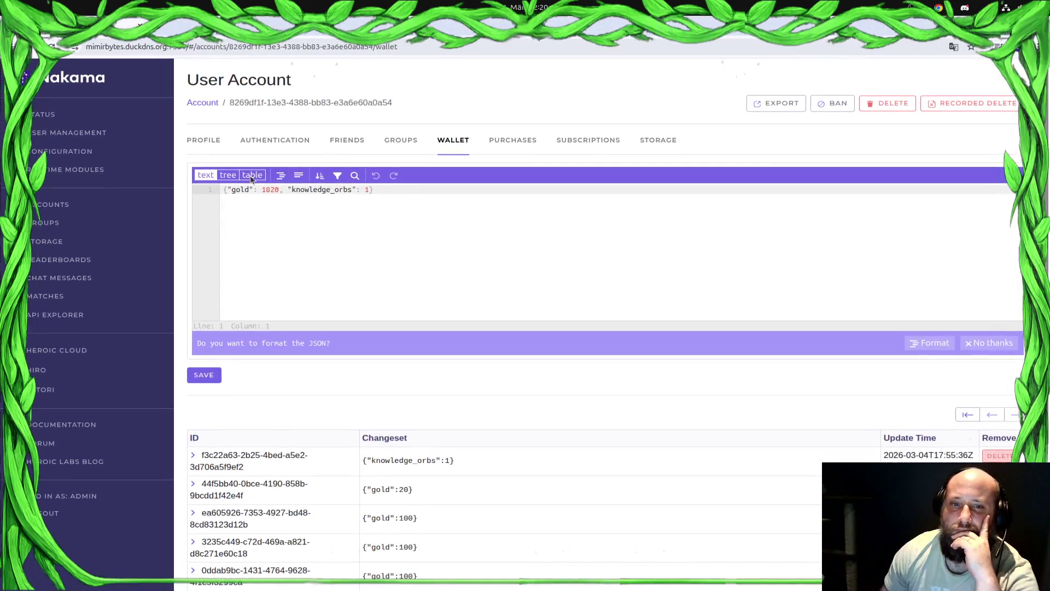
left_click(474, 221)
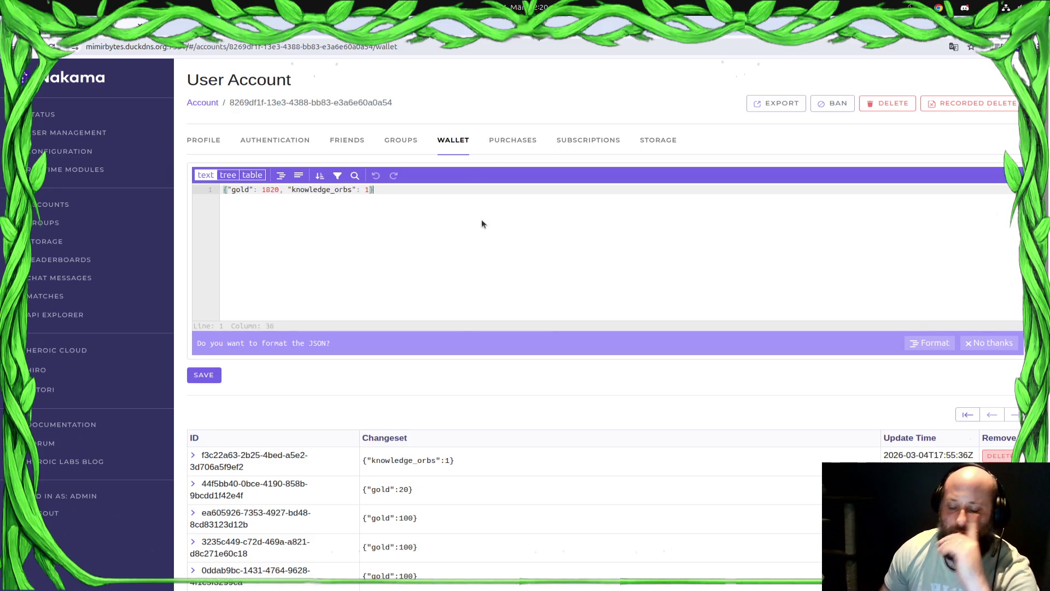
key("F5")
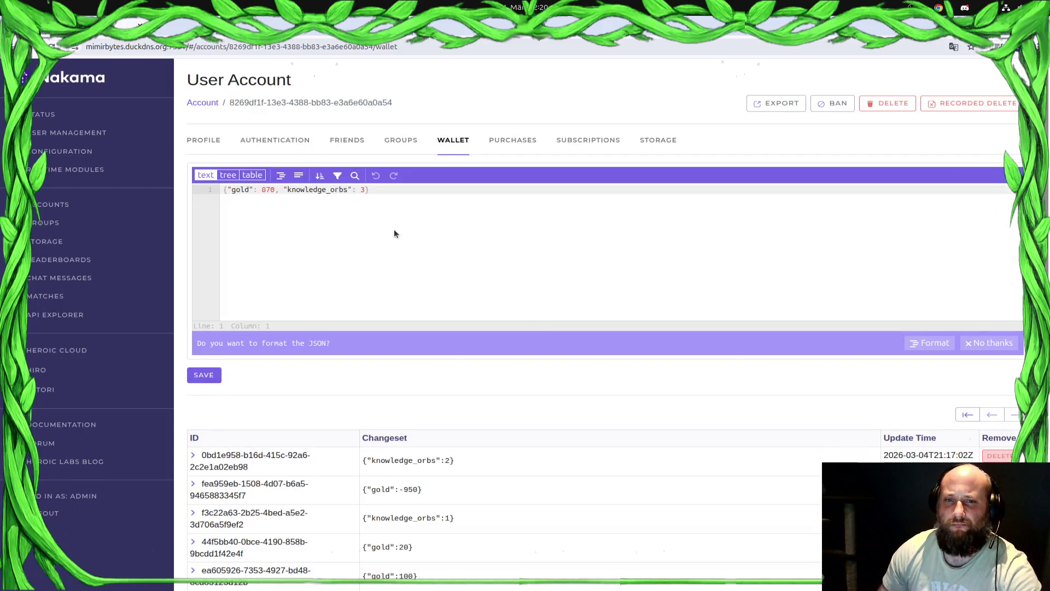
double_click(266, 189)
type("10000")
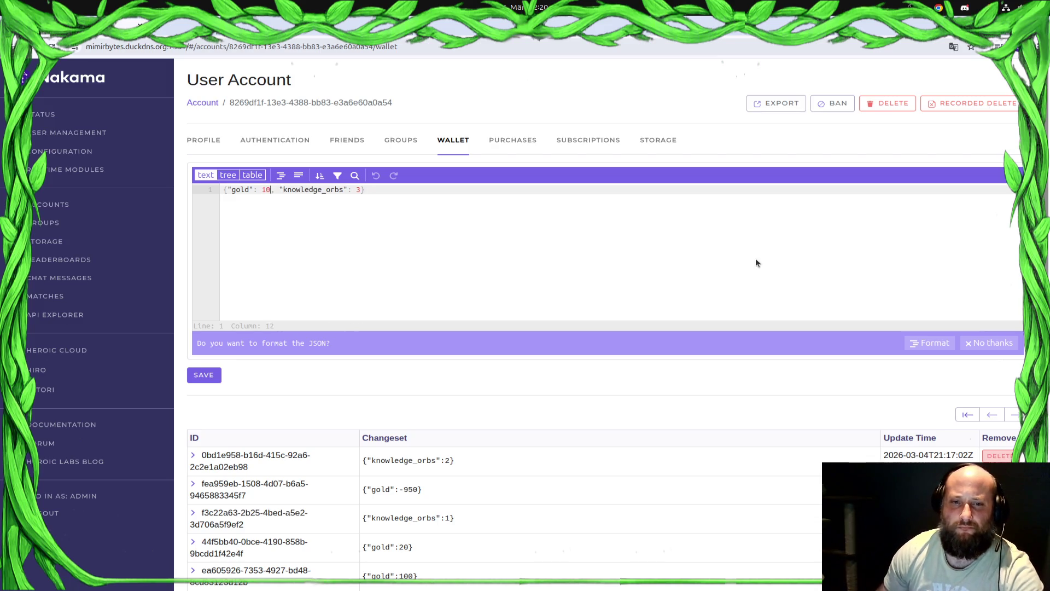
left_click(192, 372)
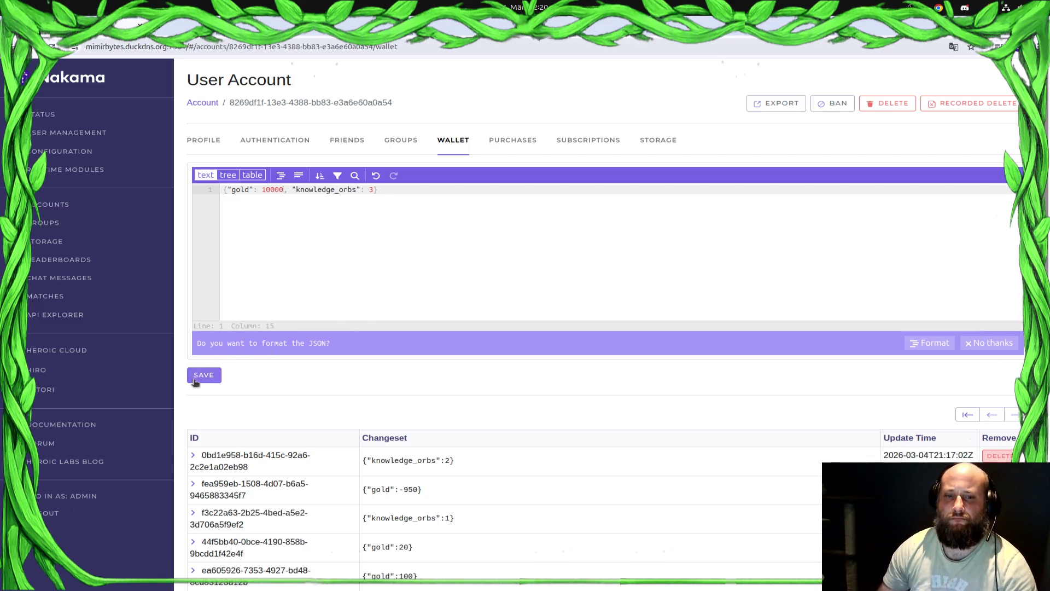
key("alt+Tab")
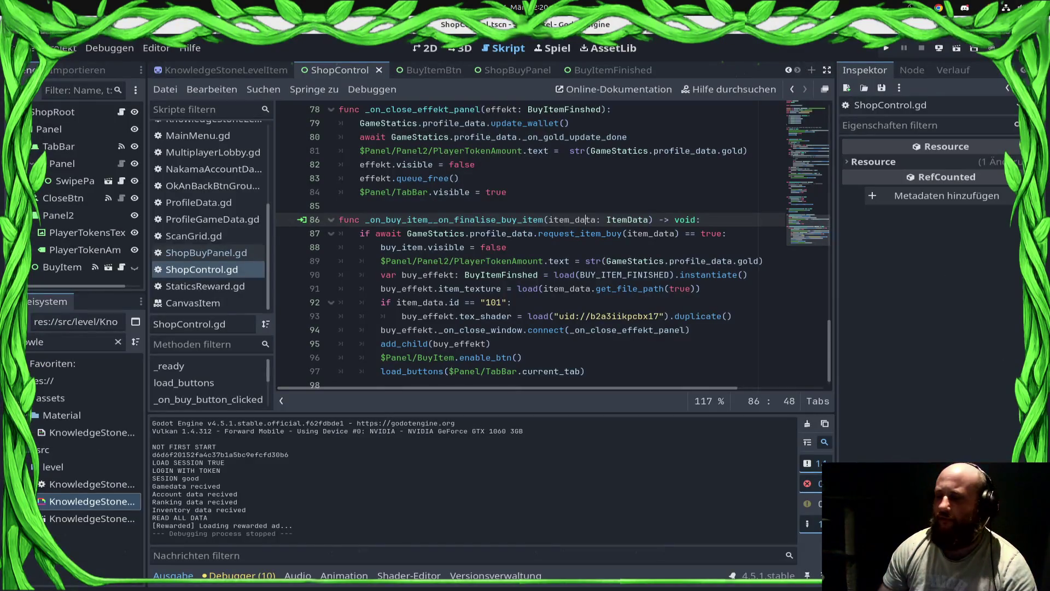
key("super")
key("super")
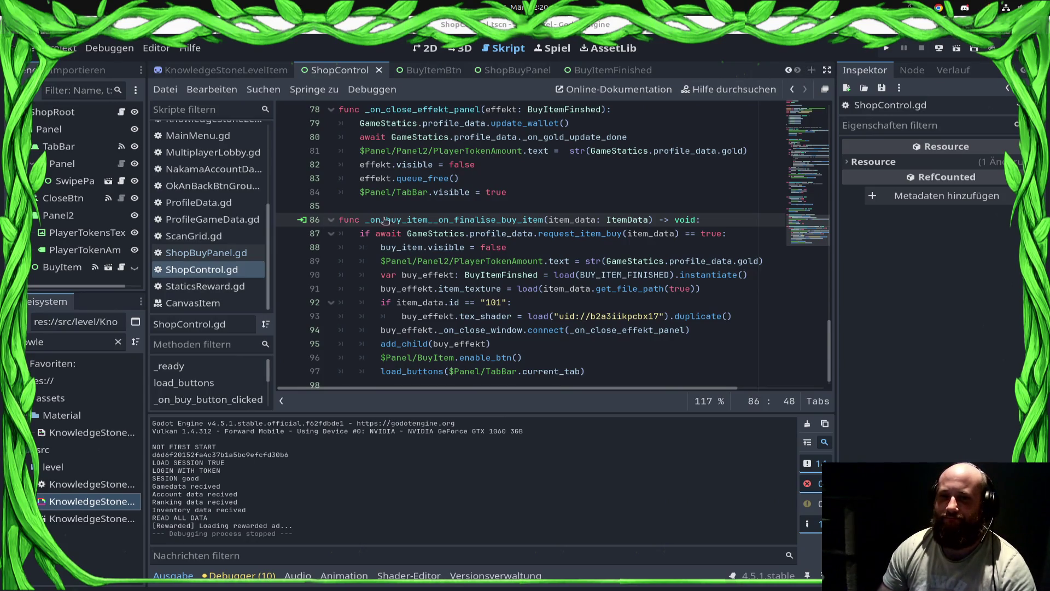
Run the game and buy the 950-coin blue orb, taking coins from 10000 to 9050, then stop
left_click(887, 48)
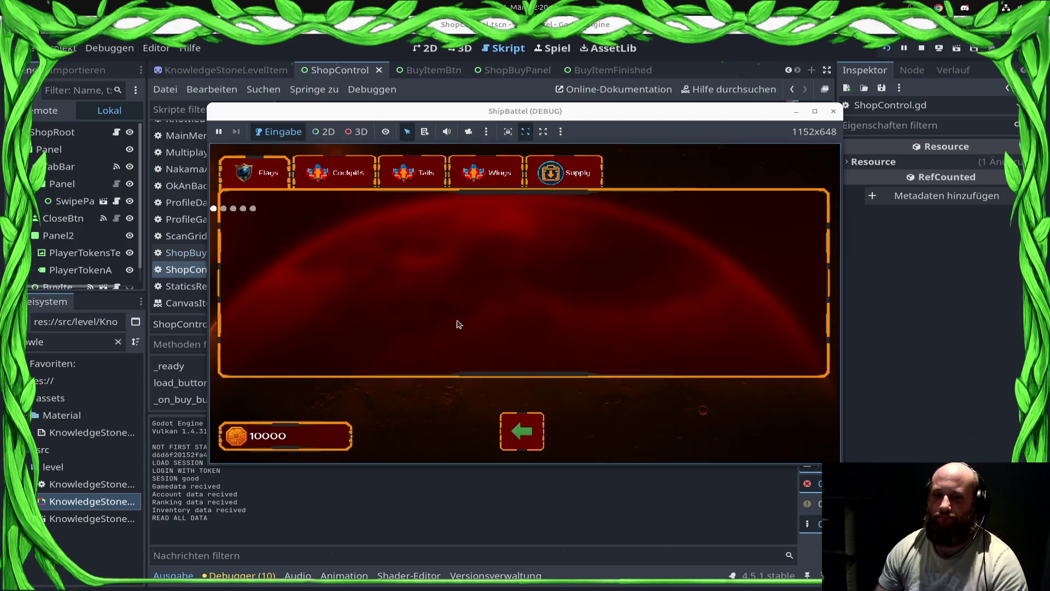
left_click(350, 221)
left_click(520, 396)
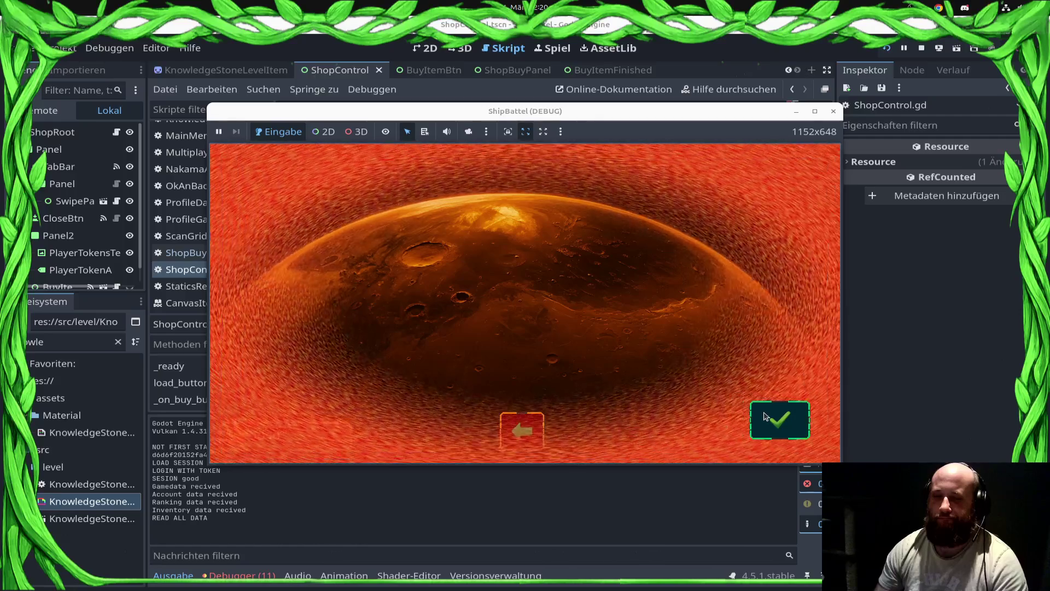
left_click(765, 417)
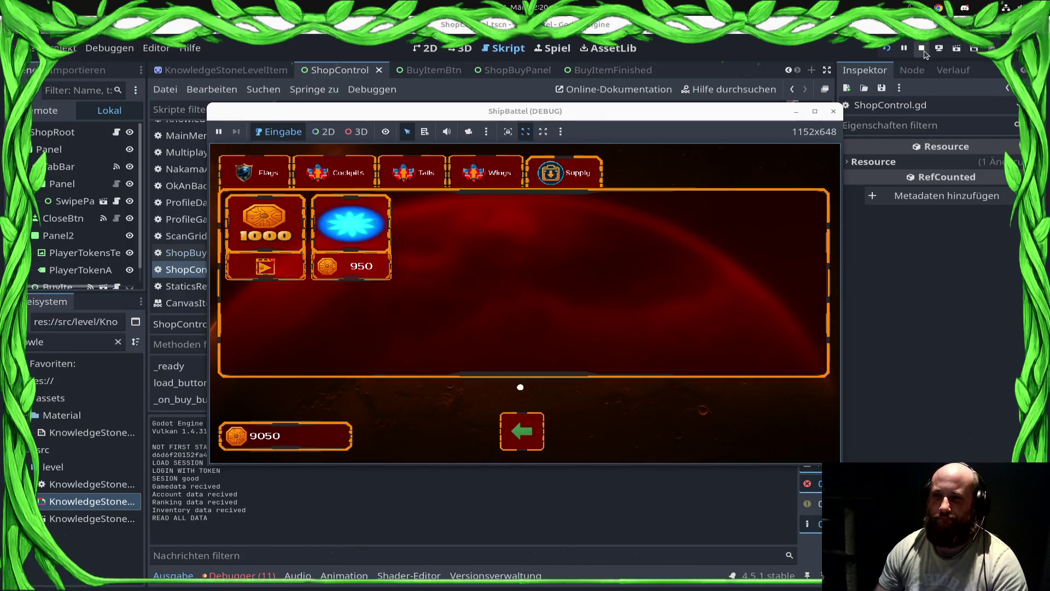
left_click(923, 52)
left_click(636, 304)
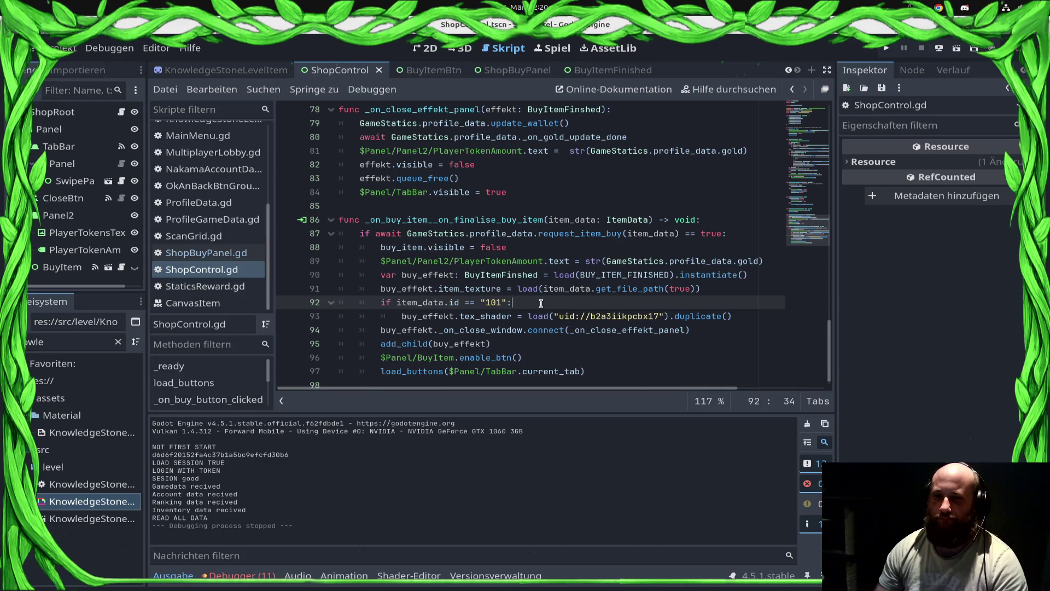
Move the item_texture assignment from line 91 into a new else: branch
mouse_move(701, 289)
left_mouse_down()
mouse_move(384, 276)
mouse_move(379, 290)
left_mouse_up()
key("ctrl+x")
left_click(714, 332)
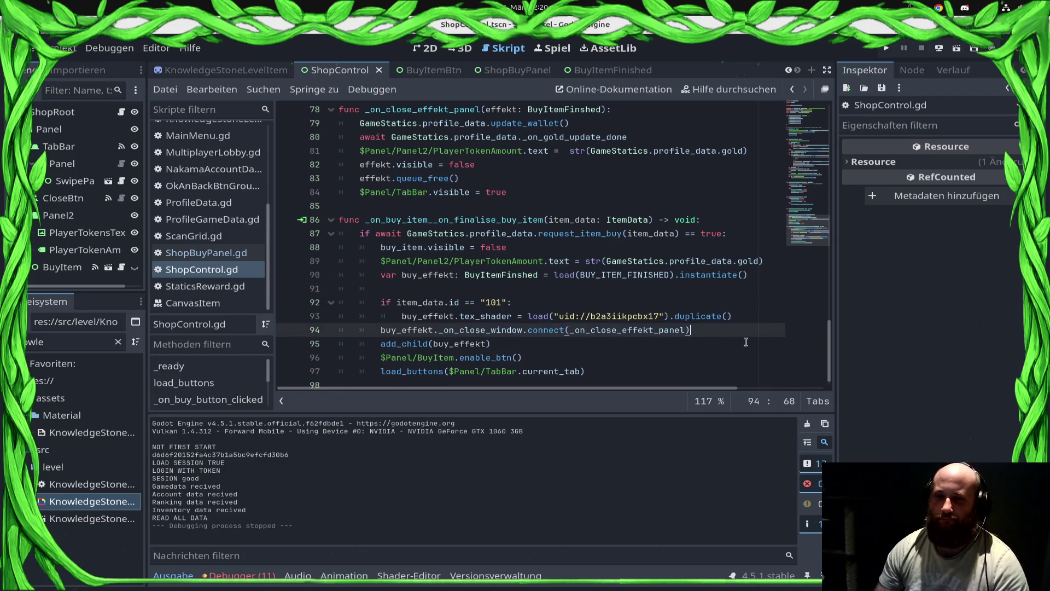
key("Up")
key("End")
key("Return")
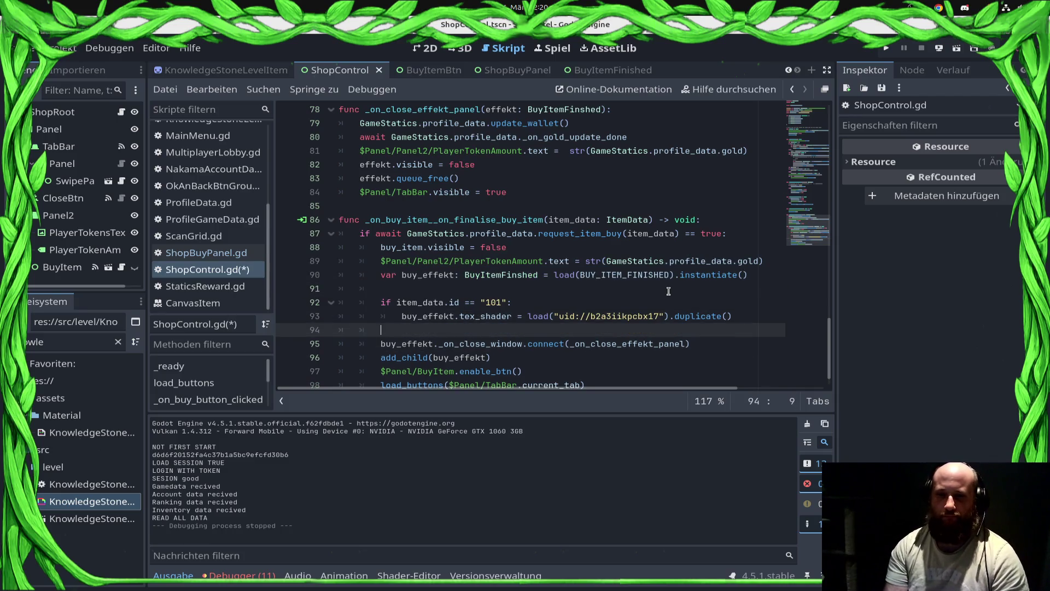
type(":")
key("Return")
key("ctrl+v")
Add a buy_effekt.item_texture line inside the item 101 check
key("Up")
key("Up")
key("Up")
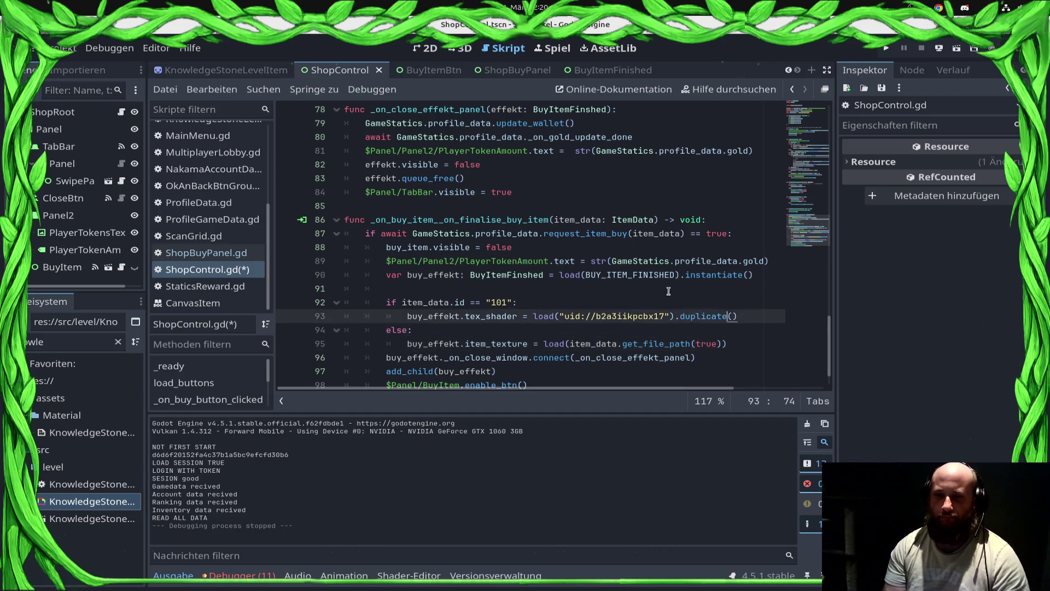
key("End")
key("Return")
key("BackSpace")
key("BackSpace")
key("BackSpace")
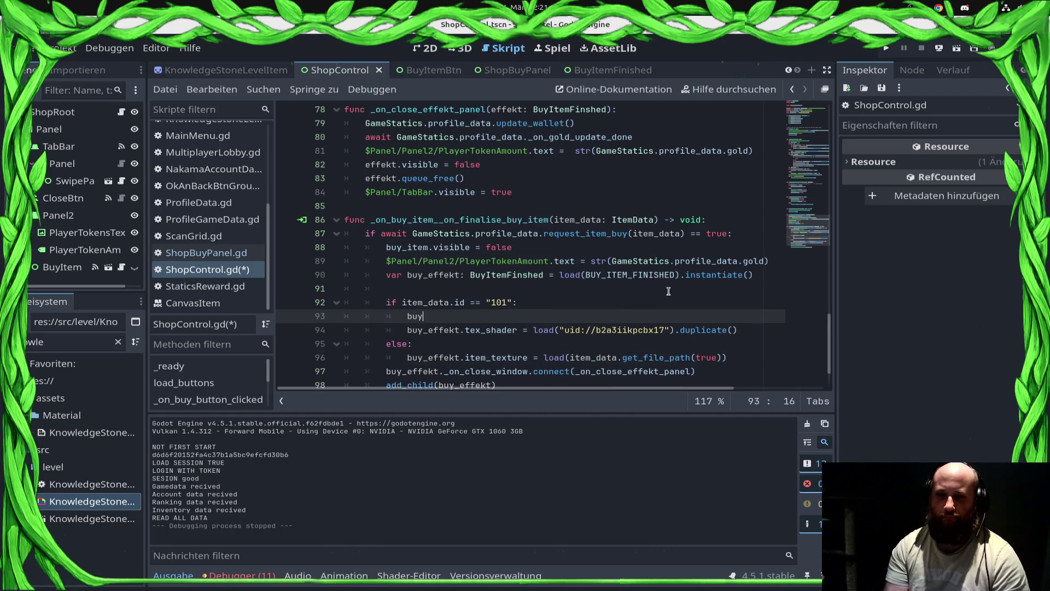
type("_e")
key("Return")
type(".ite")
key("Return")
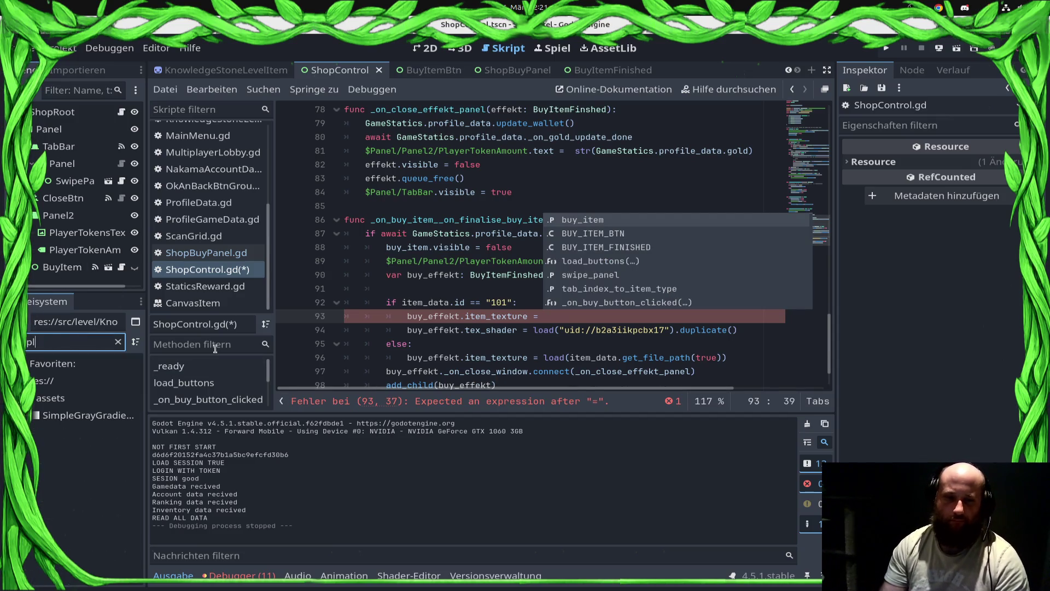
Assign it the gray gradient texture via load(uid), save the script, and run the game
mouse_move(87, 416)
left_mouse_down()
mouse_move(621, 309)
mouse_move(579, 302)
left_mouse_up()
left_click(560, 302)
key("BackSpace")
key("BackSpace")
key("BackSpace")
key("ctrl+s")
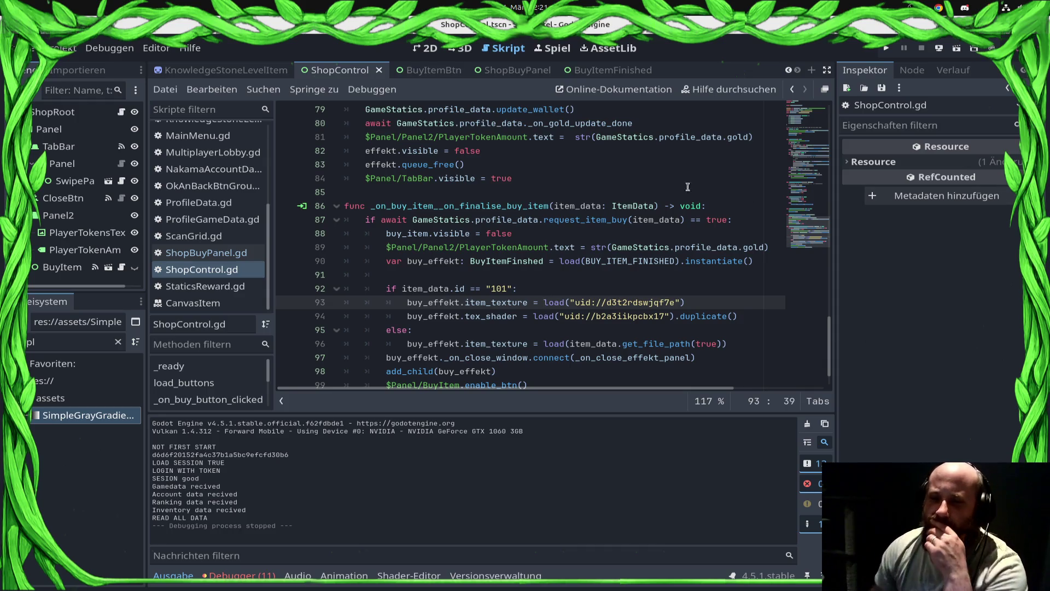
left_click(883, 49)
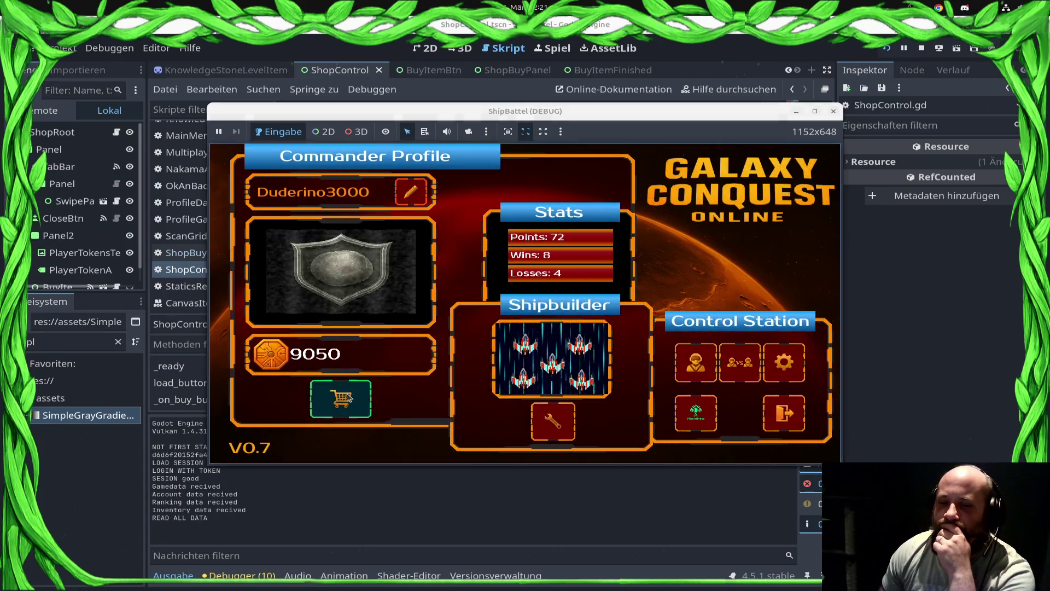
Buy the 950-coin blue orb from Supply again, leaving 8100 coins, and return to the script
left_click(340, 398)
left_click(565, 180)
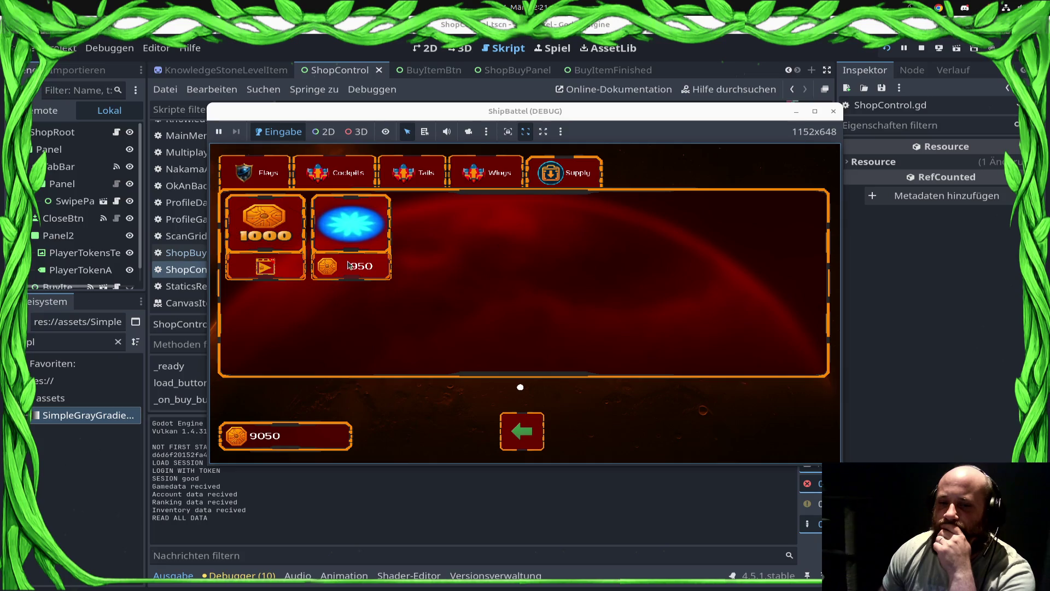
left_click(383, 273)
left_click(507, 382)
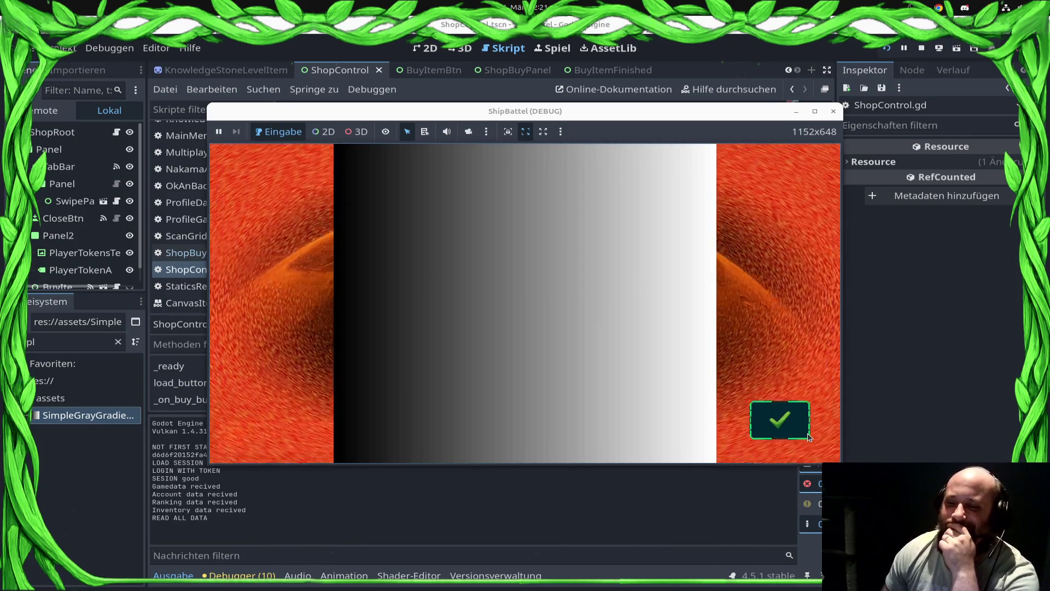
left_click(795, 424)
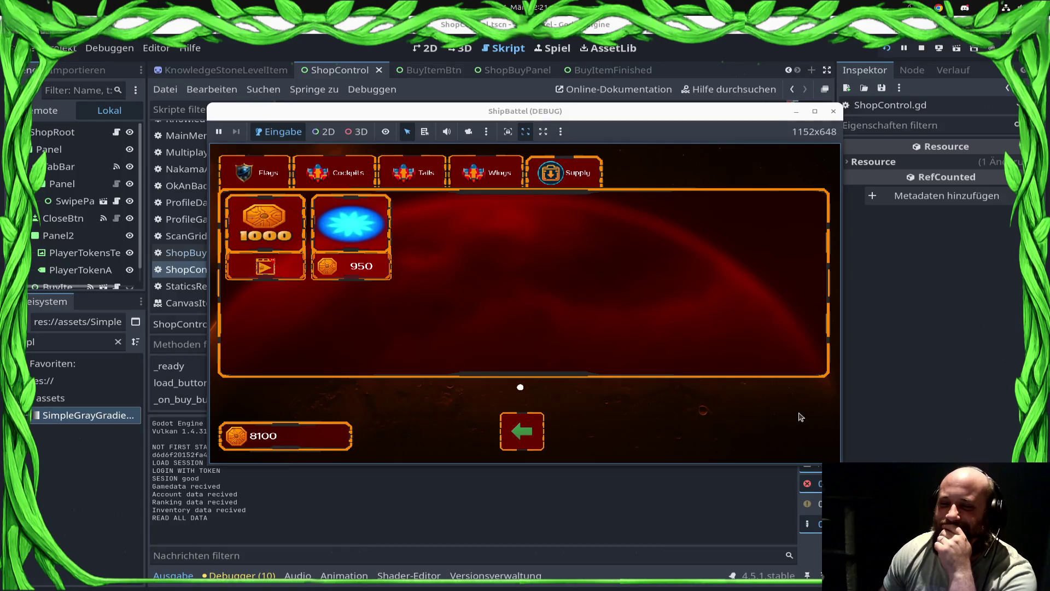
left_click(936, 333)
left_click(663, 327)
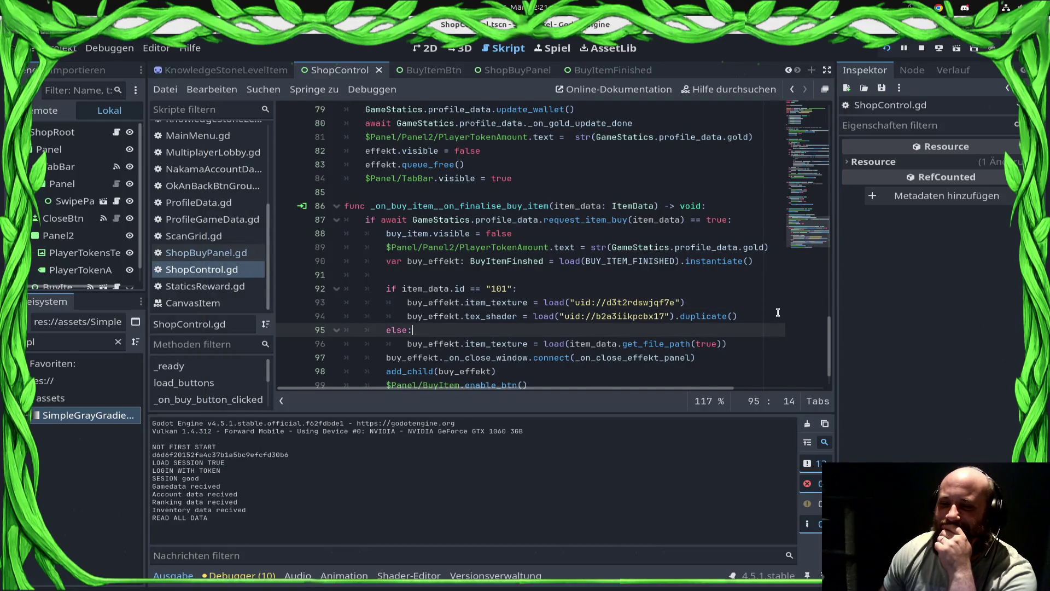
In BuyItem Finished.gd, add an if-tex_shader-is-not-null check below the texture assignment
left_click(733, 316)
left_click(628, 317)
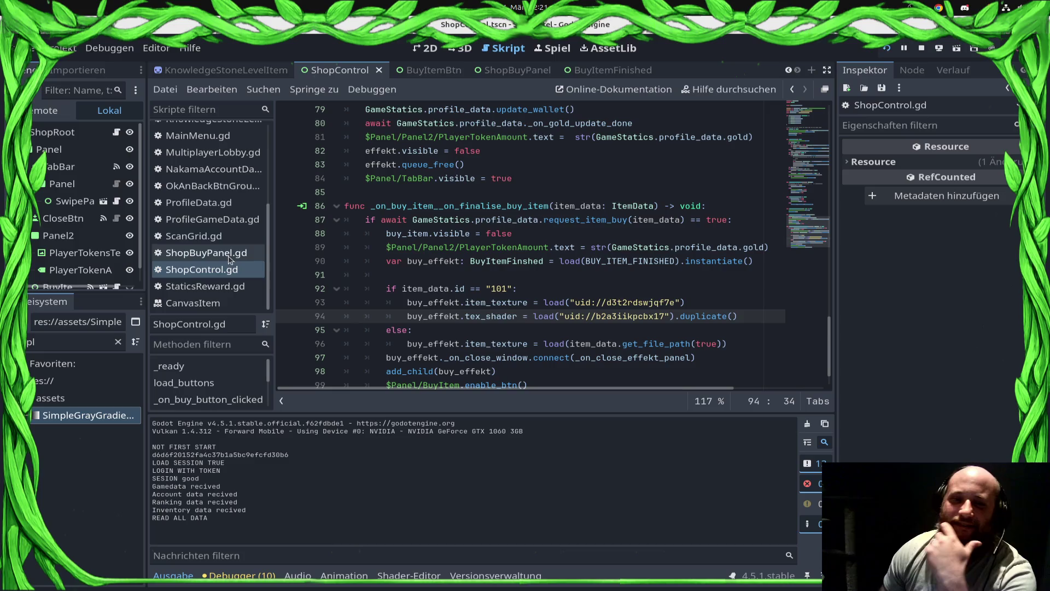
scroll(208, 219, "up", 5)
left_click(196, 134)
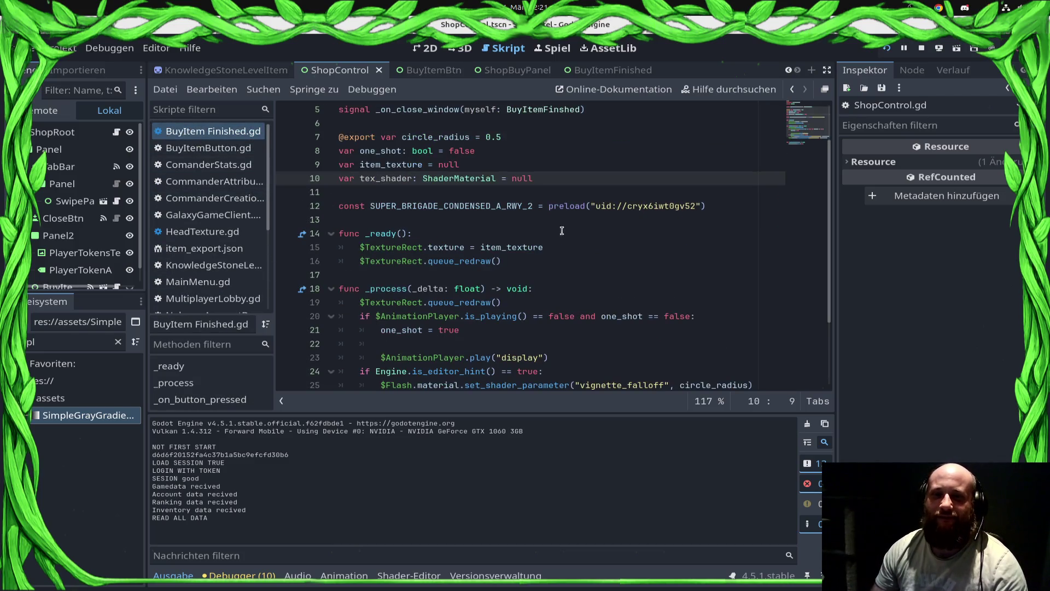
left_click(566, 250)
key("Return")
type("iuf")
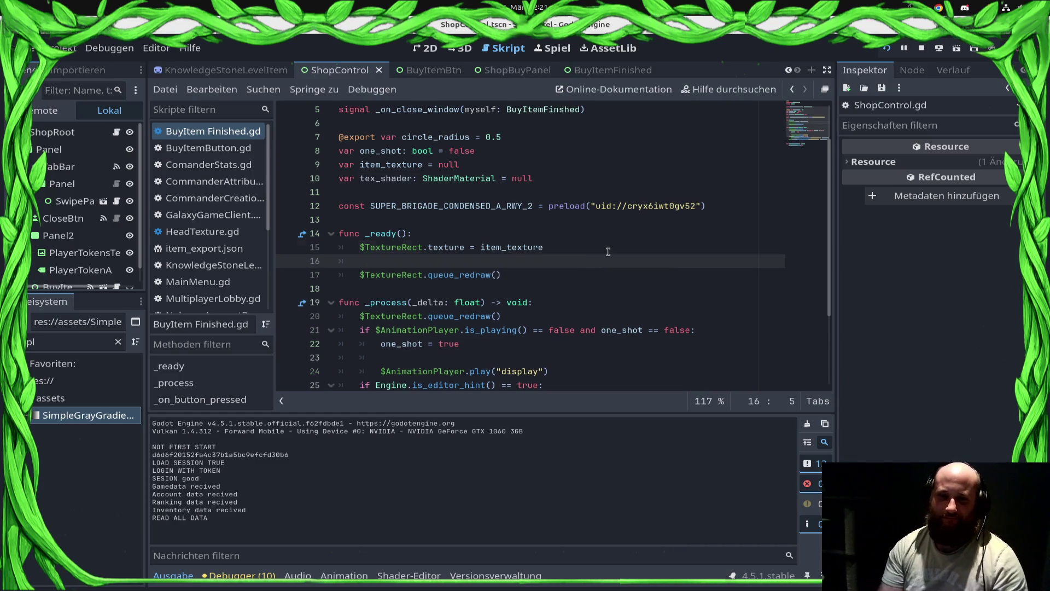
type("x_shader != null")
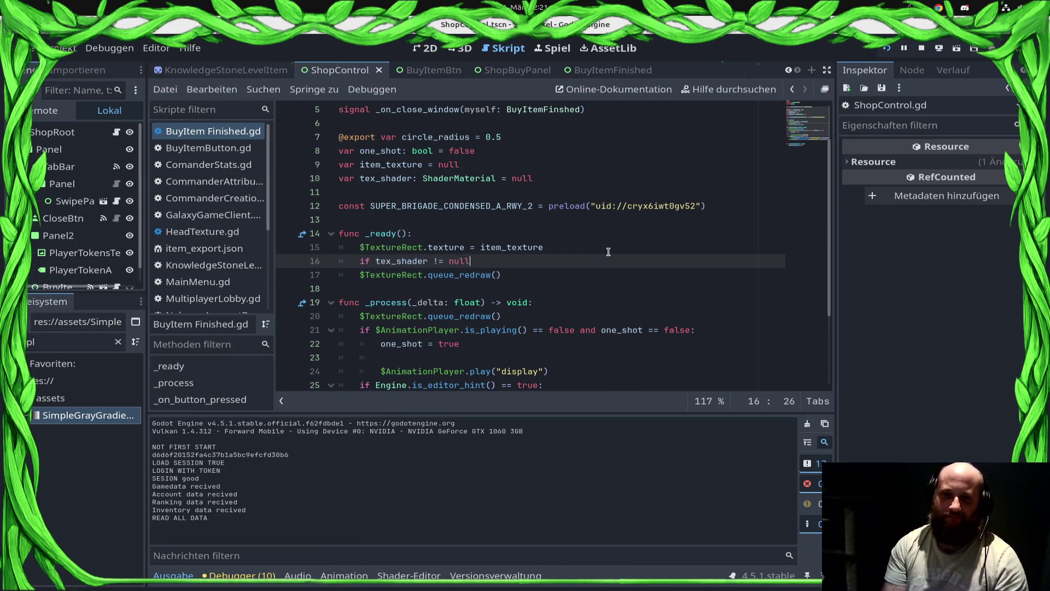
type(":")
key("Return")
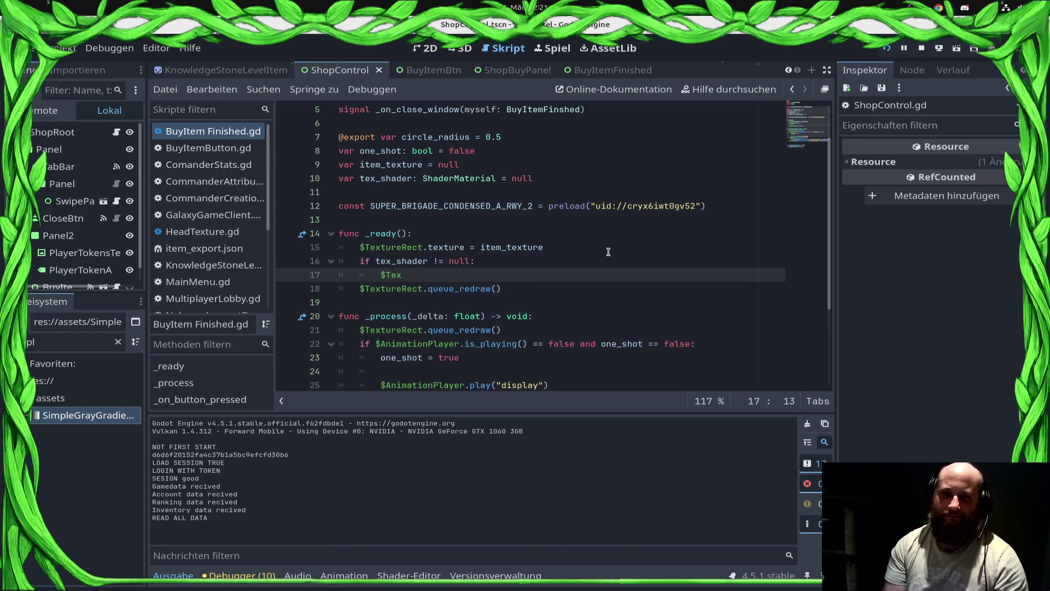
Inside the check, write $TextureRect.material = tex_shader and launch the game
left_click(465, 247)
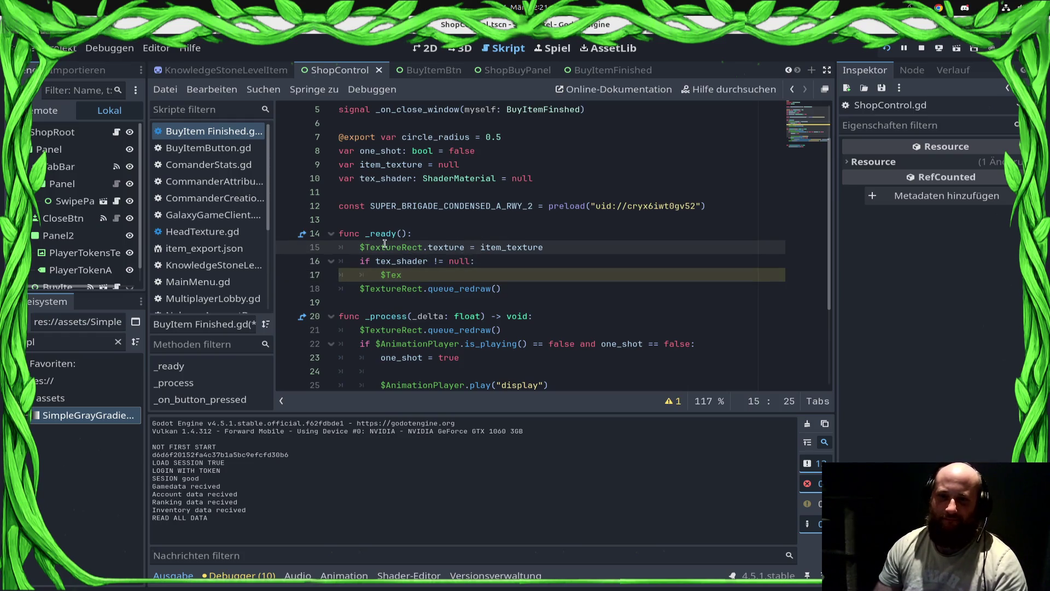
double_click(359, 247)
key("ctrl+c")
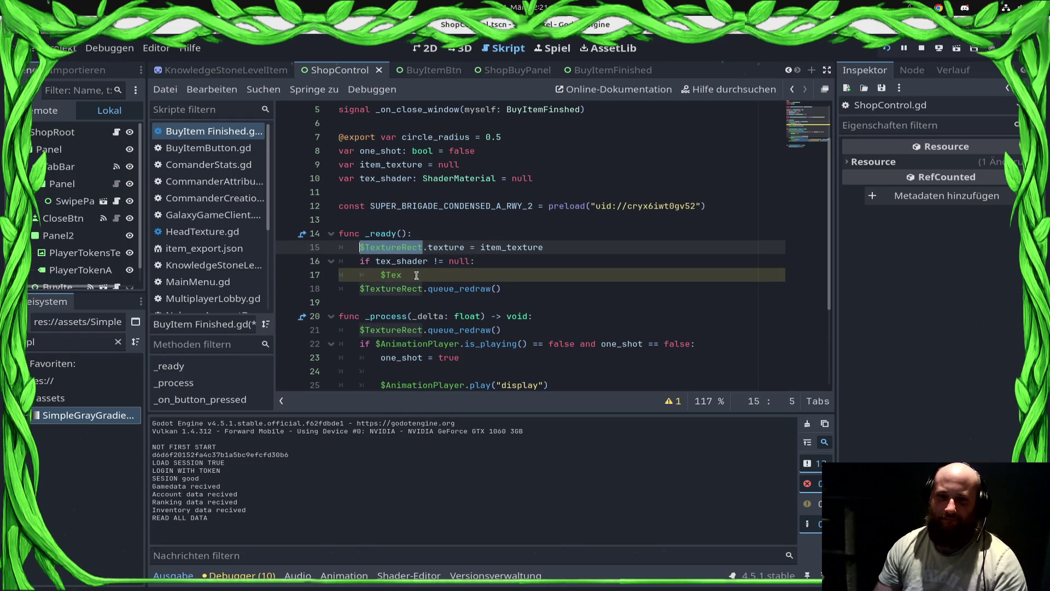
key("Down")
key("Down")
key("shift+Home")
key("BackSpace")
key("ctrl+v")
type(".ma")
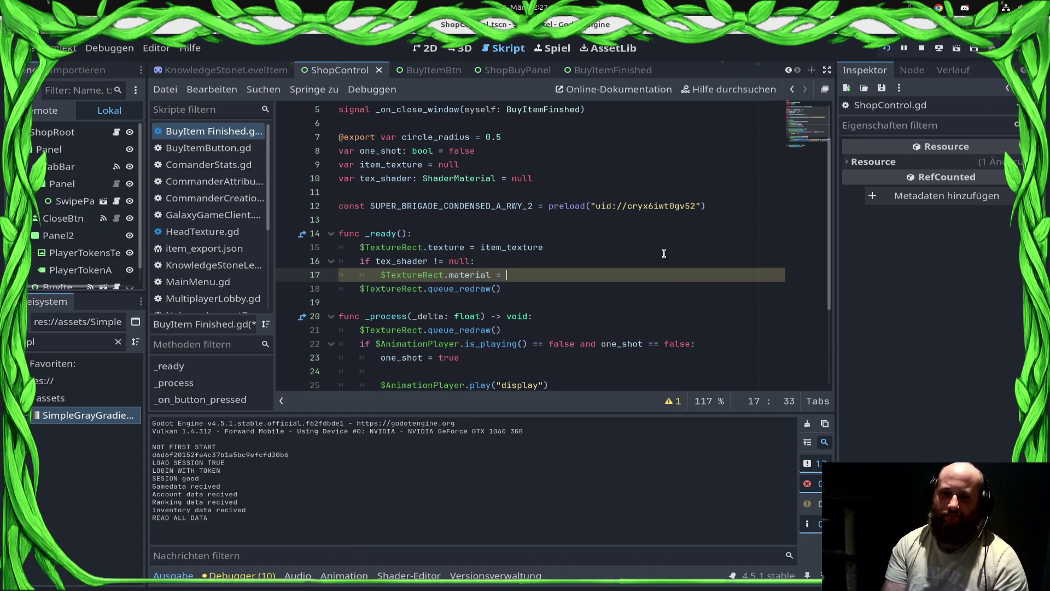
type("te")
key("Escape")
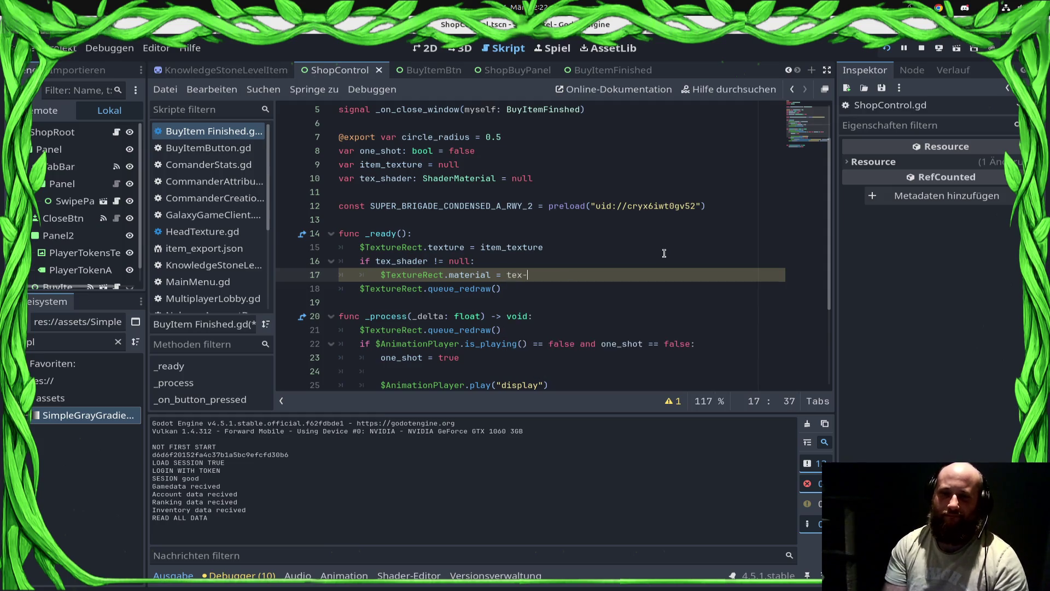
type("s")
key("Return")
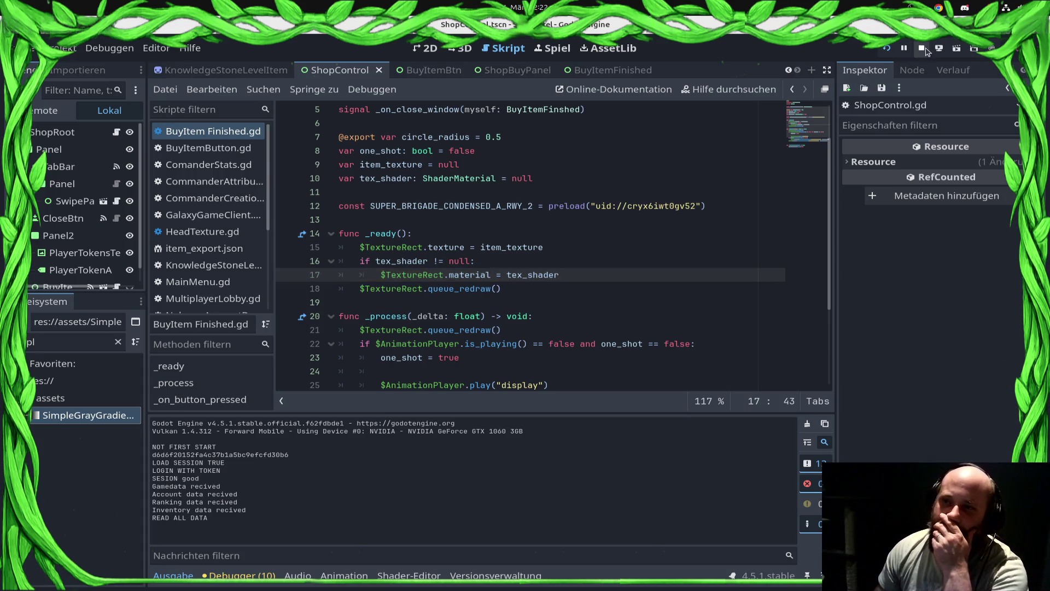
left_click(926, 50)
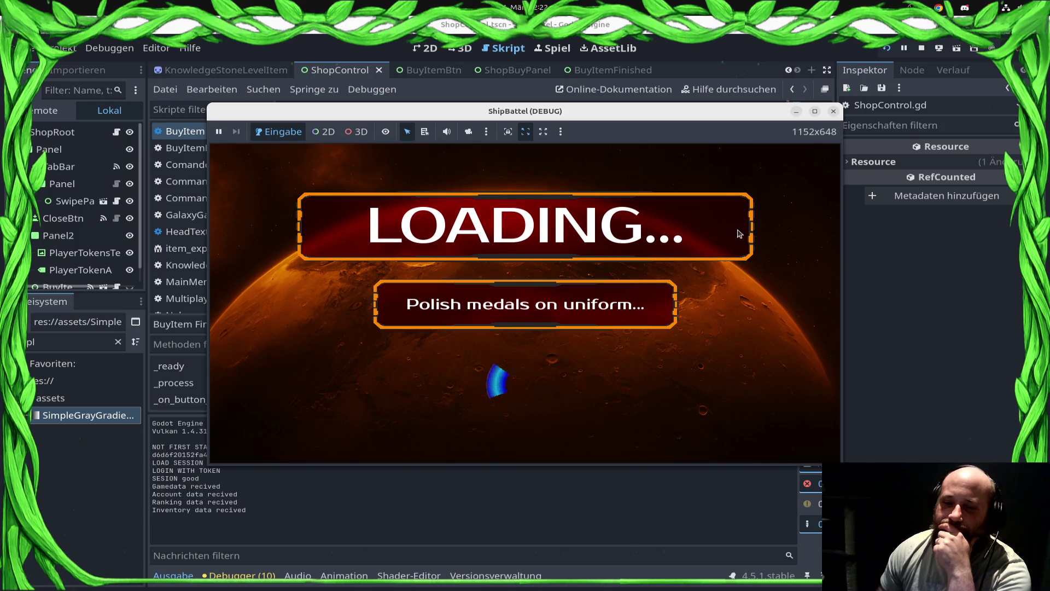
Buy the 950-token orb from the shop's Supply items, then return to the Commander Profile
left_click(361, 406)
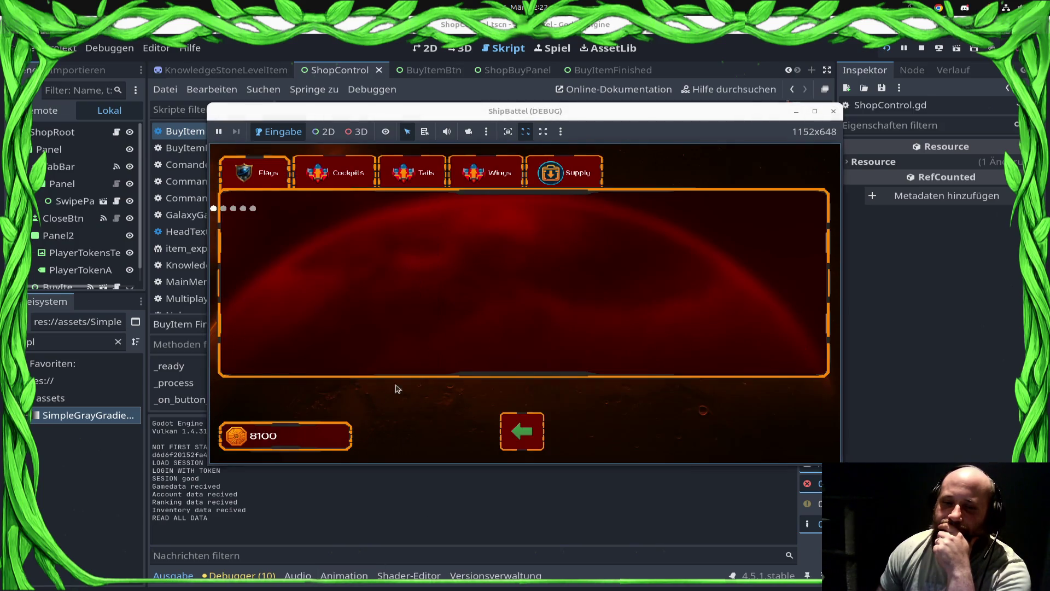
left_click(566, 173)
left_click(357, 268)
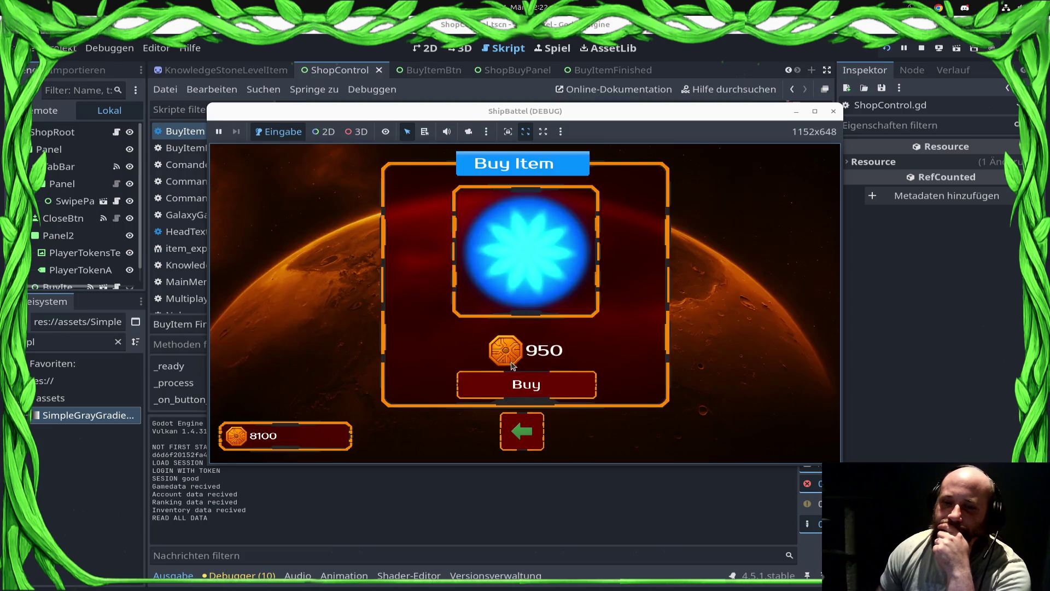
left_click(527, 382)
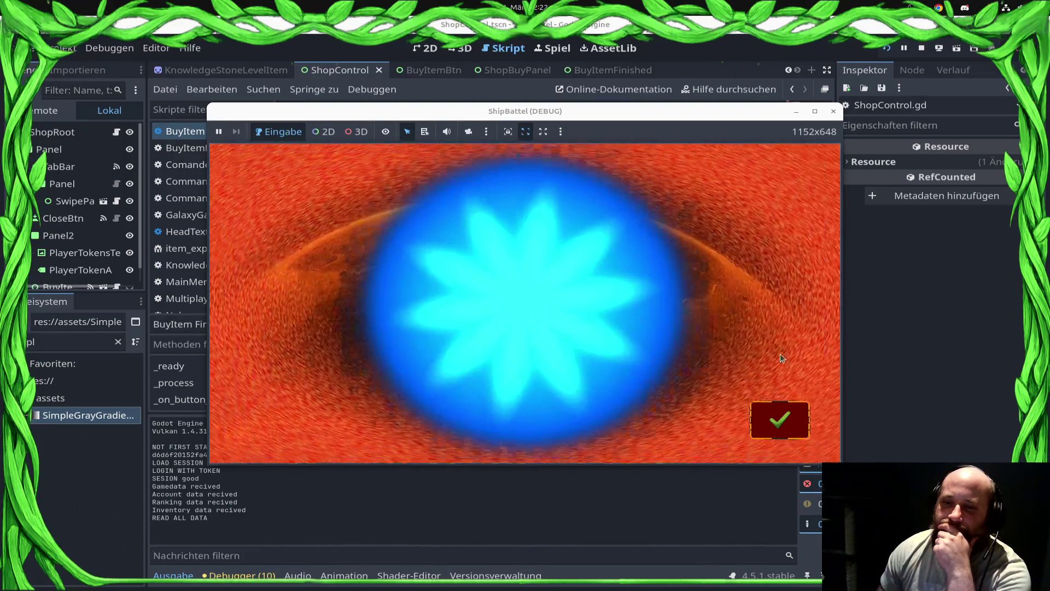
left_click(773, 418)
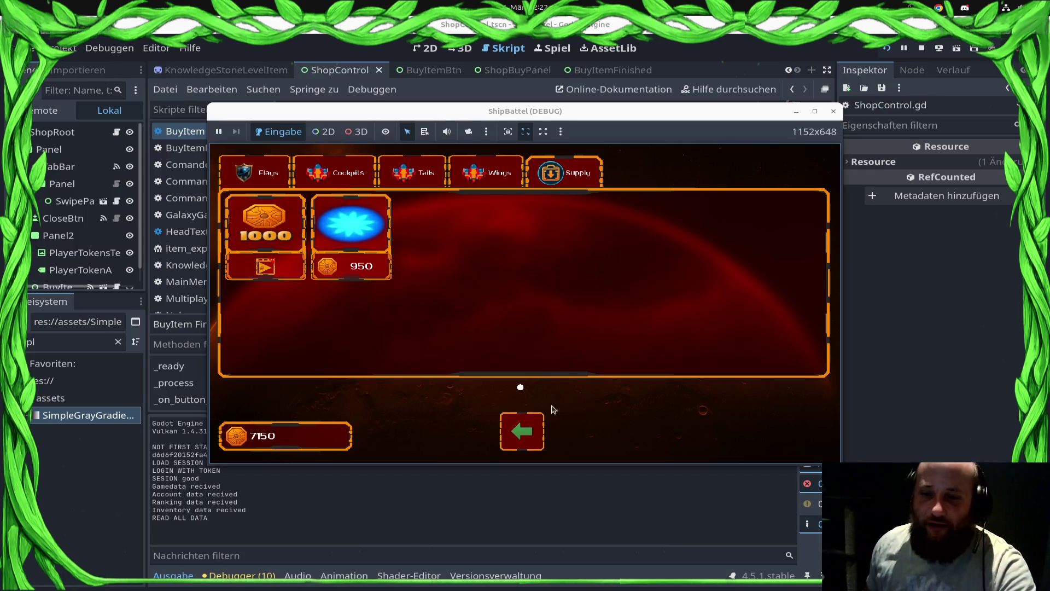
left_click(522, 431)
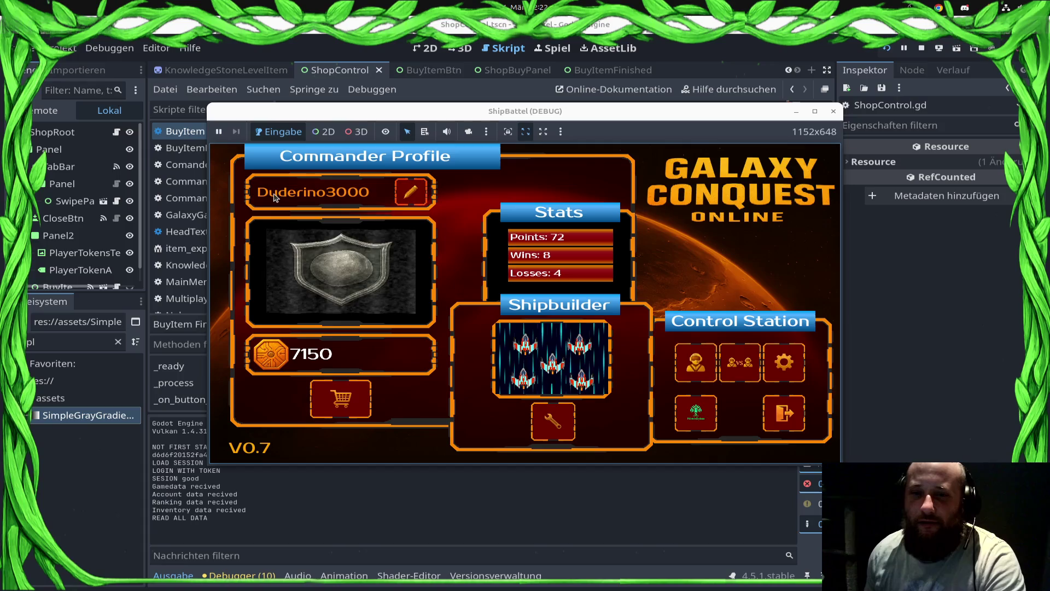
On the campaign commander screen, raise Ship Damage with orbs, then lower it back toward 1
left_click(696, 362)
double_click(502, 353)
triple_click(506, 355)
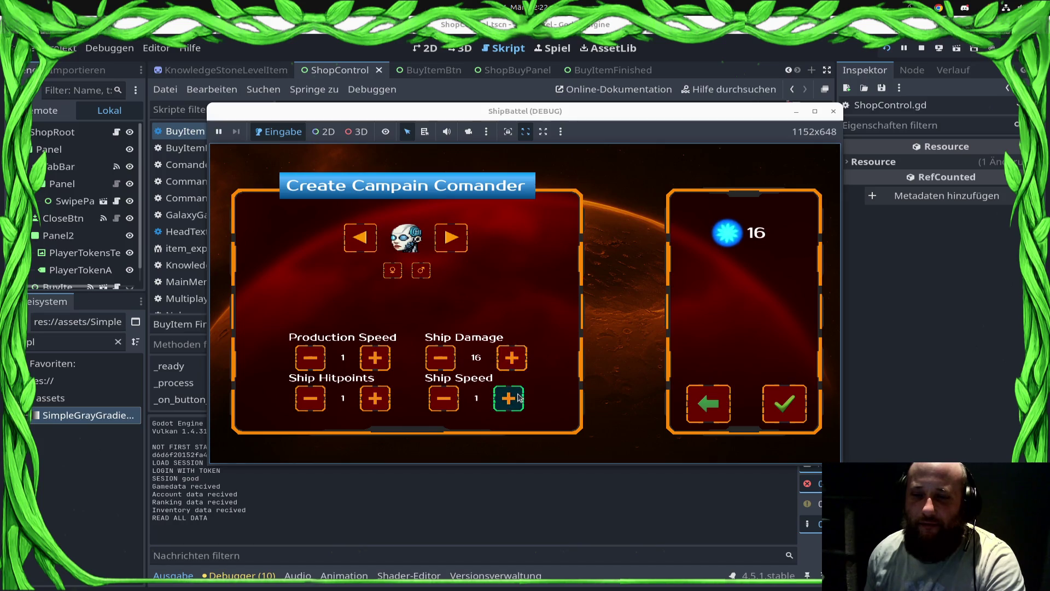
left_click(454, 358)
triple_click(454, 358)
triple_click(454, 358)
triple_click(455, 358)
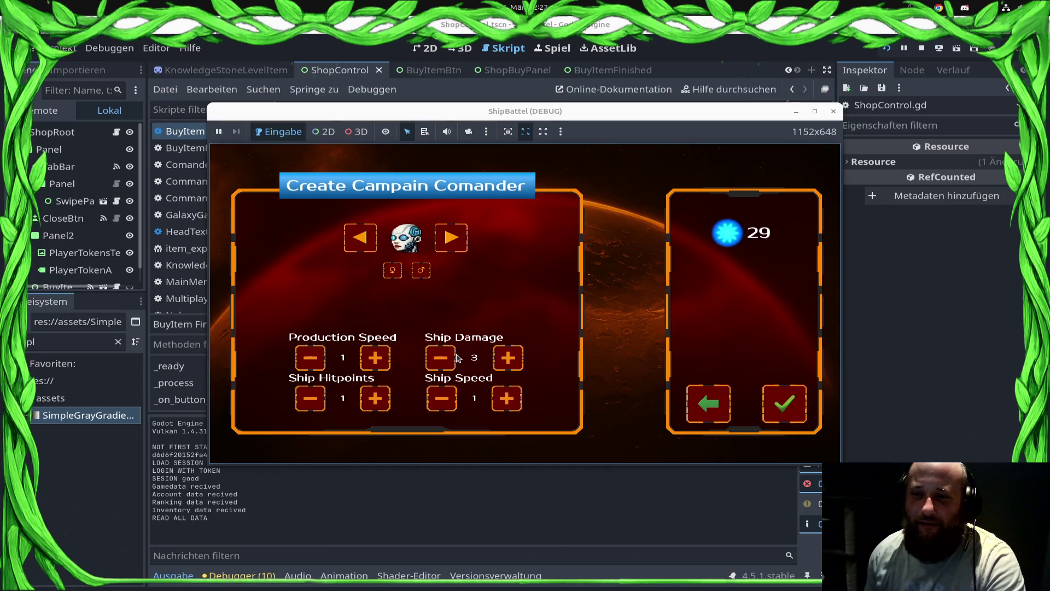
left_click(441, 356)
left_click(441, 357)
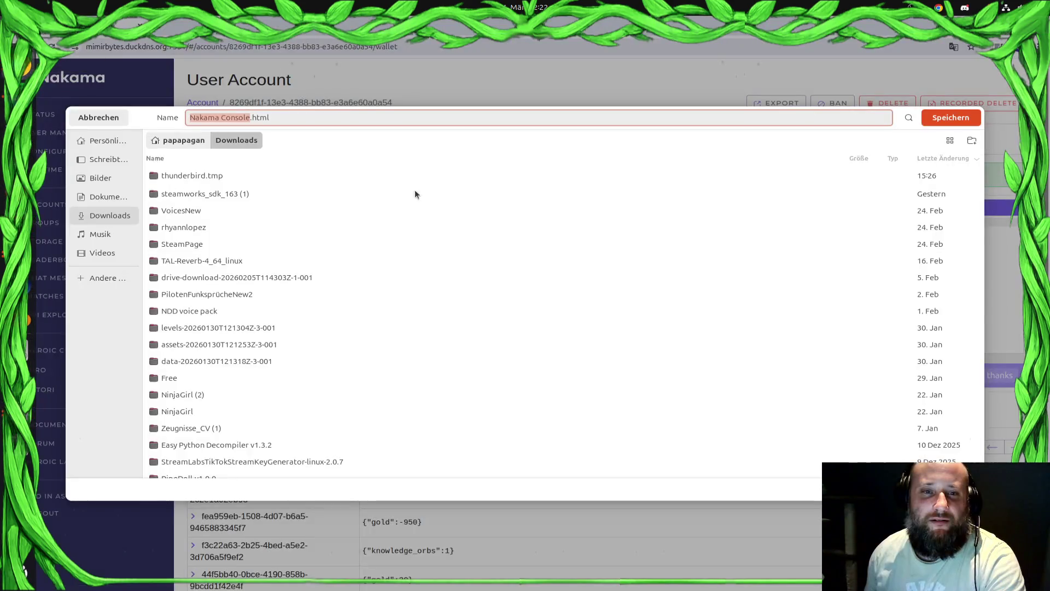
In Nakama Console, open the player's account wallet and select the knowledge_orbs value 31
left_click(98, 118)
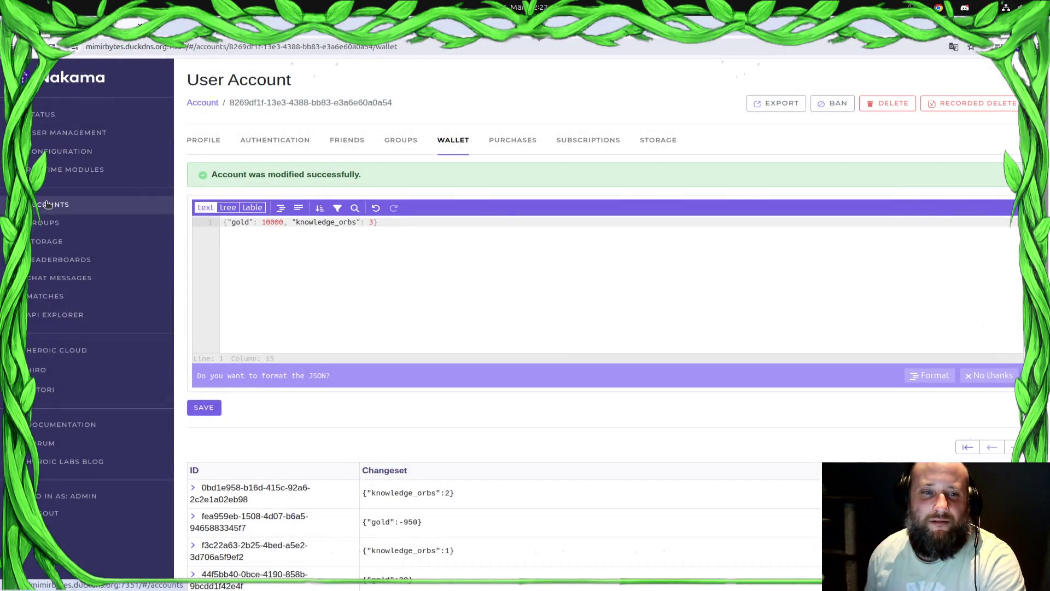
left_click(55, 204)
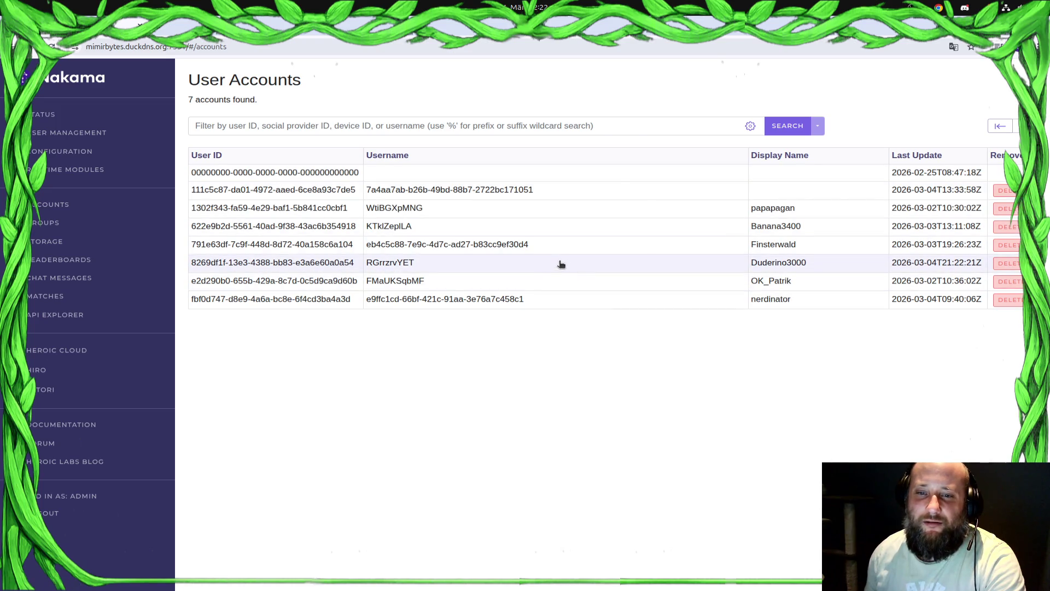
left_click(563, 264)
left_click(462, 145)
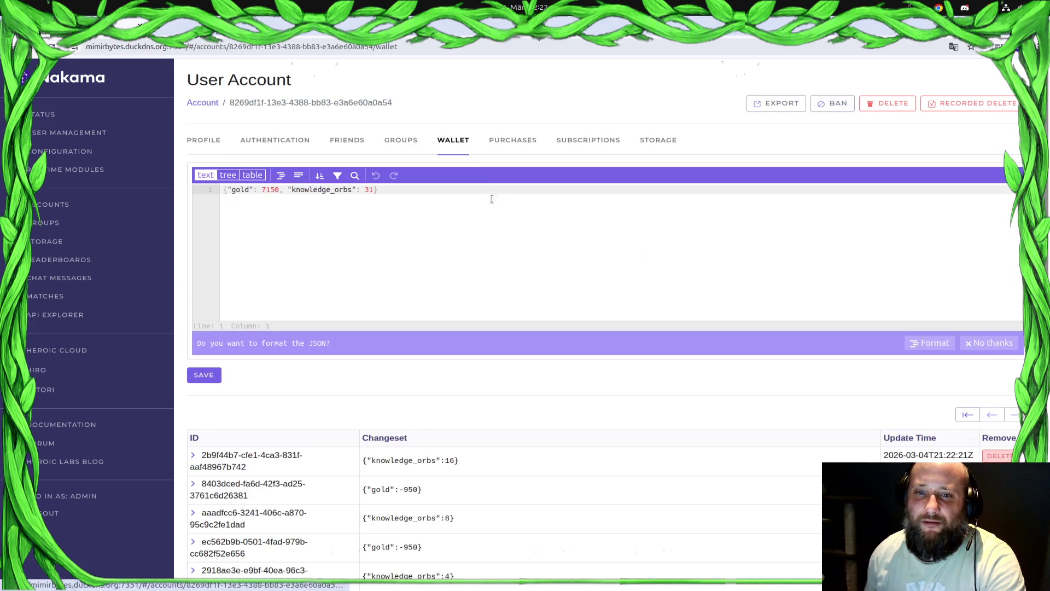
double_click(370, 190)
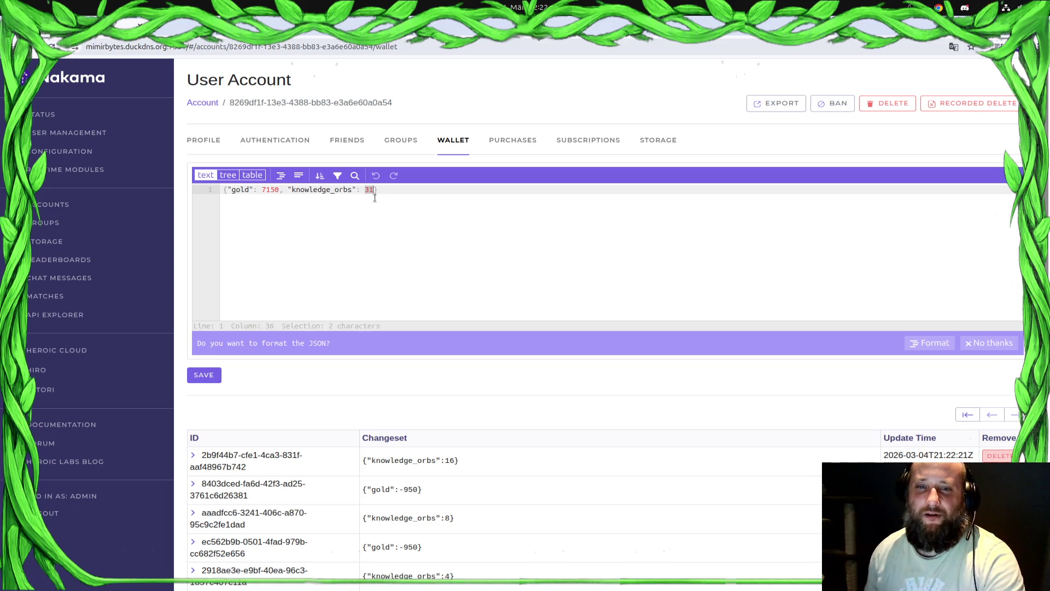
scroll(445, 336, "down", 3)
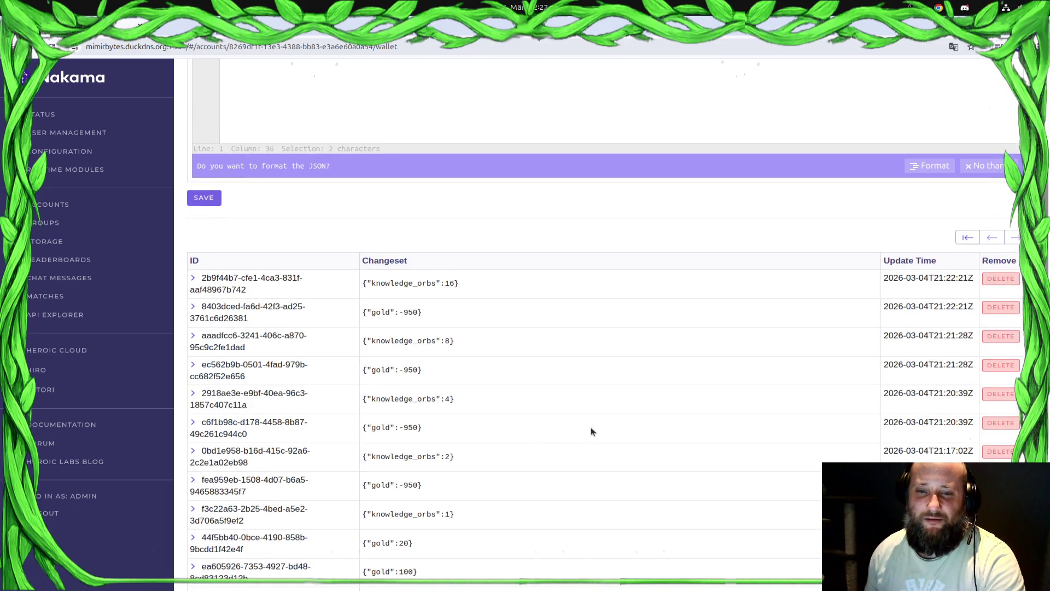
scroll(591, 430, "down", 3)
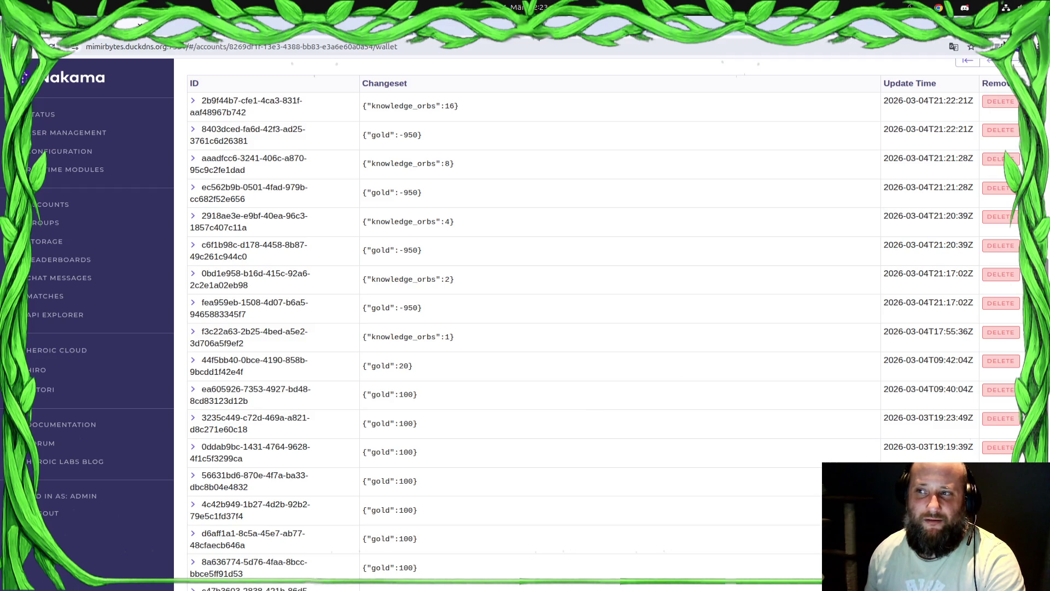
scroll(715, 262, "up", 3)
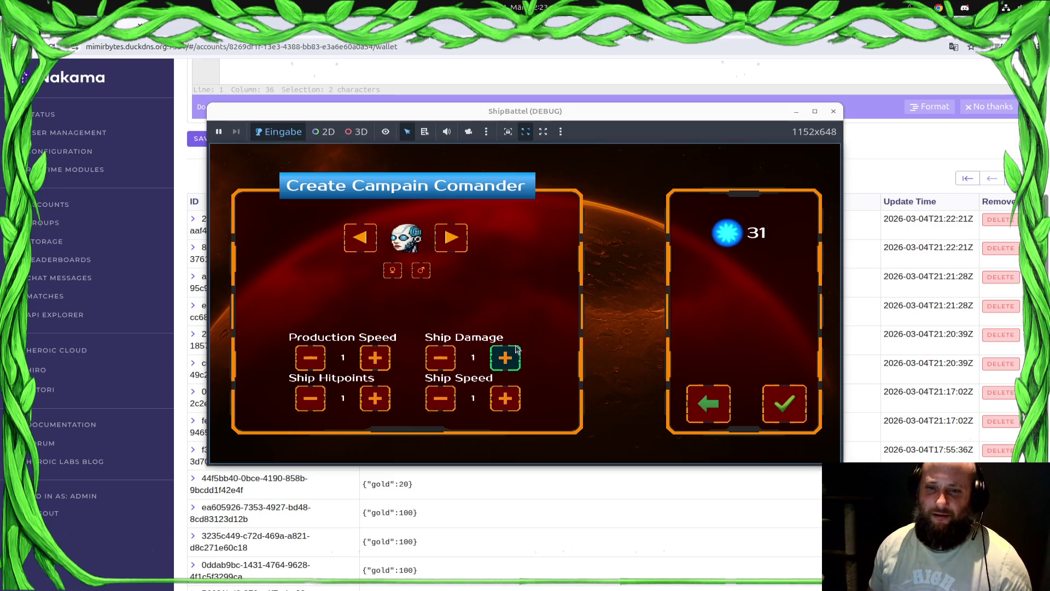
In the game, raise Ship Damage six times, then return to the title screen
left_click(509, 357)
left_click(508, 357)
left_click(508, 357)
left_click(508, 357)
left_click(508, 357)
left_click(508, 358)
left_click(508, 357)
left_click(508, 357)
left_click(508, 358)
left_click(508, 357)
left_click(508, 357)
left_click(508, 358)
left_click(508, 357)
left_click(508, 357)
left_click(509, 357)
left_click(716, 410)
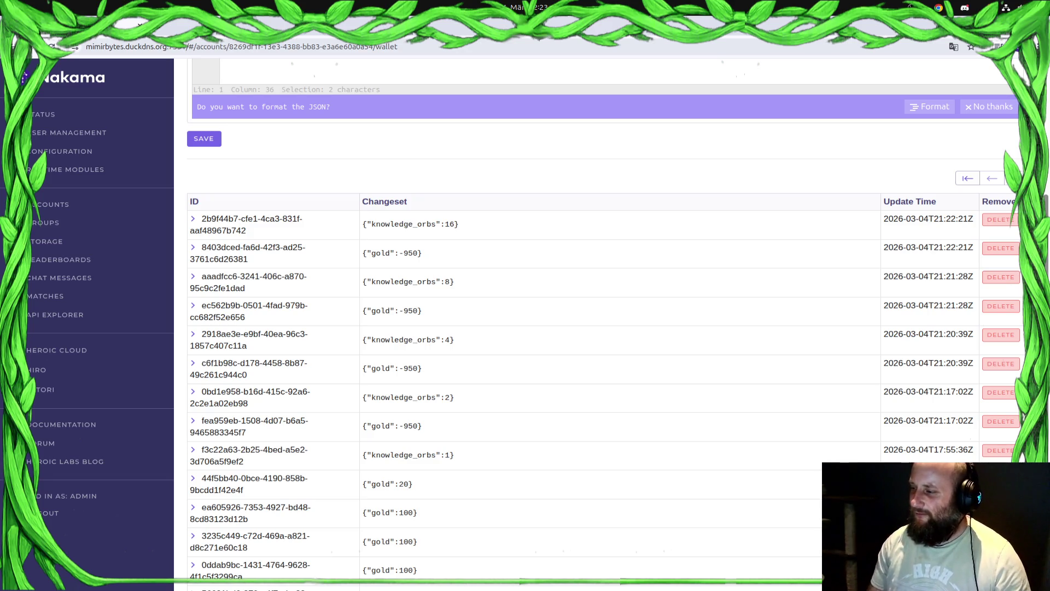
scroll(307, 183, "up", 4)
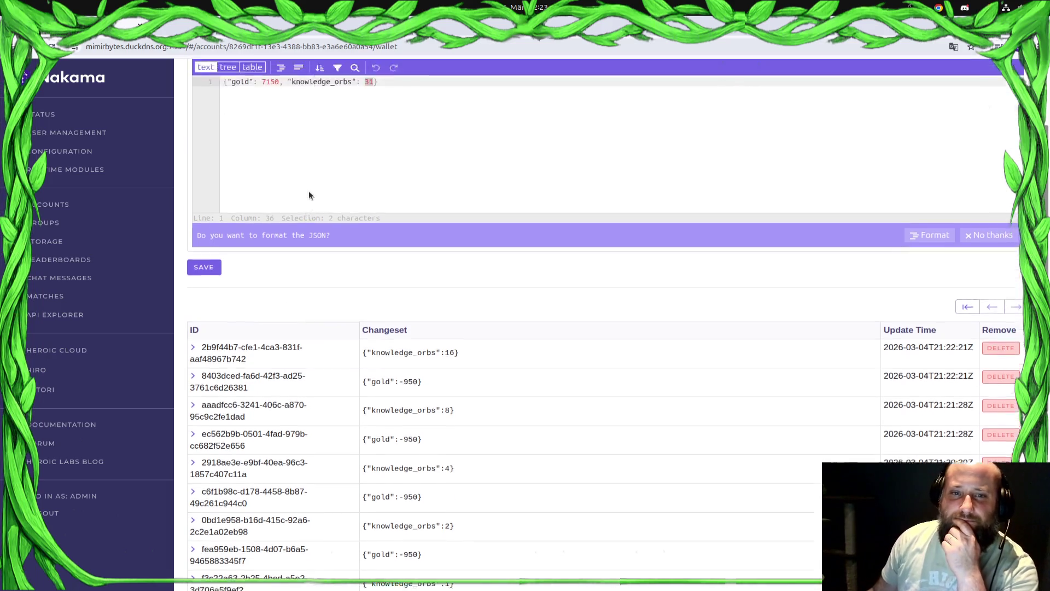
Change knowledge_orbs from 31 to 1, save the wallet after reloading, and relaunch the game
type("1")
left_click(203, 379)
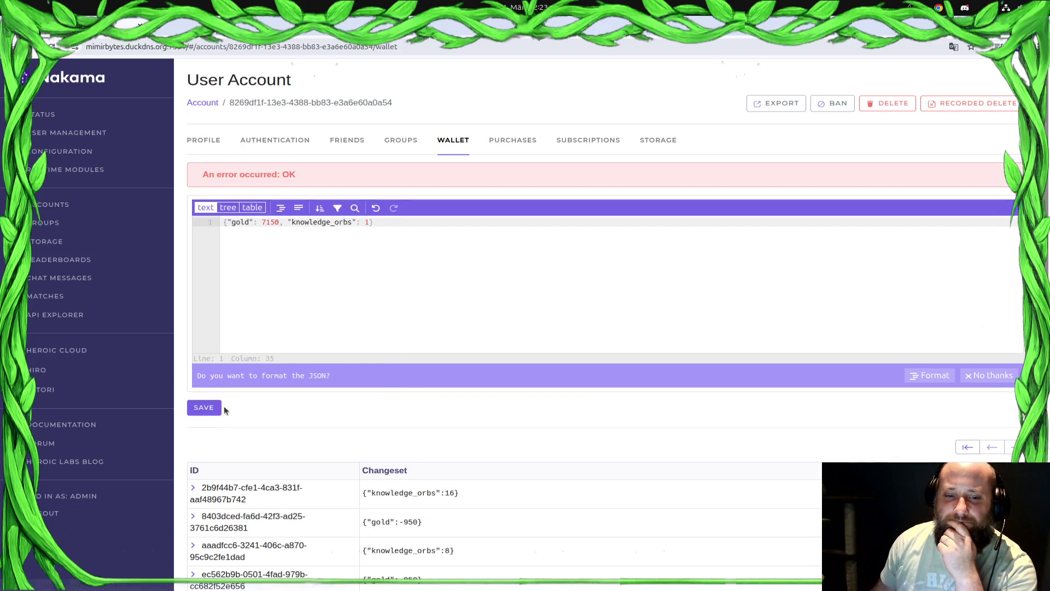
left_click(209, 407)
key("F5")
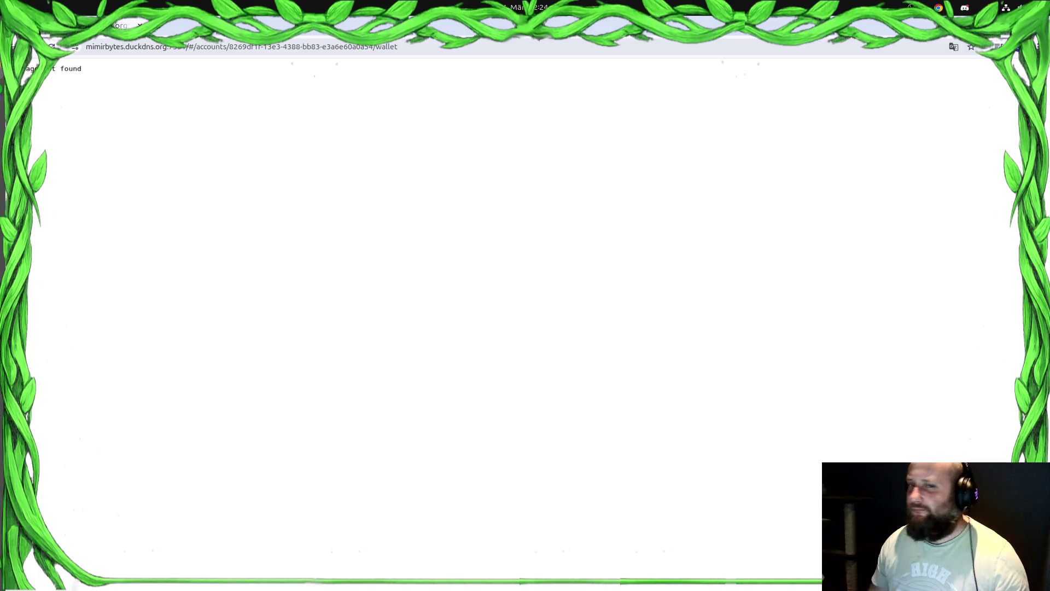
key("F5")
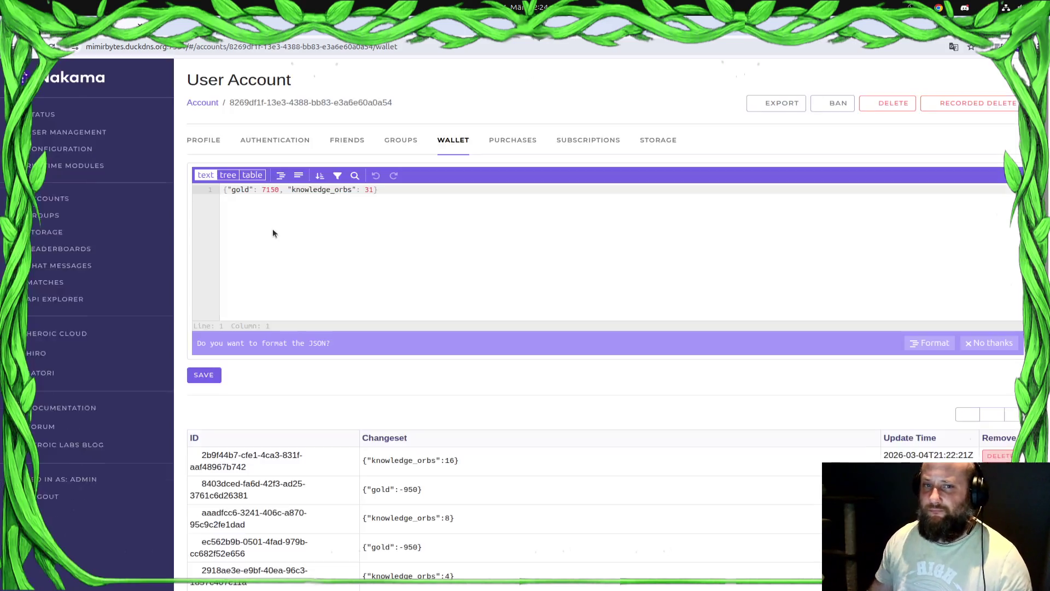
left_click(370, 190)
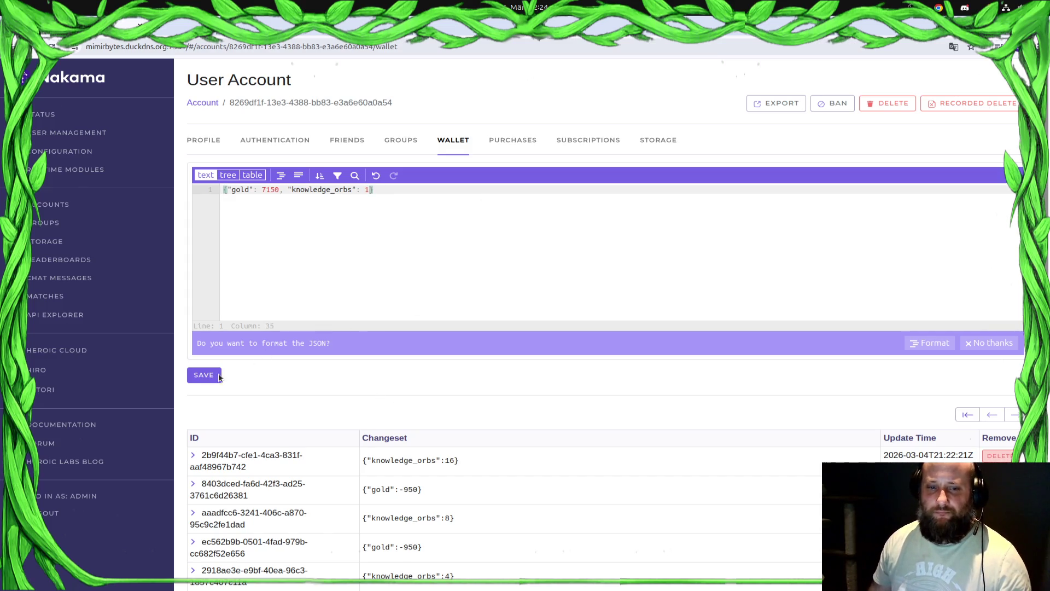
left_click(218, 375)
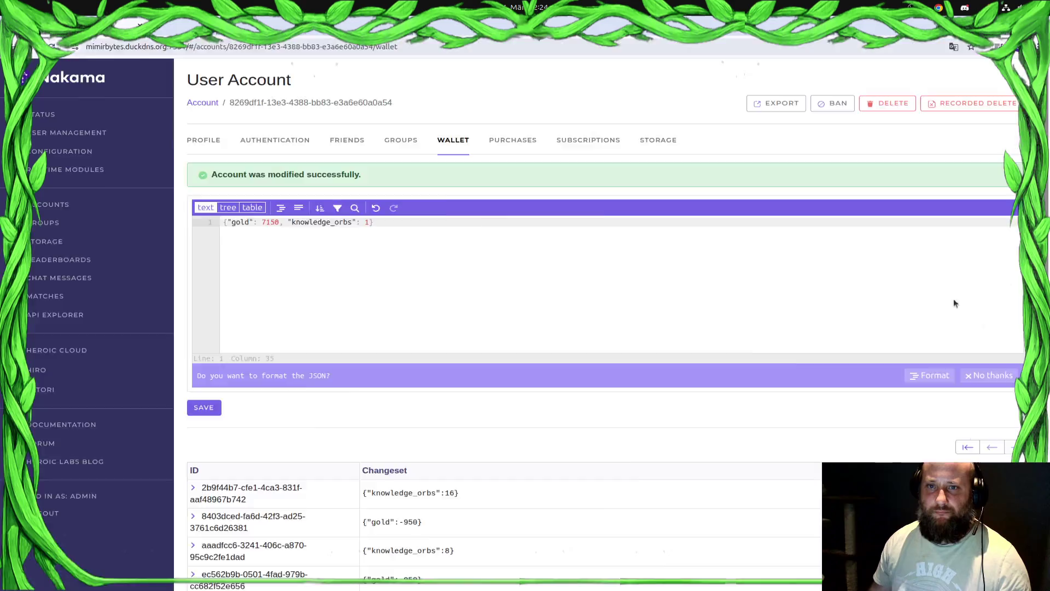
key("alt+Tab")
left_click(888, 48)
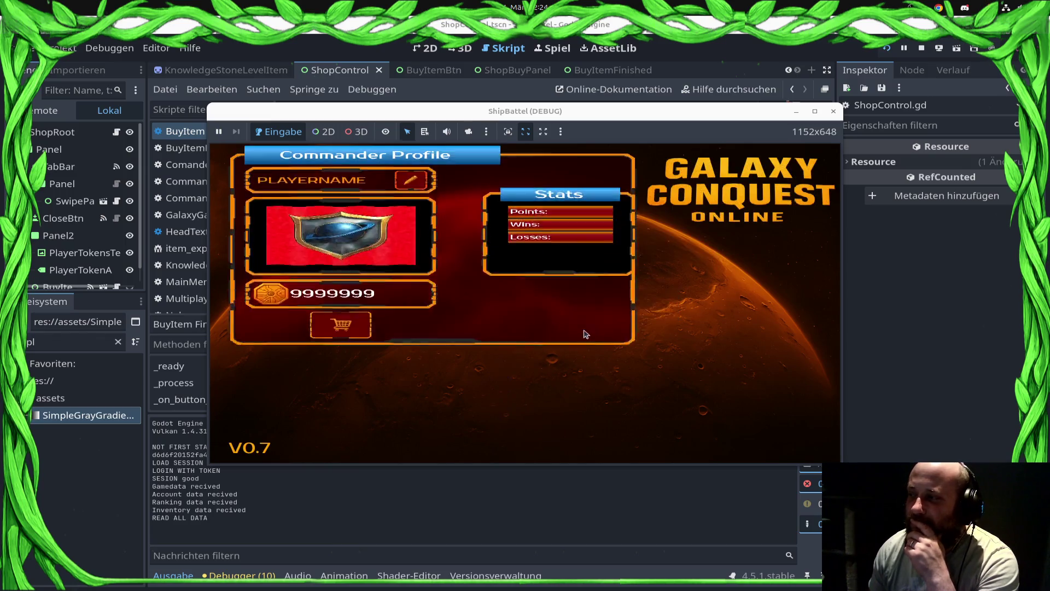
Buy the blue Supply orb for 950 tokens, leaving 6200, then stop the test run
left_click(341, 398)
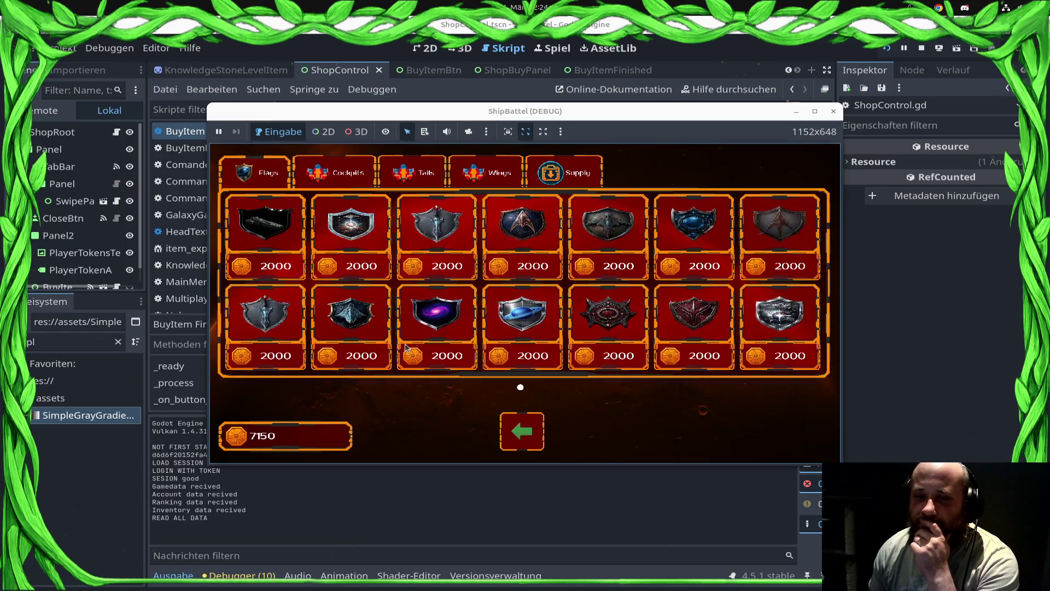
left_click(563, 173)
left_click(363, 269)
left_click(551, 375)
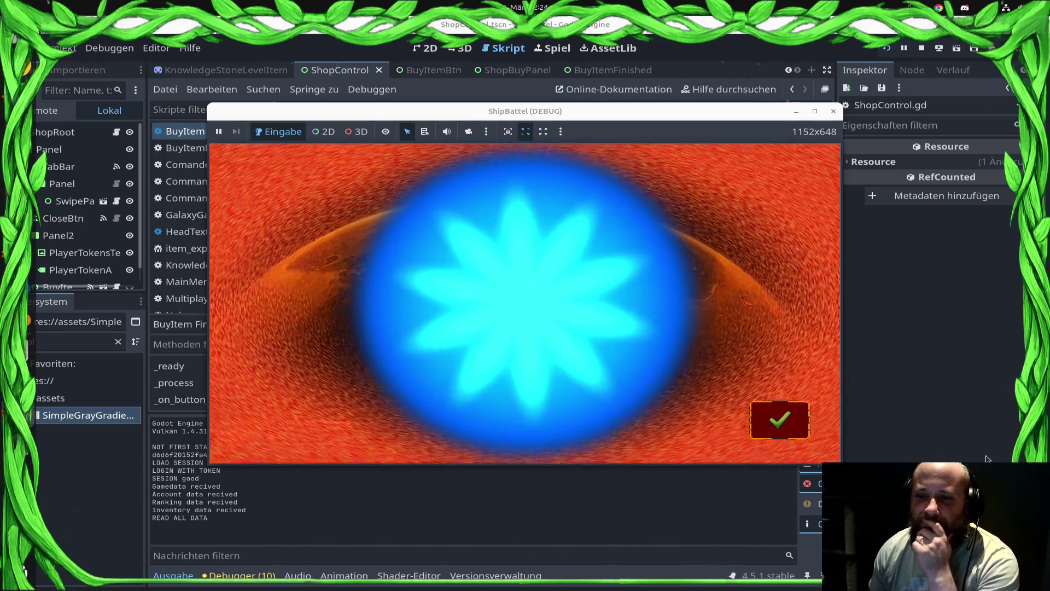
left_click(795, 431)
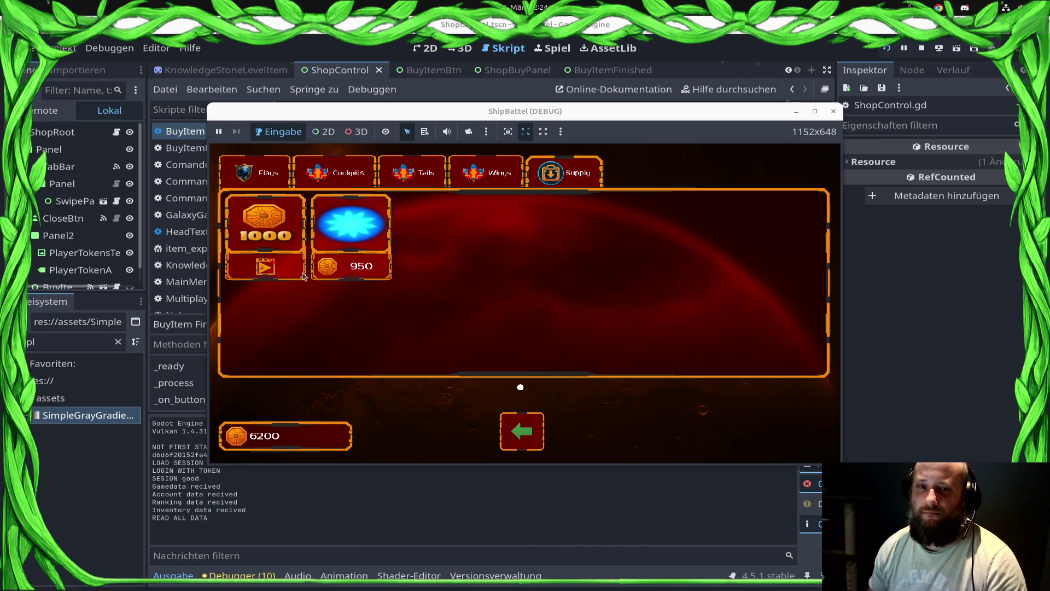
left_click(520, 440)
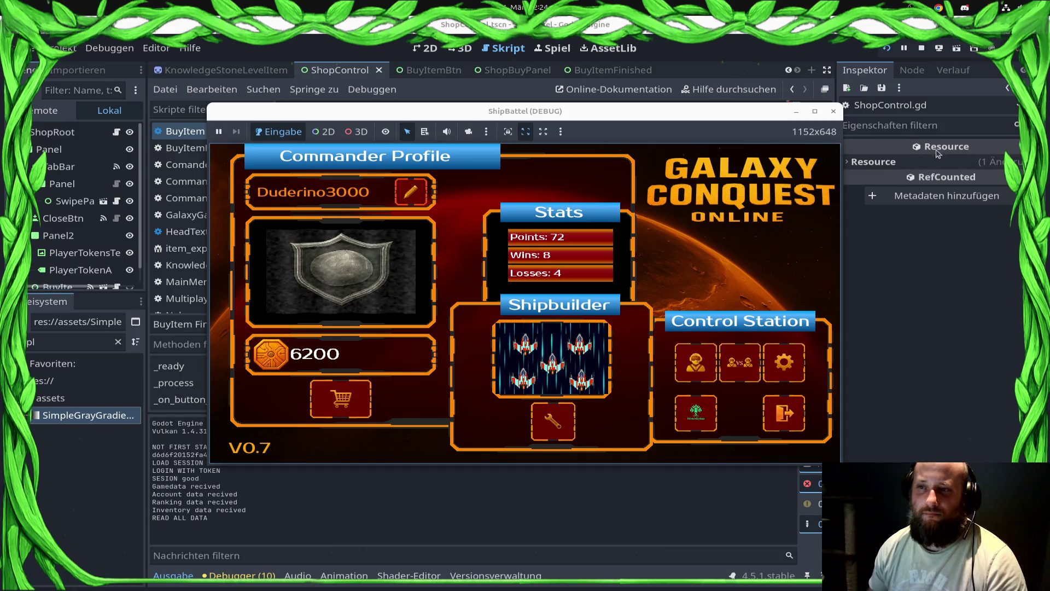
left_click(922, 49)
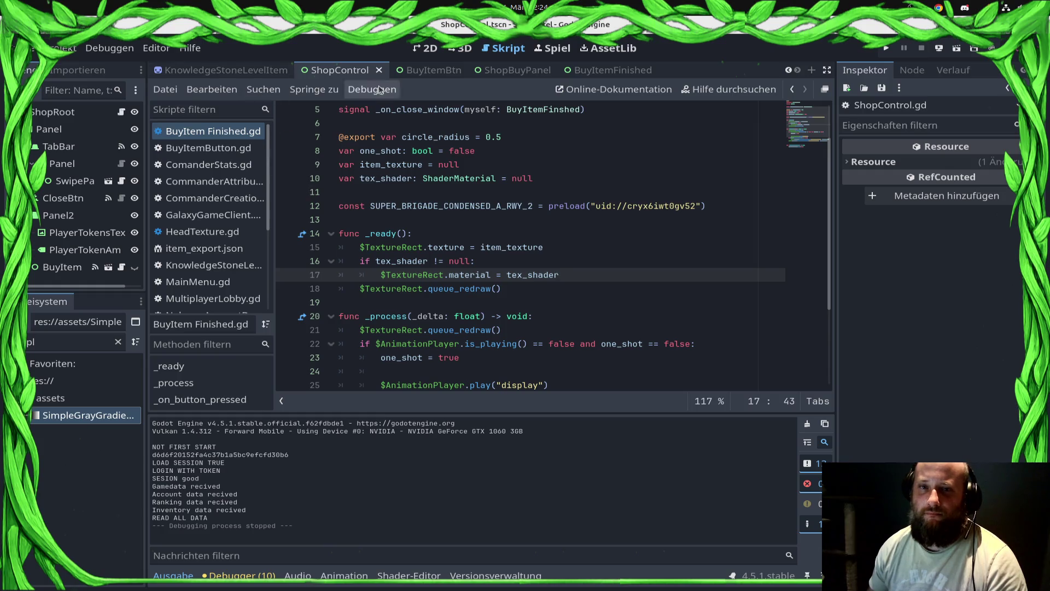
At the top of _ready, call GameStatics.profile_data.nakama_account_data.request_data_from_nakama()
left_click(210, 164)
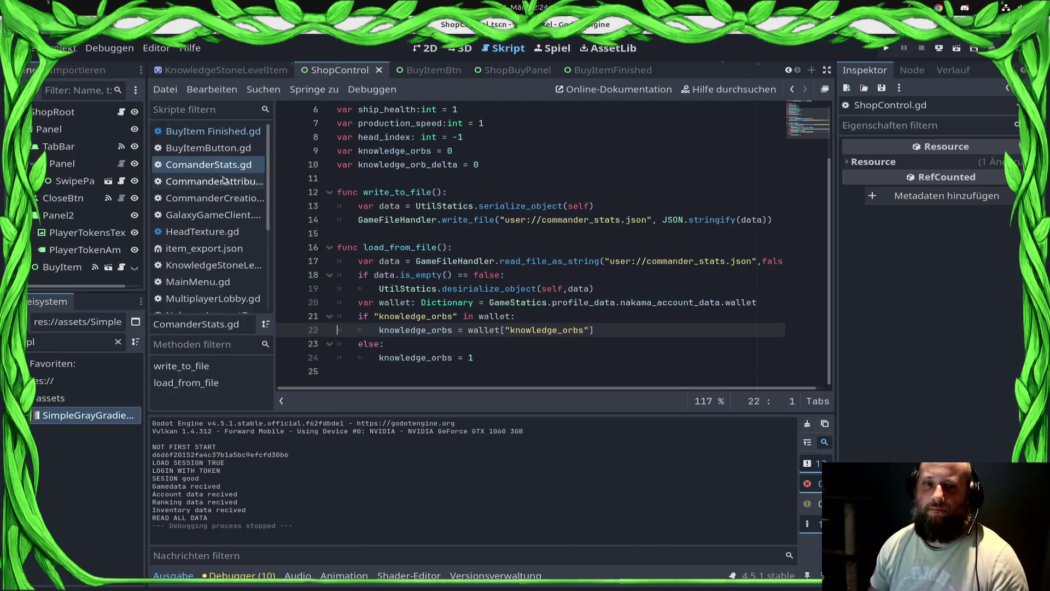
left_click(224, 198)
scroll(306, 216, "up", 5)
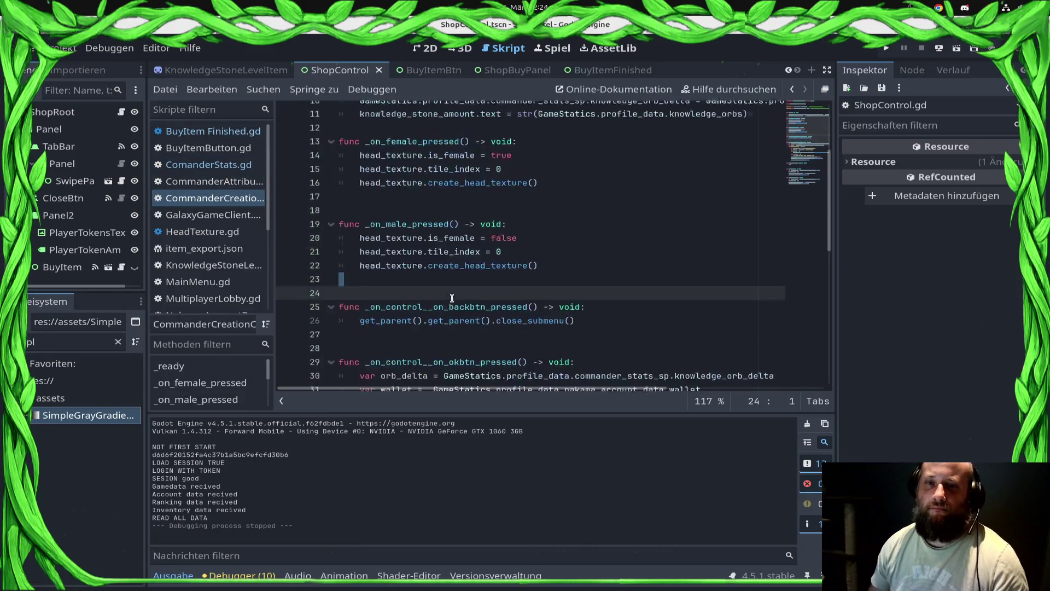
left_click(532, 244)
left_click(524, 230)
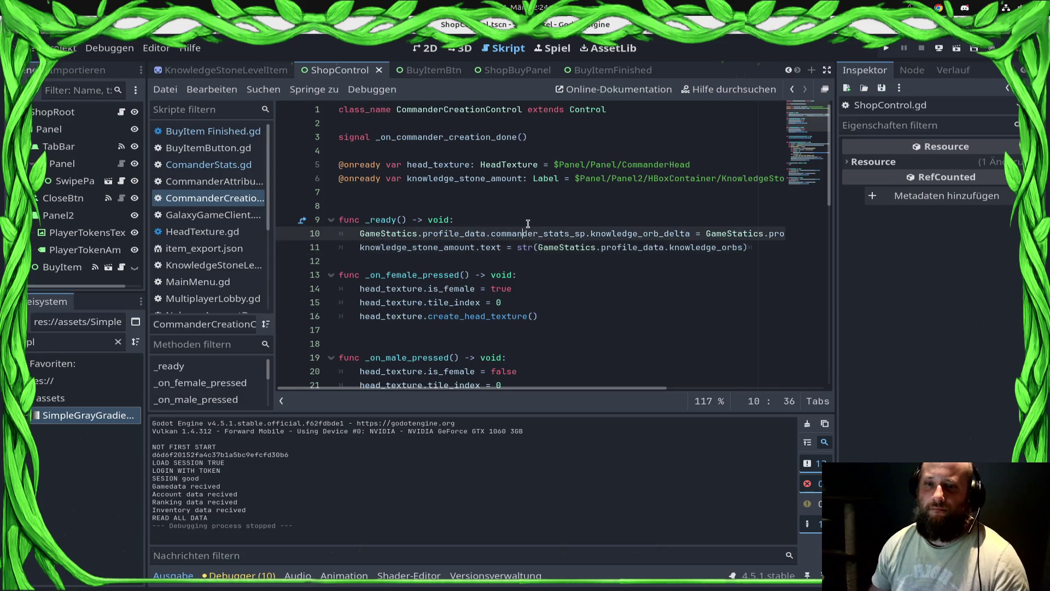
key("Return")
key("ctrl+z")
key("ctrl+shift+Return")
type("GameStatics.profile_data.")
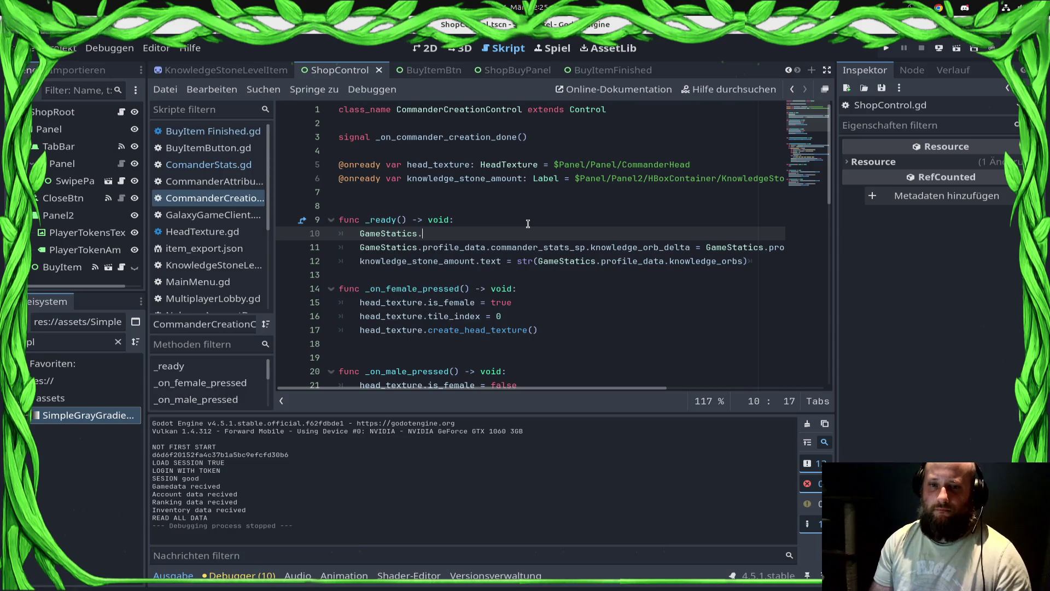
type("nakama_account_data.")
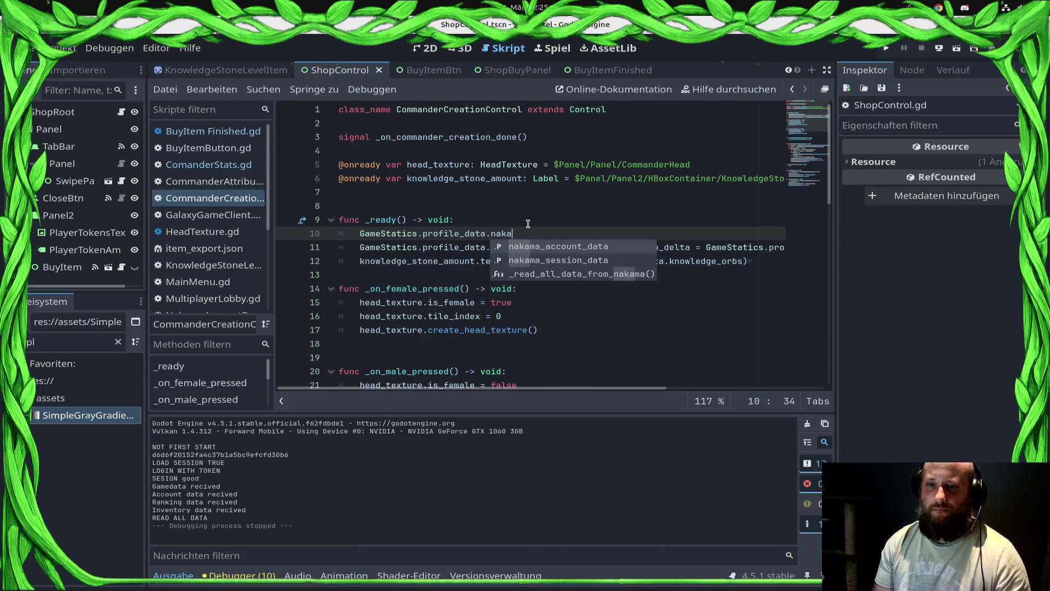
type("re")
key("Return")
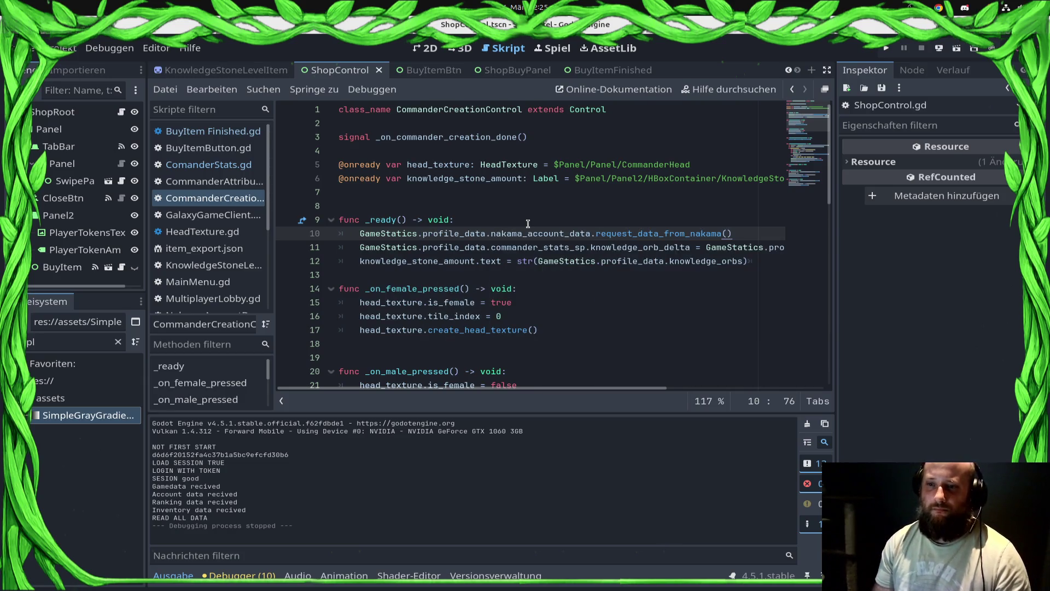
Add a line awaiting nakama_account_data._on_data_recived, then briefly run and stop the game
key("shift+Home")
key("Left")
key("End")
key("Return")
key("Up")
key("Home")
key("Down")
type("GameStatics.profile_data.nakama_account_data.request_data_from_nakama()")
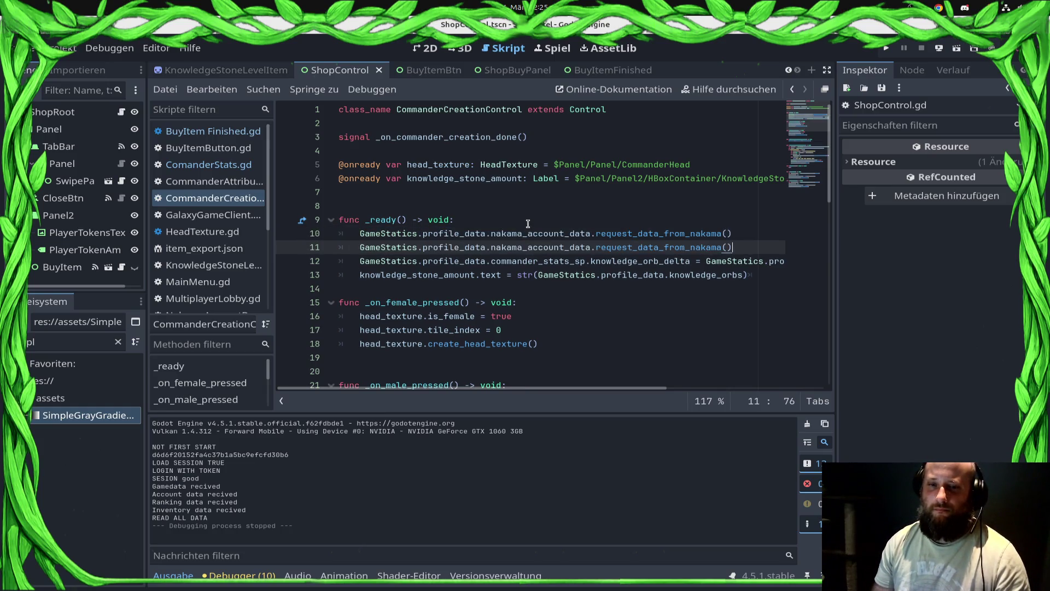
key("BackSpace")
key("BackSpace")
key("BackSpace")
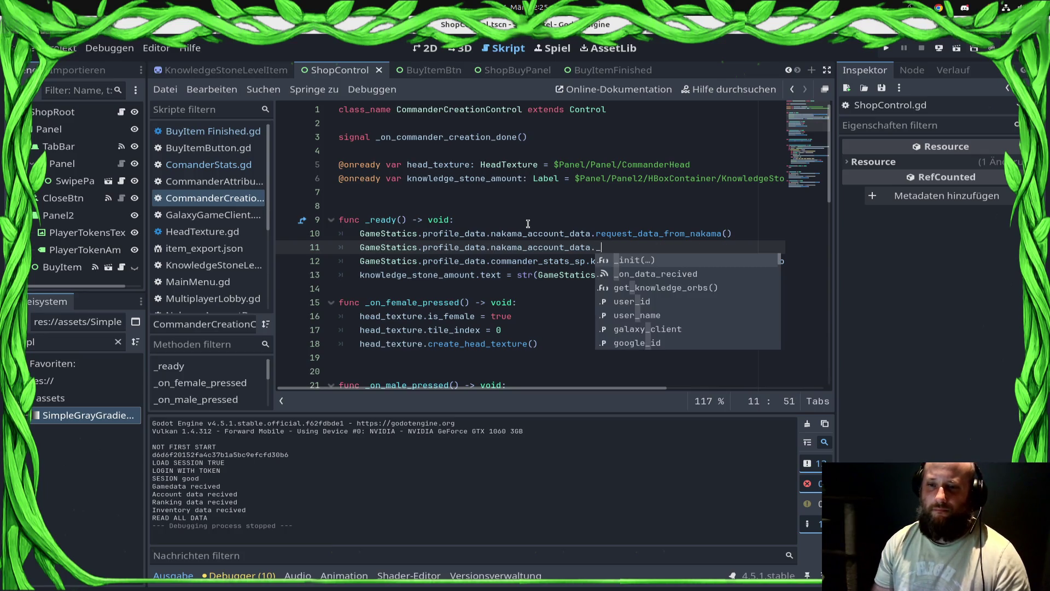
key("Down")
key("Return")
key("Home")
type("await")
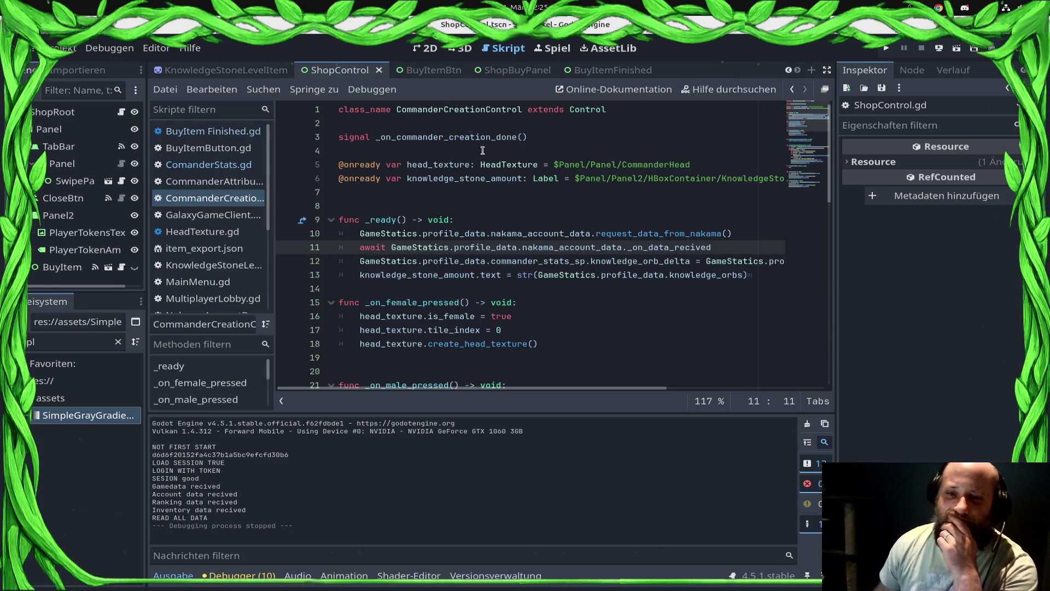
left_click(887, 51)
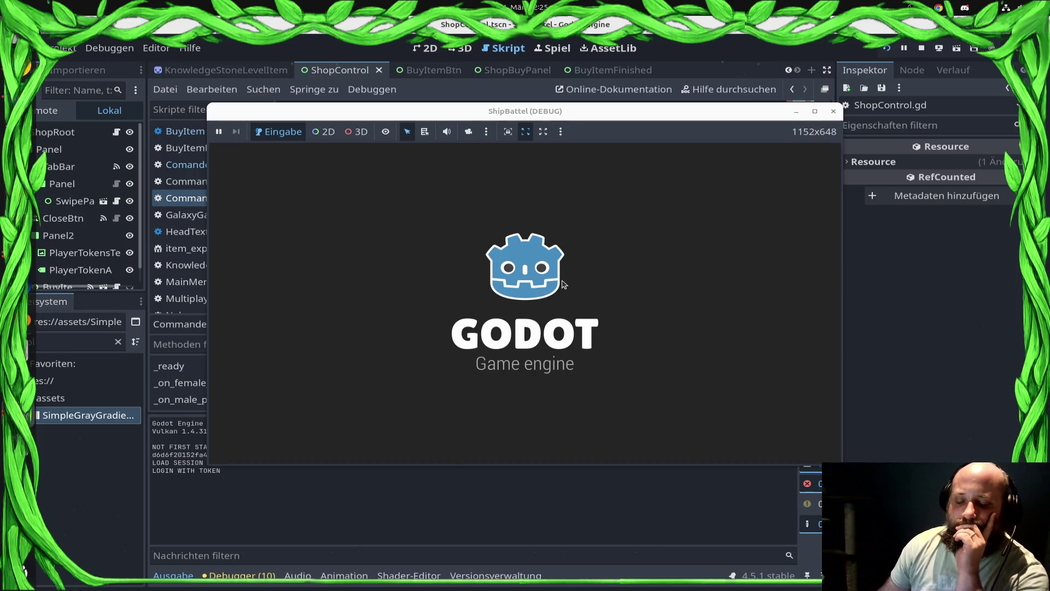
left_click(921, 49)
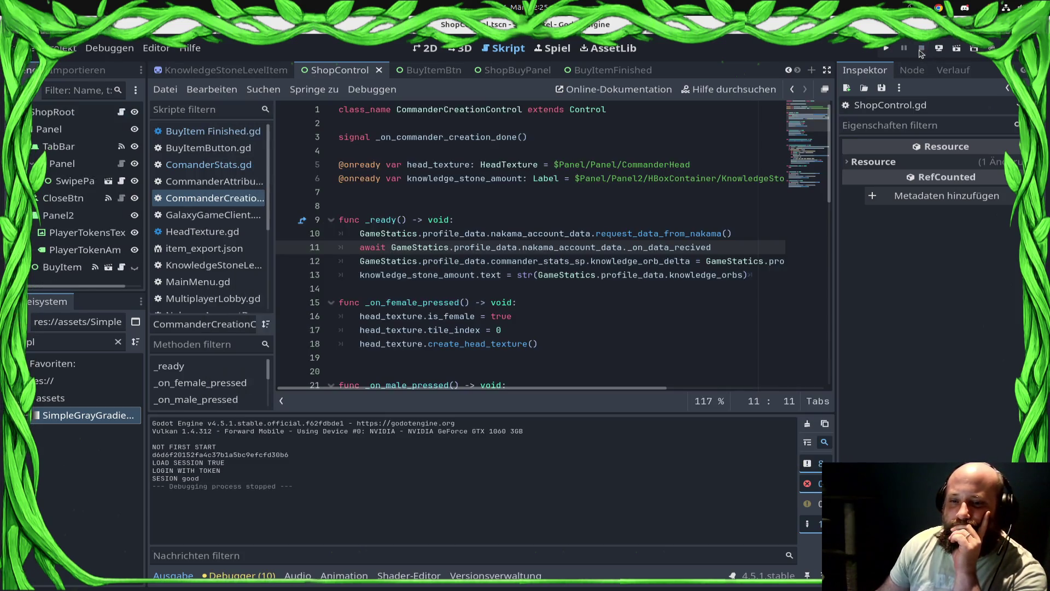
Copy the commander_stats_sp.knowledge_orbs expression onto a new line 12
left_click(712, 247)
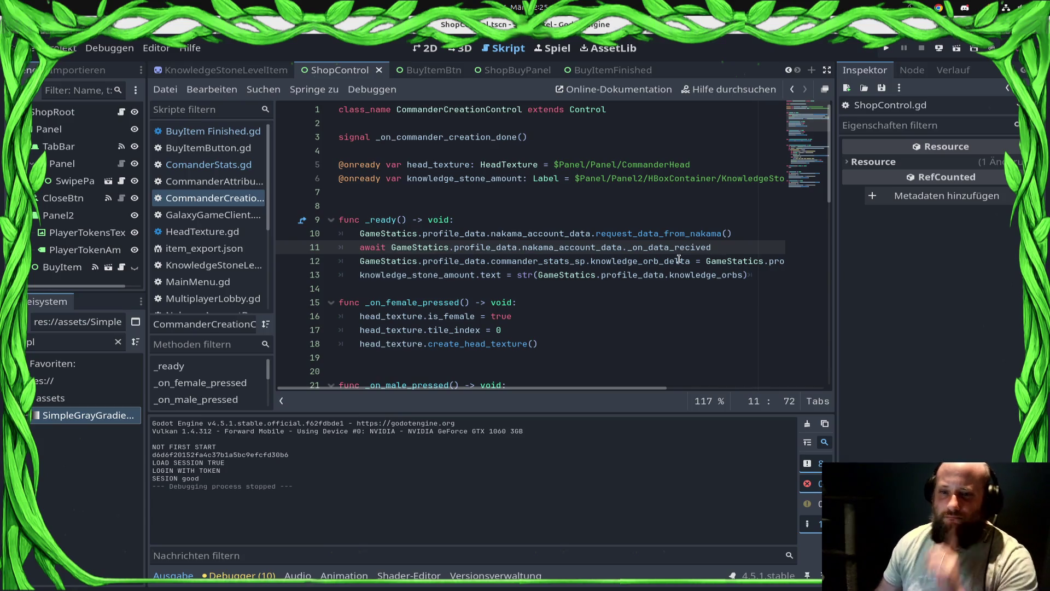
mouse_move(705, 261)
left_mouse_down()
mouse_move(788, 262)
mouse_move(837, 278)
left_mouse_up()
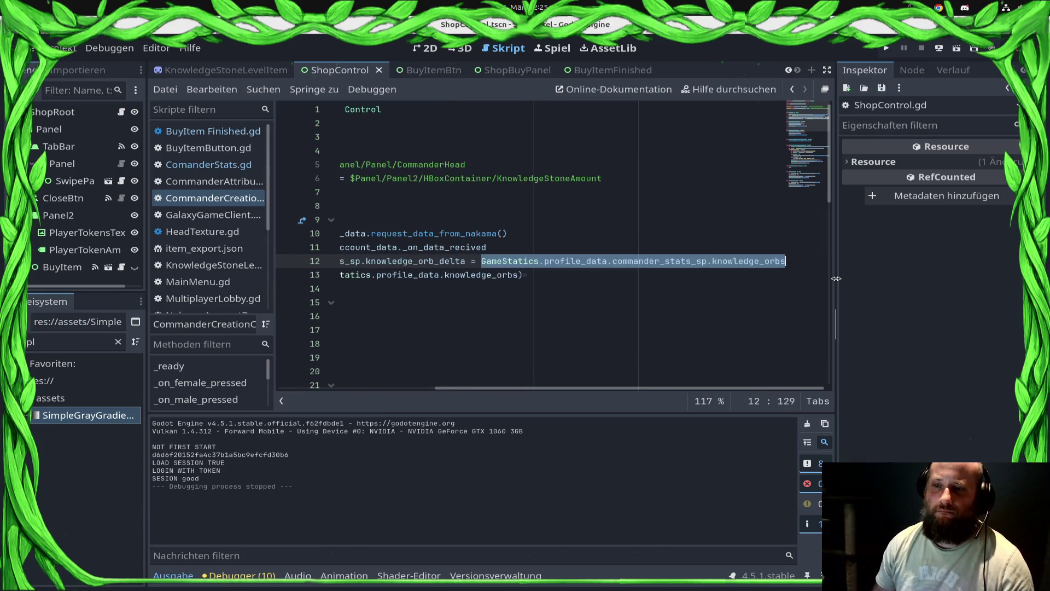
key("ctrl+c")
key("Up")
key("Return")
key("ctrl+v")
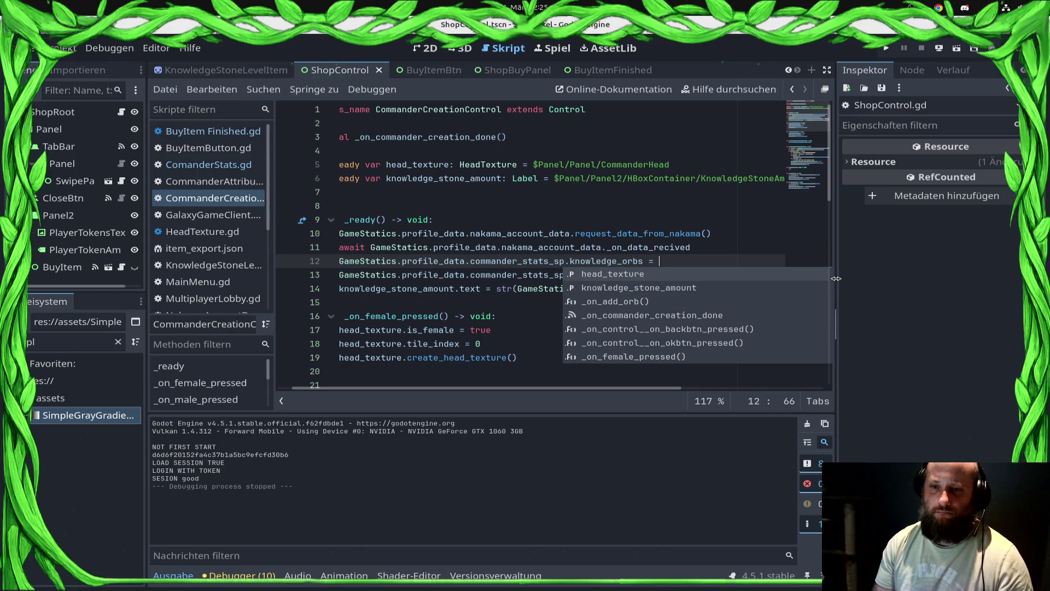
Assign it GameStatics.profile_data.knowledge_orbs via autocomplete and run the game
type("Game")
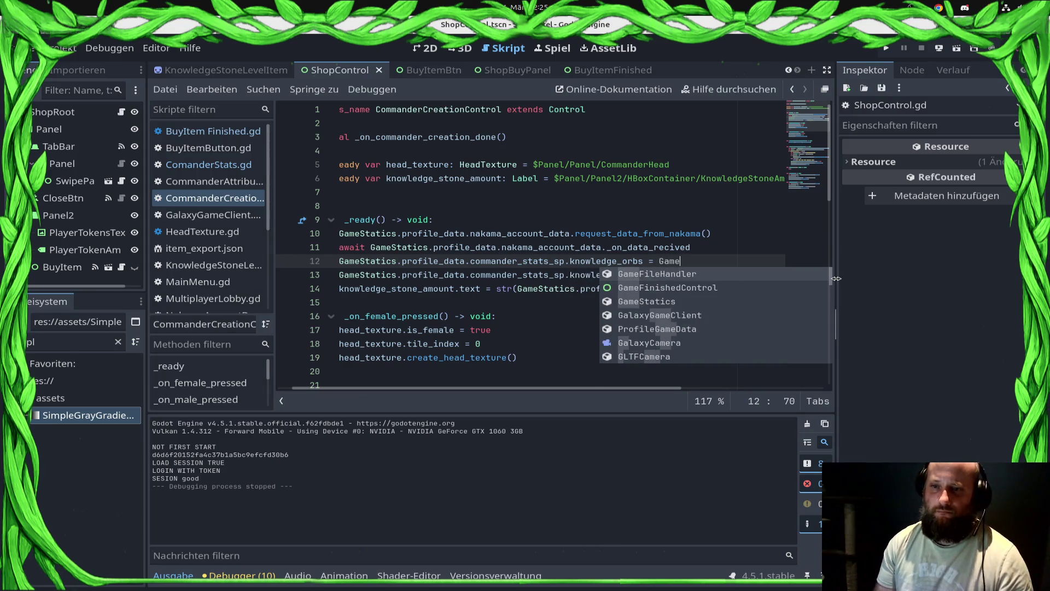
type("S")
key("Return")
type(".p")
key("Return")
type(".")
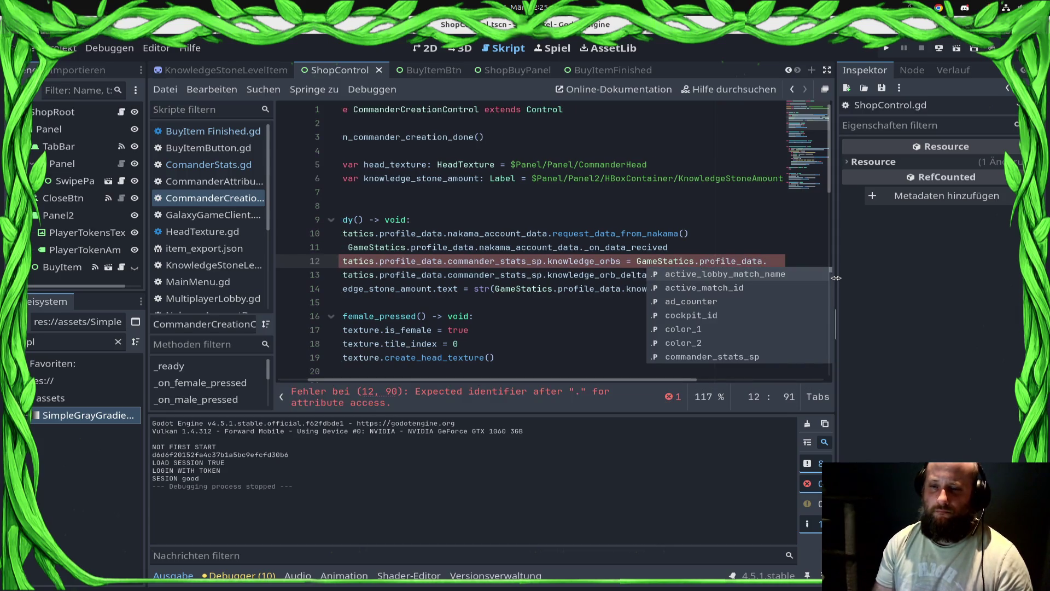
type("naka")
key("BackSpace")
key("BackSpace")
key("BackSpace")
type("get")
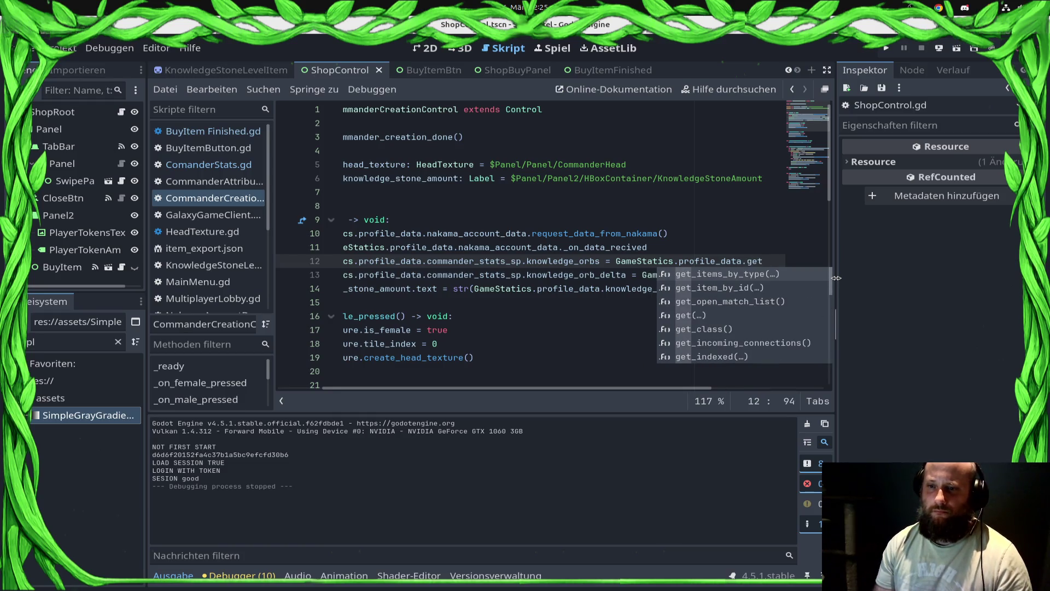
type("_")
type("kn")
key("BackSpace")
key("BackSpace")
key("BackSpace")
type("kn")
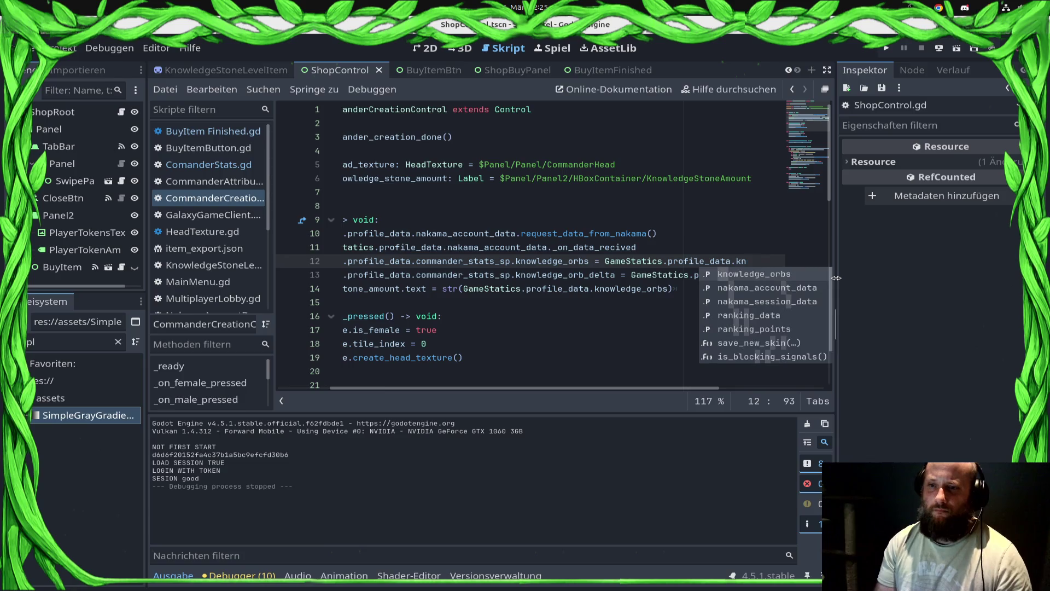
key("Return")
left_click(886, 48)
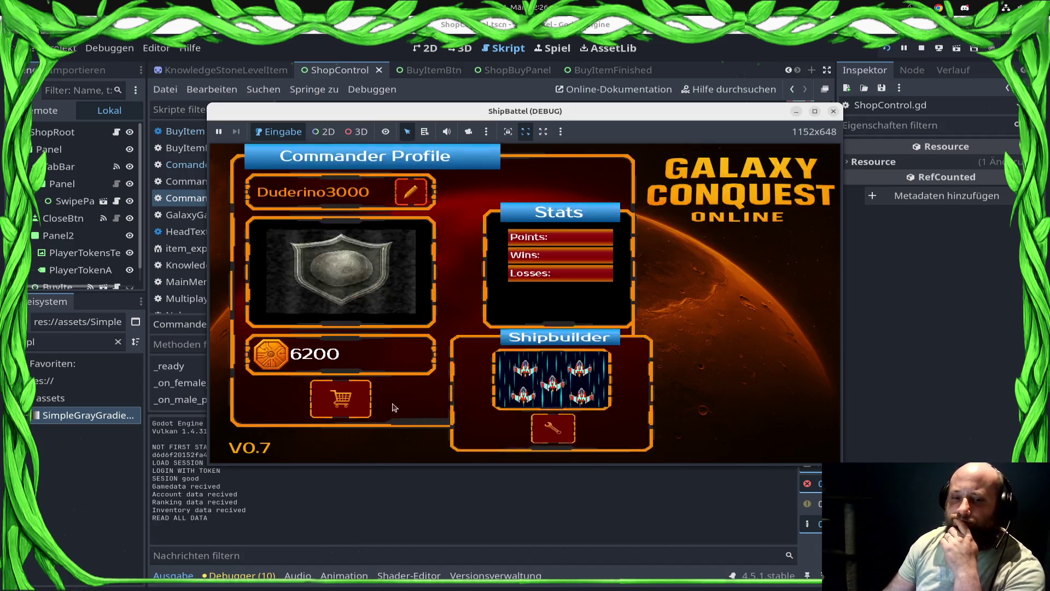
Buy another blue orb for 950 tokens and return to the commander profile
left_click(346, 399)
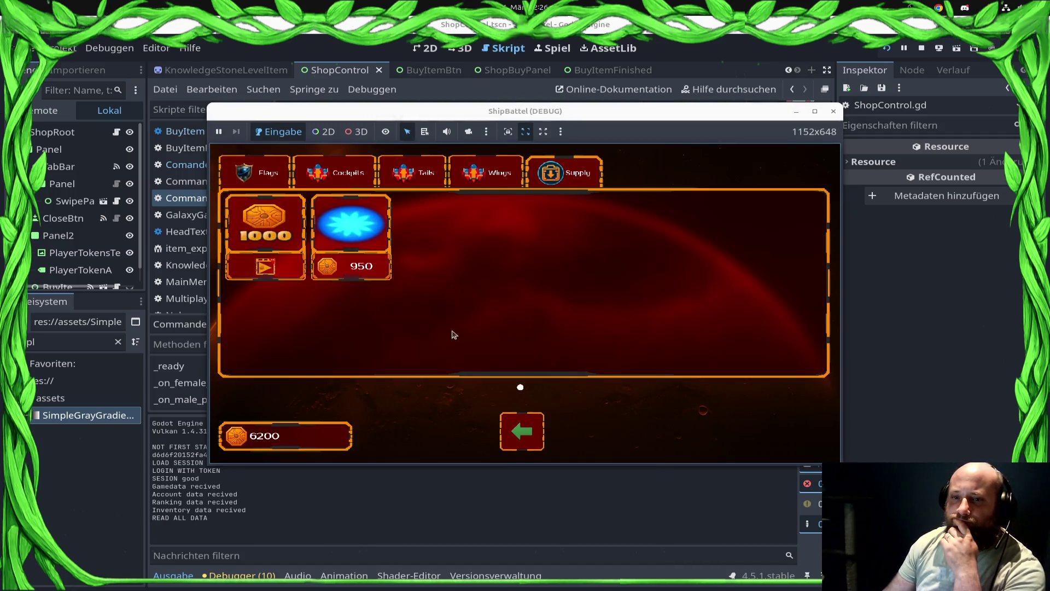
left_click(351, 281)
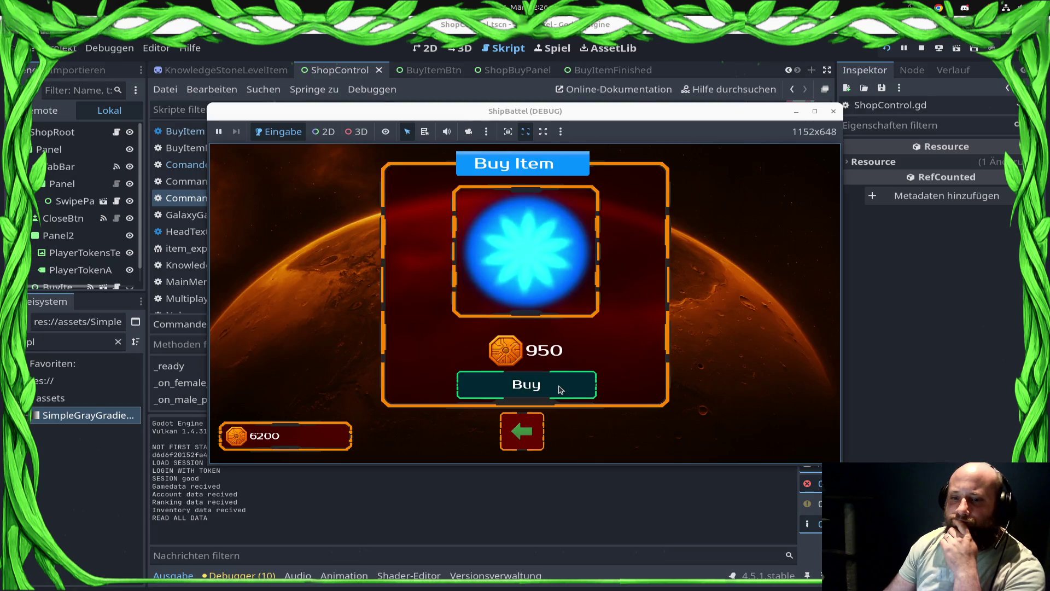
left_click(526, 384)
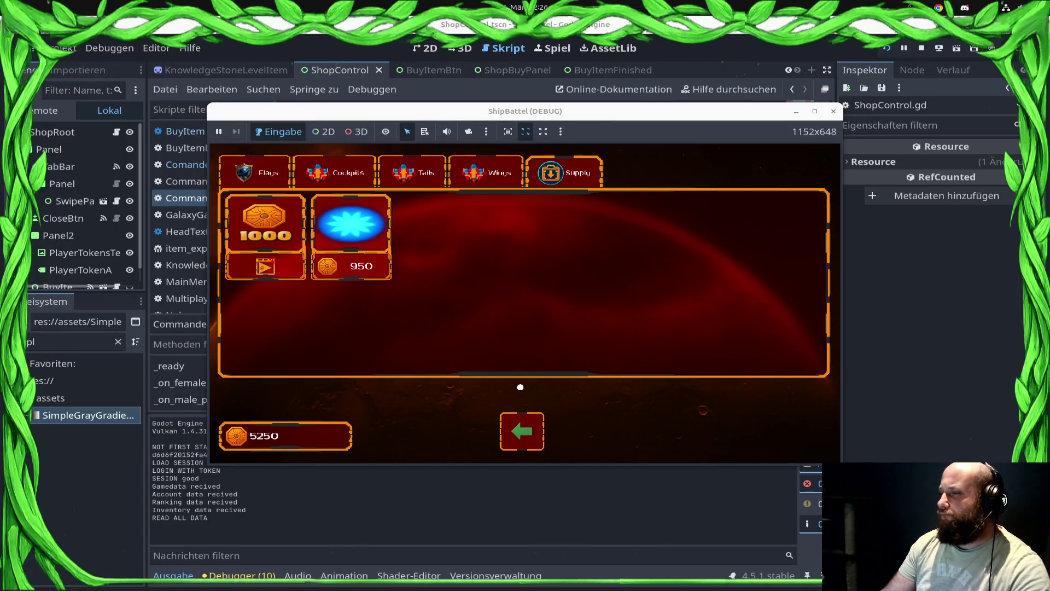
left_click(522, 431)
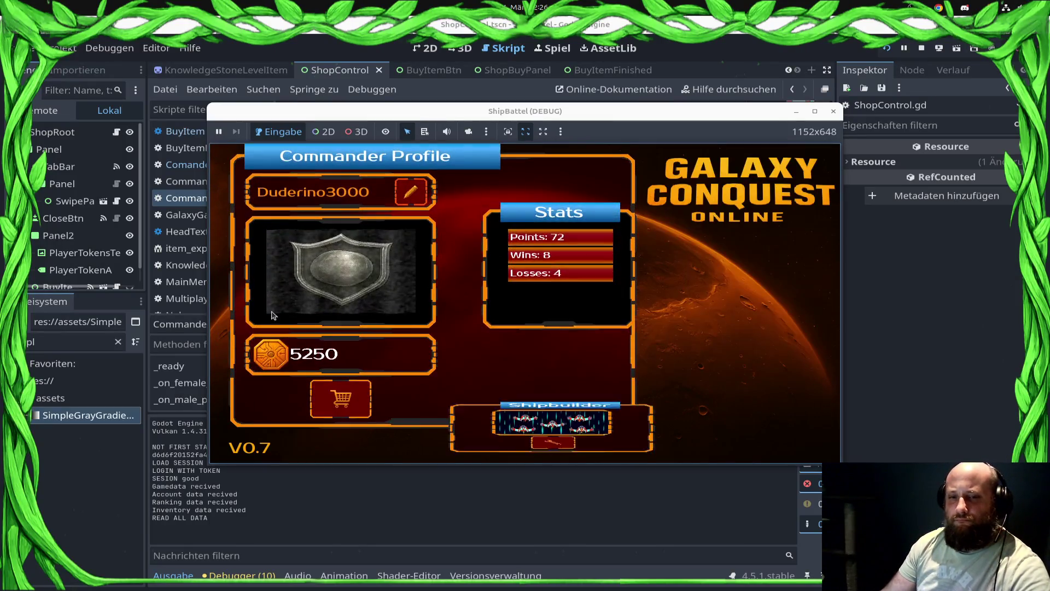
Redistribute commander points to Production Speed, Ship Damage and Ship Speed 2, then stop the run
left_click(530, 353)
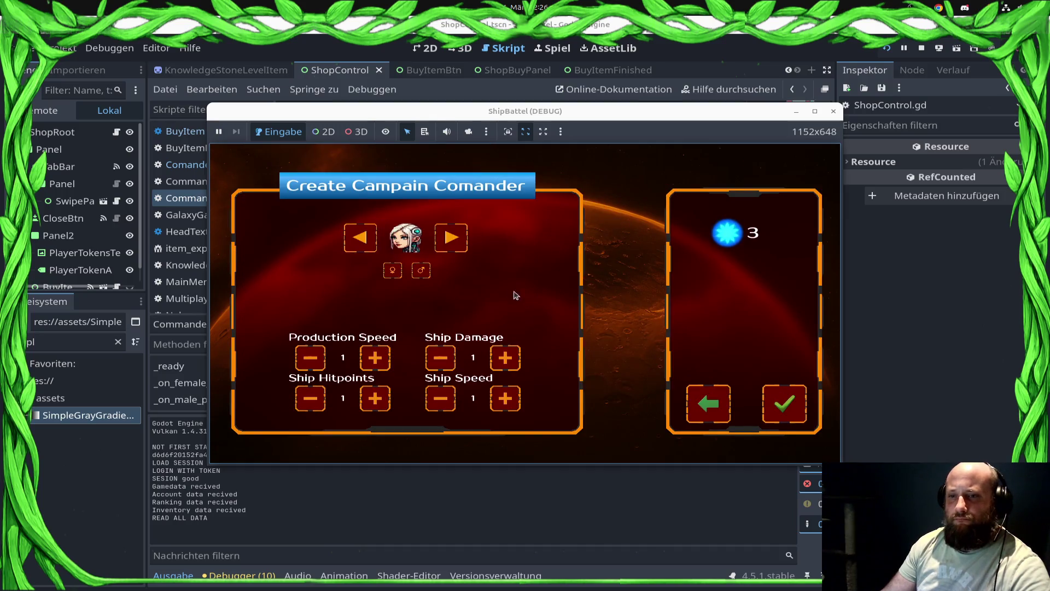
left_click(449, 238)
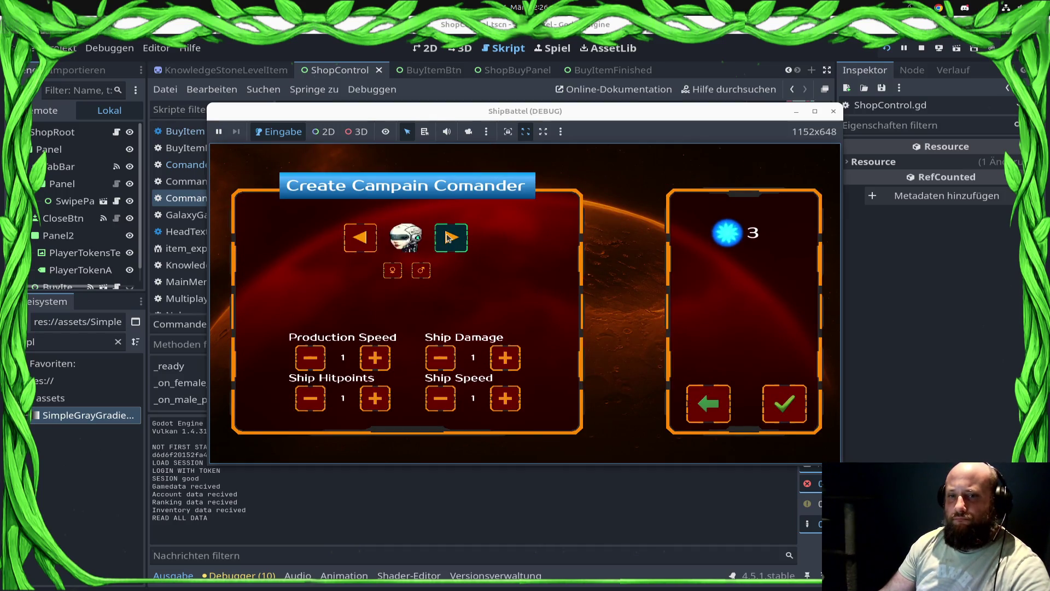
left_click(506, 358)
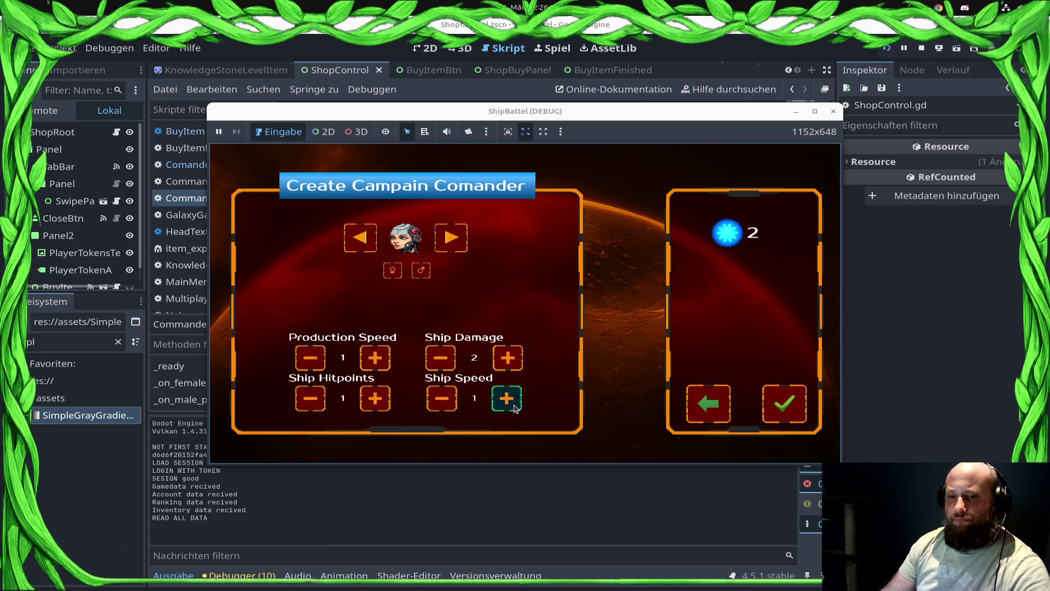
left_click(511, 405)
left_click(375, 399)
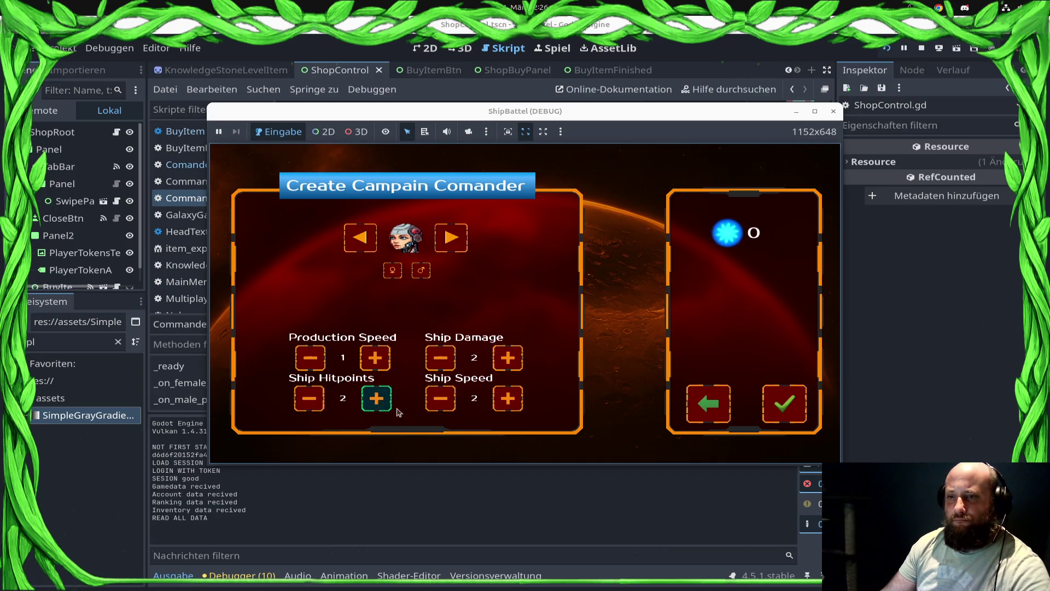
left_click(320, 403)
left_click(446, 403)
left_click(435, 362)
left_click(494, 401)
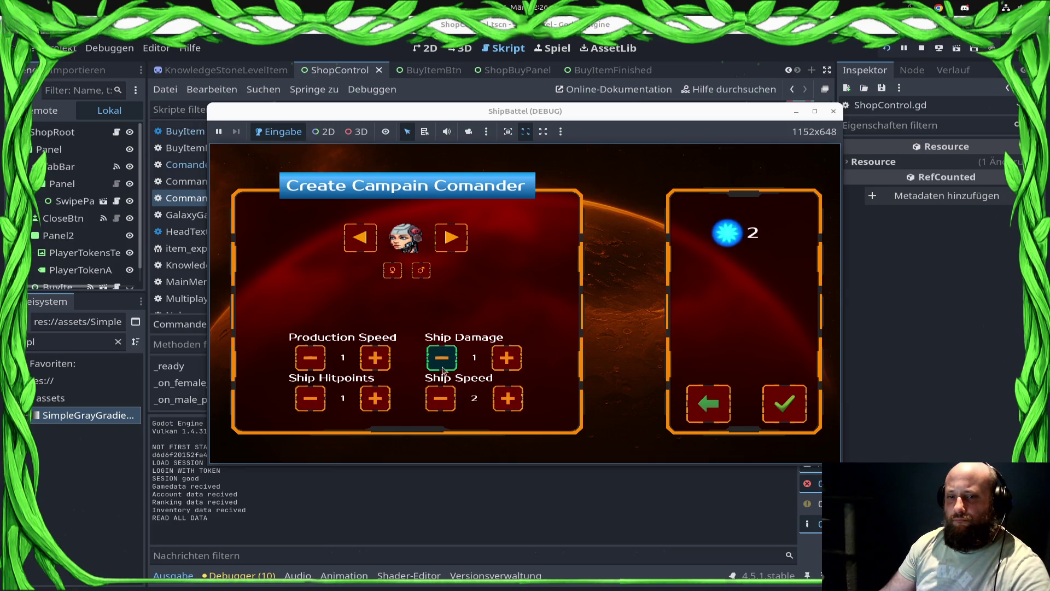
left_click(501, 364)
left_click(389, 358)
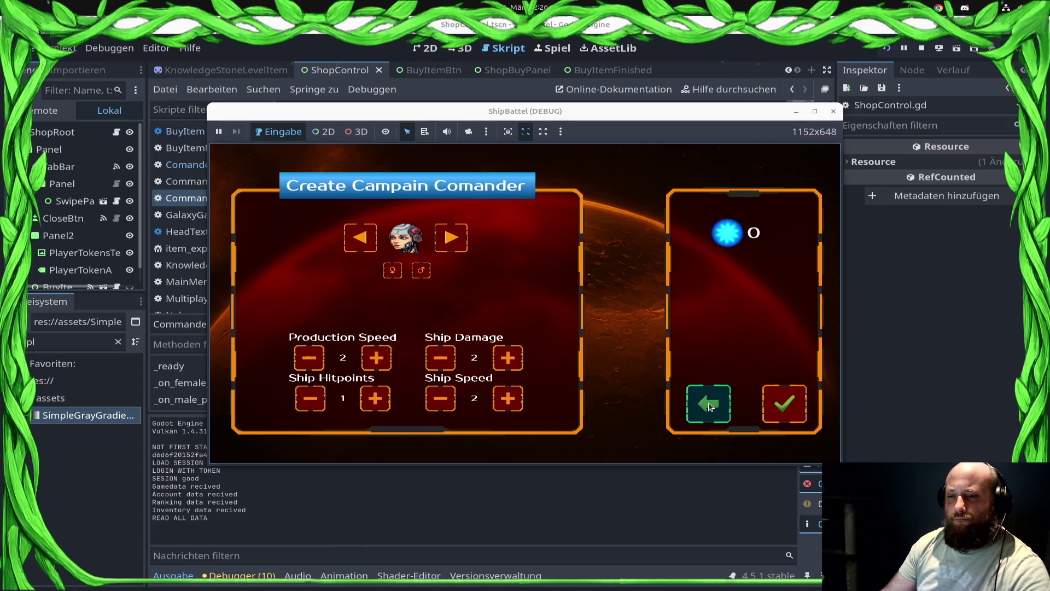
left_click(922, 50)
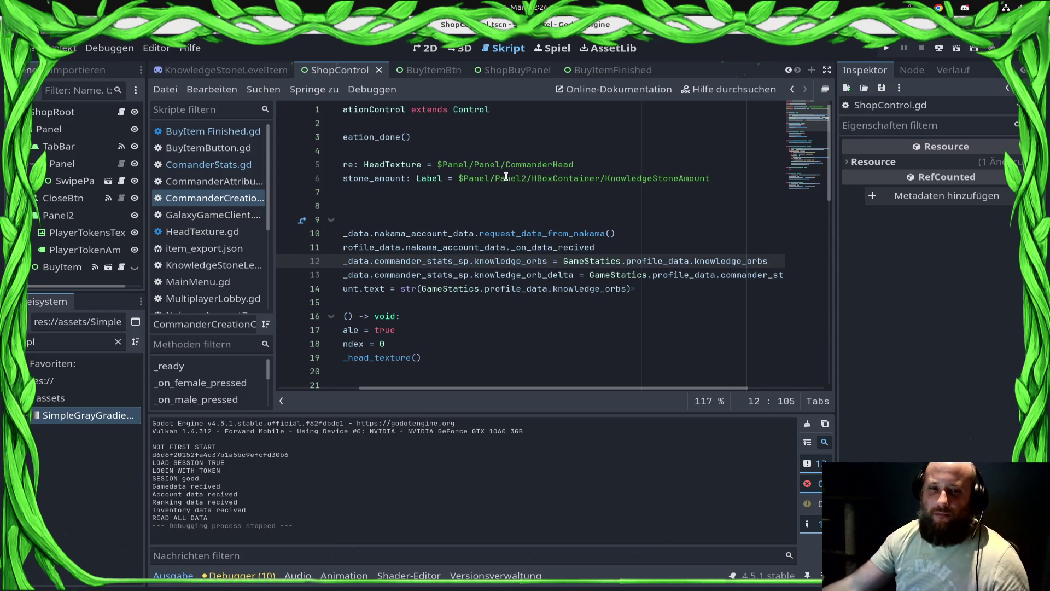
Filter the FileSystem dock for '.tsc', open the level scene 1.tscn, and view LevelContainer.gd
double_click(49, 347)
key("BackSpace")
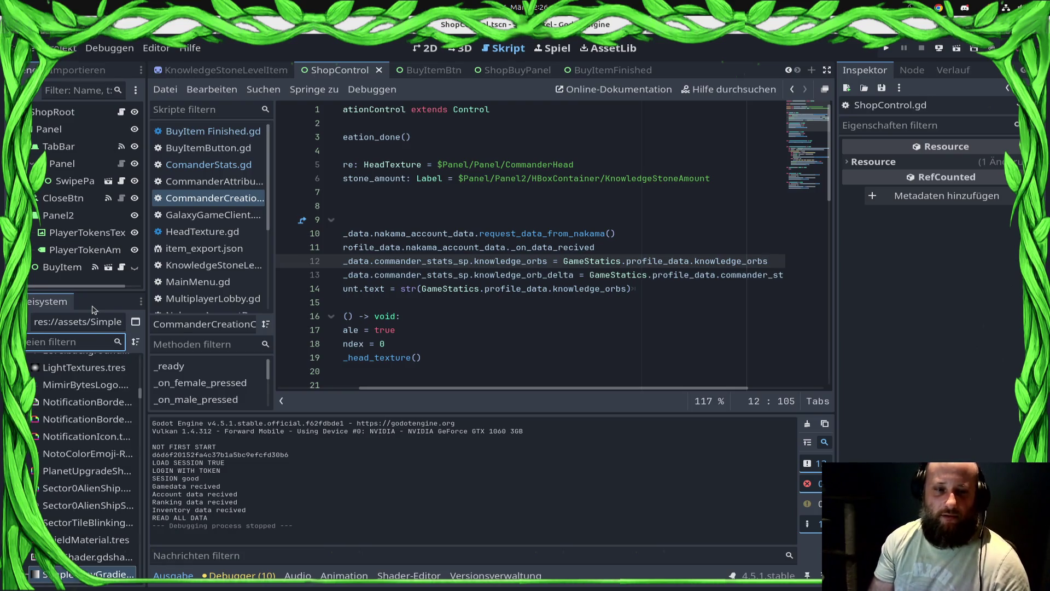
type("sing")
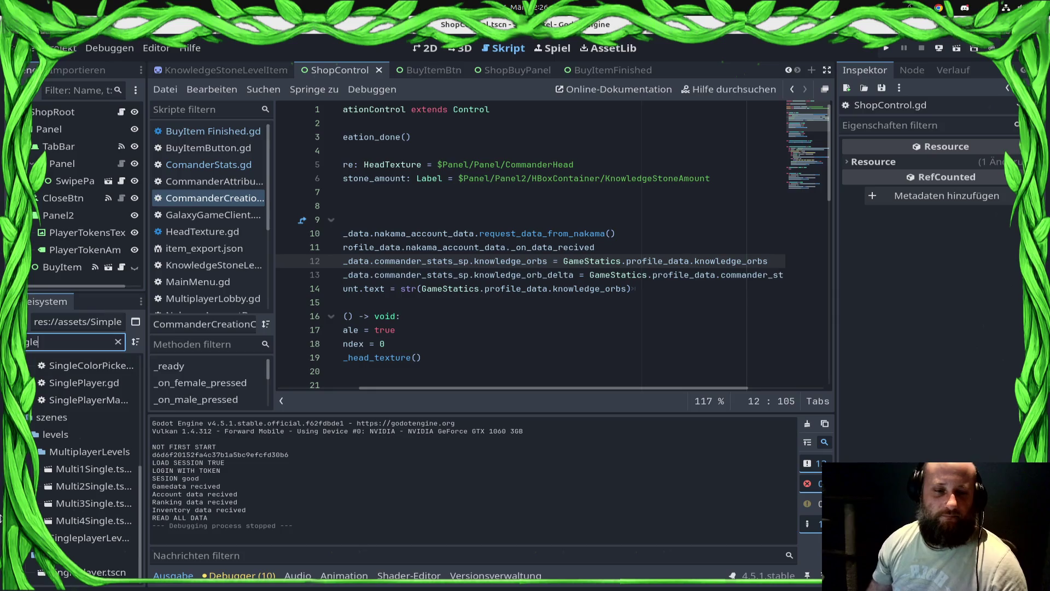
left_click(118, 342)
type(".tsc")
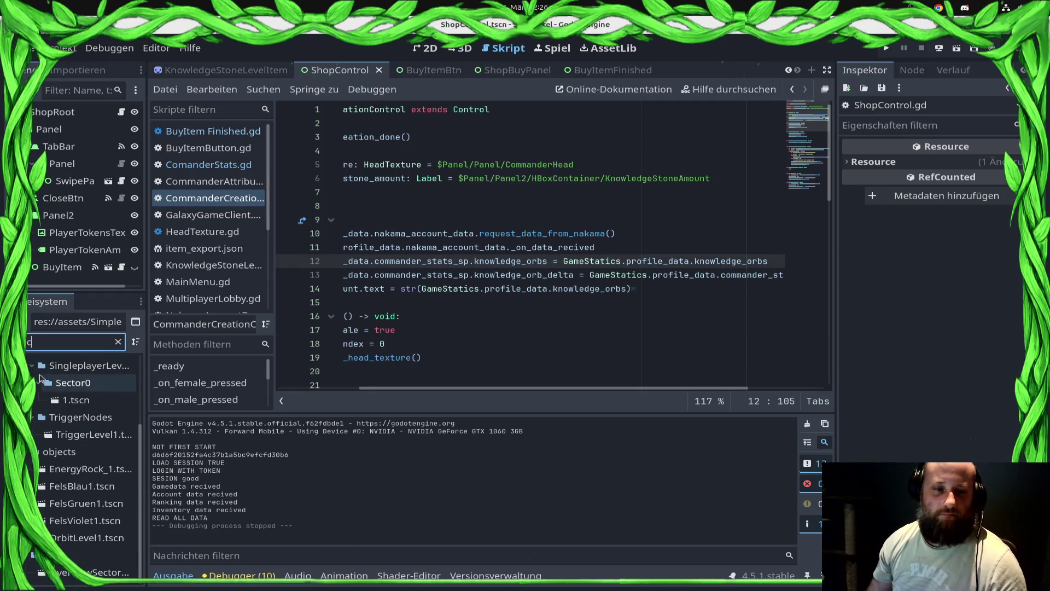
double_click(74, 400)
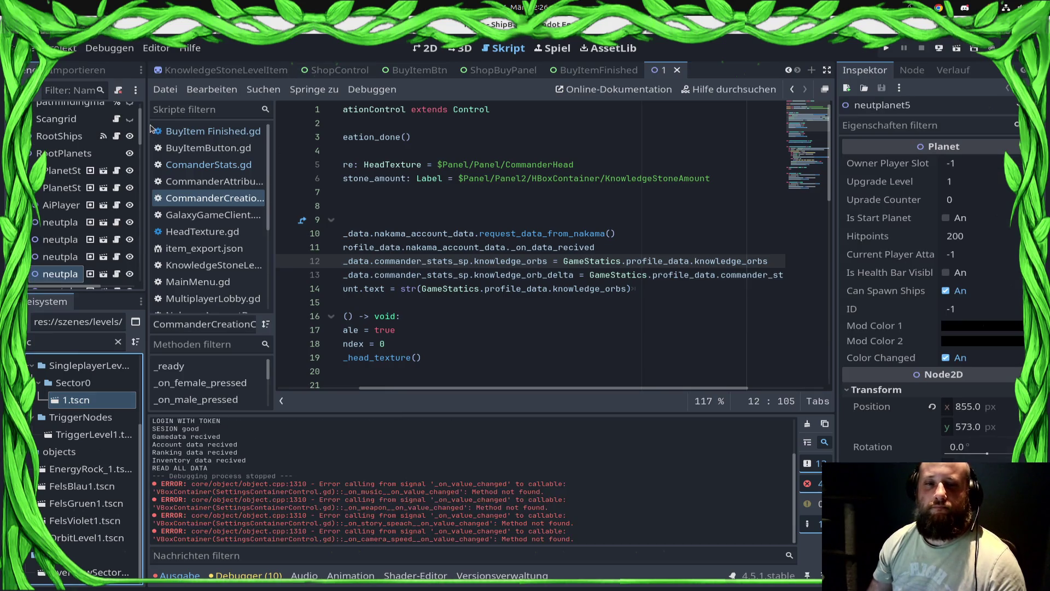
scroll(127, 143, "up", 2)
left_click(37, 341)
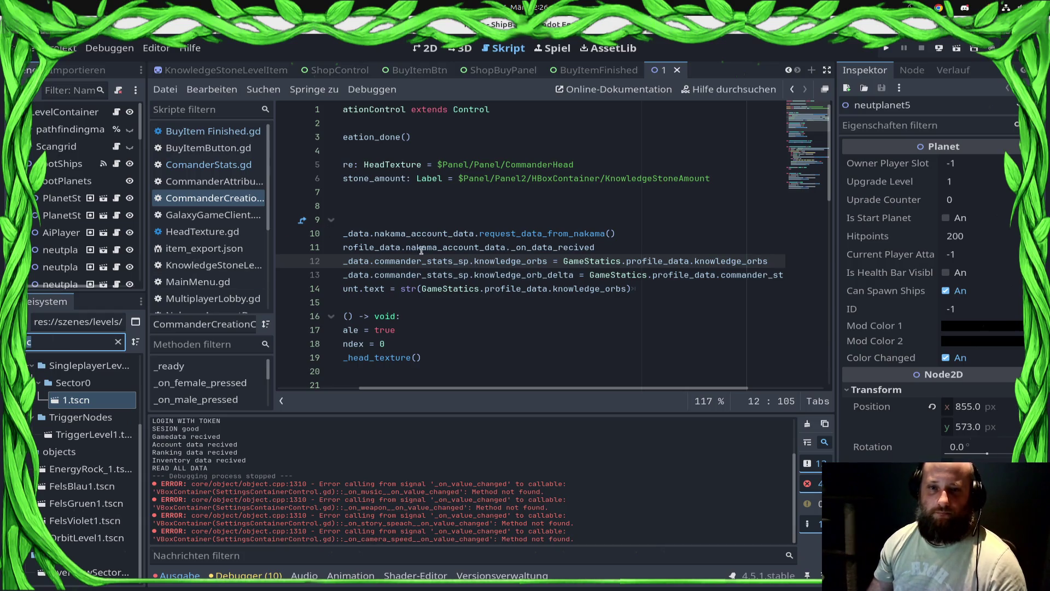
left_click_drag(422, 388, 181, 326)
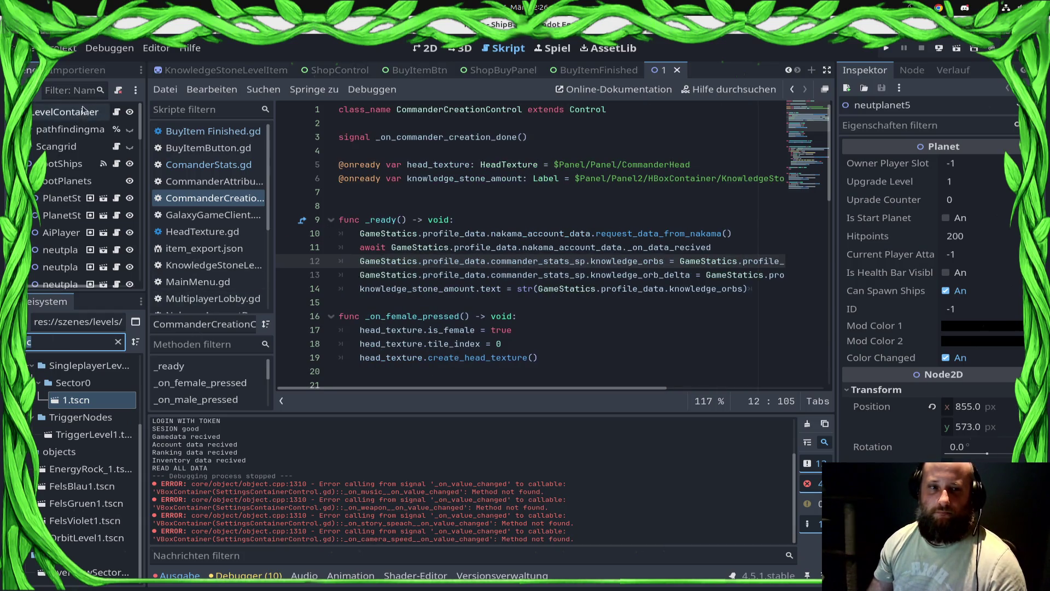
left_click(116, 112)
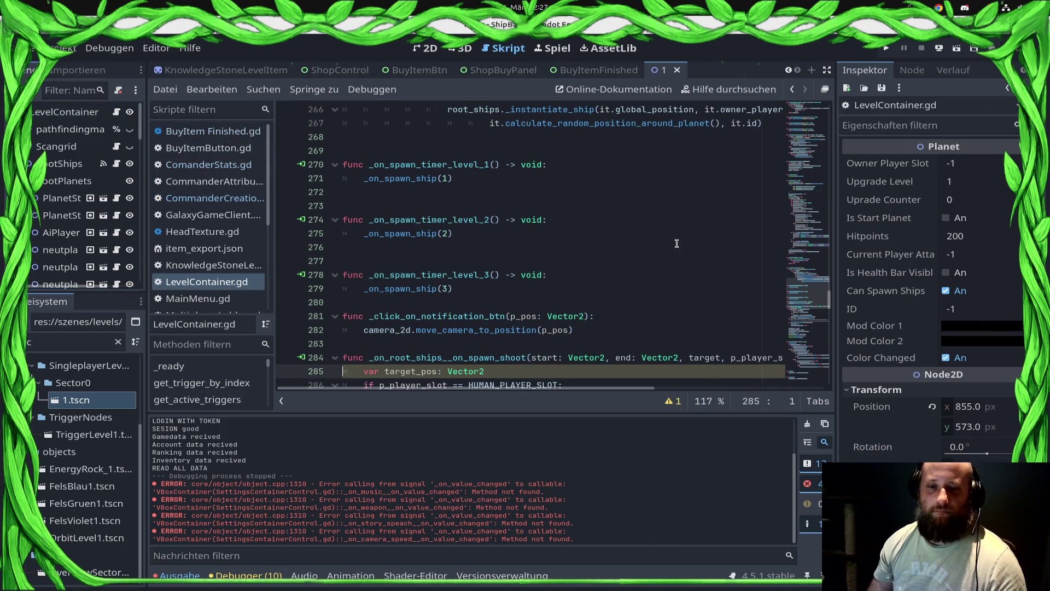
mouse_move(828, 307)
left_mouse_down()
mouse_move(820, 137)
mouse_move(802, 97)
left_mouse_up()
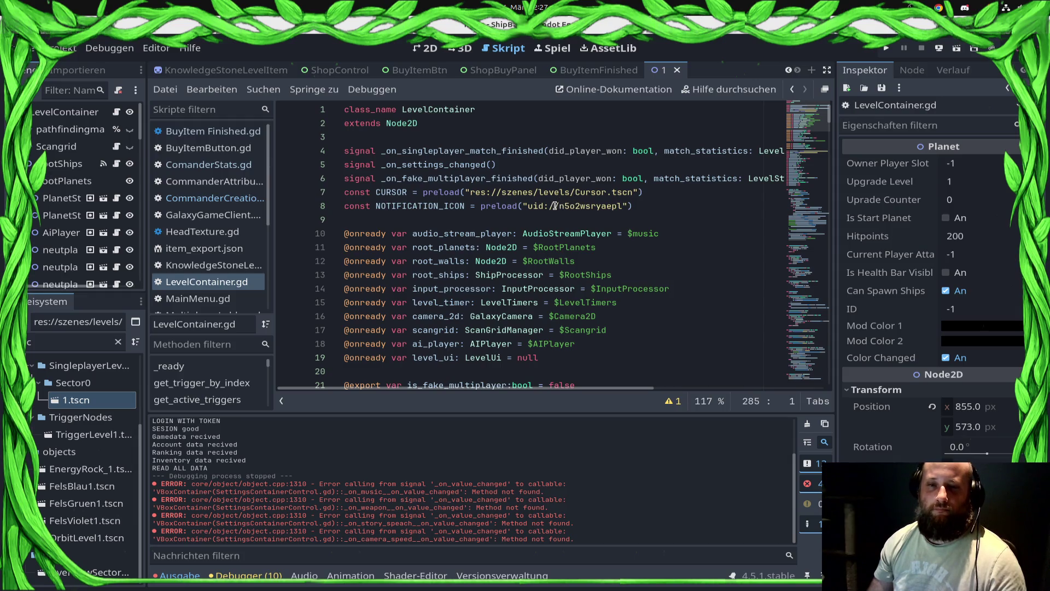
Filter the FileSystem dock for 'Lo' and open ShipLogic.gd
left_click(41, 338)
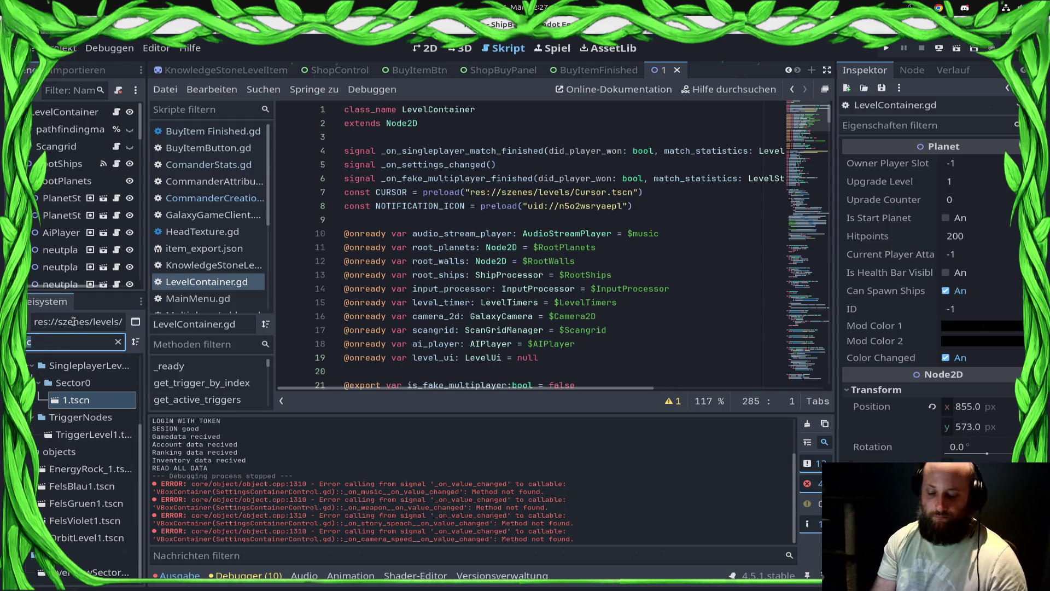
key("BackSpace")
type("Lo")
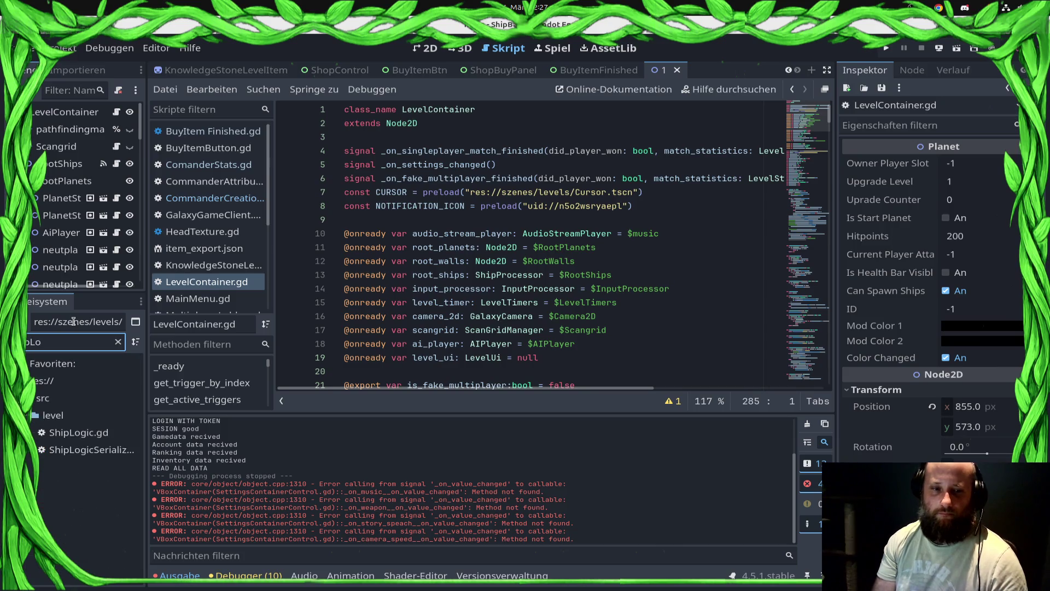
double_click(108, 430)
scroll(507, 256, "down", 15)
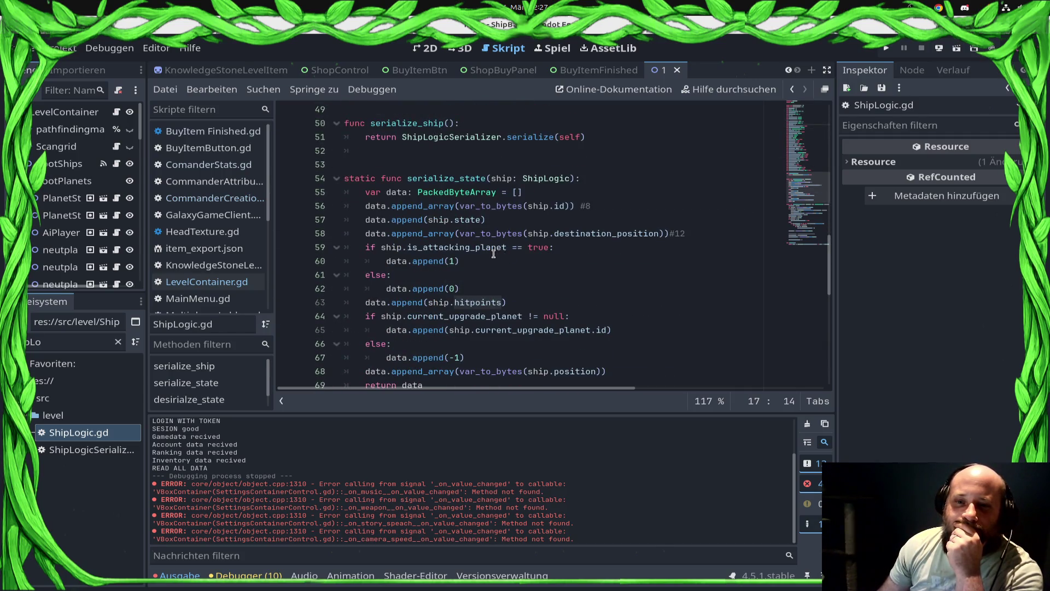
Add a new func _init(): function below the variable declarations
scroll(493, 253, "up", 3)
left_click(485, 249)
left_click(484, 234)
key("Return")
key("Return")
key("Up")
type("fu")
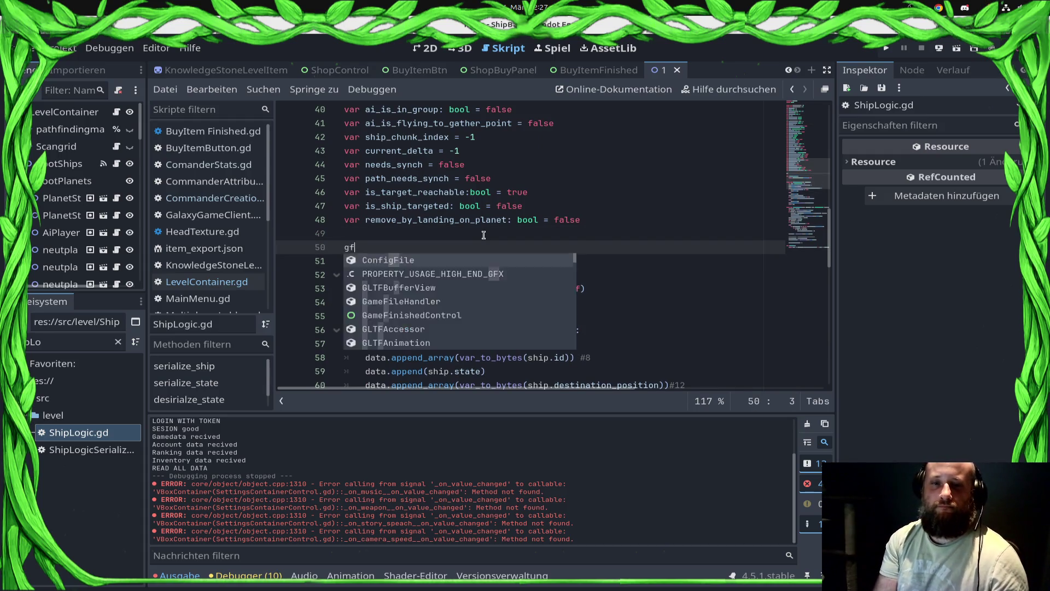
type("nc _init")
key("Return")
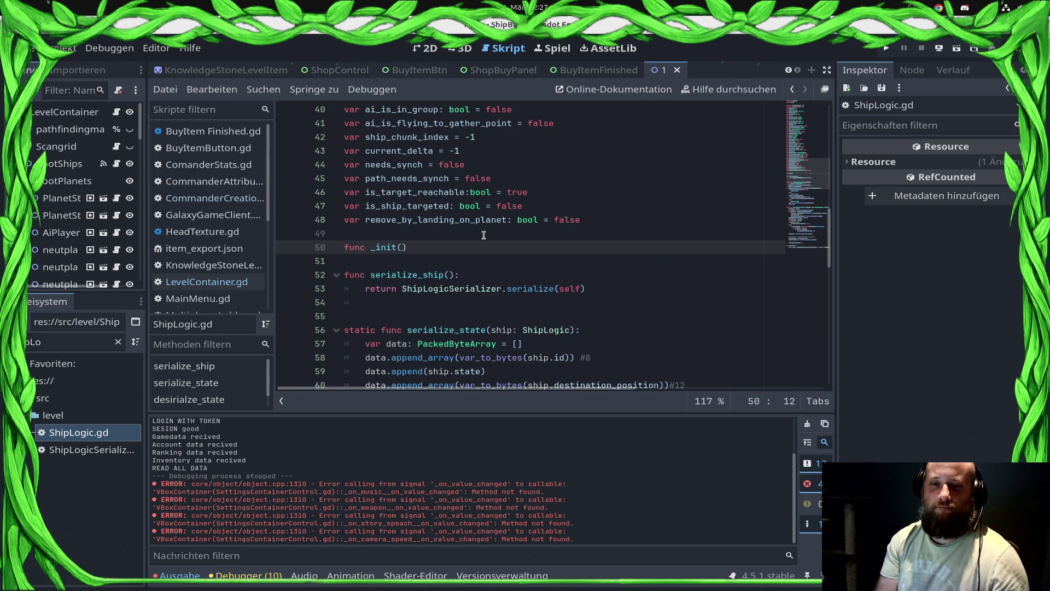
type("):")
key("Return")
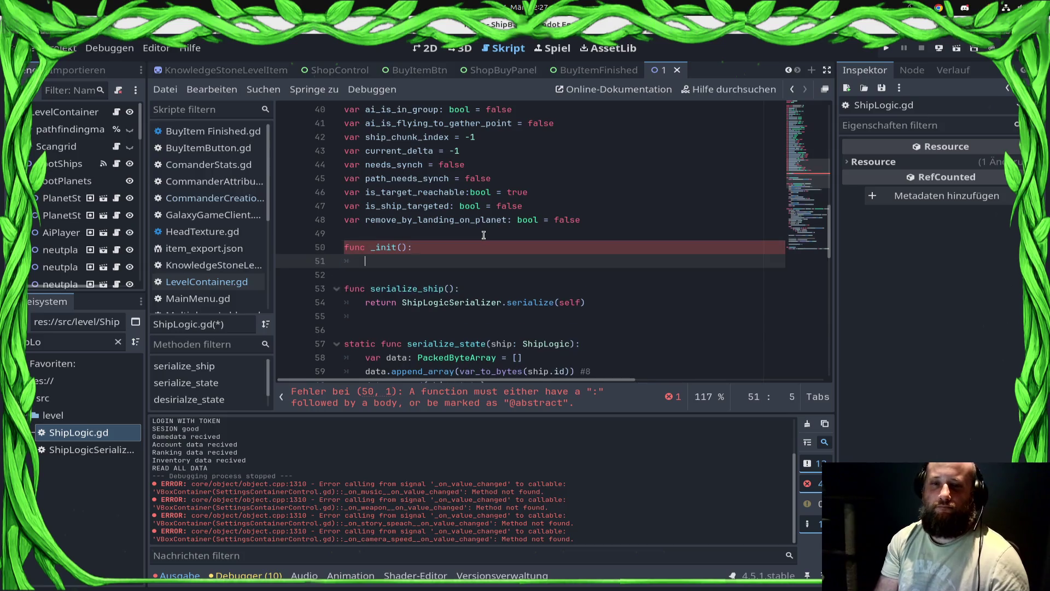
Start _init with commander_dps = GameStatics.profile_data.commander_stats_sp and save
type("GameSt")
key("Return")
type(".co")
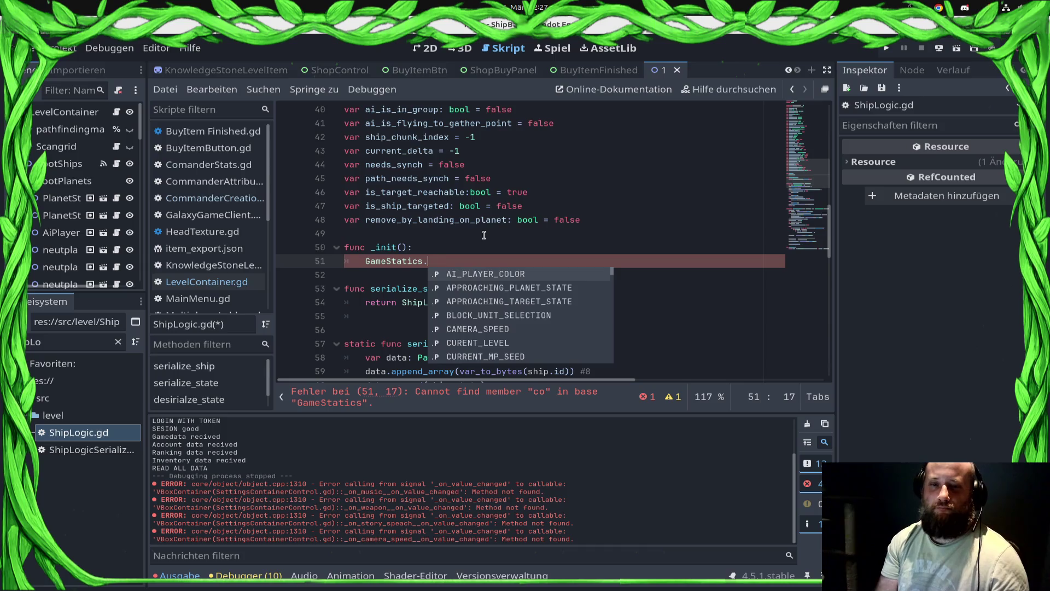
key("BackSpace")
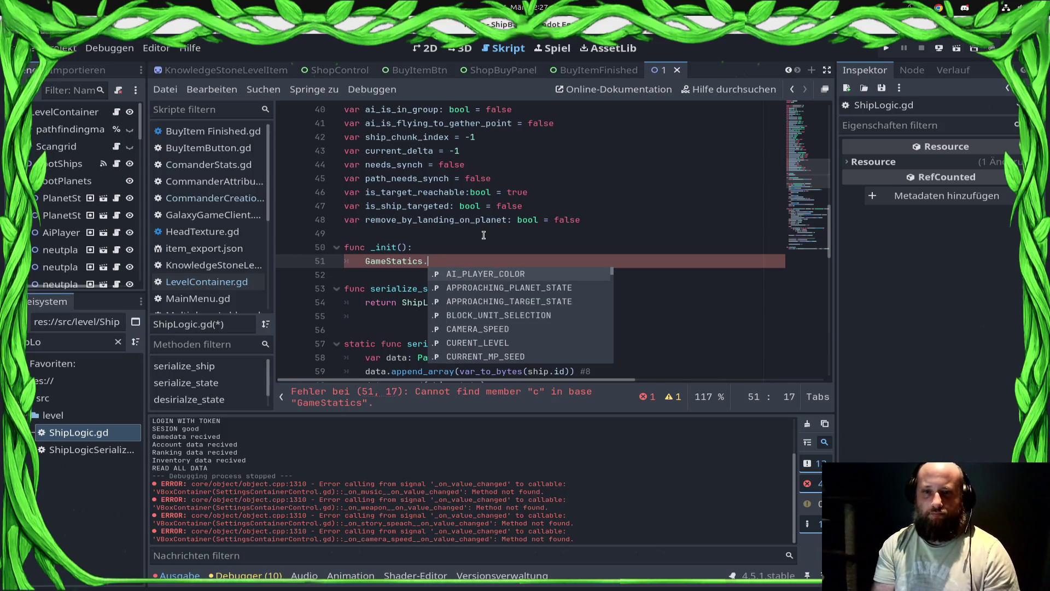
type("om")
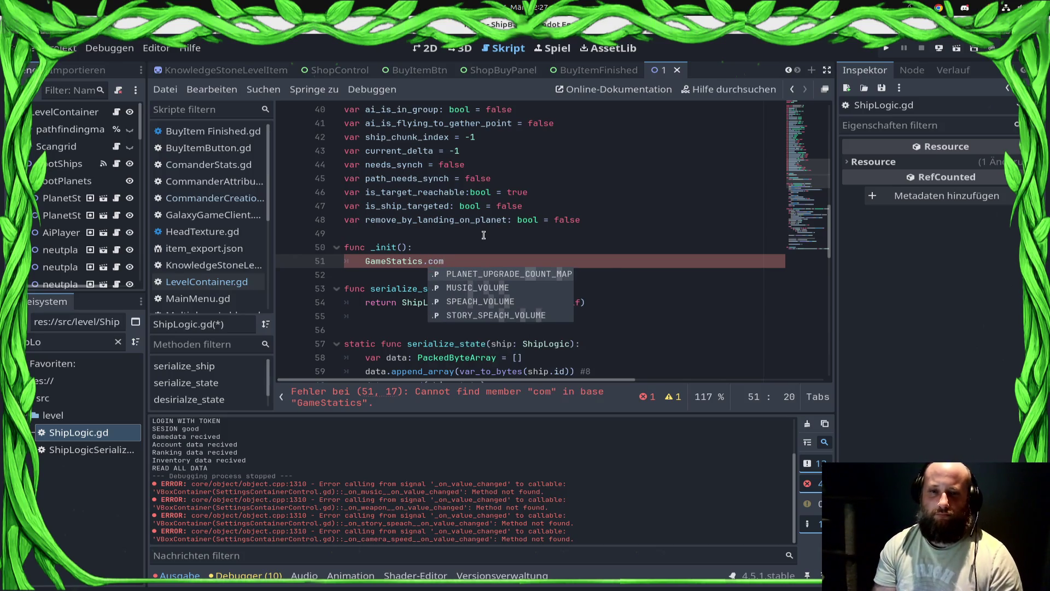
key("BackSpace")
key("BackSpace")
key("BackSpace")
type("pro")
key("Return")
type(".com")
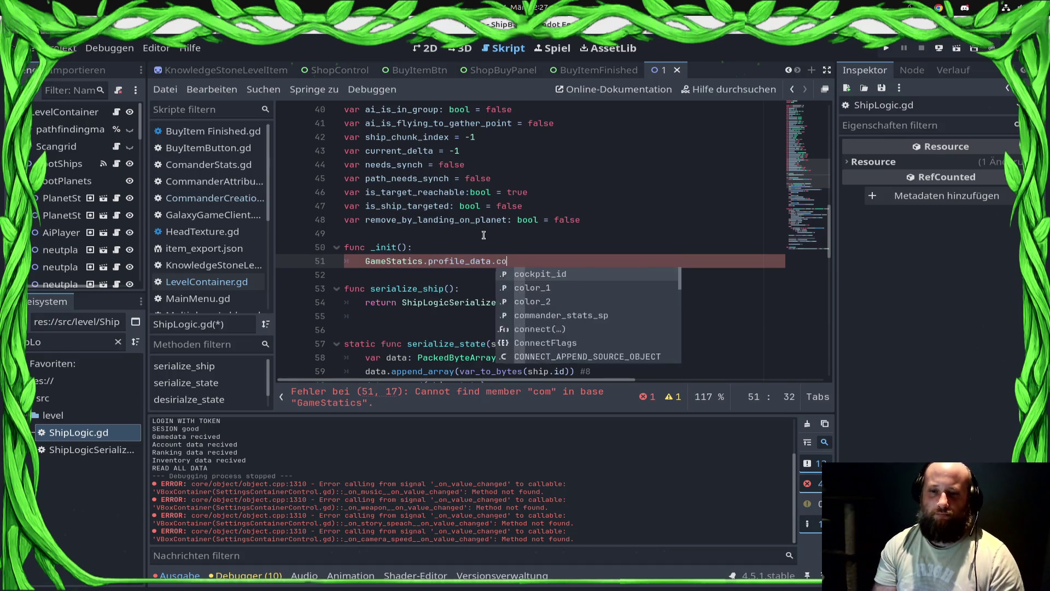
key("Return")
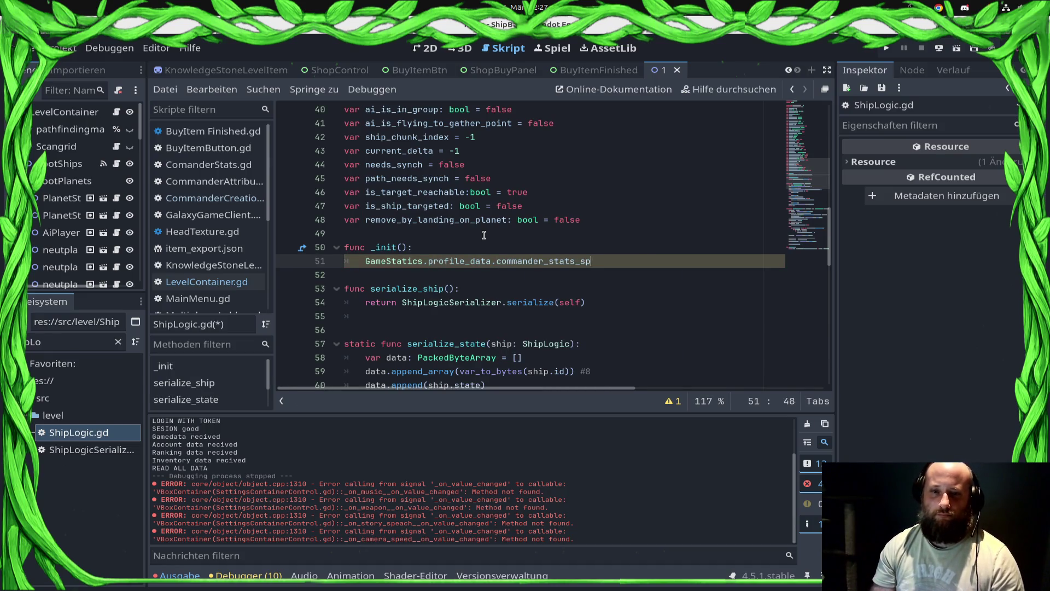
type("var ")
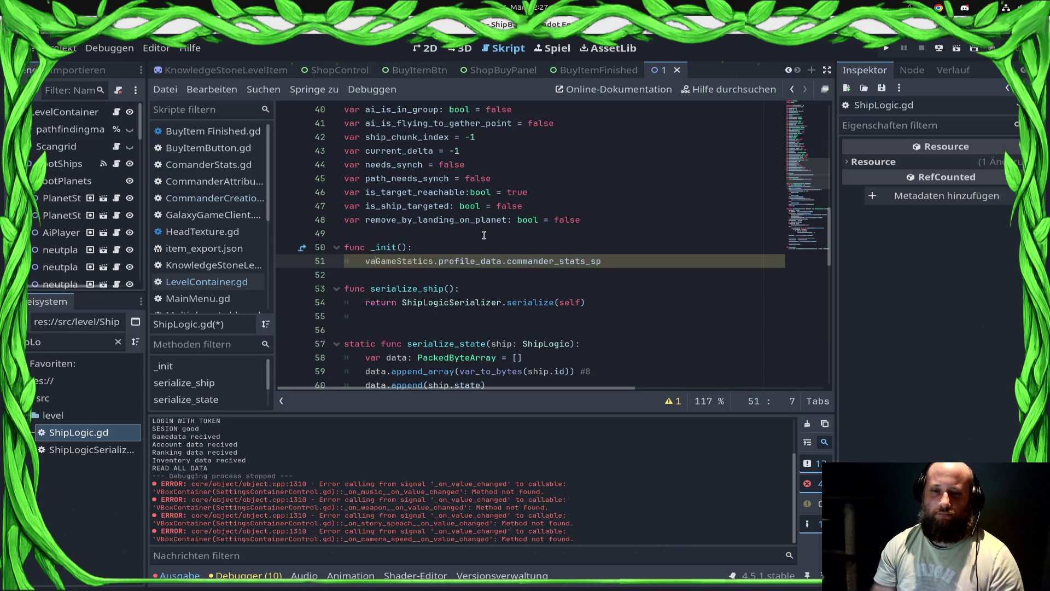
type("extra_d")
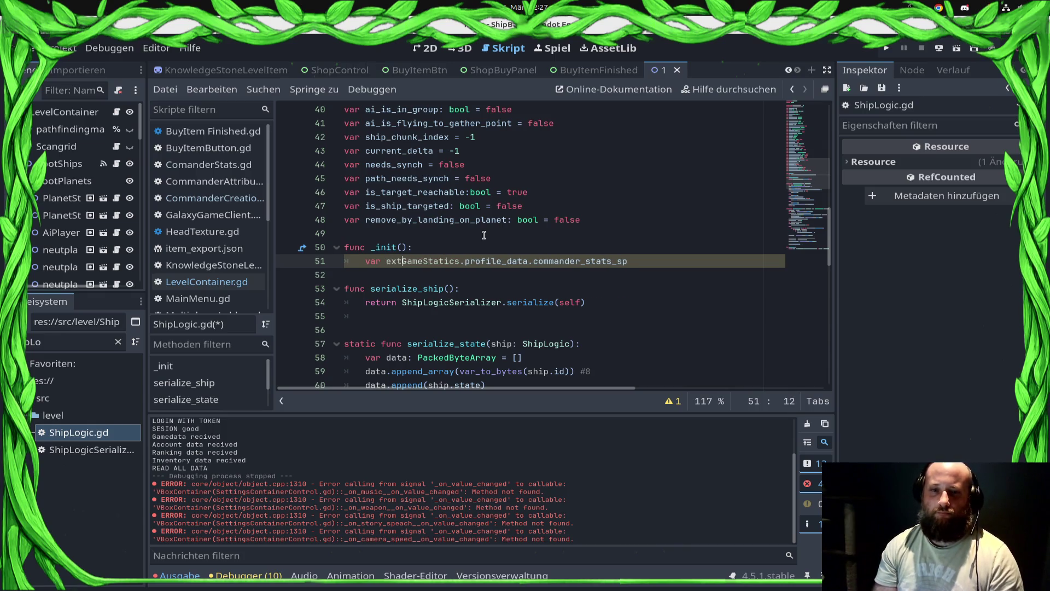
type("p")
key("BackSpace")
key("BackSpace")
key("BackSpace")
type("commander_dps =")
key("Return")
key("ctrl+s")
Finish commander_dps with ship_damage and add var commander_health from ship_health, then save
type("var commander_")
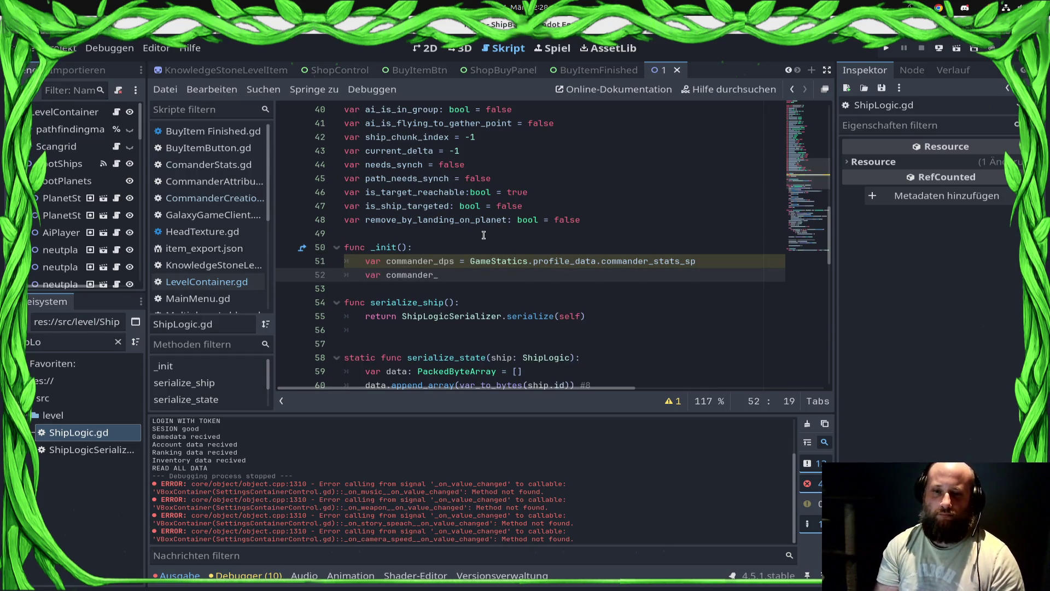
type("health")
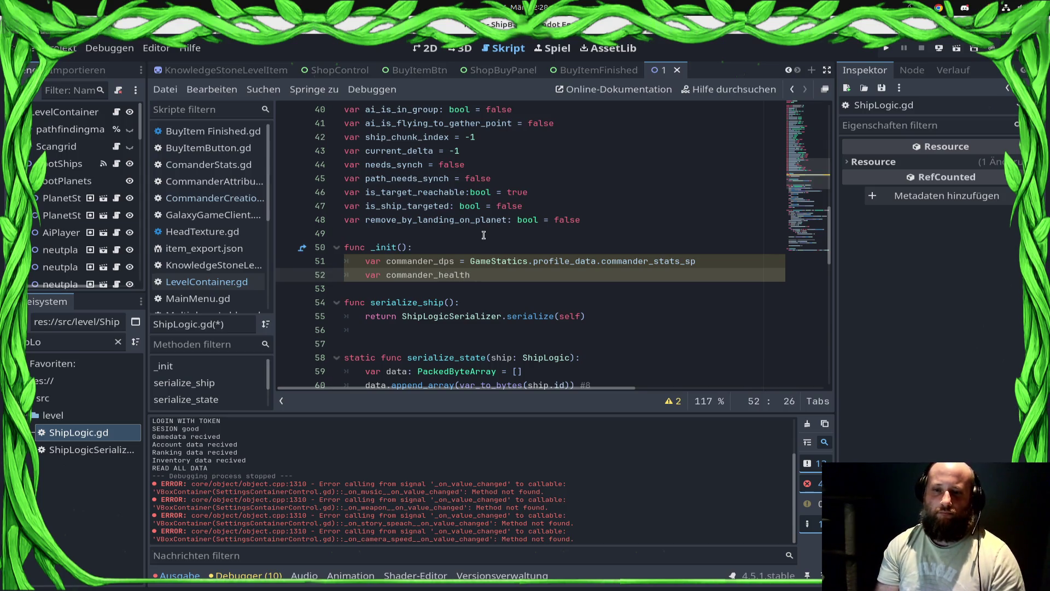
key("Up")
key("End")
type(".")
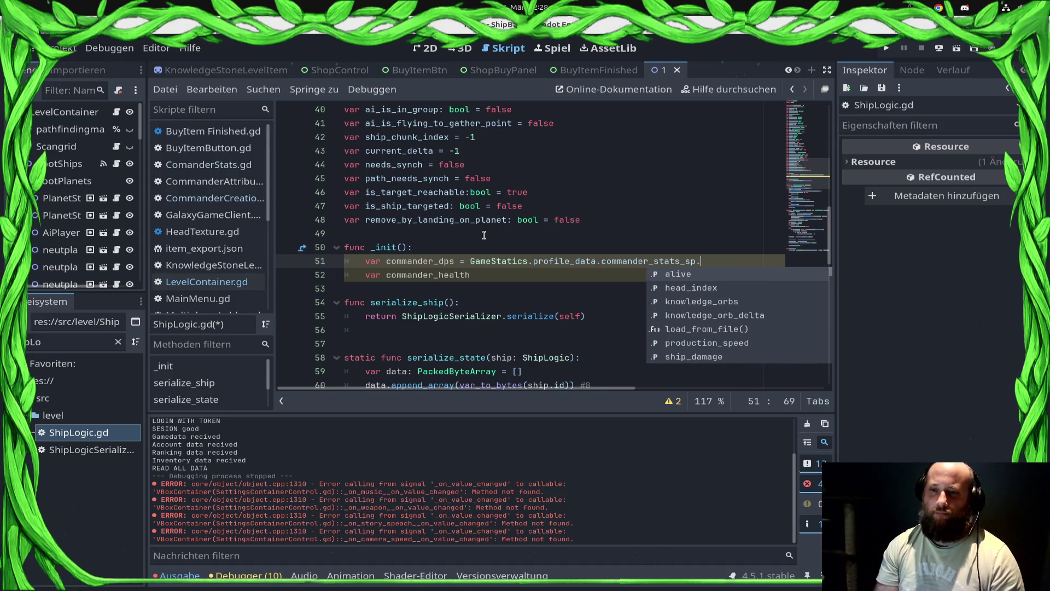
key("Down")
key("Down")
key("Down")
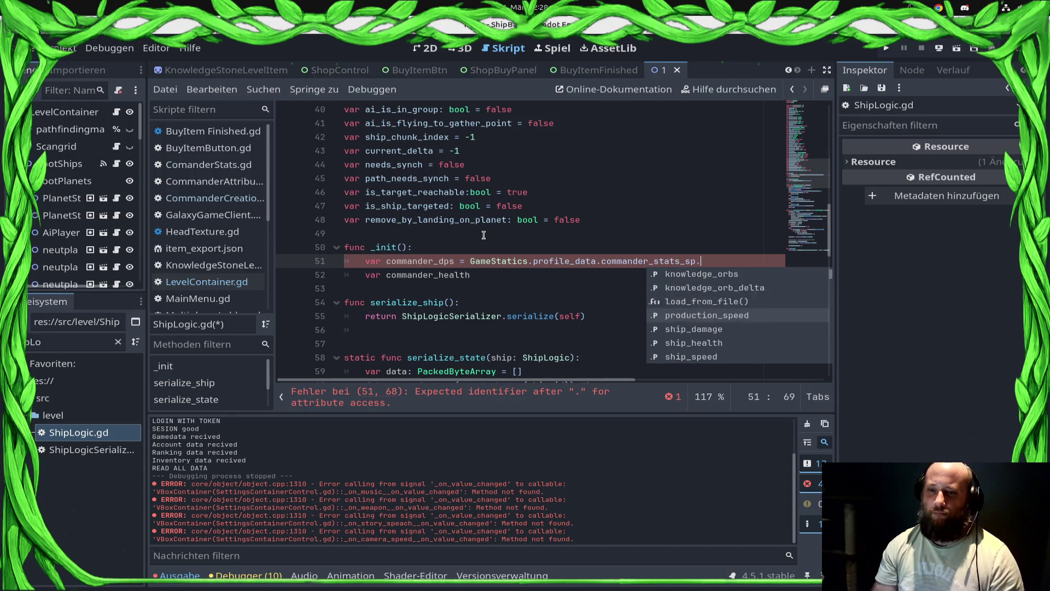
key("Down")
key("Down")
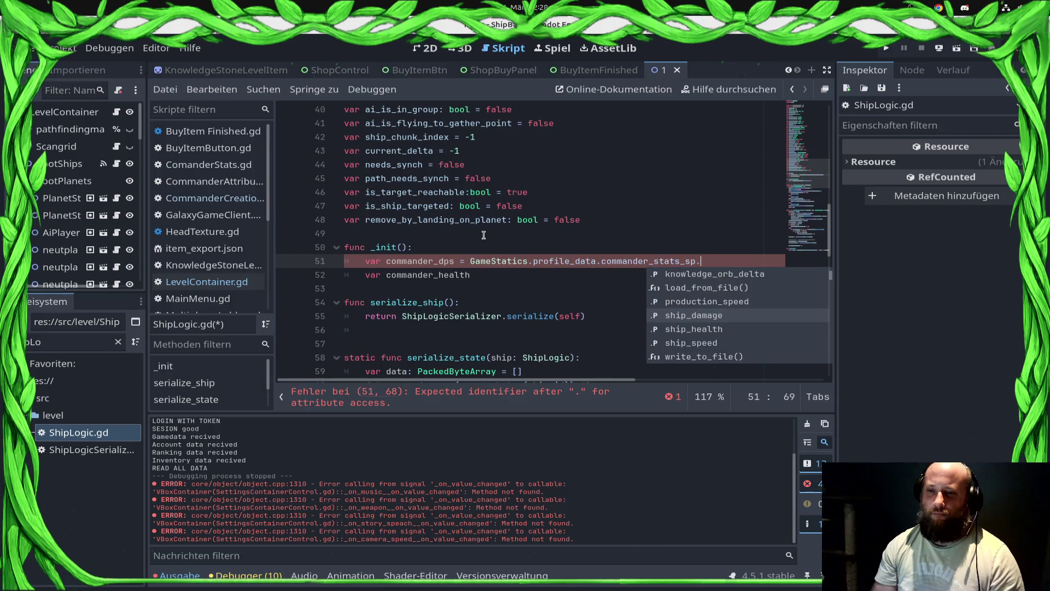
key("Up")
key("Up")
key("Return")
key("shift+Left")
key("shift+Left")
key("shift+Left")
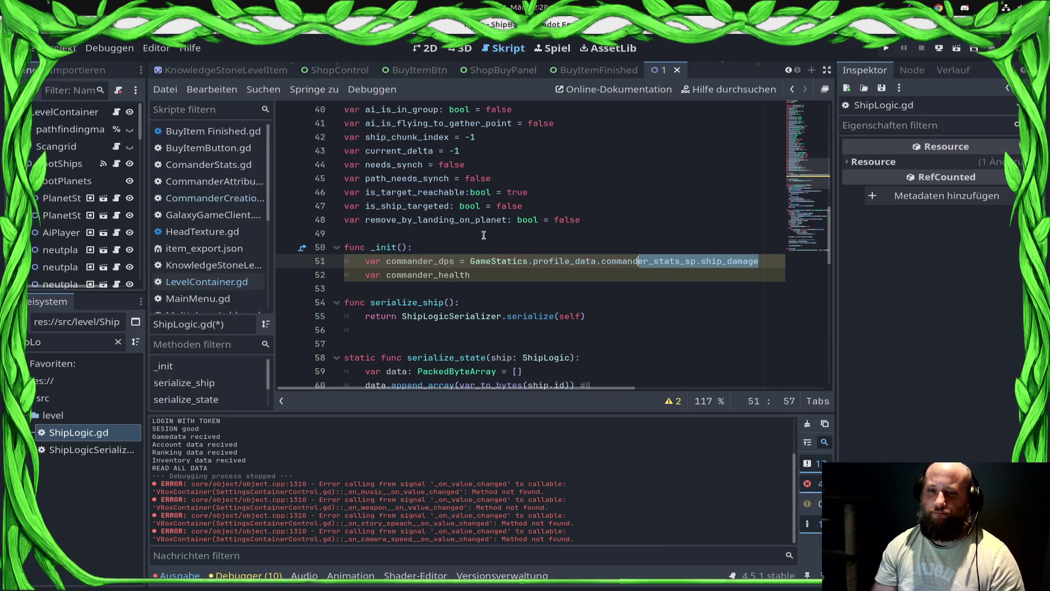
key("ctrl+c")
key("Down")
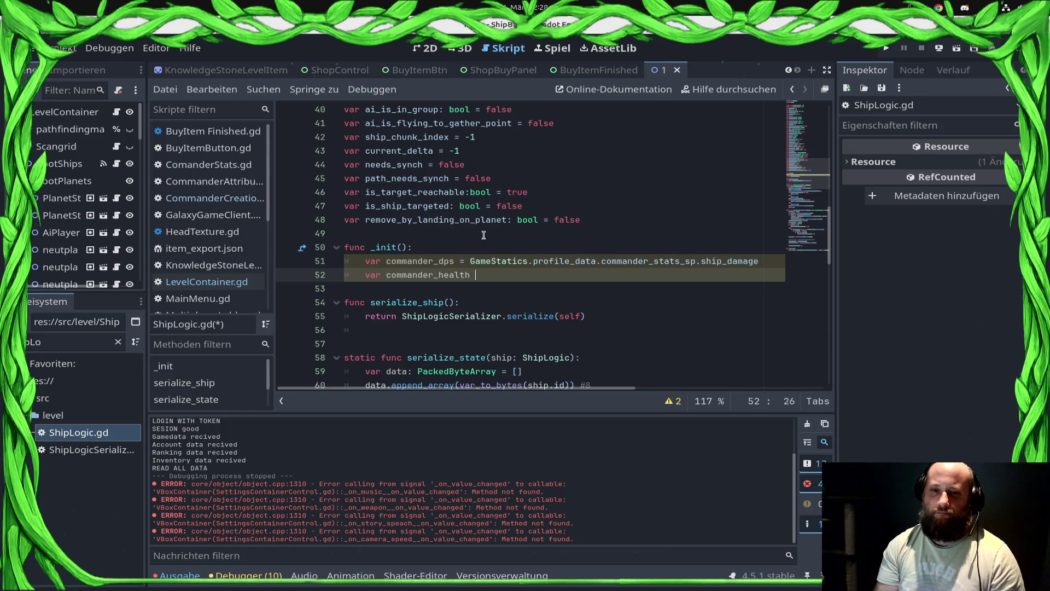
type("=")
key("ctrl+v")
key("BackSpace")
key("BackSpace")
key("BackSpace")
type("h")
key("Return")
key("ctrl+s")
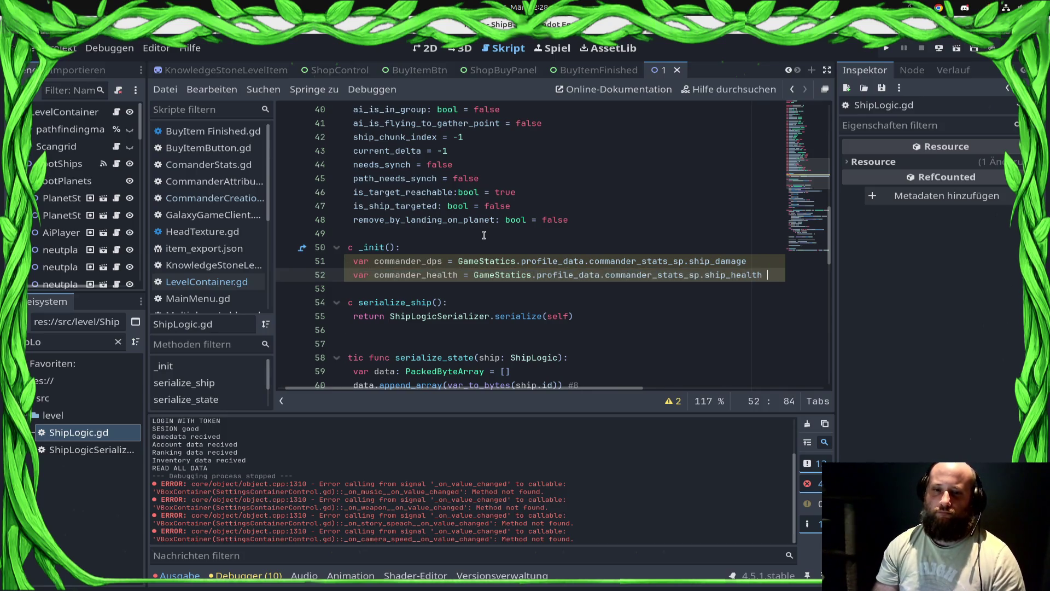
Add var commander_speed = GameStatics.profile_data.commander_stats_sp.ship_speed and save
key("Return")
type("var commander_")
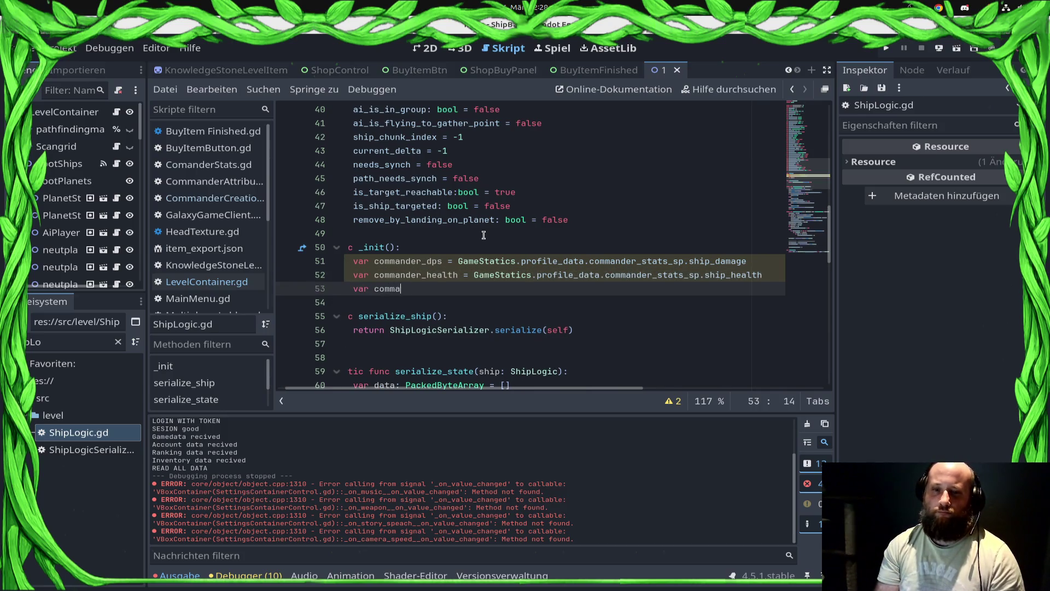
type("speed = GameStatics")
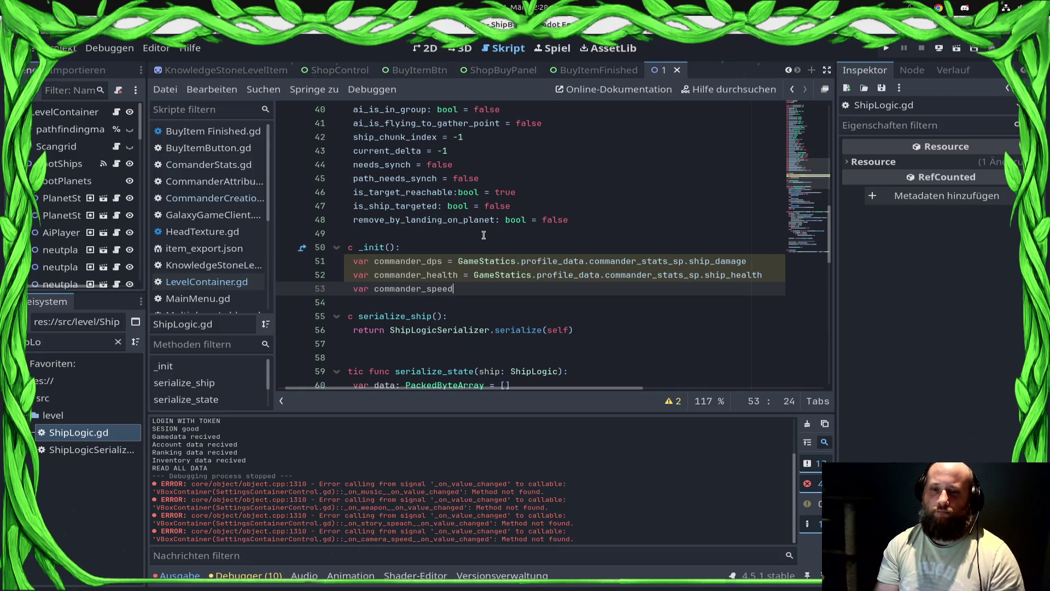
type(".profile_data.cockpit_id")
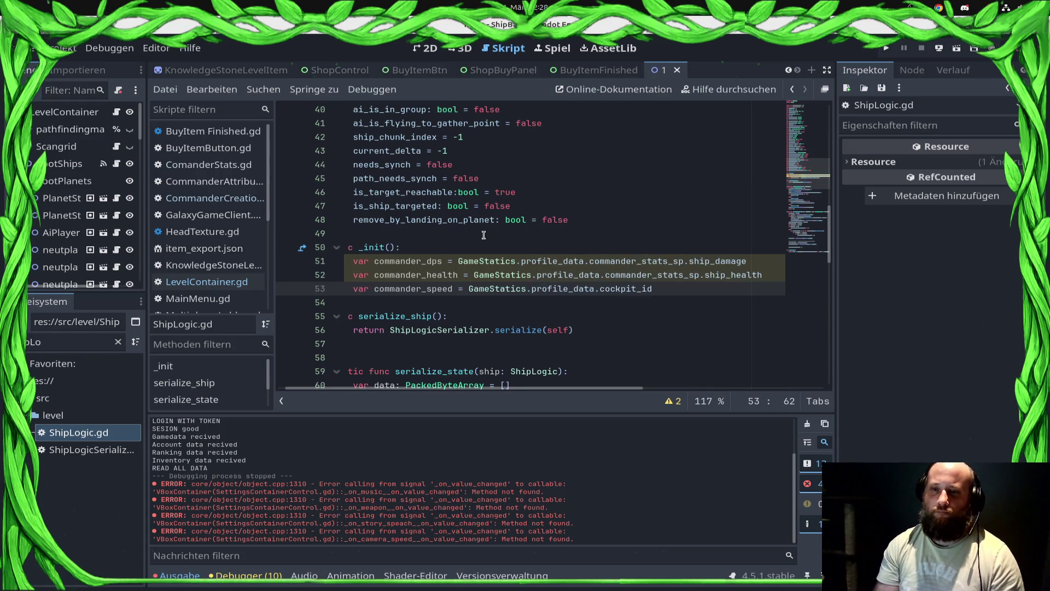
key("BackSpace")
key("BackSpace")
key("BackSpace")
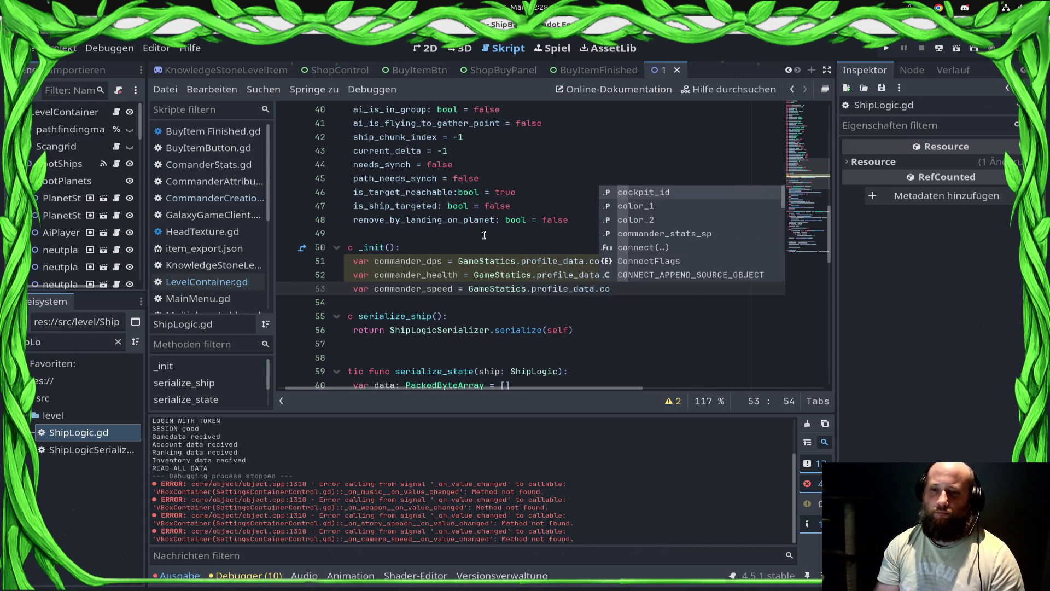
key("Down")
key("Return")
type("sho")
key("BackSpace")
key("Down")
key("Down")
key("Return")
key("ctrl+s")
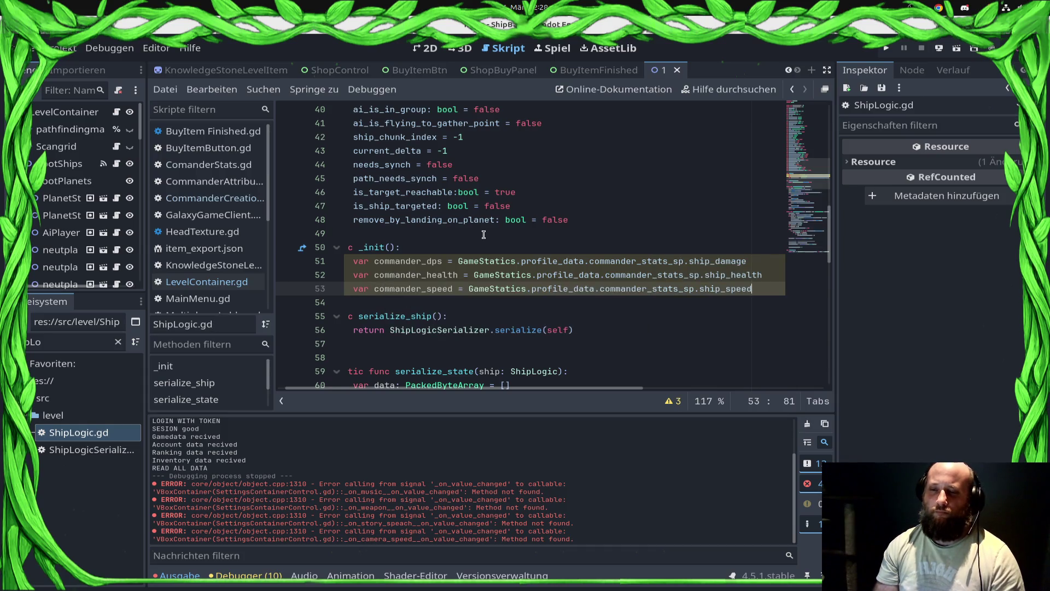
key("Return")
key("BackSpace")
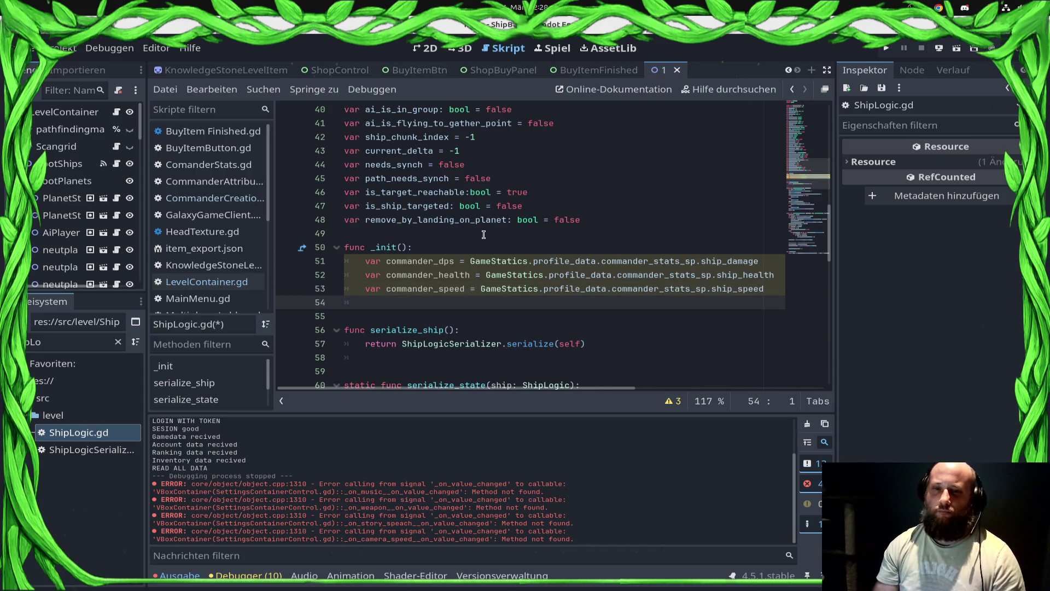
scroll(464, 237, "up", 4)
Change var hitpoints from 6 to 10, save, and return to _init
scroll(465, 237, "up", 5)
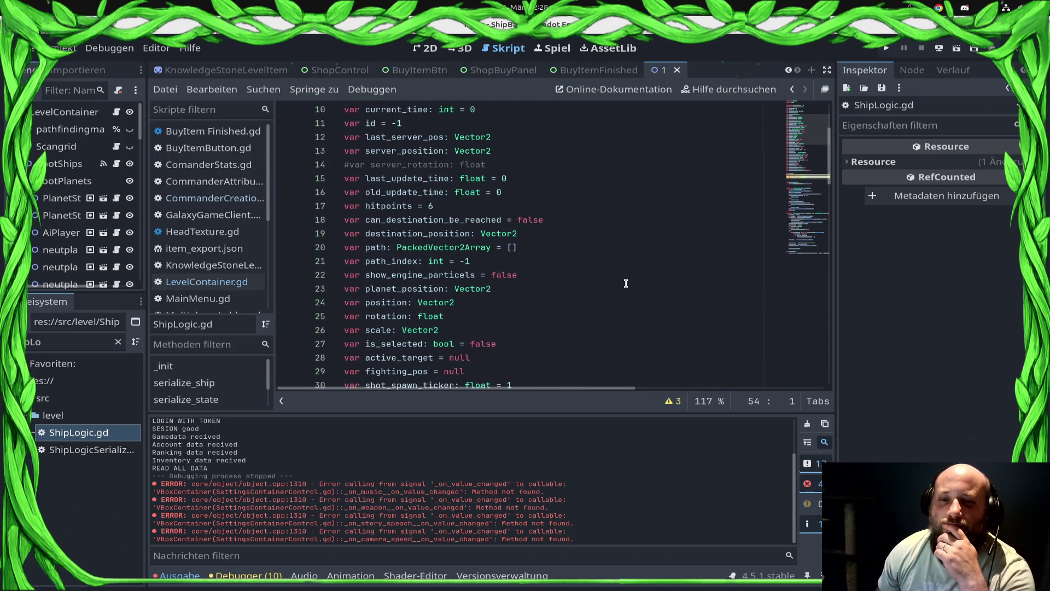
scroll(627, 280, "up", 3)
left_click(591, 286)
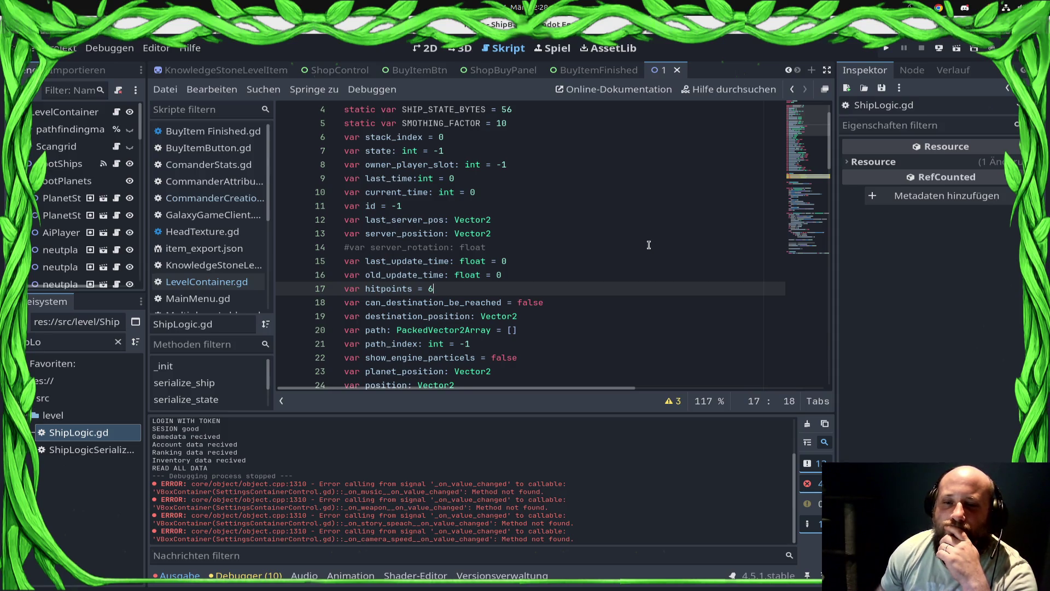
type("10")
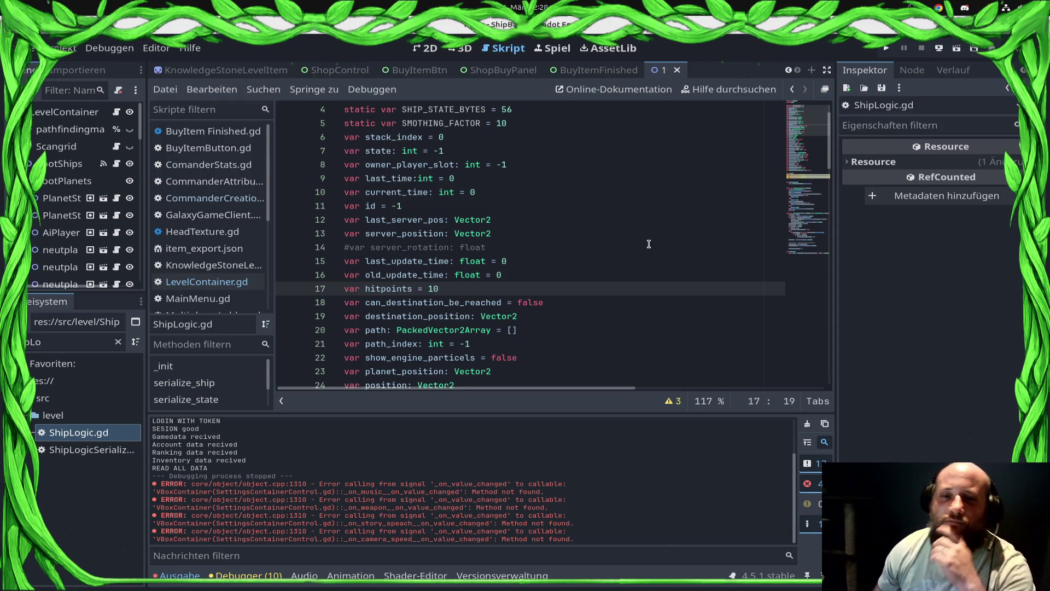
key("ctrl+s")
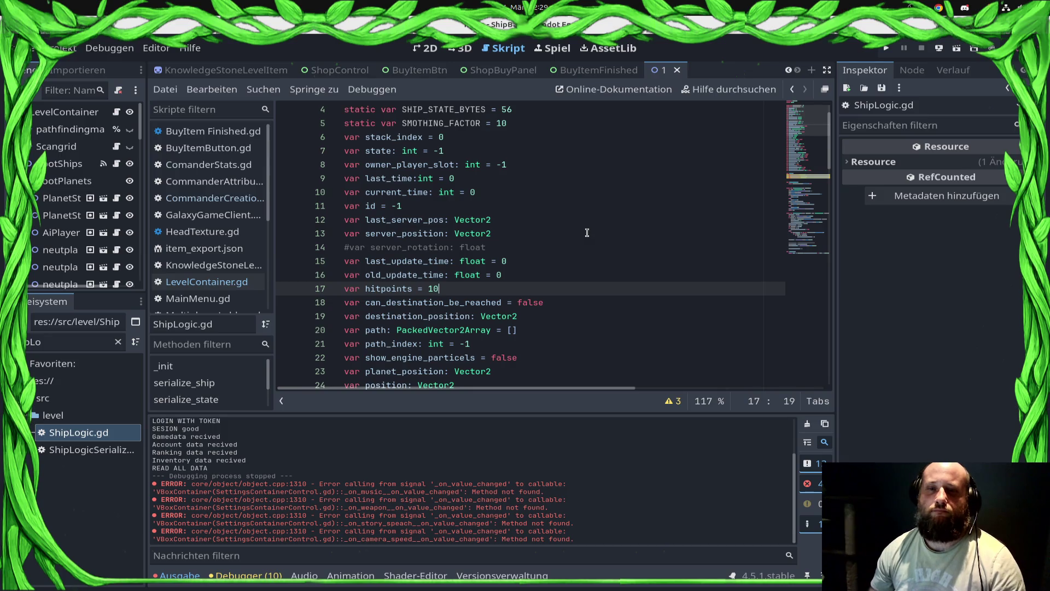
scroll(587, 233, "down", 6)
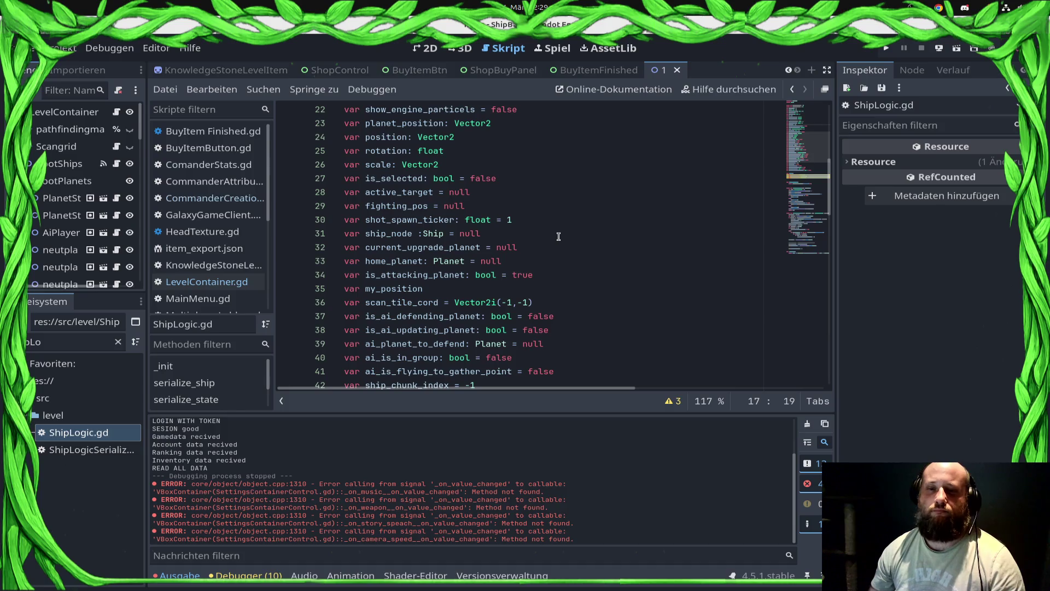
scroll(550, 240, "down", 6)
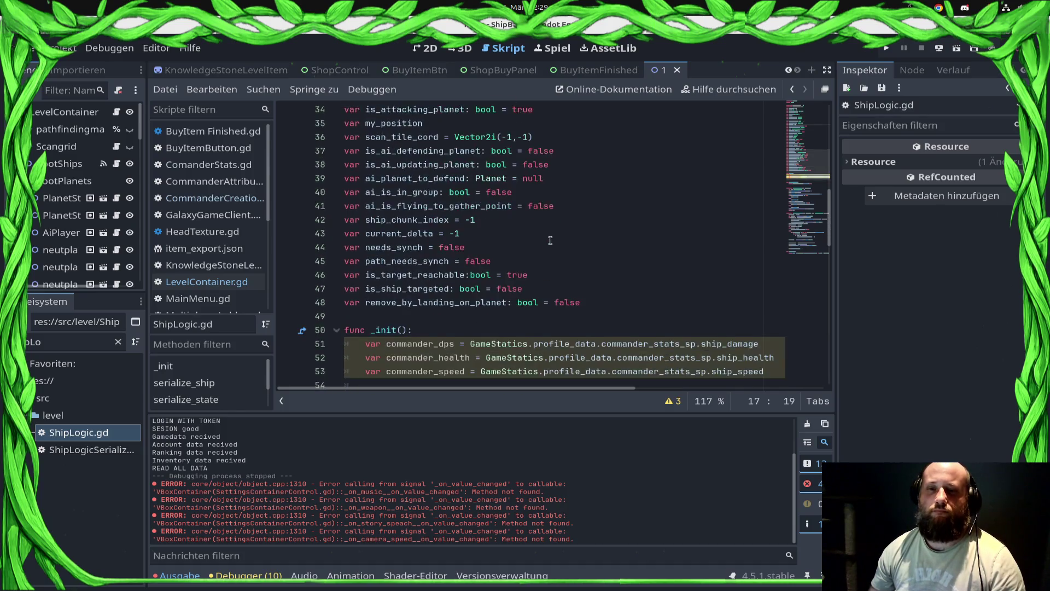
left_click(557, 300)
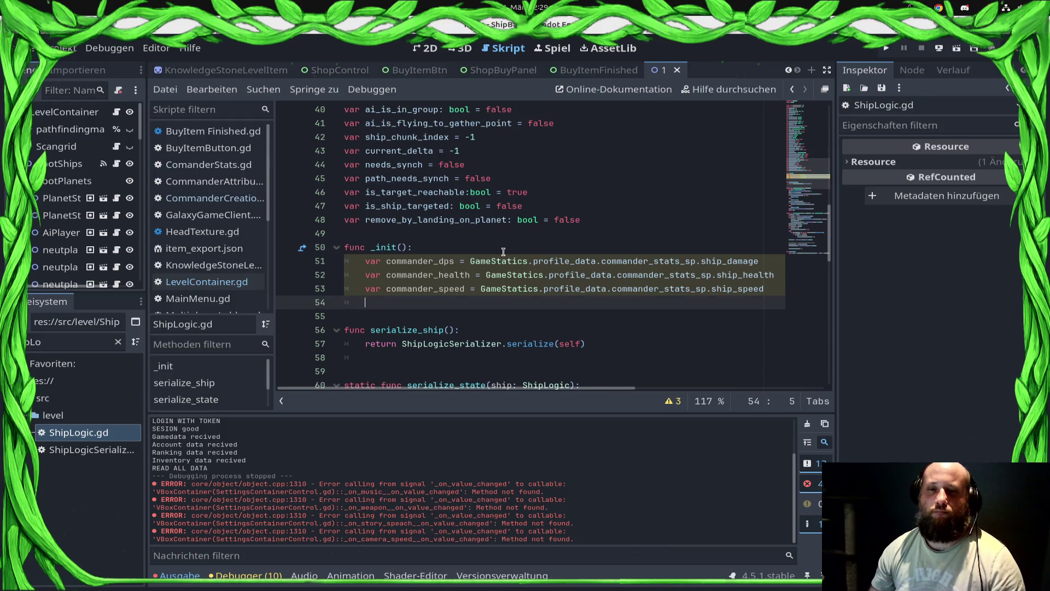
left_click(432, 232)
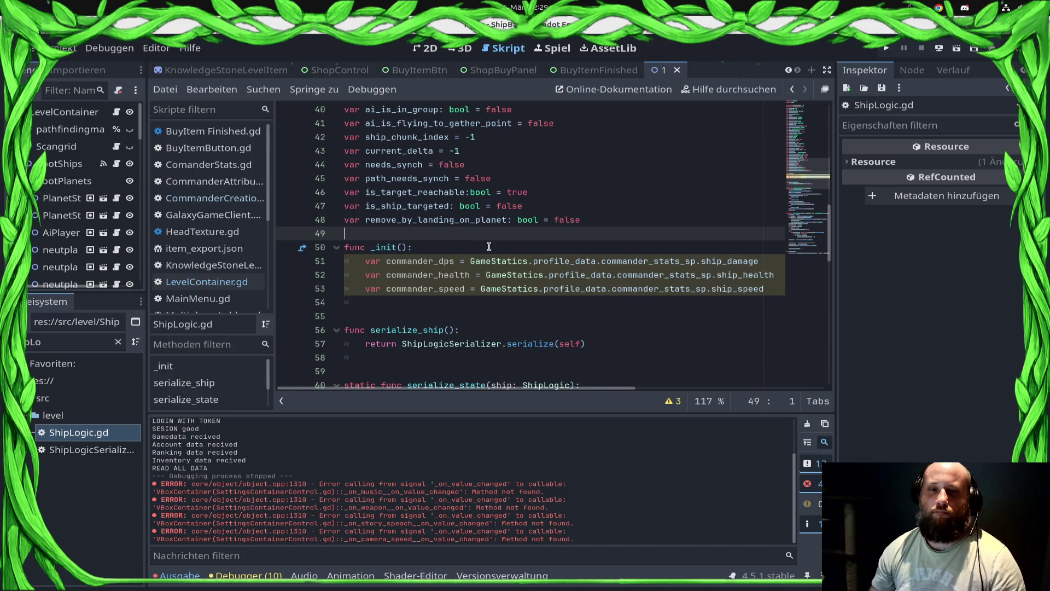
Declare var commander_speed_value = 1 above _init
type("var commander_speed_value =")
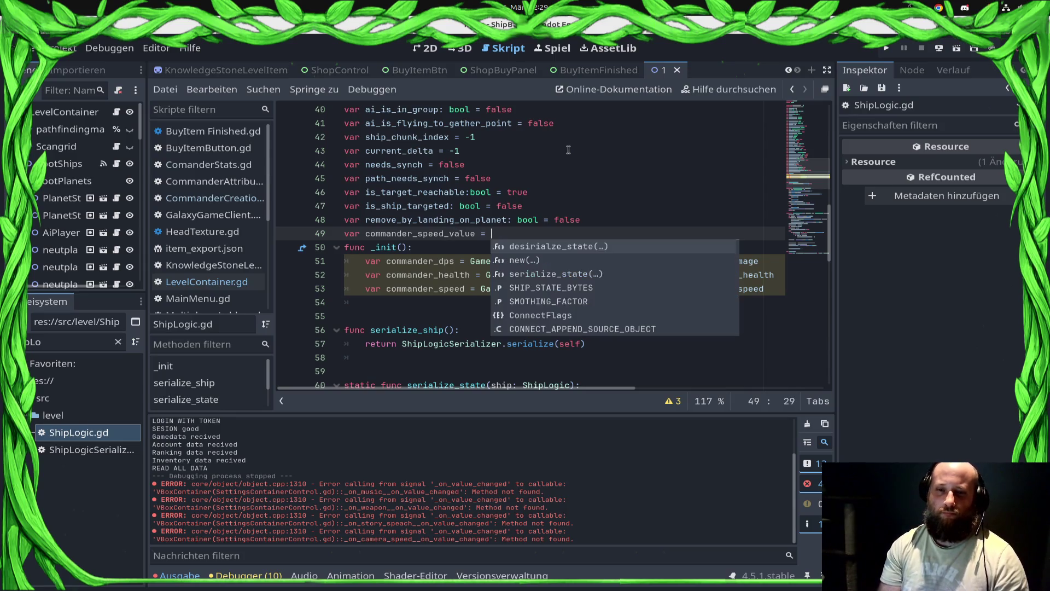
key("ctrl+s")
type("1")
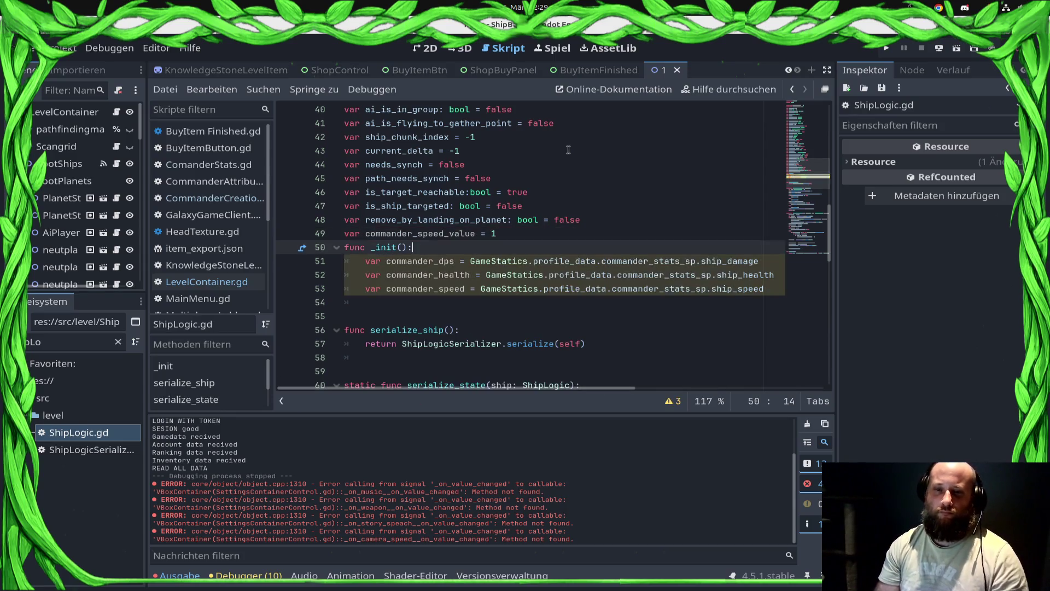
Assign the ship_speed stat to commander_speed_value instead of a local commander_speed, and save
key("Down")
key("Down")
key("Down")
key("Delete")
key("Delete")
key("Delete")
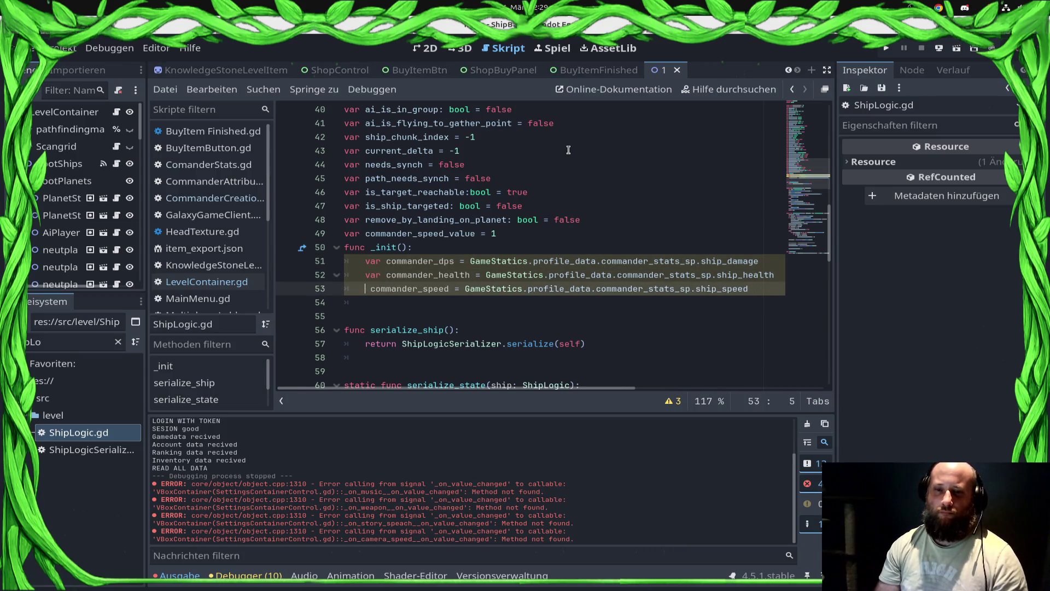
key("Delete")
key("Up")
key("Up")
key("Up")
key("shift+End")
key("shift+Left")
key("shift+Left")
key("shift+Left")
key("ctrl+c")
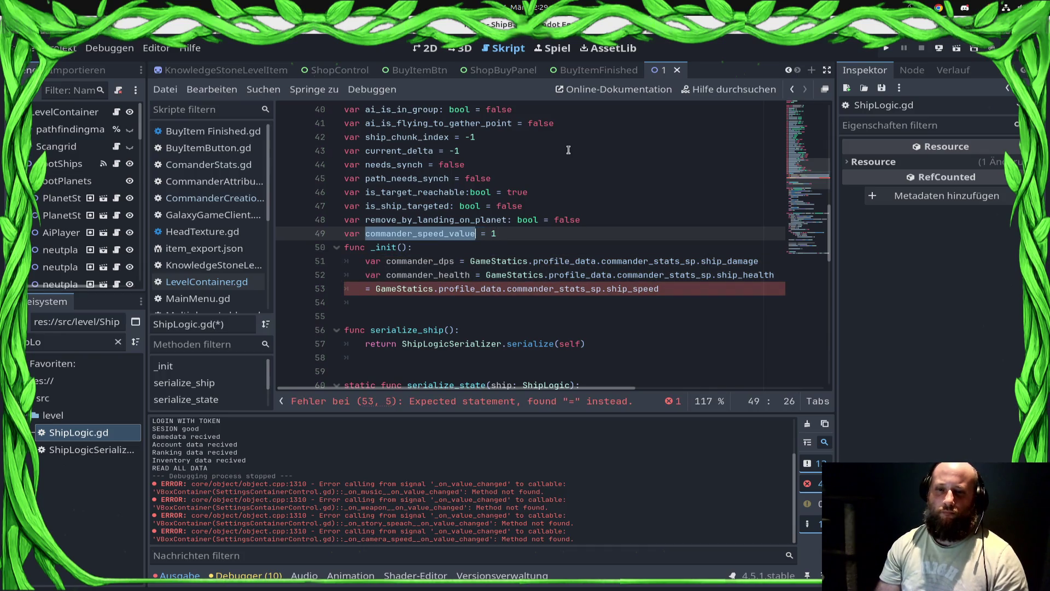
key("Down")
key("Down")
key("Down")
key("Home")
key("ctrl+v")
key("Up")
key("Up")
key("ctrl+s")
key("End")
key("Return")
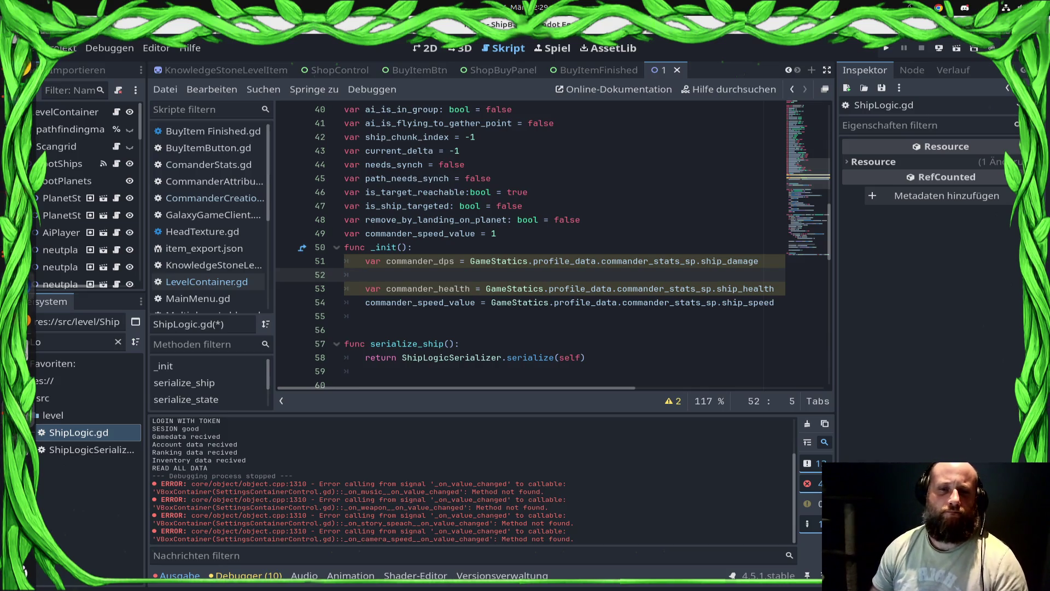
scroll(563, 263, "up", 6)
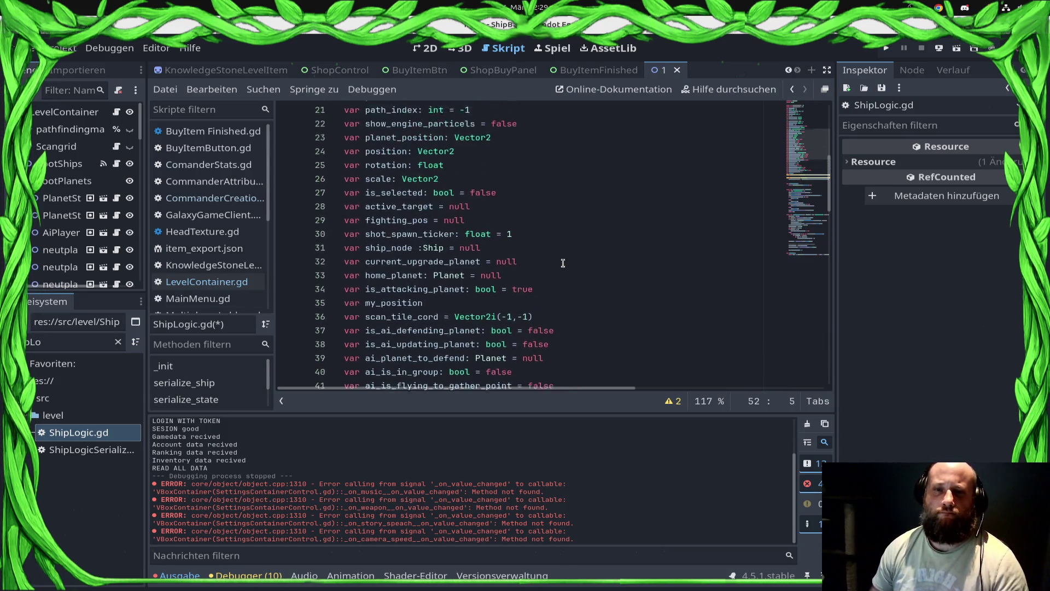
Delete the commander_dps line from _init and save
scroll(562, 263, "up", 5)
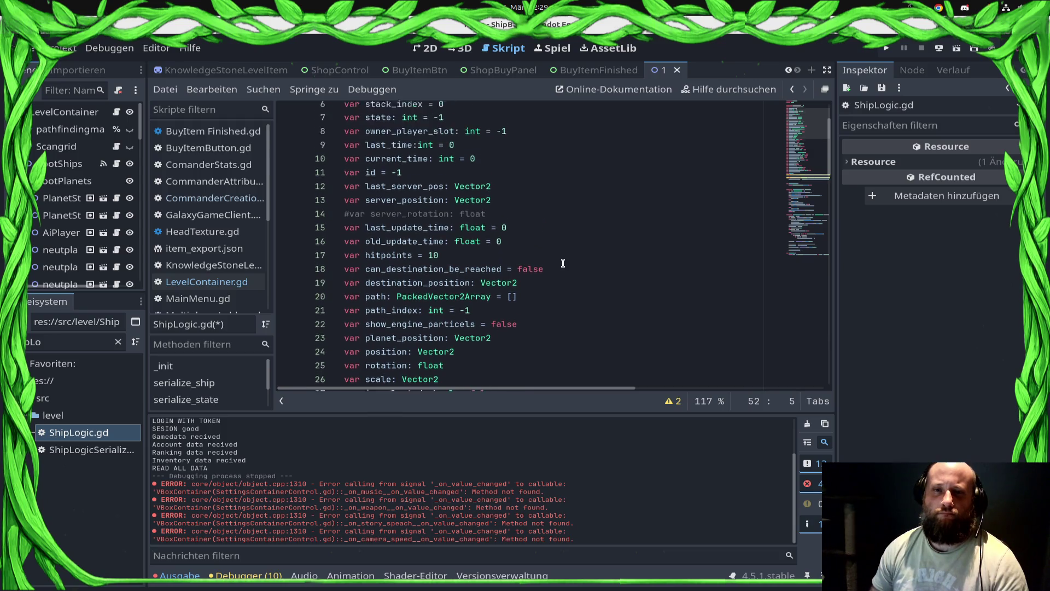
scroll(562, 263, "up", 2)
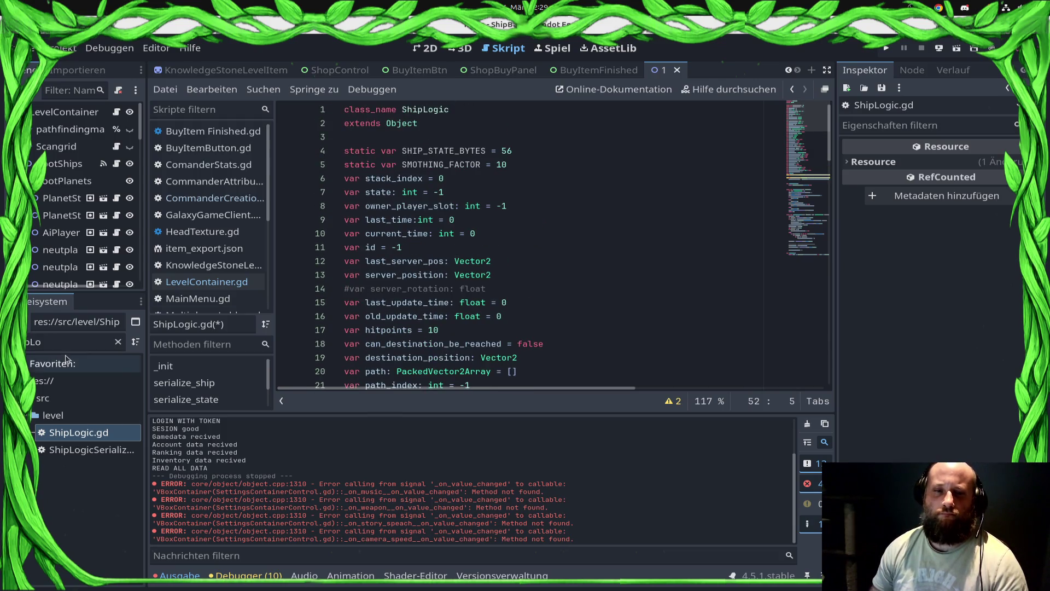
scroll(530, 334, "down", 17)
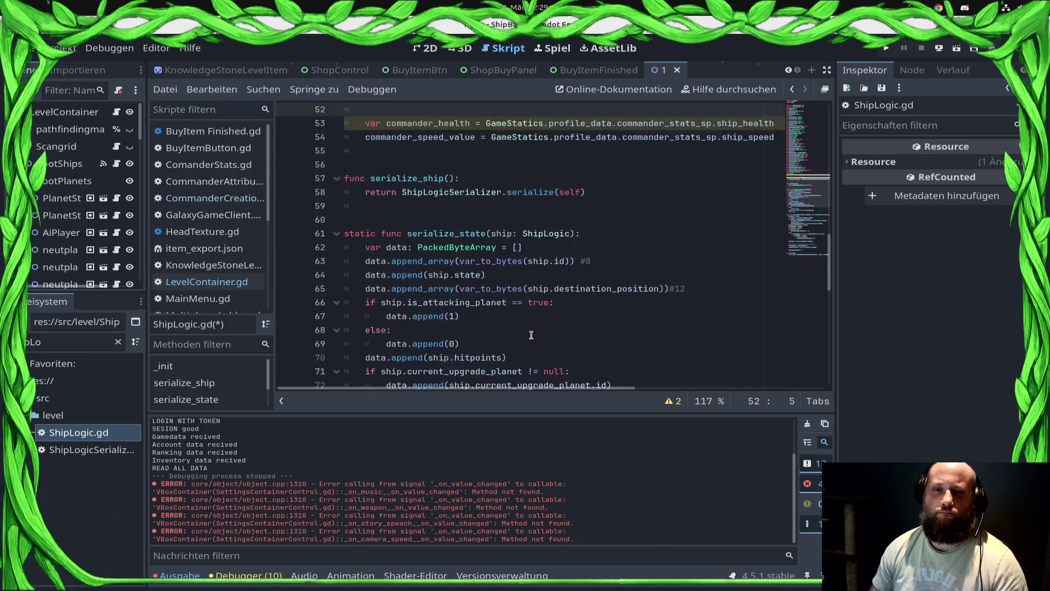
scroll(432, 276, "up", 4)
left_click(357, 263)
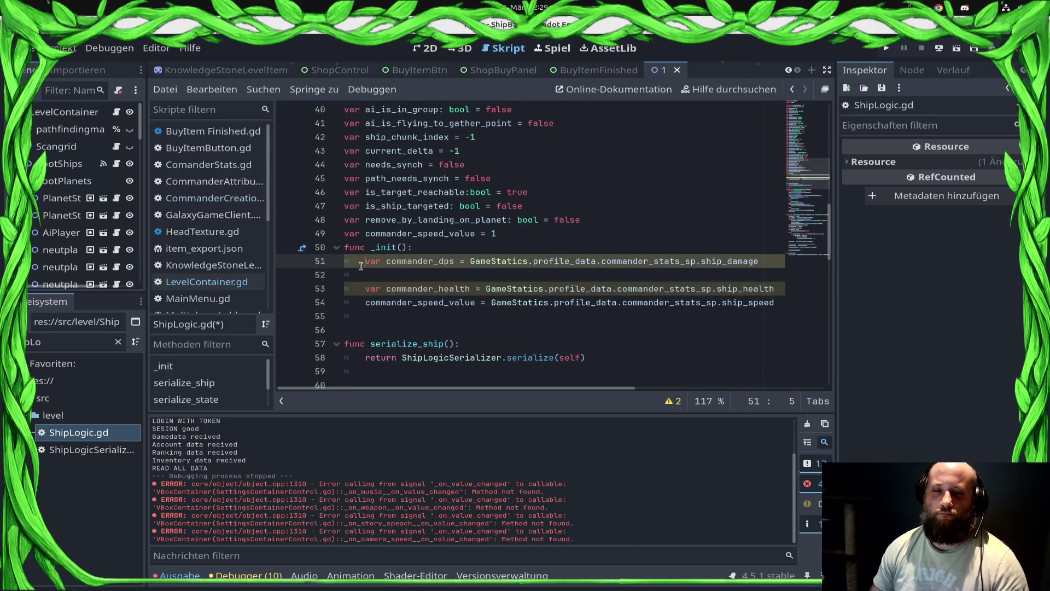
key("shift+End")
key("BackSpace")
key("Delete")
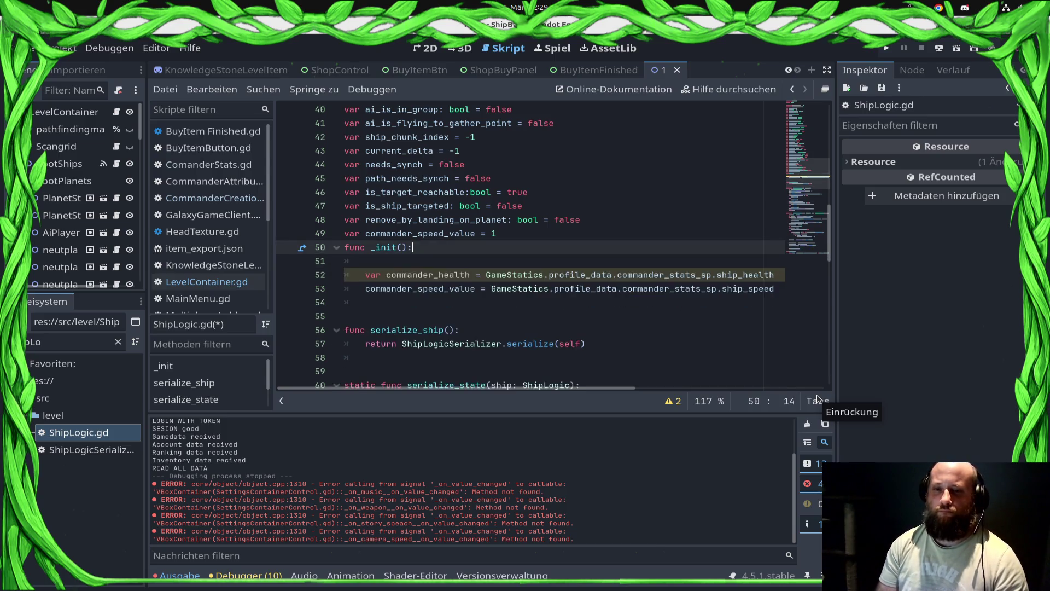
key("Down")
key("End")
key("Home")
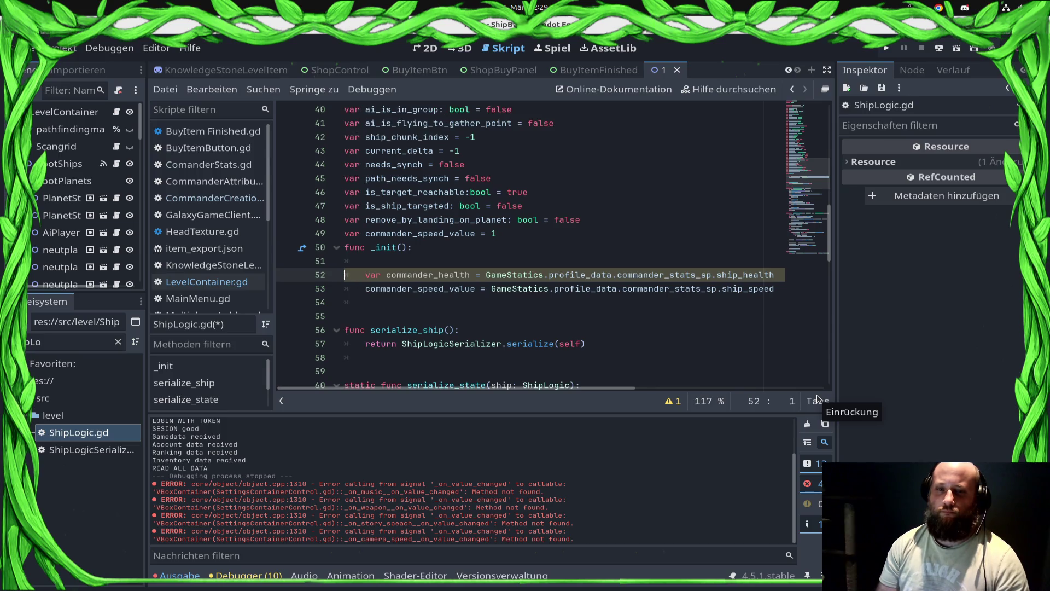
key("Up")
key("Down")
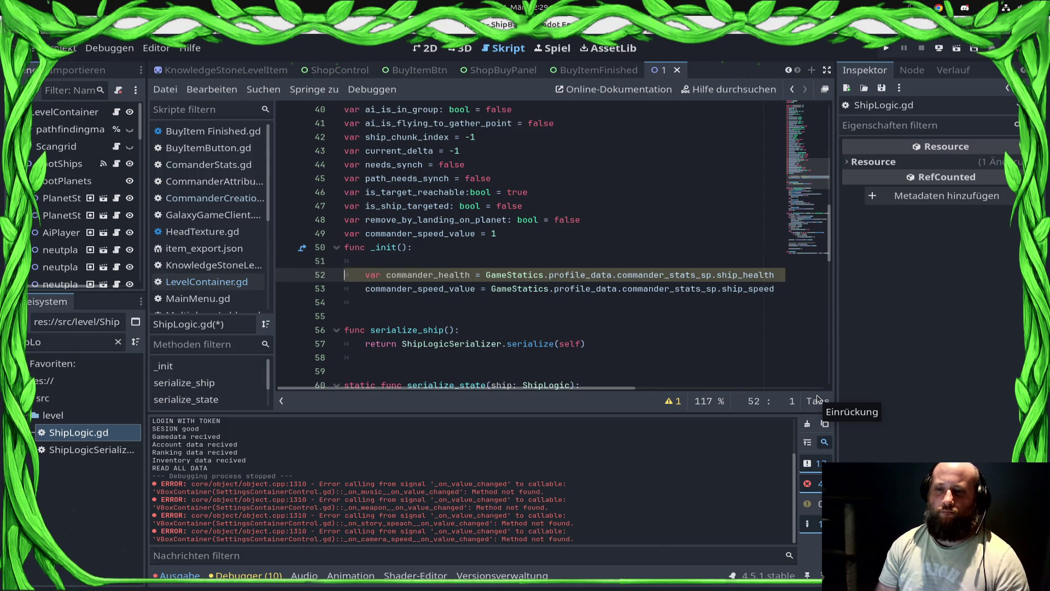
key("ctrl+s")
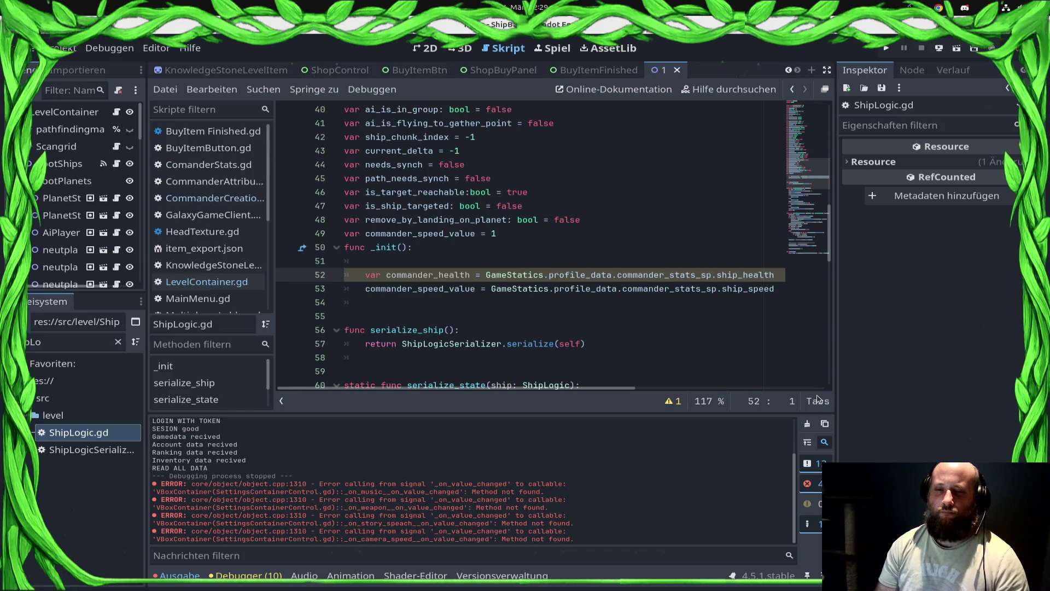
Remove the ship_speed assignment and commander_speed_value declaration, indent the empty line, and save
key("Down")
key("shift+End")
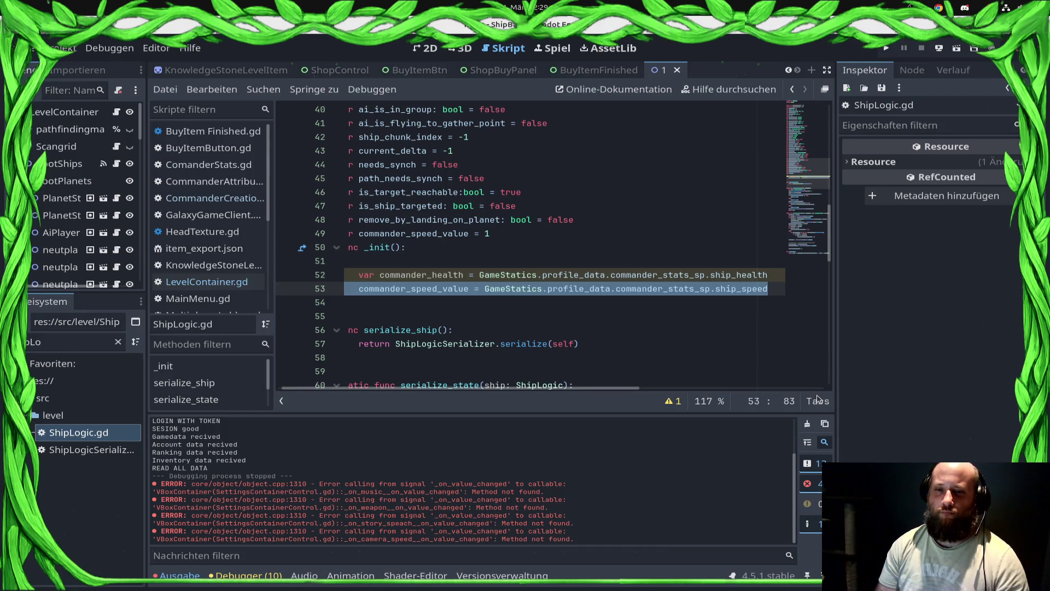
key("Left")
key("shift+End")
key("Delete")
key("Up")
key("Up")
key("Up")
key("shift+End")
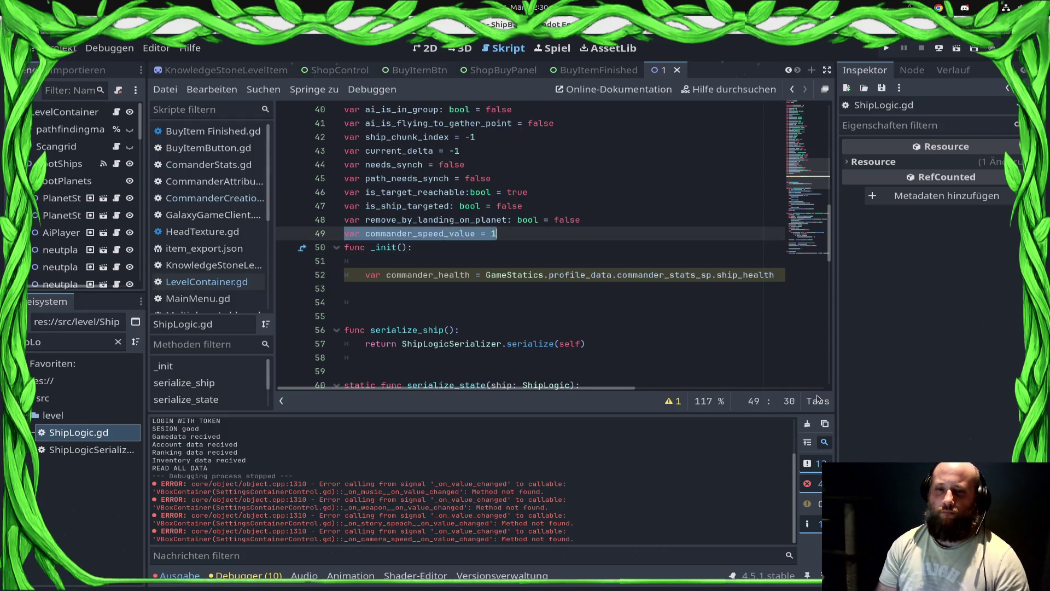
key("ctrl+x")
key("Delete")
key("Down")
key("Down")
key("Down")
key("ctrl+s")
key("Tab")
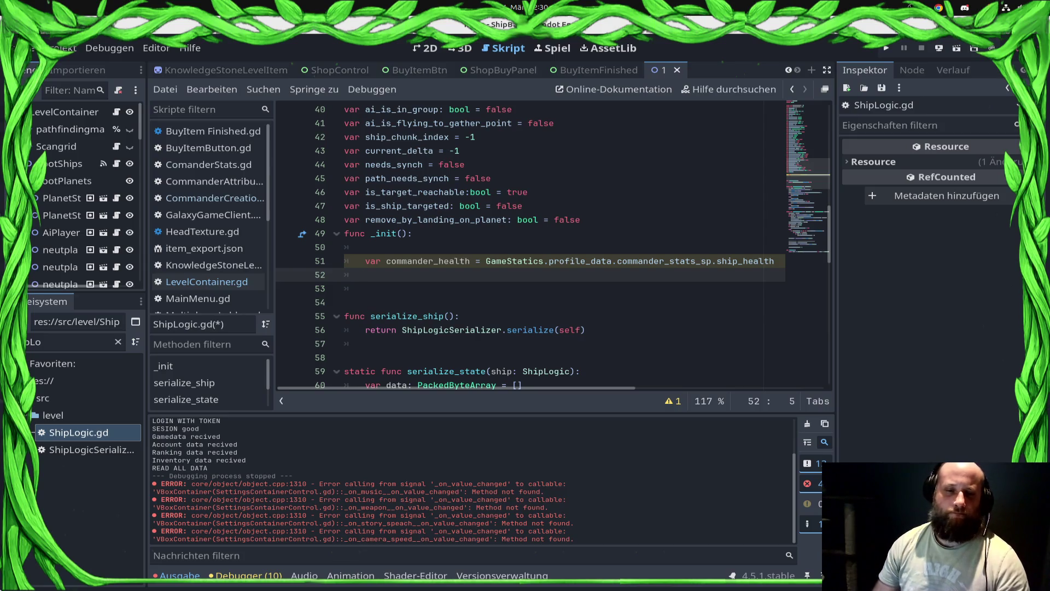
key("super")
In the calculator, compute 1/5 = 0,2, 1/10 = 0,1 and 0,1 + 1 = 1,1
type("cal")
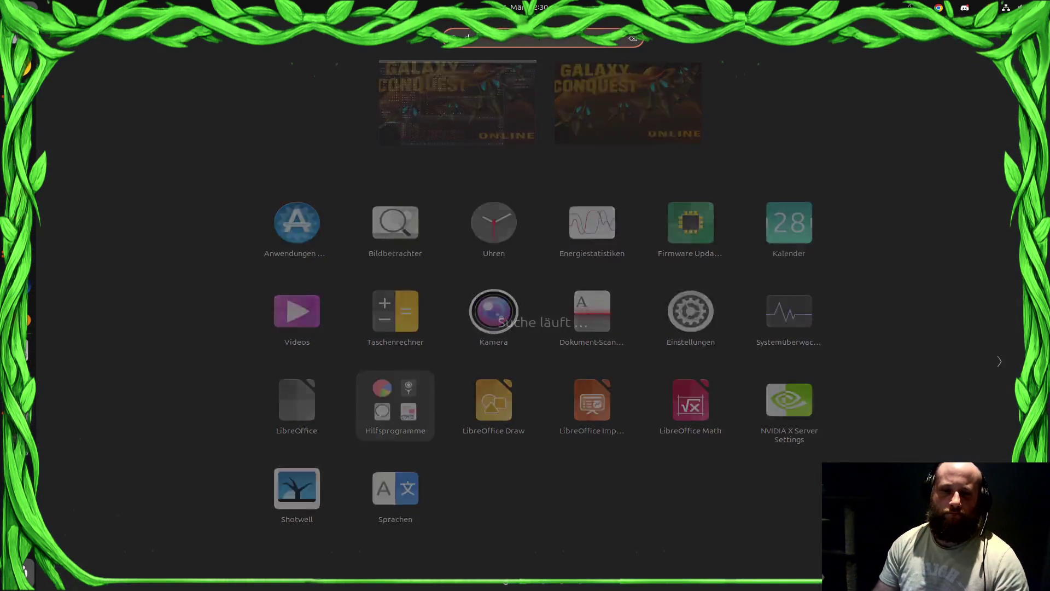
key("Return")
type("1/")
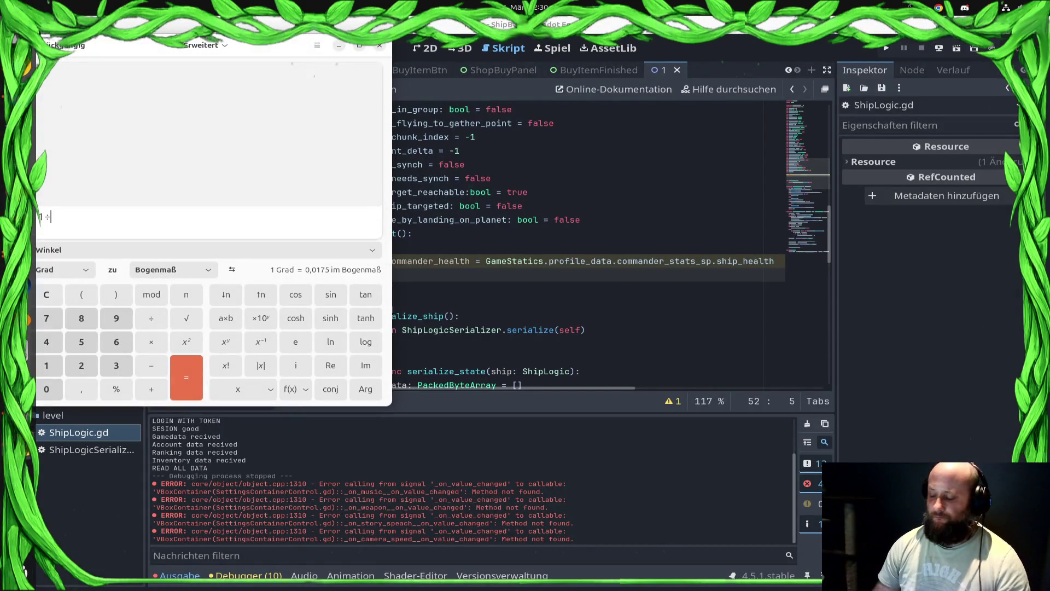
type("5")
key("Return")
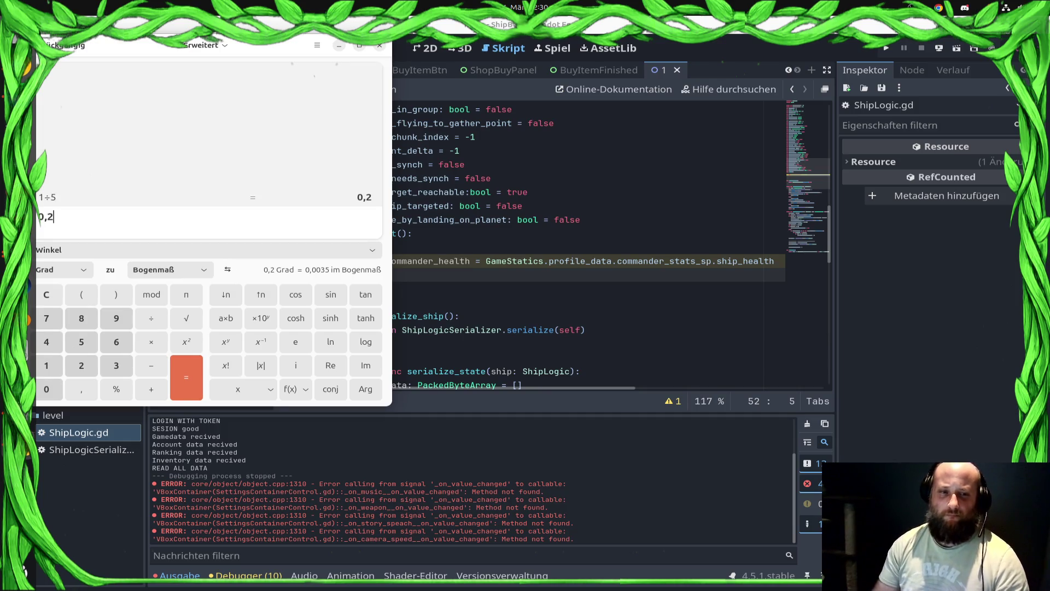
type("1*")
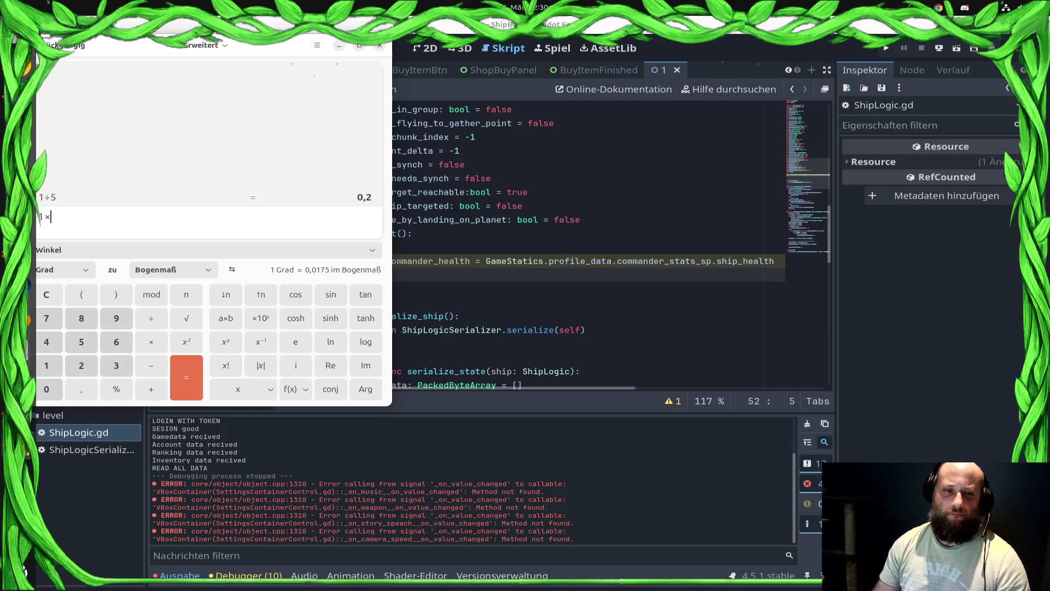
key("BackSpace")
type("/")
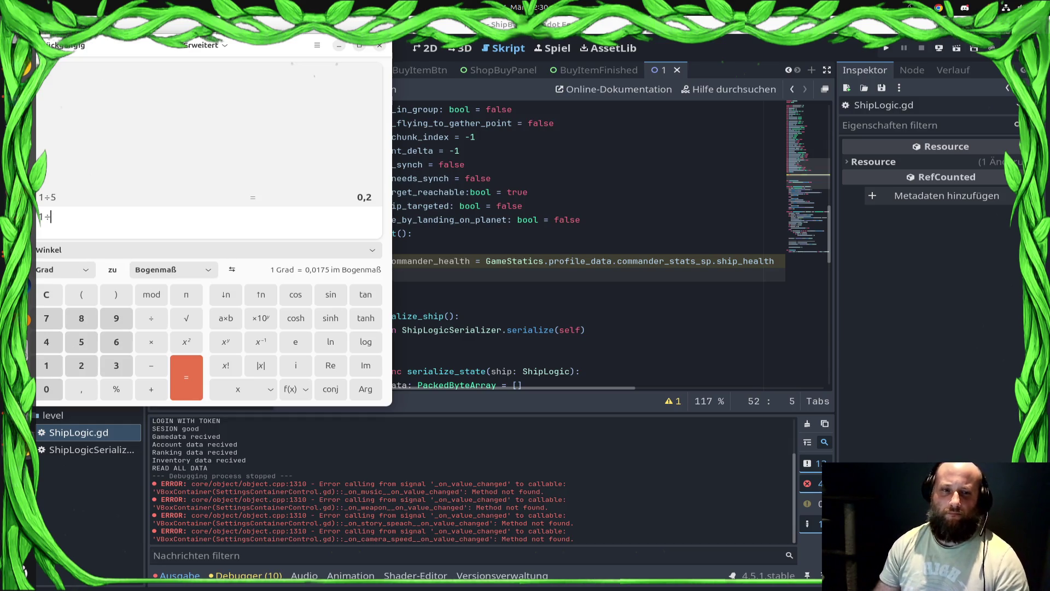
type("10")
key("Return")
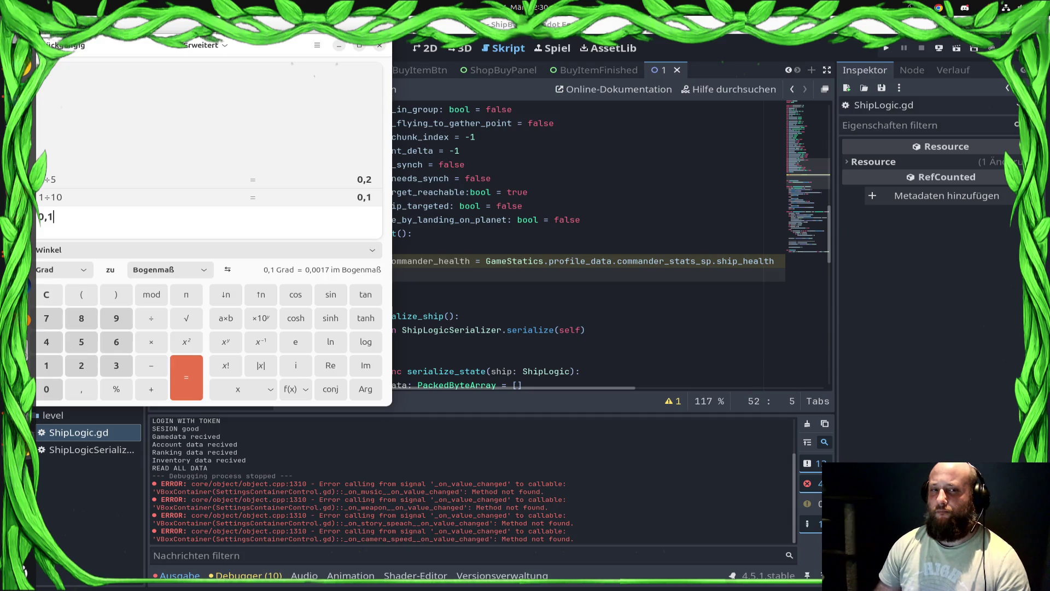
type("+ 1")
key("Return")
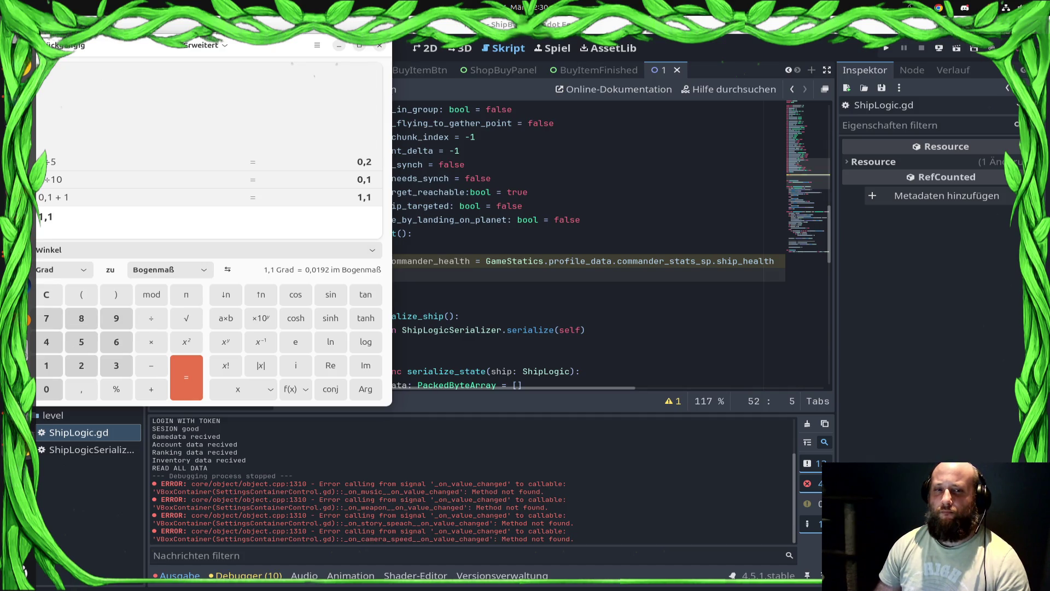
key("BackSpace")
key("BackSpace")
key("BackSpace")
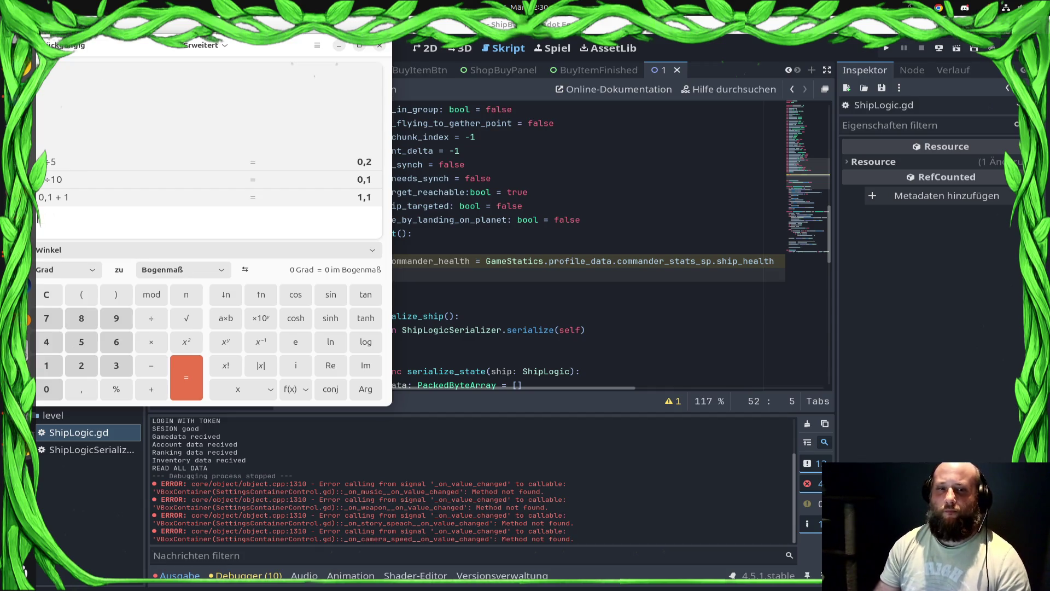
key("alt+Tab")
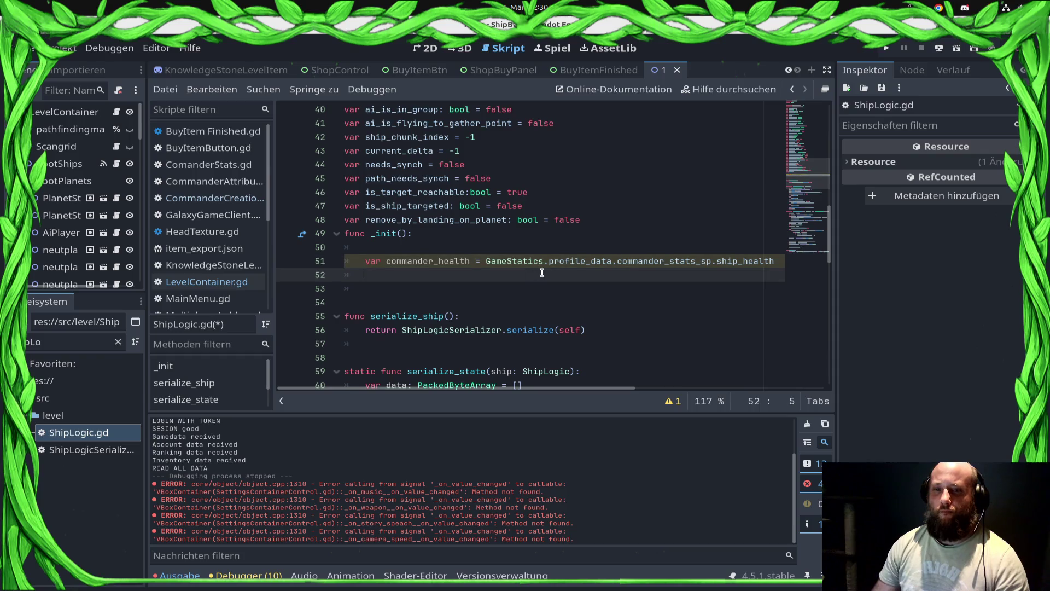
Add var factor:float = 1.0/commander_health to _init and save
type("var factor = ")
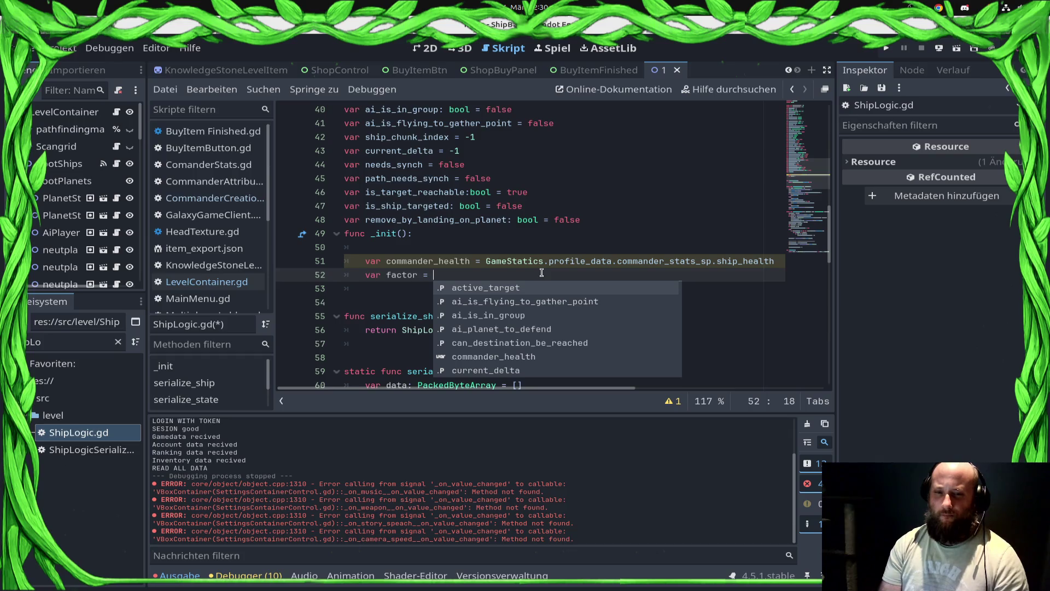
type("1/com")
key("Up")
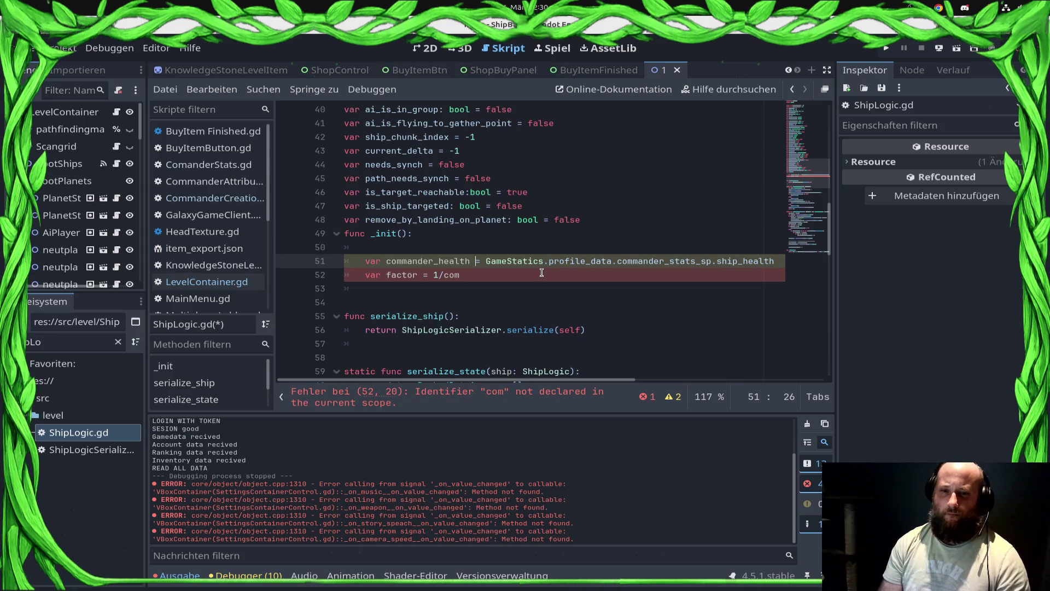
key("shift+Left")
key("shift+Left")
key("shift+Left")
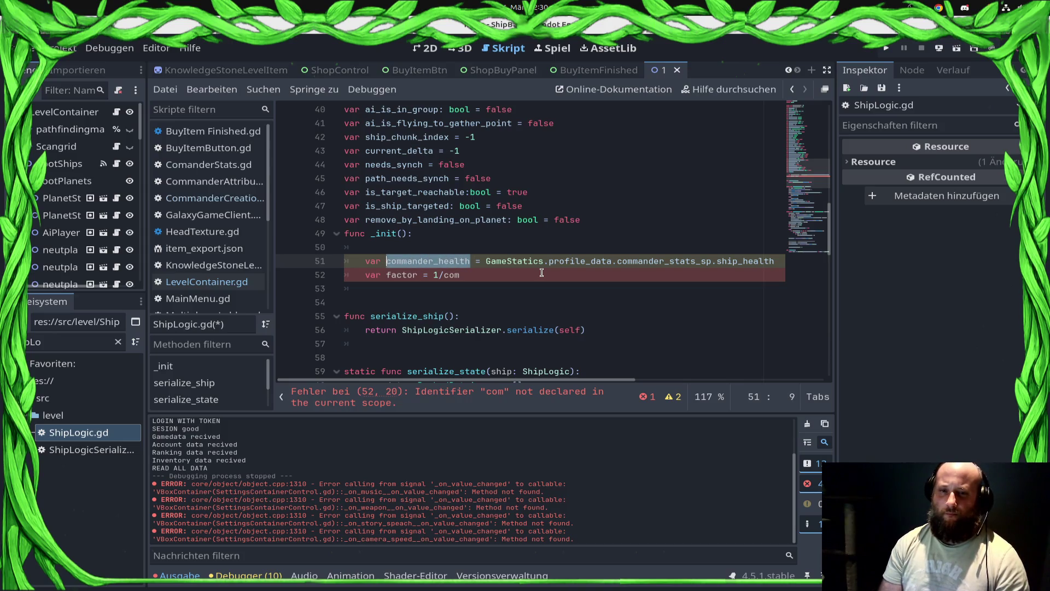
key("Down")
key("Right")
key("Right")
key("Right")
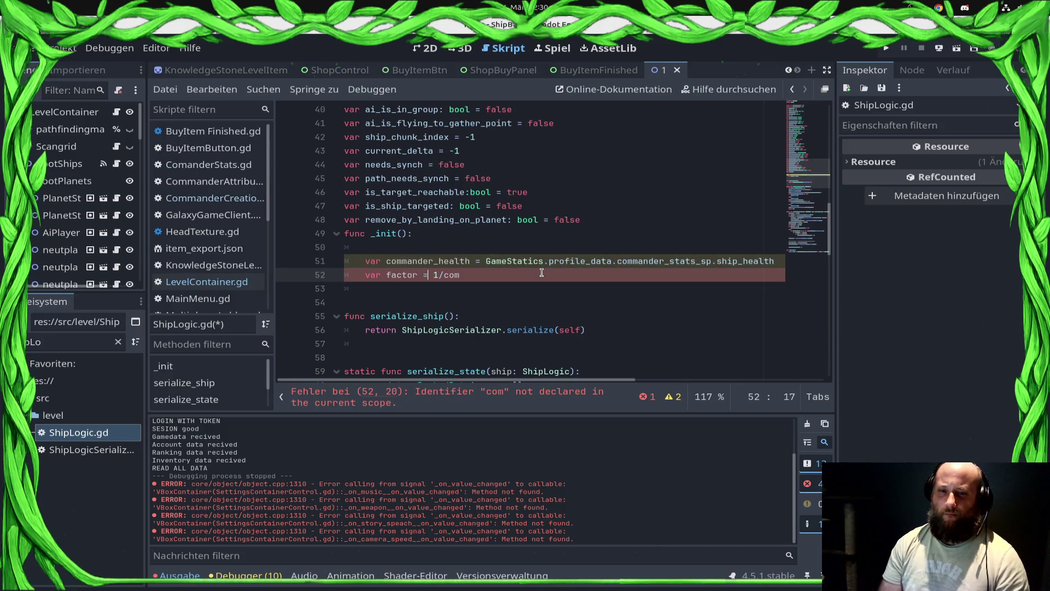
key("Left")
type(":float")
key("Right")
key("Right")
key("Right")
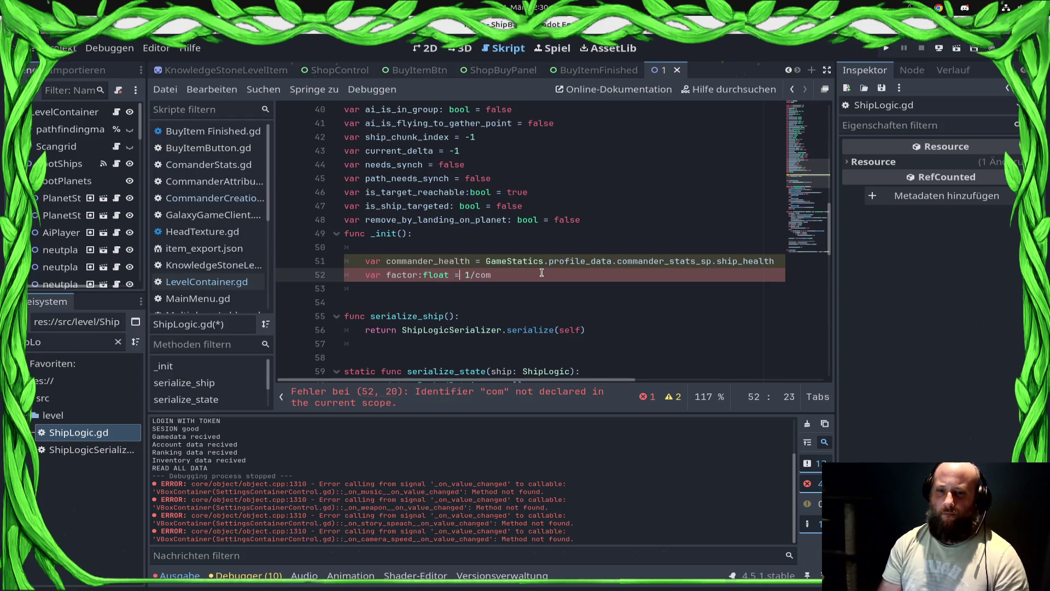
type(".0")
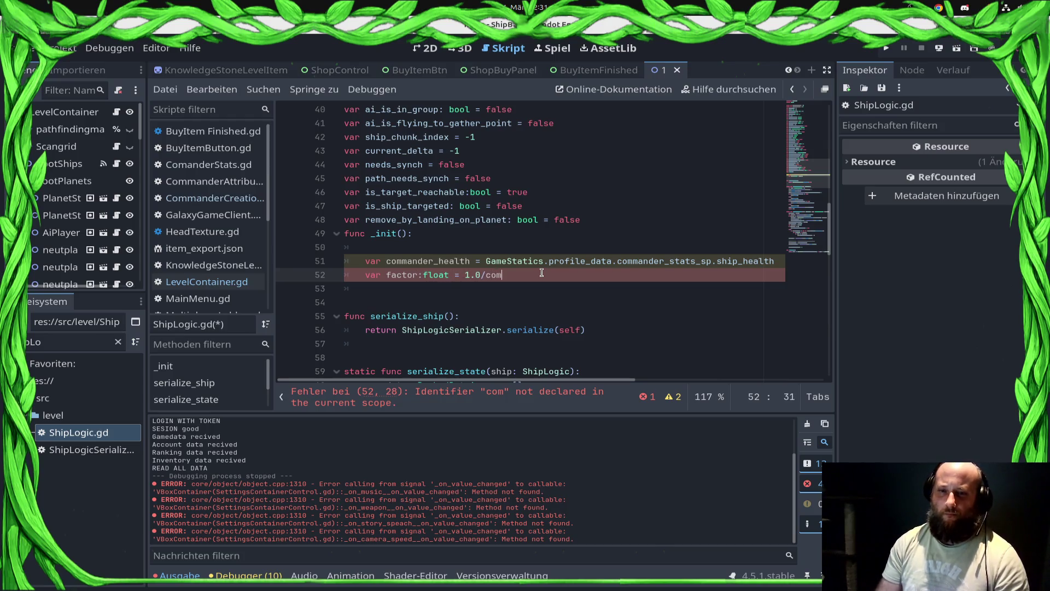
key("Return")
key("ctrl+s")
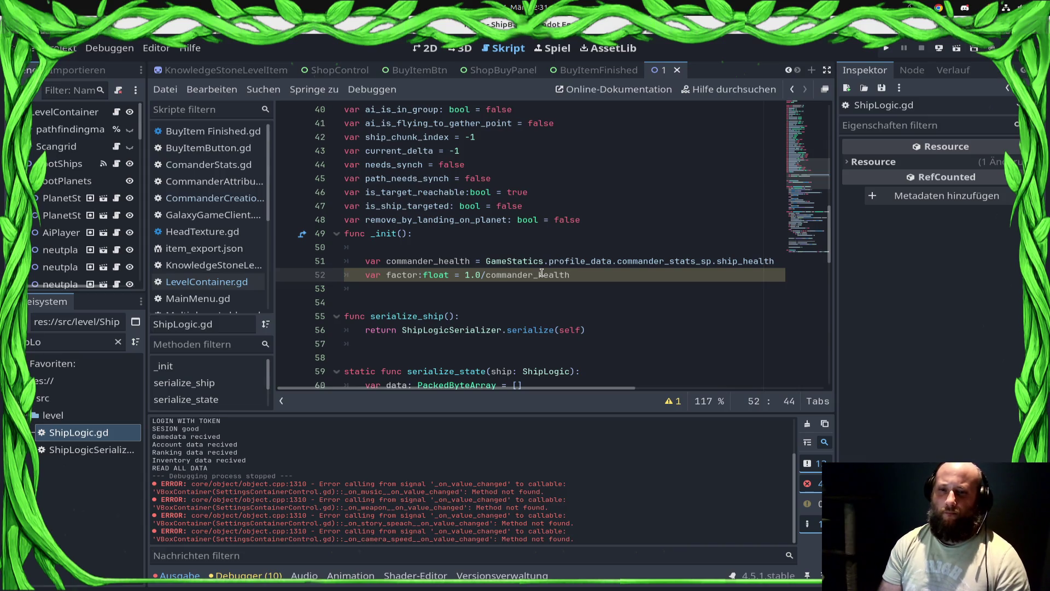
Rewrite the factor as 2 - (1.0/commander_health) and reopen the calculator
key("Home")
key("ctrl+Right")
key("ctrl+Right")
key("ctrl+Right")
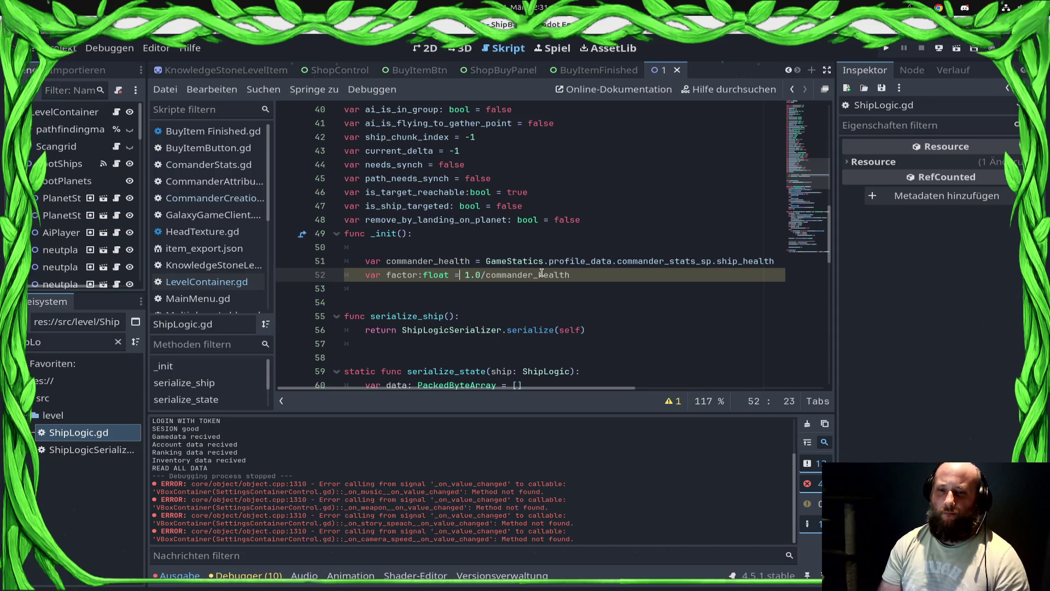
type("2-")
key("BackSpace")
key("BackSpace")
type("-")
type(" (")
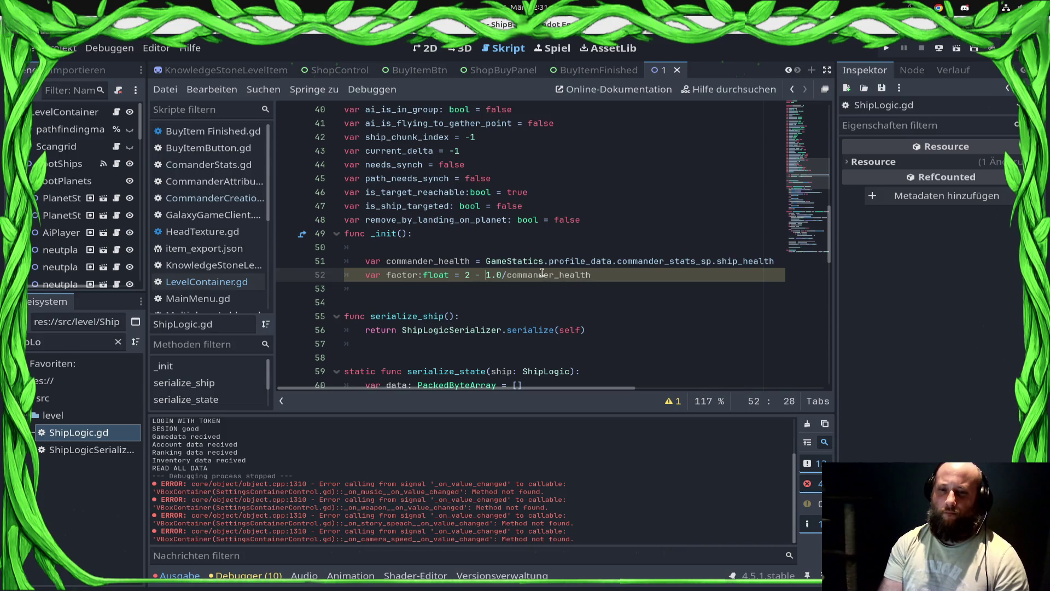
key("End")
type(")")
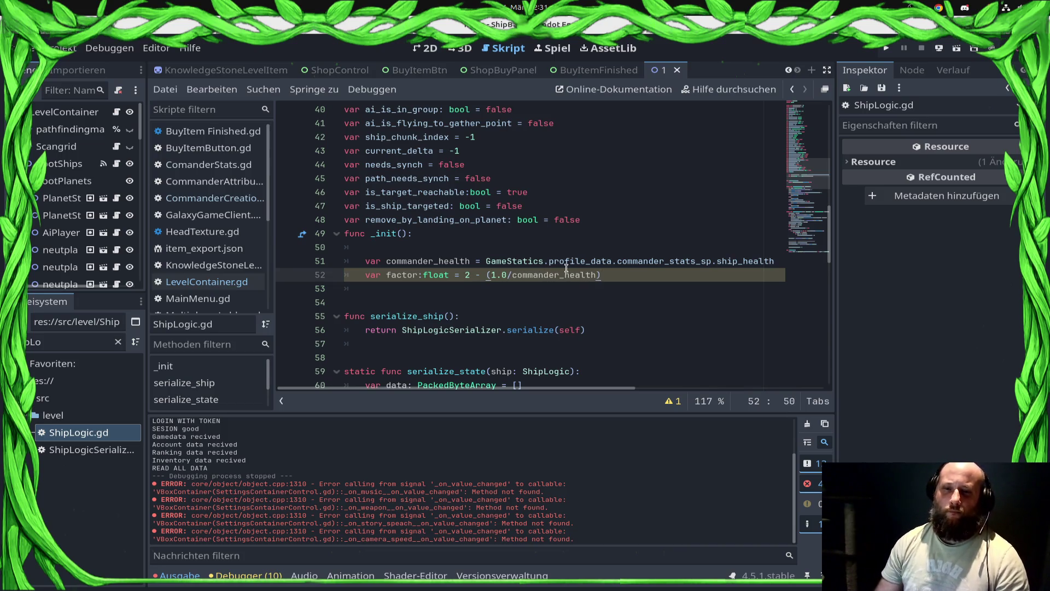
left_click(54, 434)
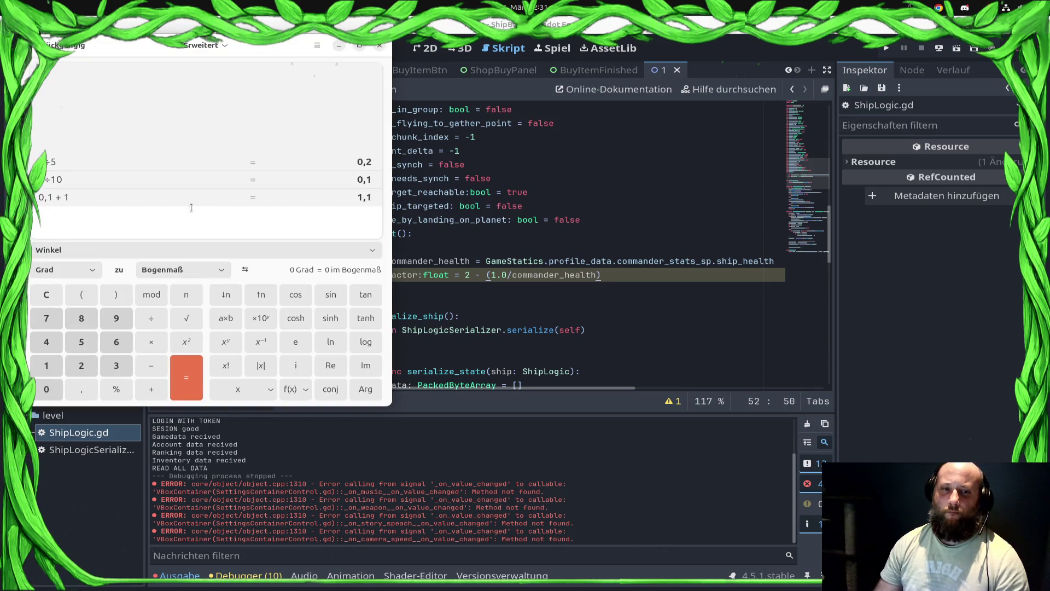
Evaluate 1/100 (0,01) and 1/1 (1) in the calculator, then clear the entry
type("1/")
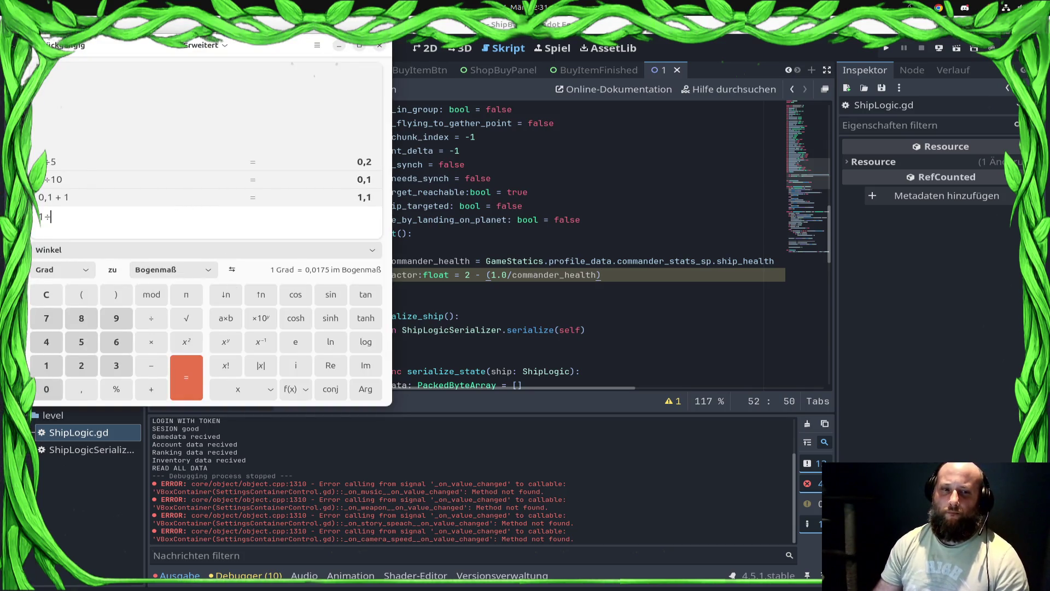
type("100")
key("Return")
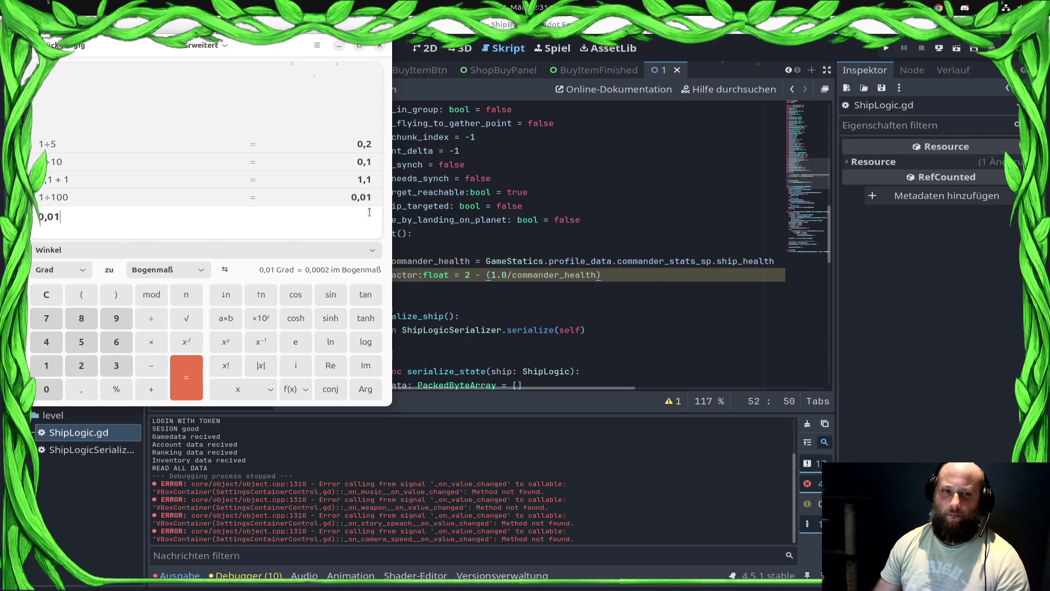
double_click(78, 223)
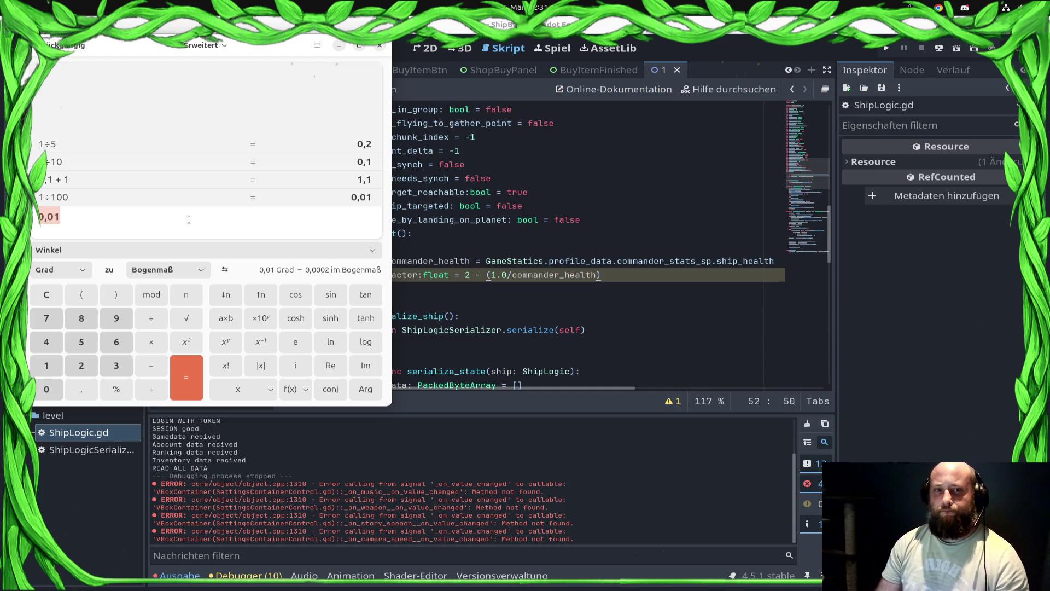
type("1/1")
key("Return")
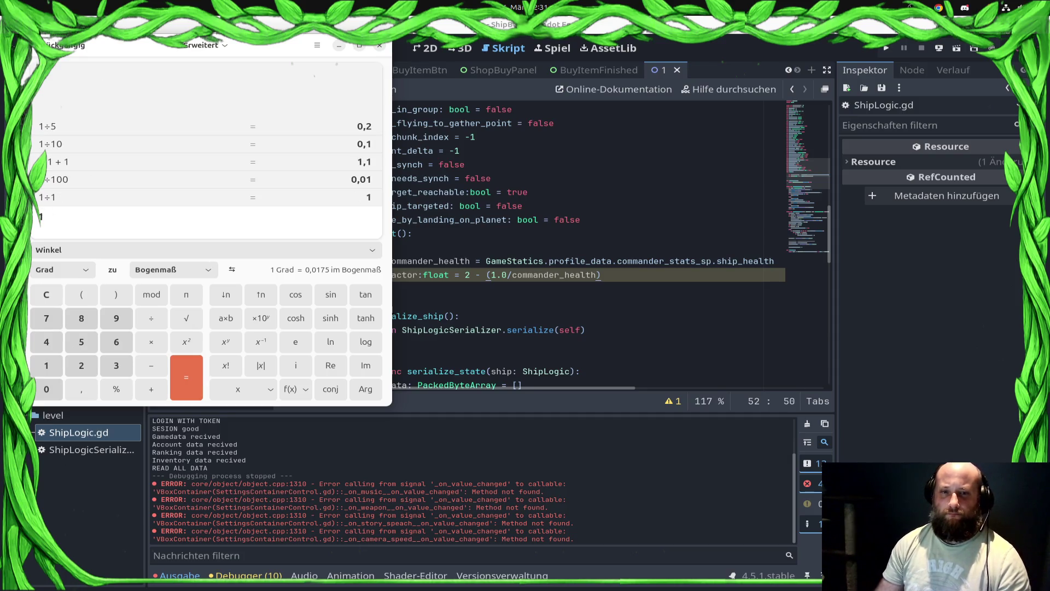
key("BackSpace")
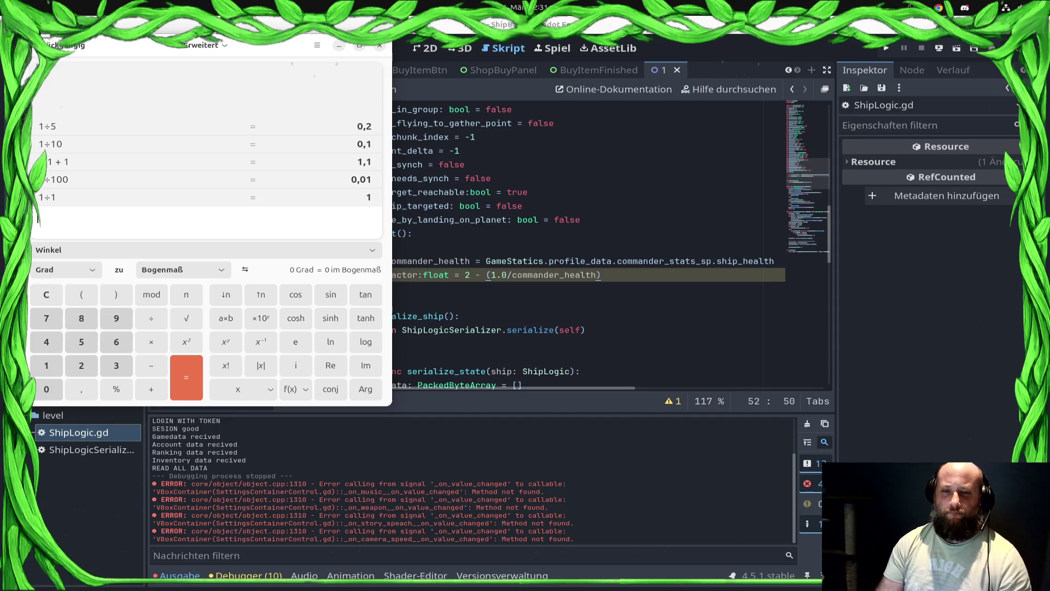
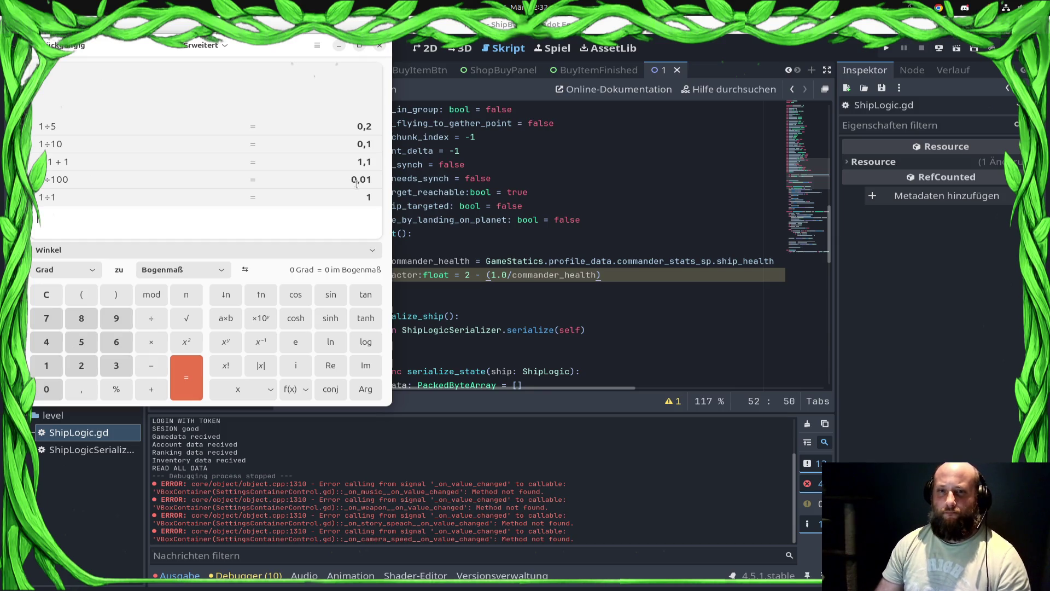
Close the Calculator window to bring back the ShipLogic.gd script
left_click(379, 45)
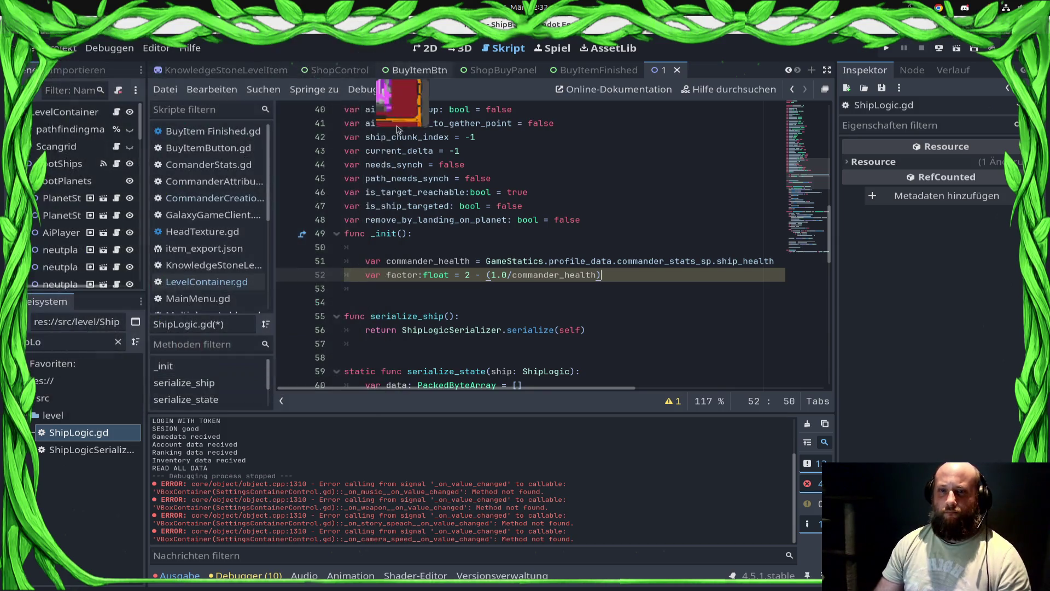
Delete the factor declaration '2 - (1.0/commander_health)' from line 52
left_click(468, 283)
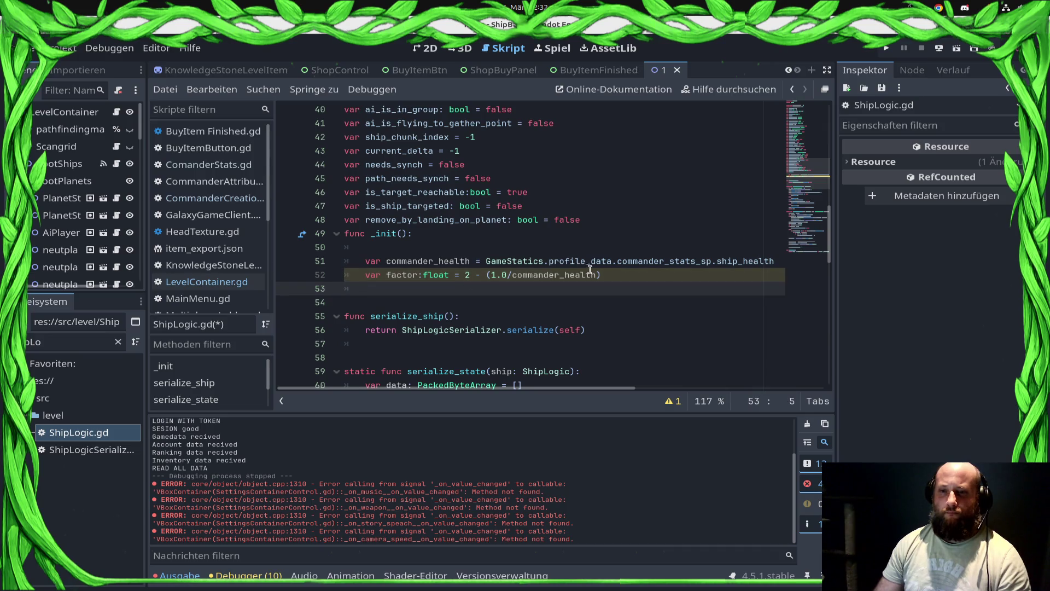
left_click_drag(609, 275, 466, 276)
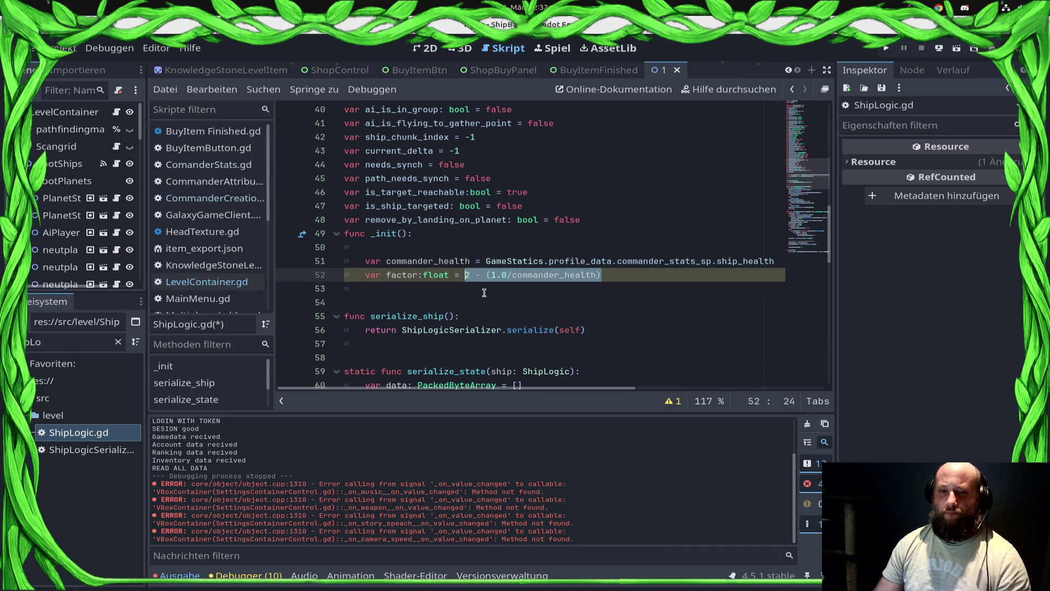
key("BackSpace")
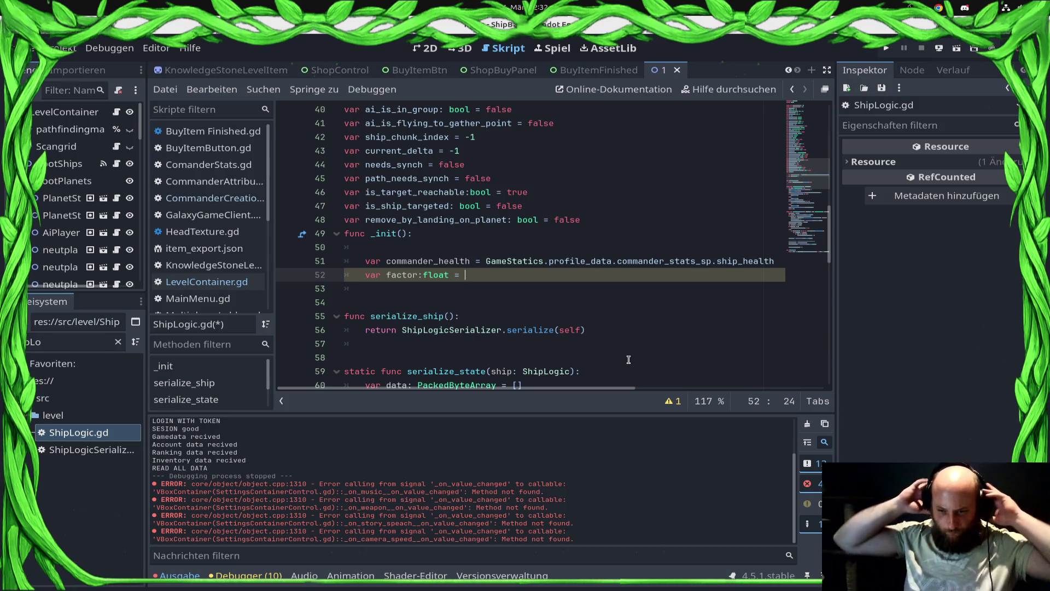
key("shift+Home")
key("BackSpace")
Write 'hitpoints += commander_health * 2' on line 52 and save
type("hel")
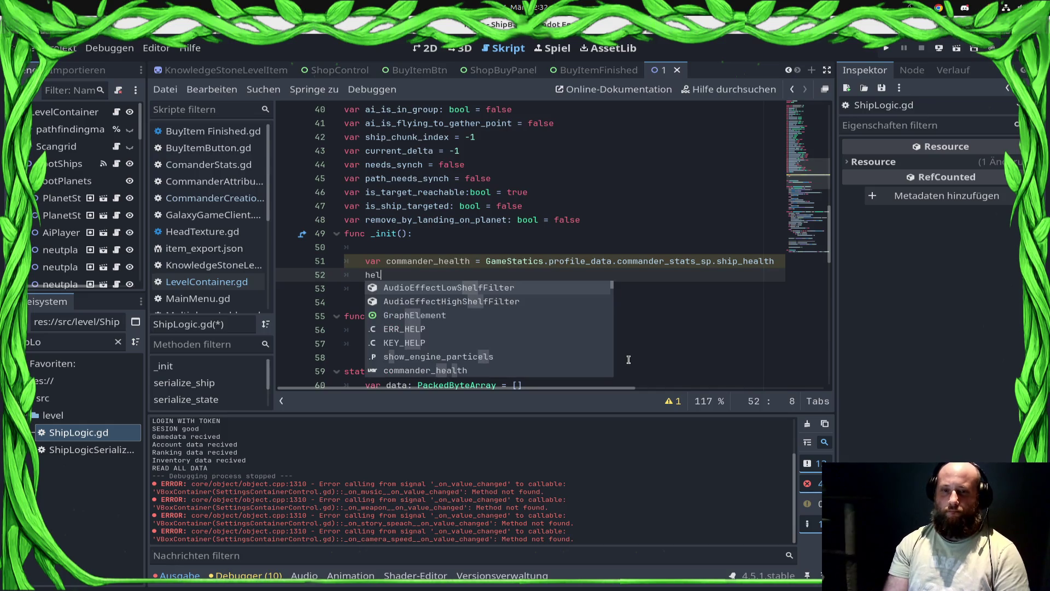
key("BackSpace")
key("BackSpace")
key("BackSpace")
type("heal")
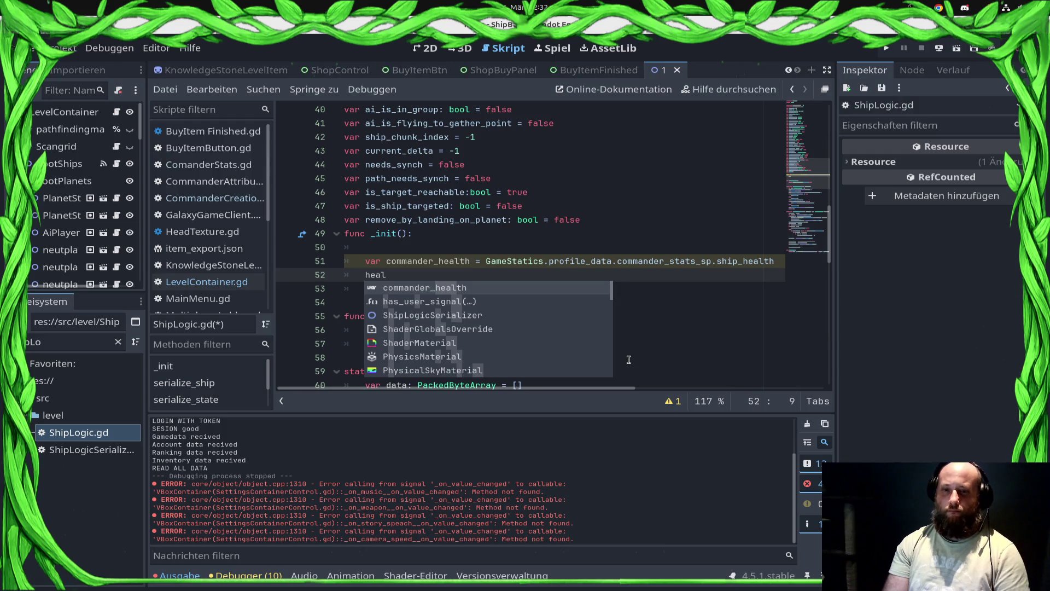
key("BackSpace")
key("BackSpace")
key("BackSpace")
type("hi")
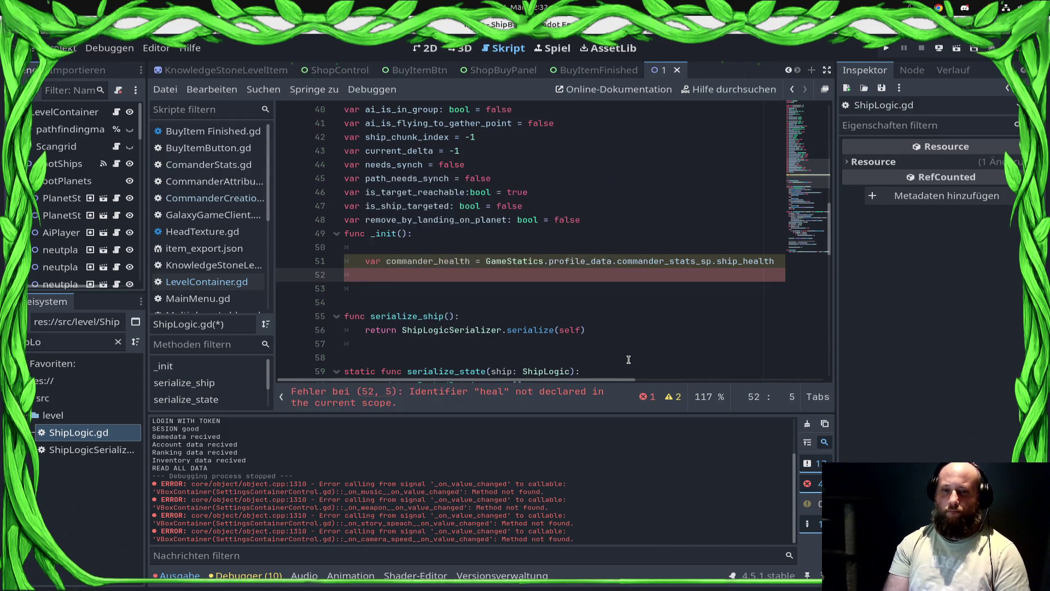
type("tpoints 1")
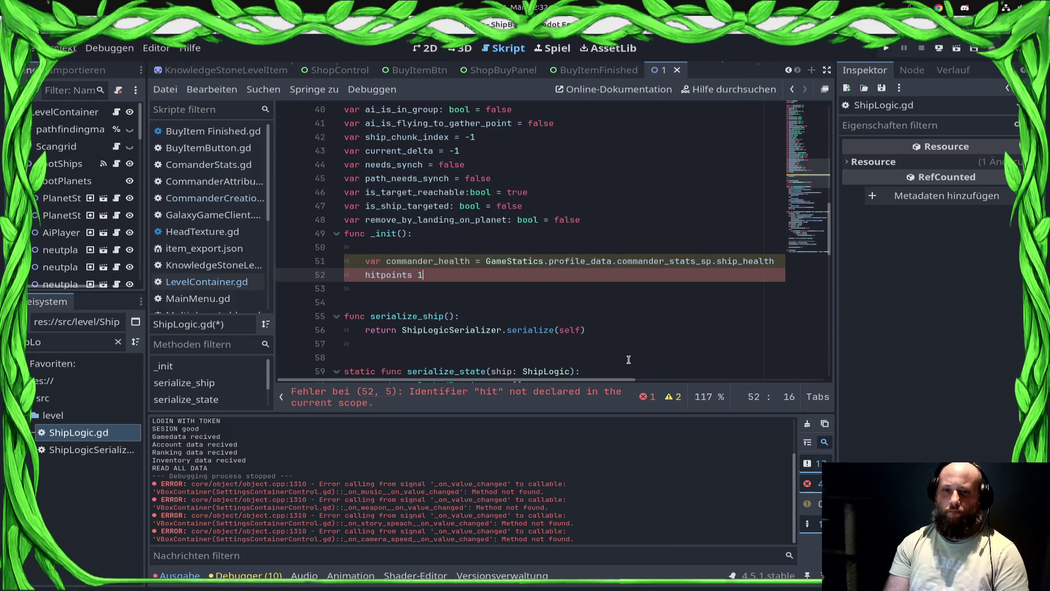
type("= ")
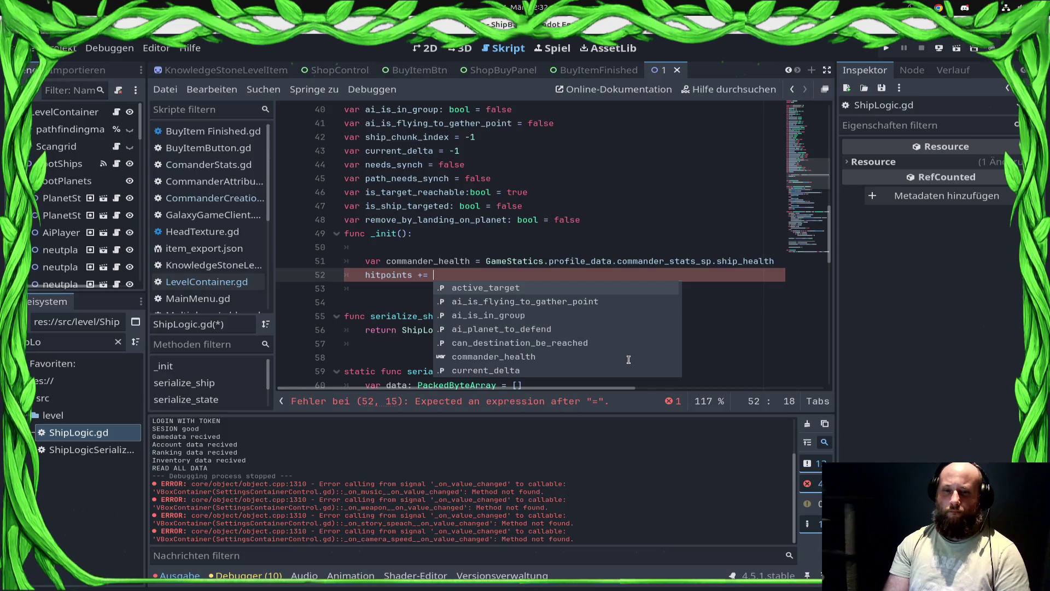
type("comm")
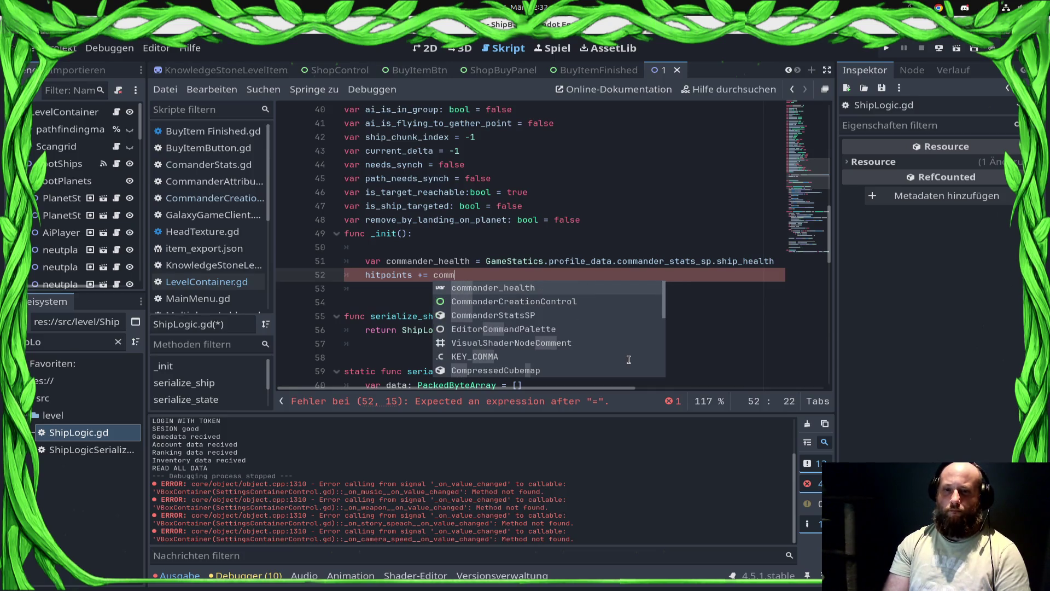
key("Return")
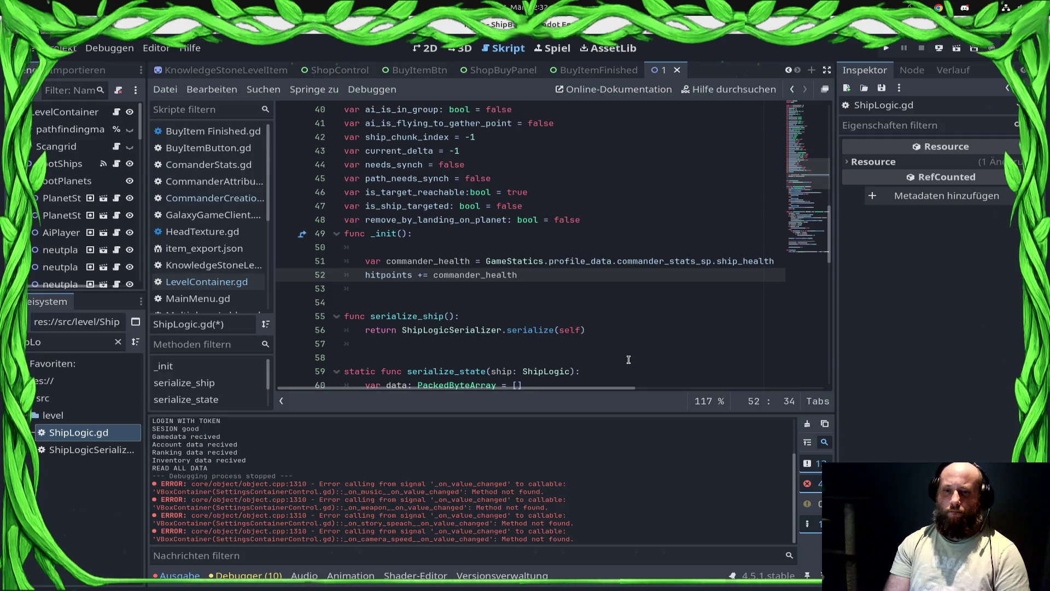
type("*")
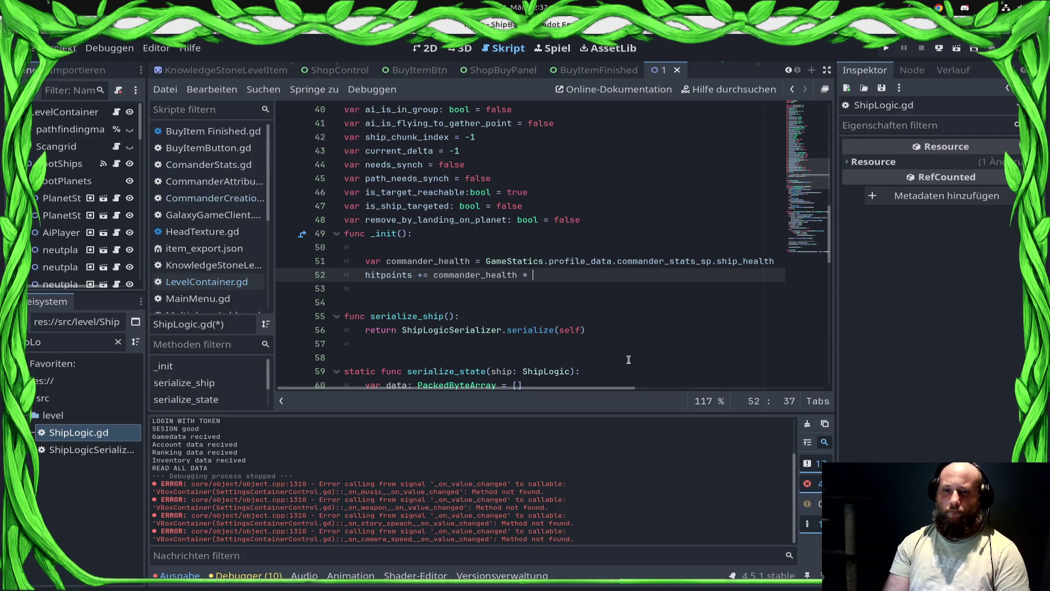
key("BackSpace")
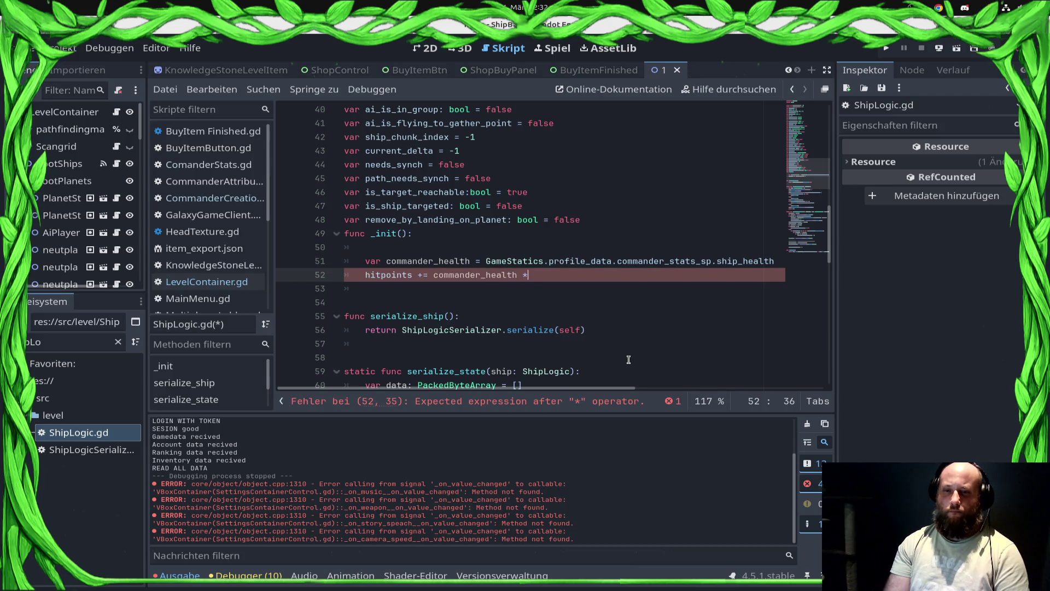
key("BackSpace")
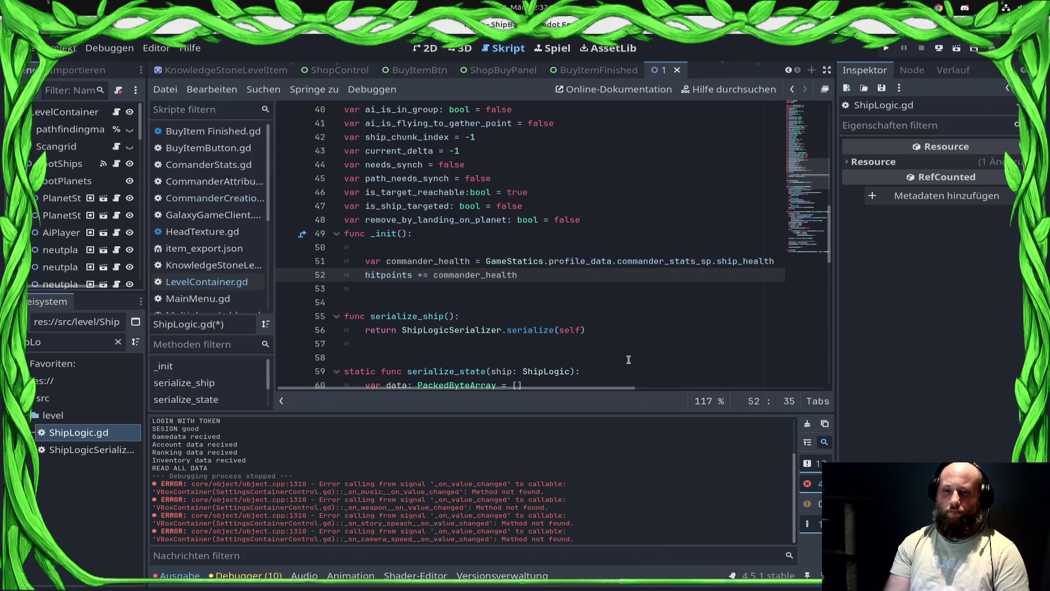
type("* ")
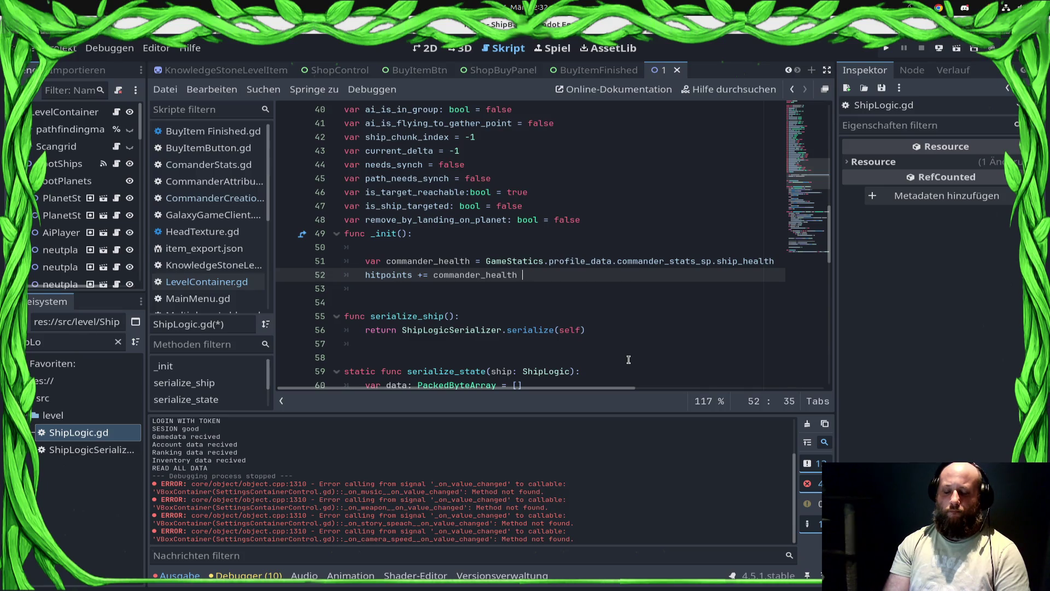
type("2")
key("ctrl+s")
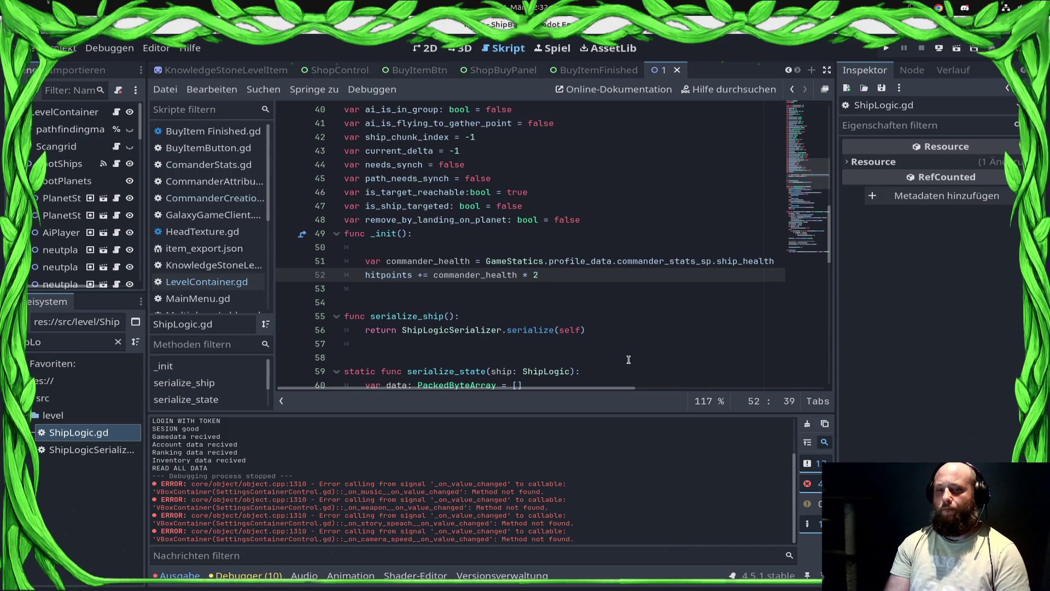
Try wrapping commander_health in brackets with '- 2', then remove them and save
type("-")
type(" 2")
key("Left")
key("Left")
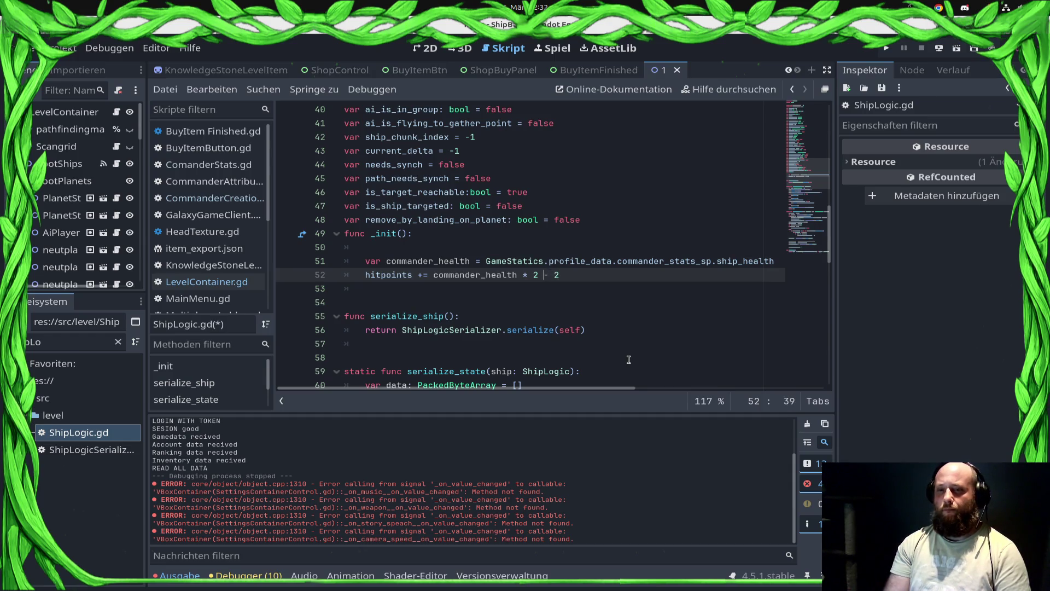
type(")")
key("Left")
key("Left")
key("Left")
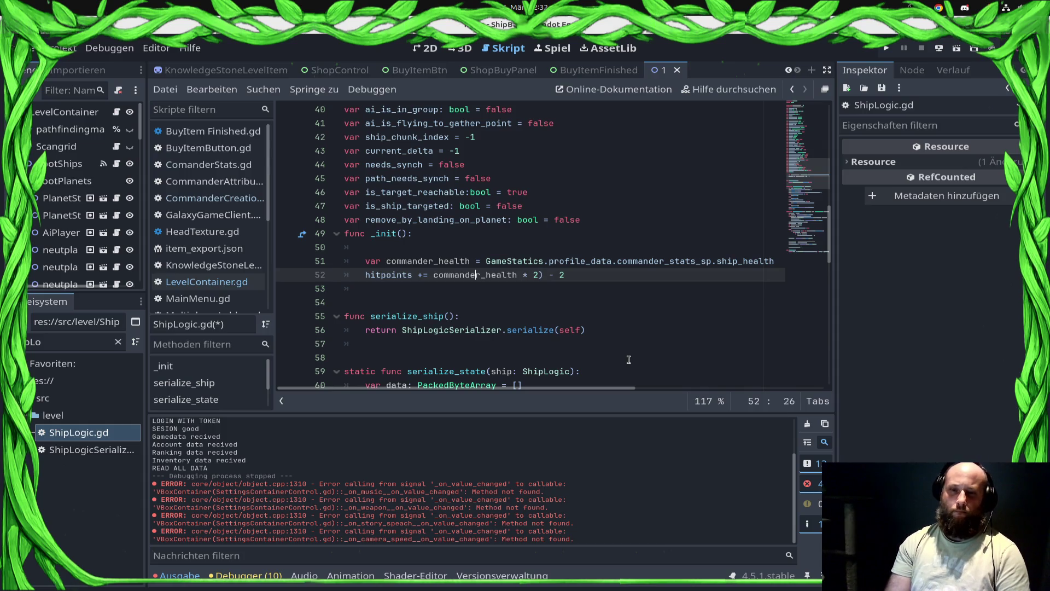
type("(")
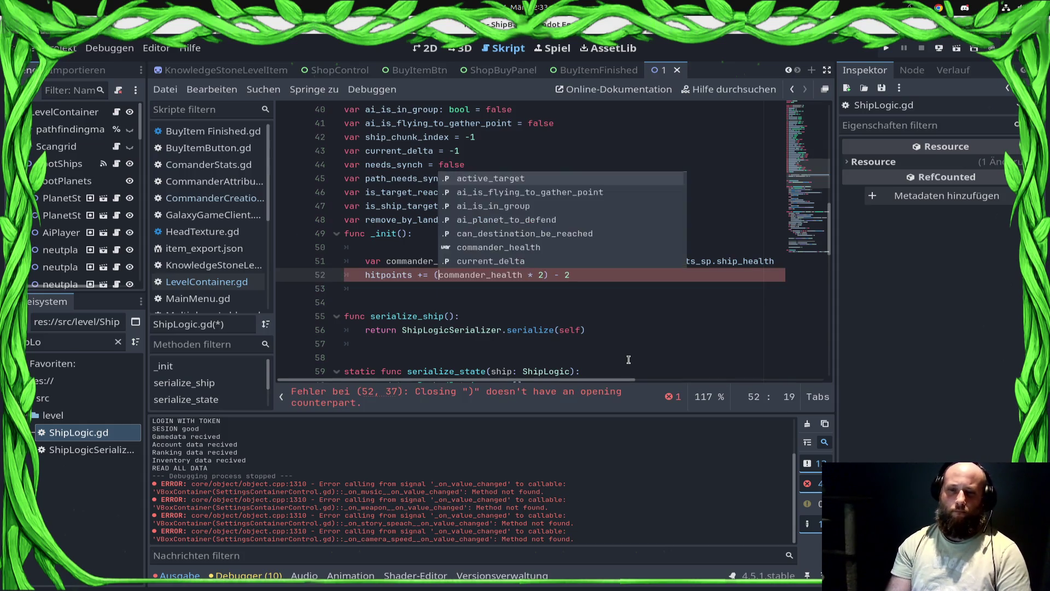
key("Left")
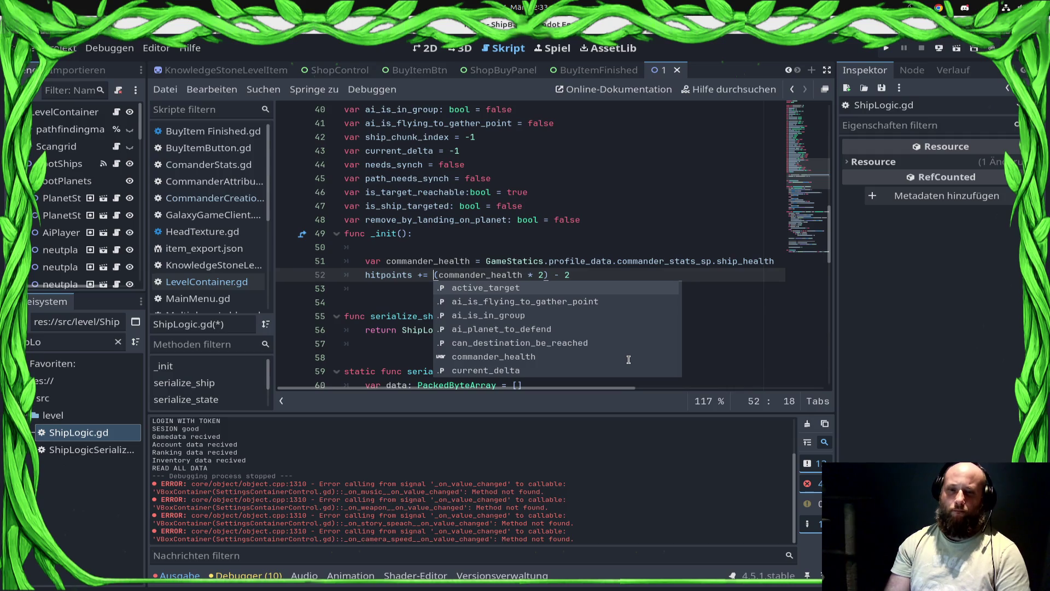
key("shift+End")
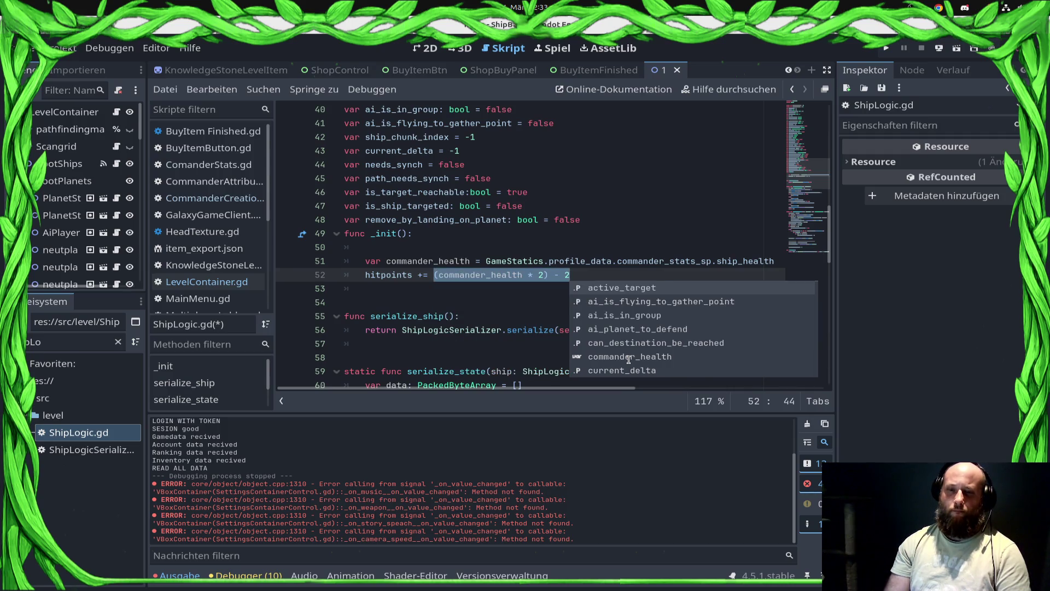
key("Right")
key("BackSpace")
key("BackSpace")
key("BackSpace")
key("ctrl+s")
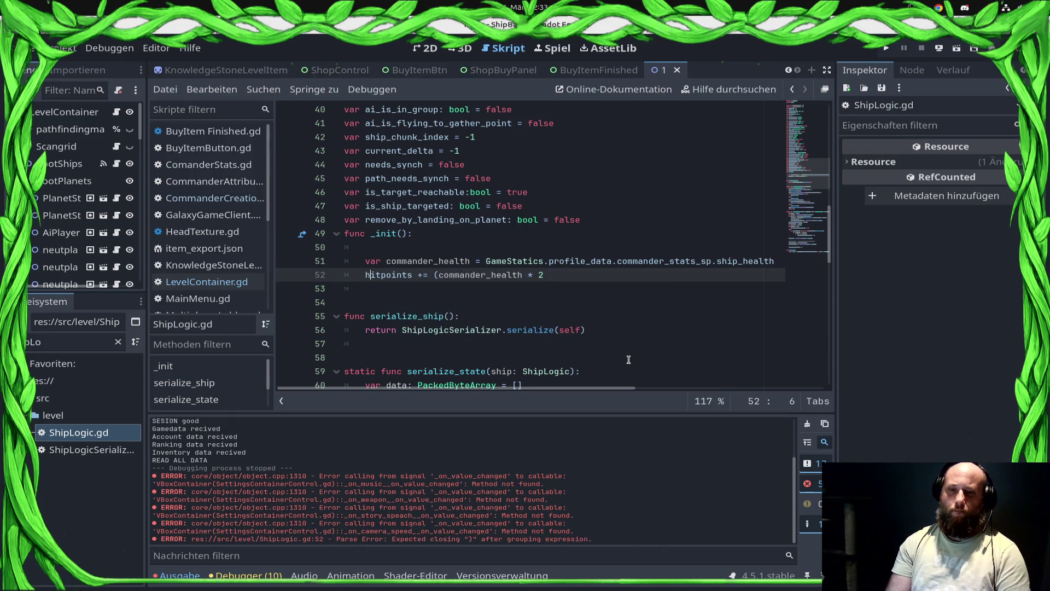
key("Right")
key("Right")
key("Right")
key("Delete")
key("ctrl+s")
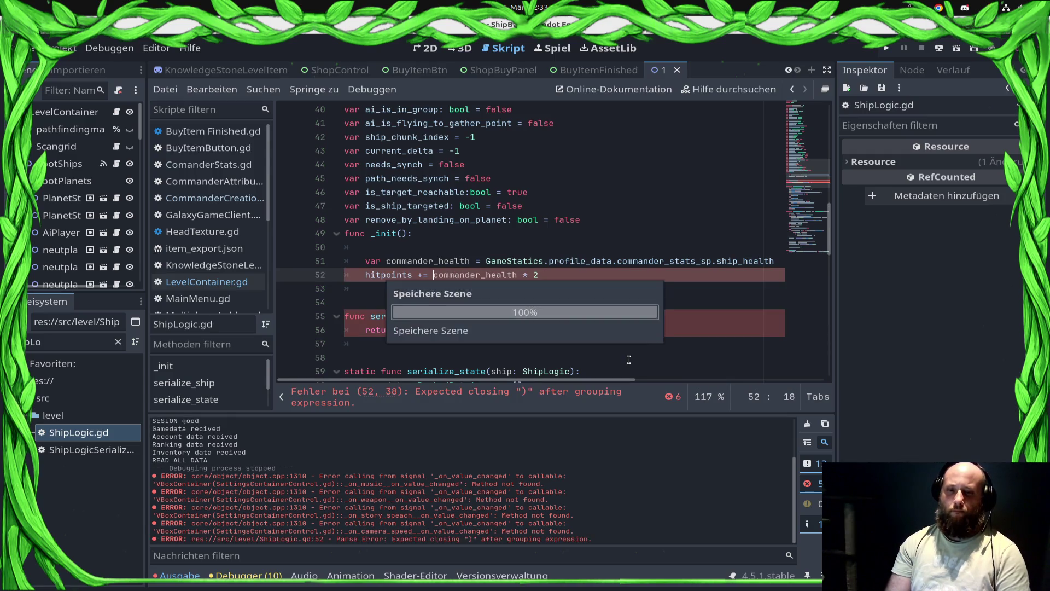
key("Up")
key("Up")
key("Up")
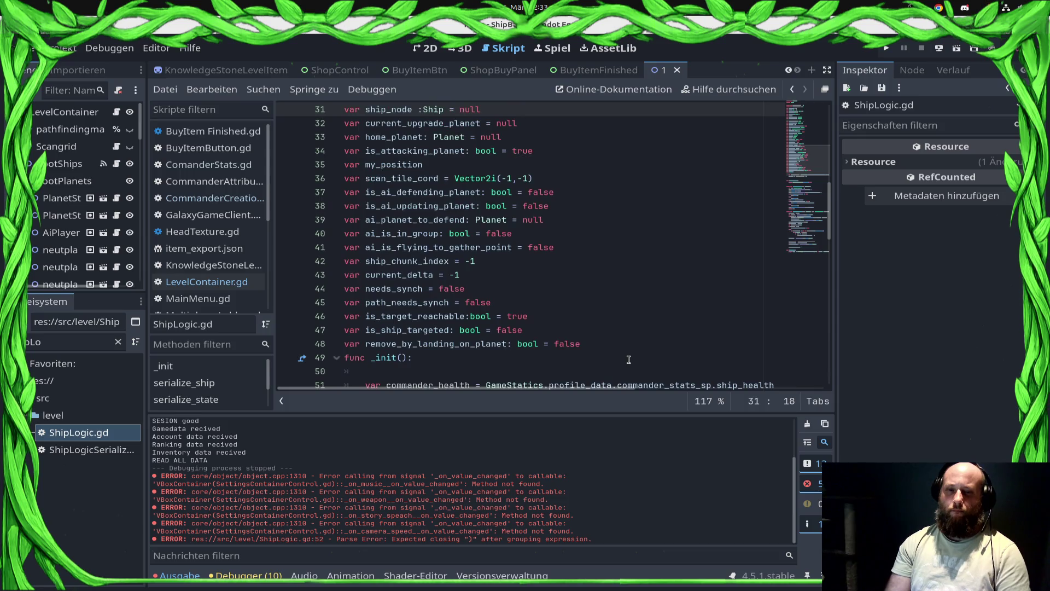
Change the trailing multiplier on line 52 from 3 to 2 and save
scroll(629, 360, "down", 4)
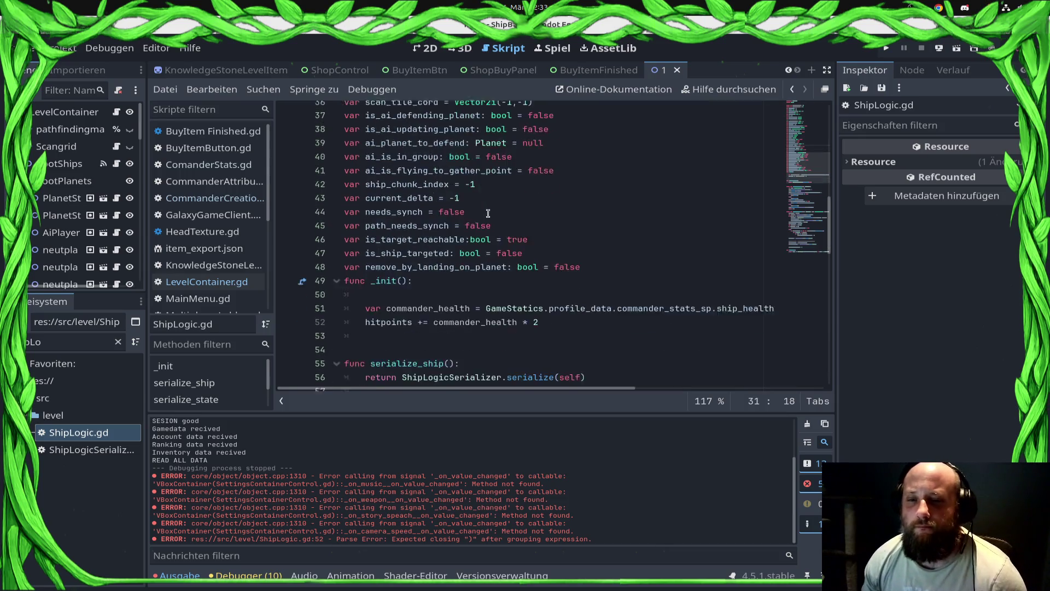
key("ctrl+s")
key("BackSpace")
type("2")
key("ctrl+s")
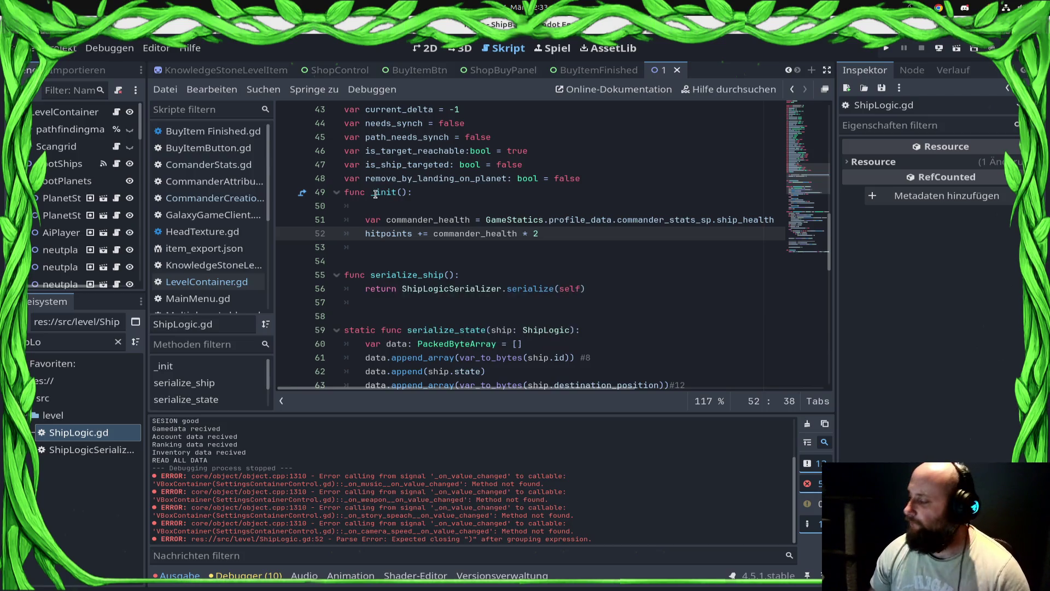
Write the condition GameStatics.IS_IN_SINGLE_PLAYER_MATCH == true and GameStatics.IS_FAKE_MULTIPLAYER == false
scroll(537, 246, "up", 2)
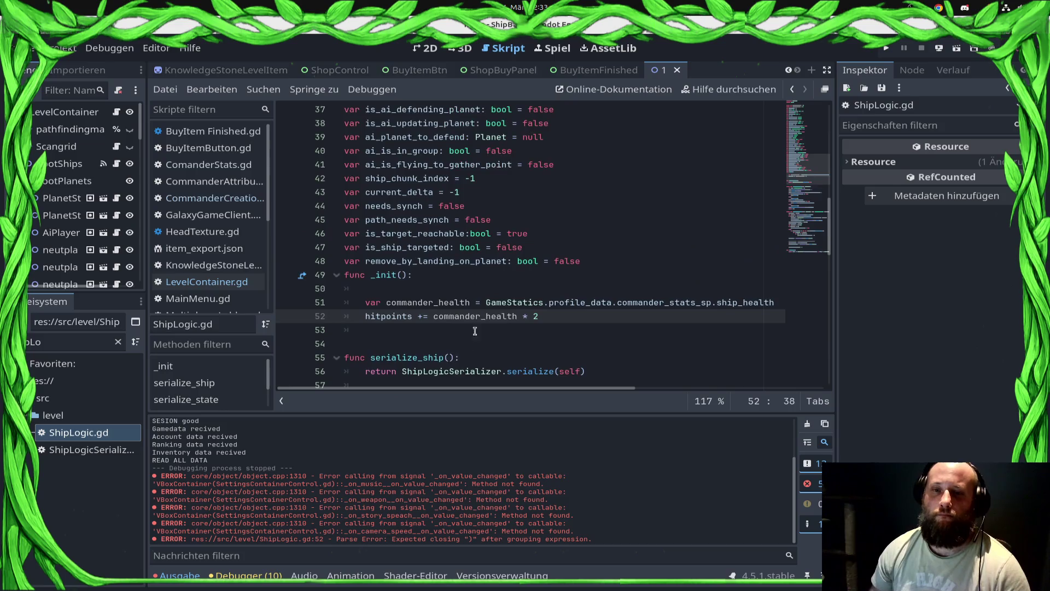
left_click(450, 288)
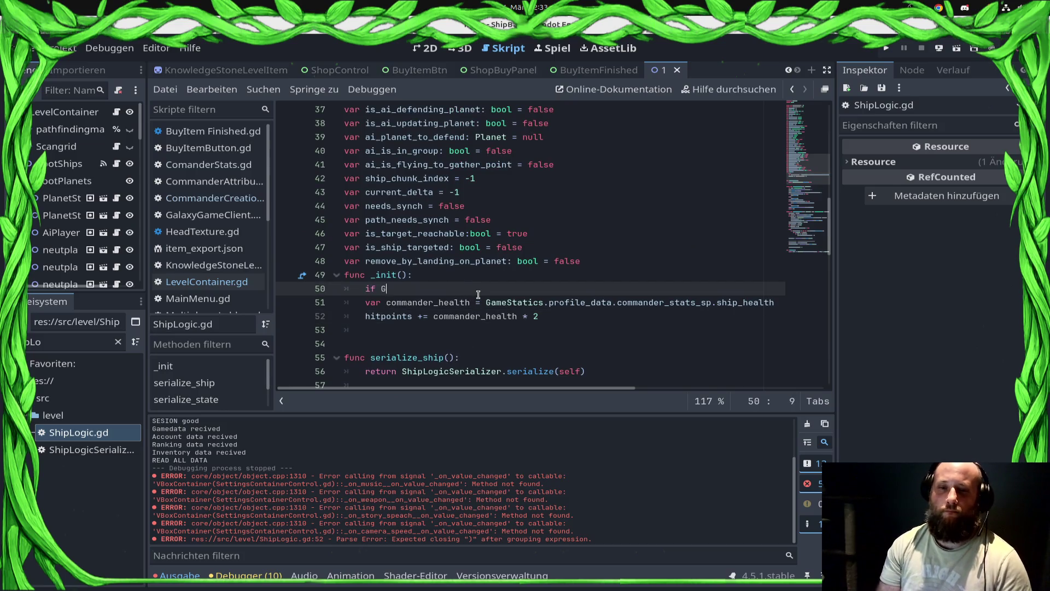
type("ameStatics.is_Sin")
key("Return")
type("= t")
key("BackSpace")
key("BackSpace")
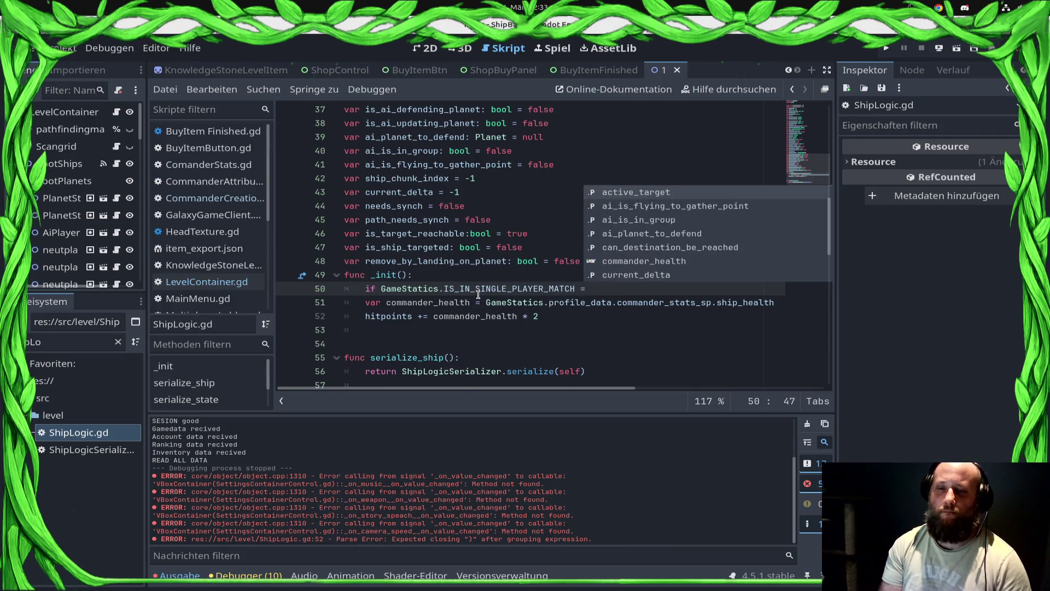
type("?")
type("= true")
type("is")
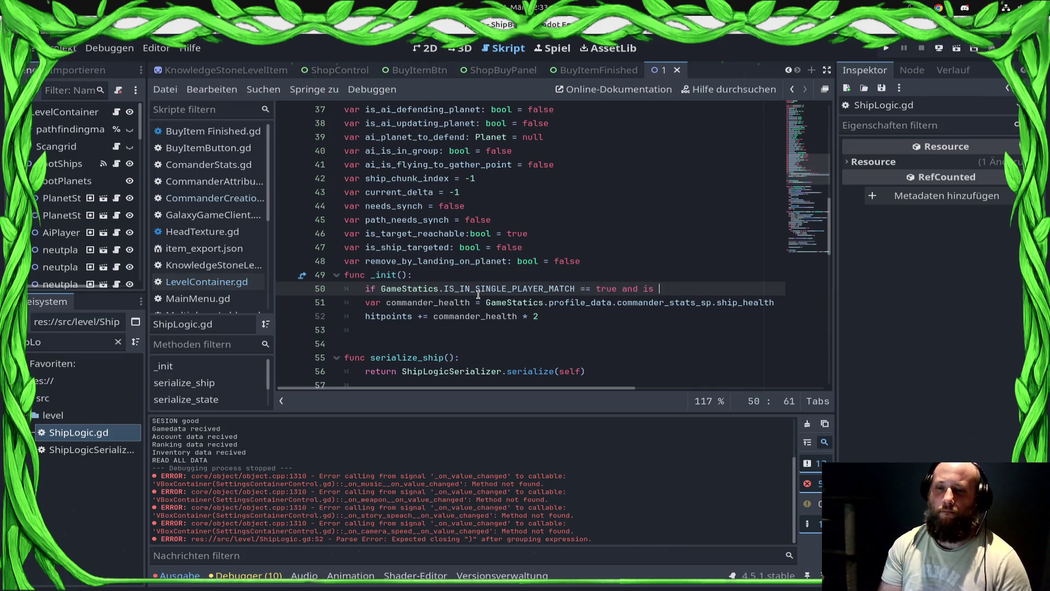
key("BackSpace")
key("BackSpace")
type("GameSS")
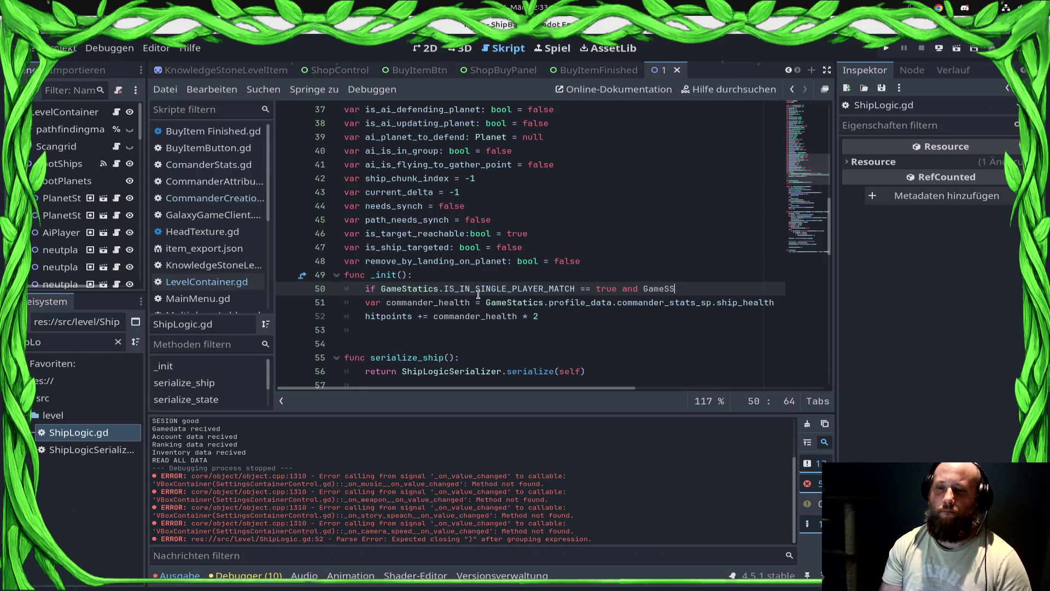
key("Return")
type(".IS")
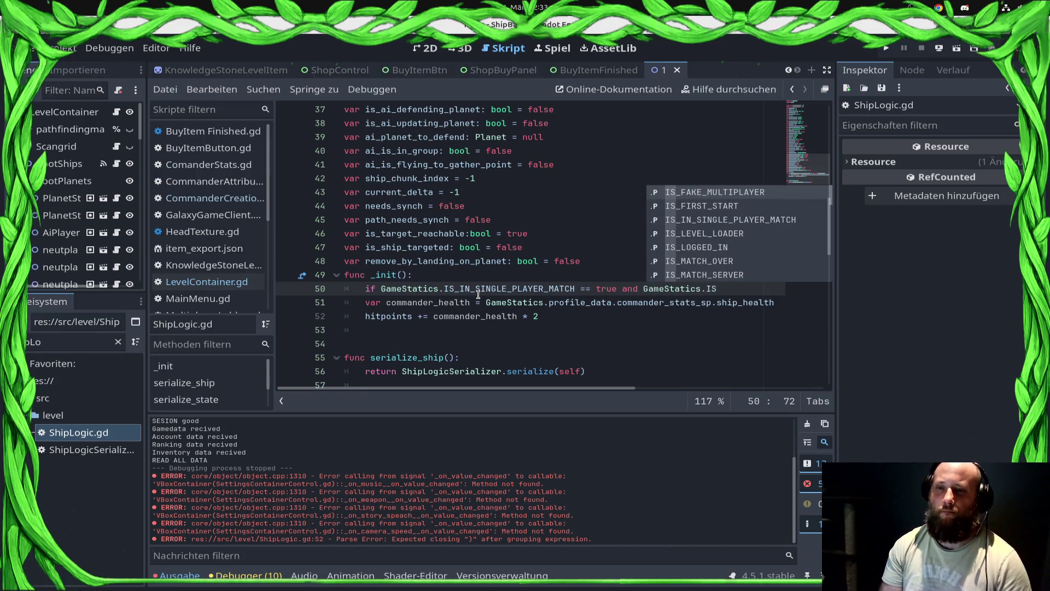
key("Return")
type("== false")
Indent the two commander health lines under the if and check the indentation
key("Down")
key("Home")
key("Tab")
key("Down")
key("Home")
key("Tab")
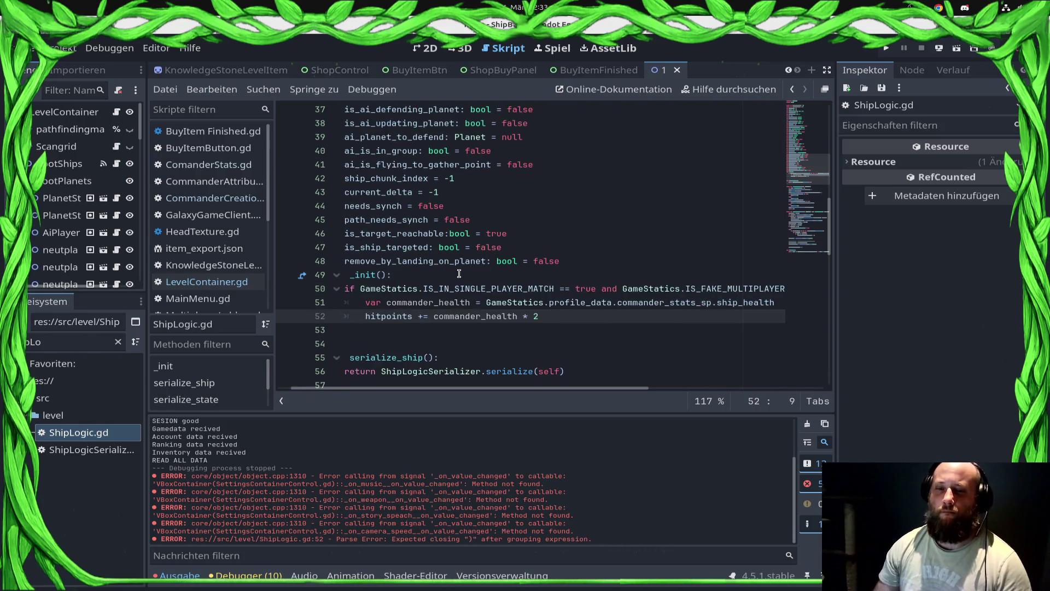
left_click(466, 331)
left_click(343, 303, "shift")
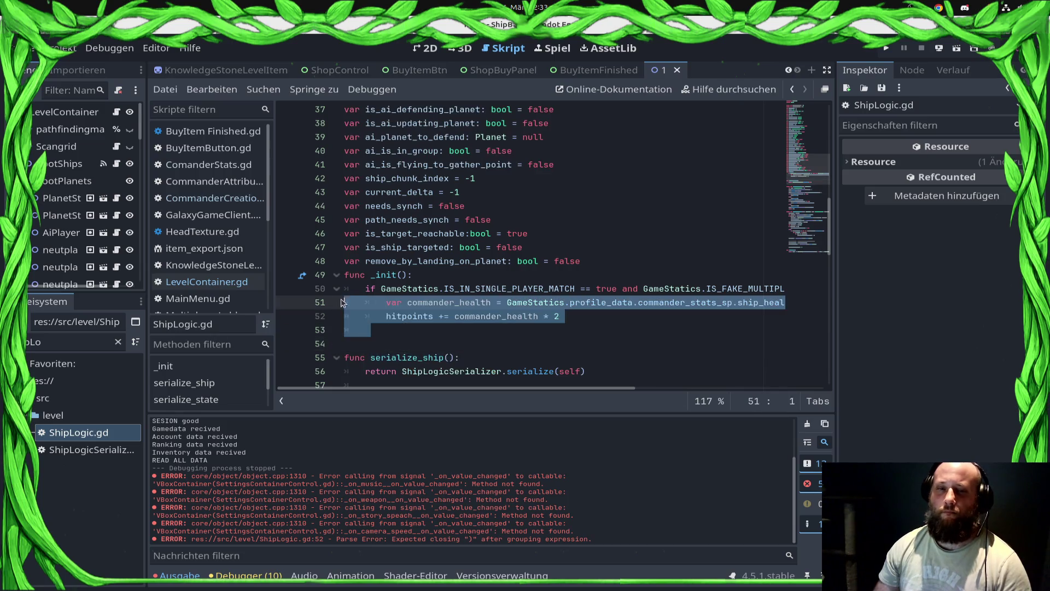
left_click(385, 316)
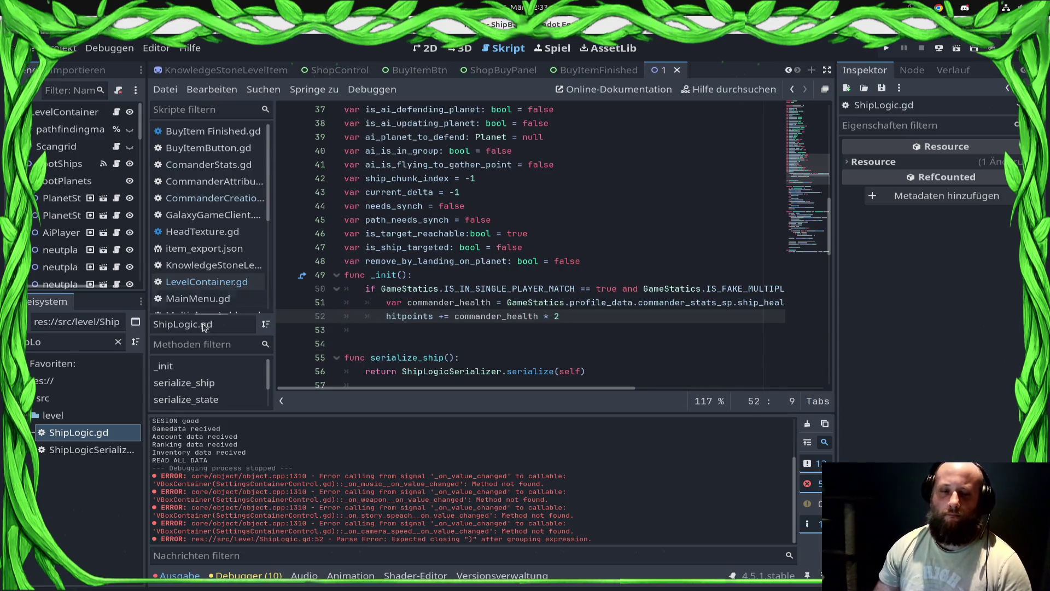
left_click(79, 345)
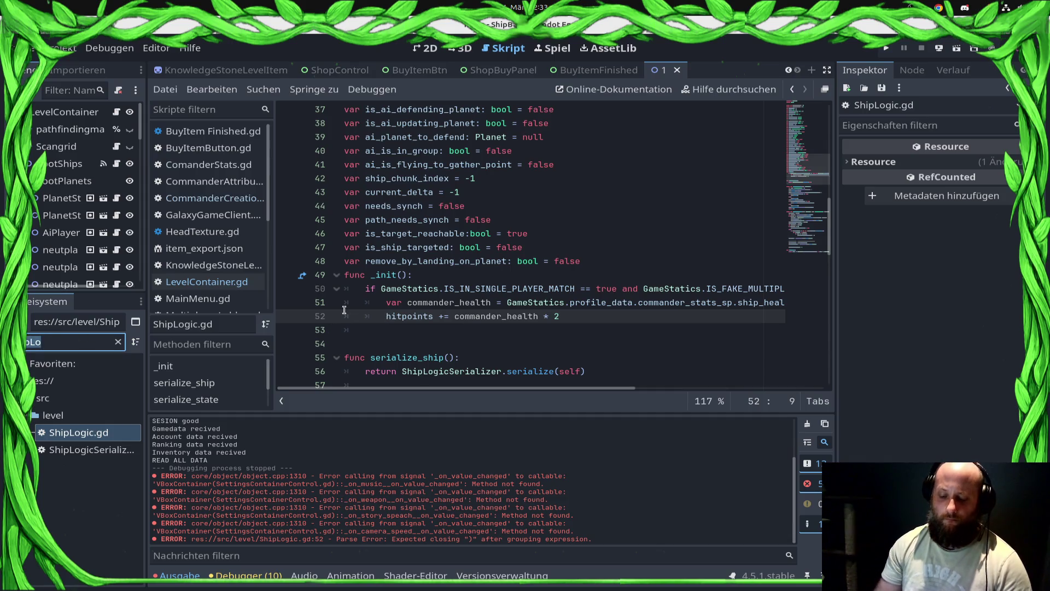
Filter the FileSystem for 'shot' and open Shot.gd
type("shot")
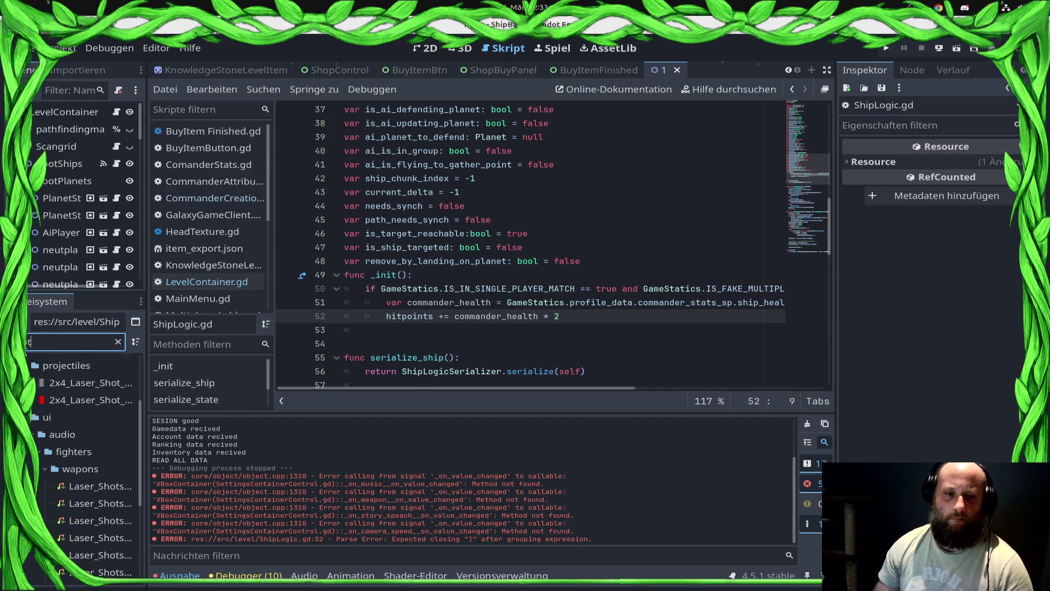
scroll(70, 472, "down", 5)
double_click(70, 471)
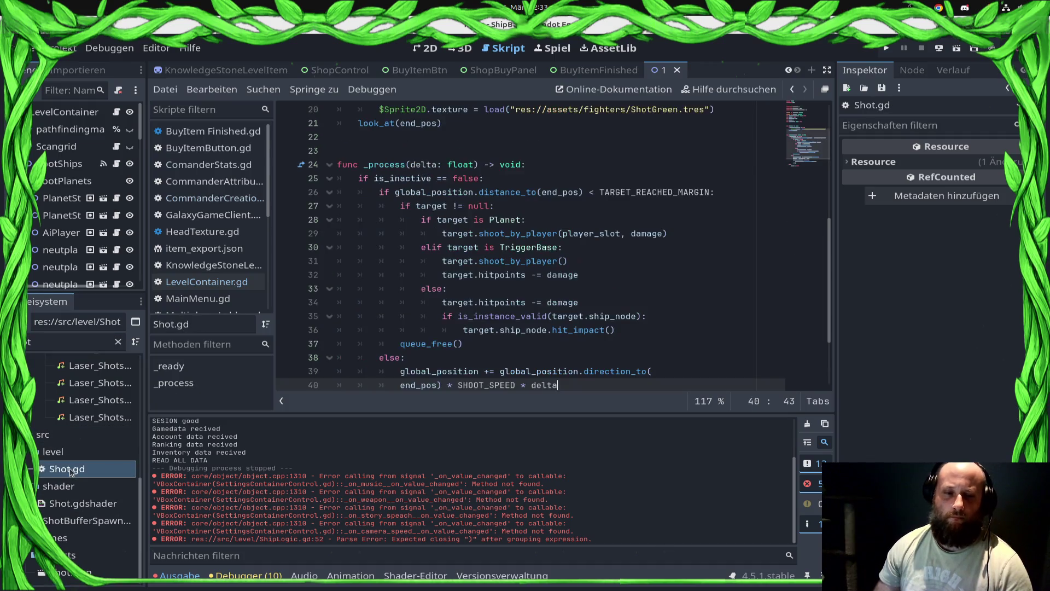
scroll(626, 284, "down", 2)
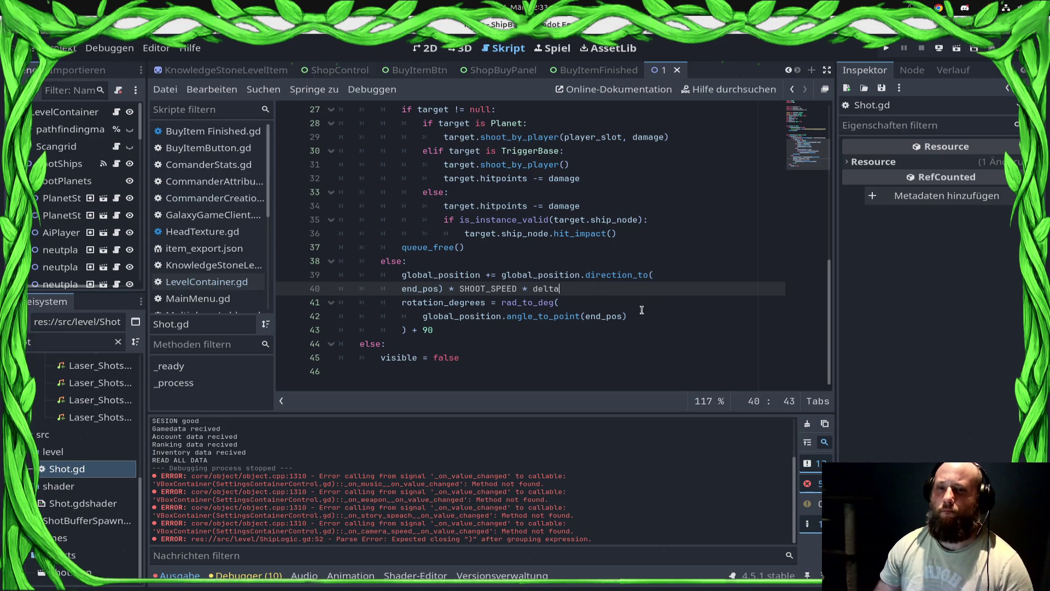
scroll(626, 312, "up", 3)
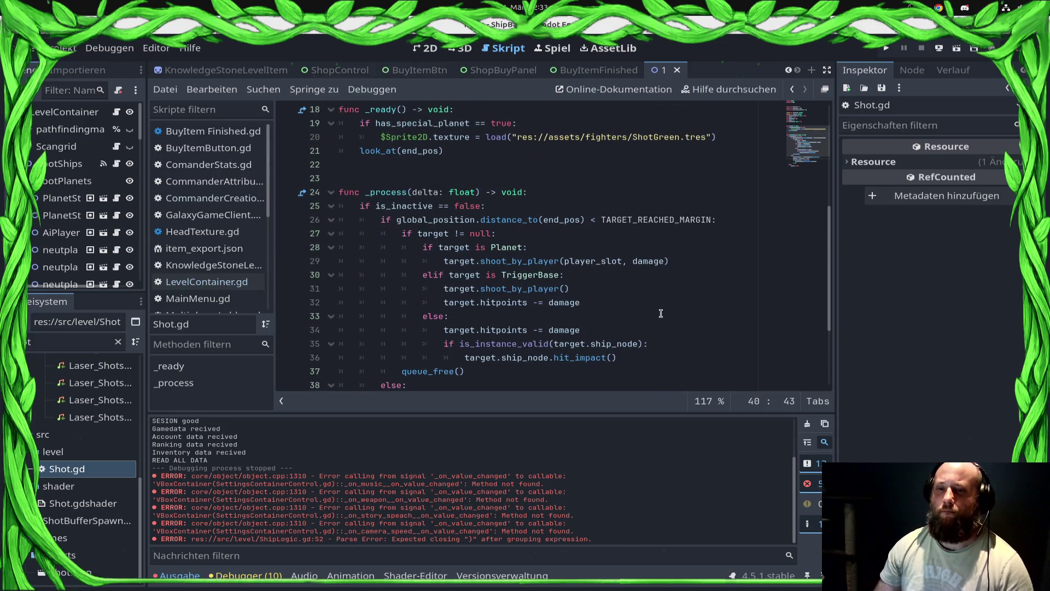
scroll(661, 313, "up", 4)
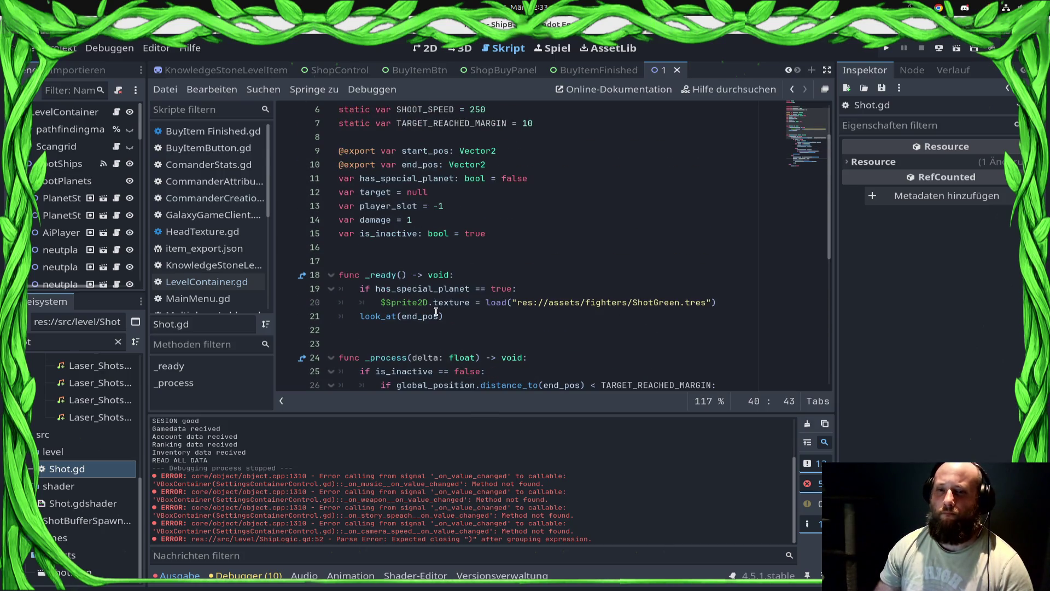
Inspect the has_special_planet variable, then switch to LevelContainer.gd
double_click(444, 288)
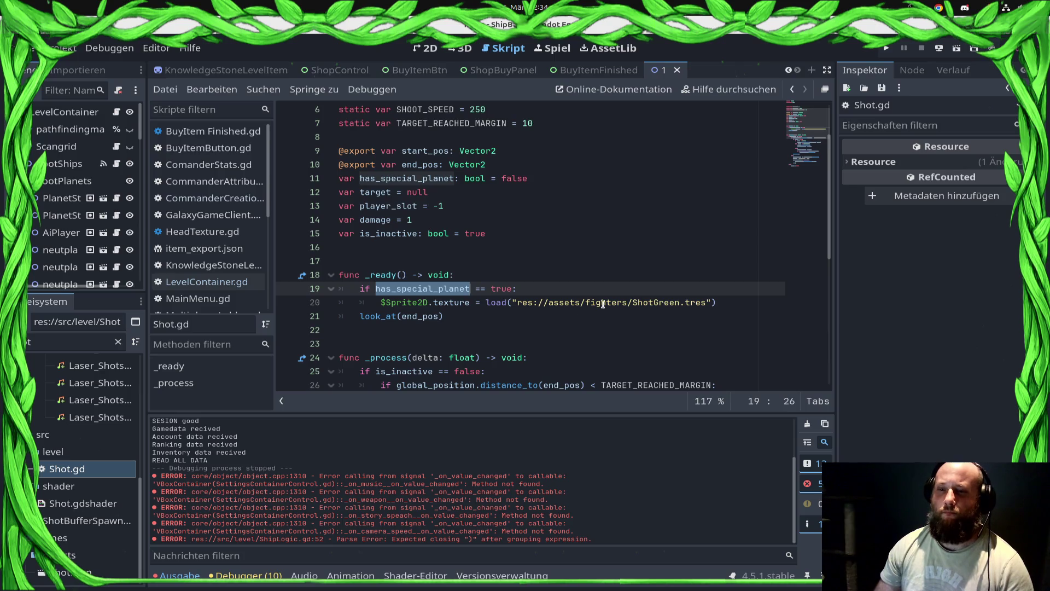
scroll(566, 314, "down", 6)
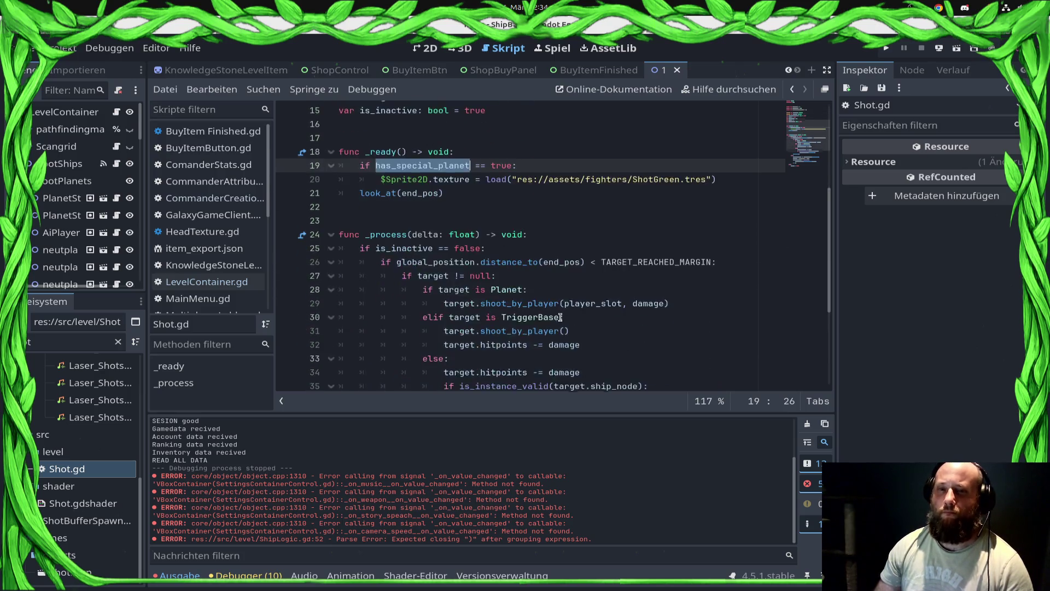
scroll(559, 317, "up", 7)
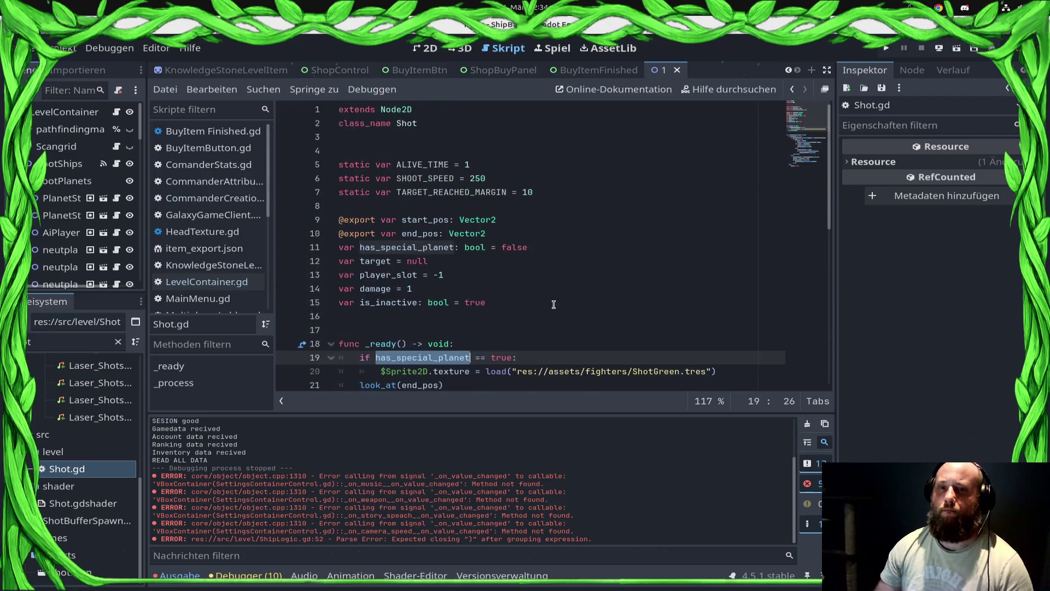
left_click(74, 342)
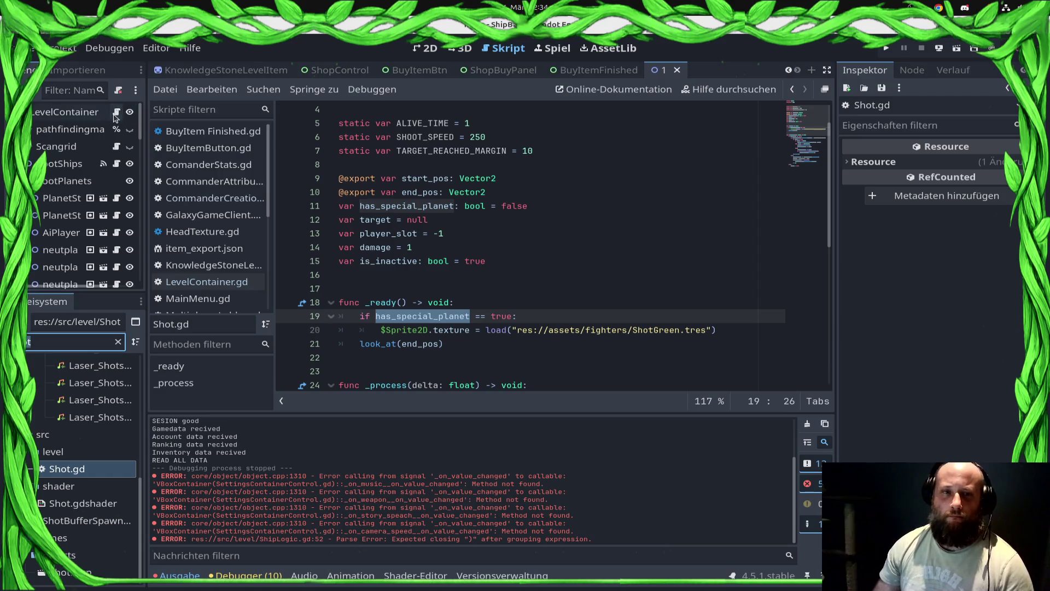
left_click(207, 282)
Find the special-planet damage block in _on_root_ships__on_spawn_shoot, caret after line 296's damage value
scroll(658, 302, "down", 20)
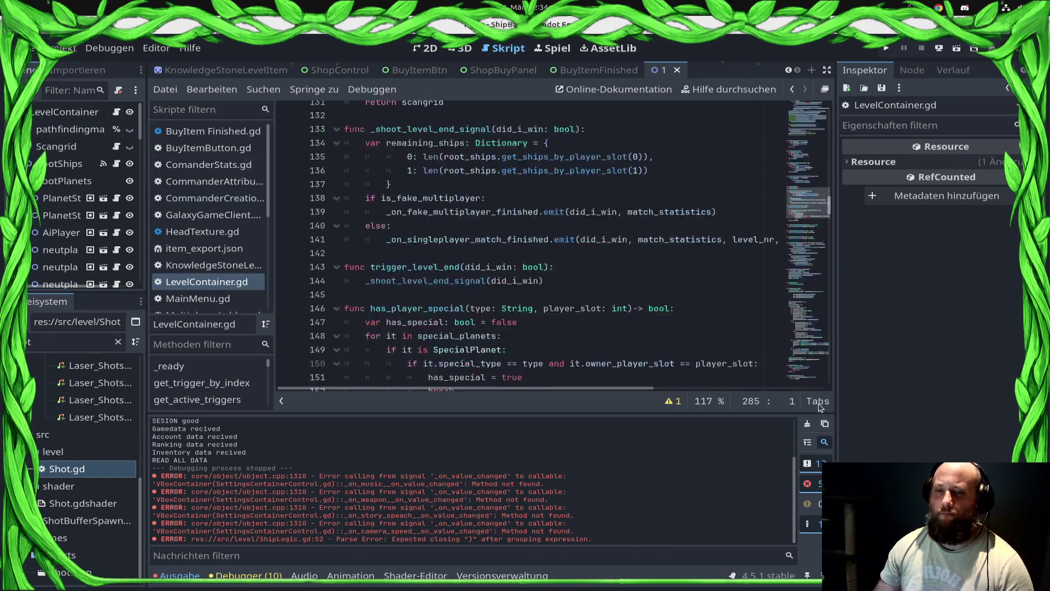
scroll(658, 303, "up", 6)
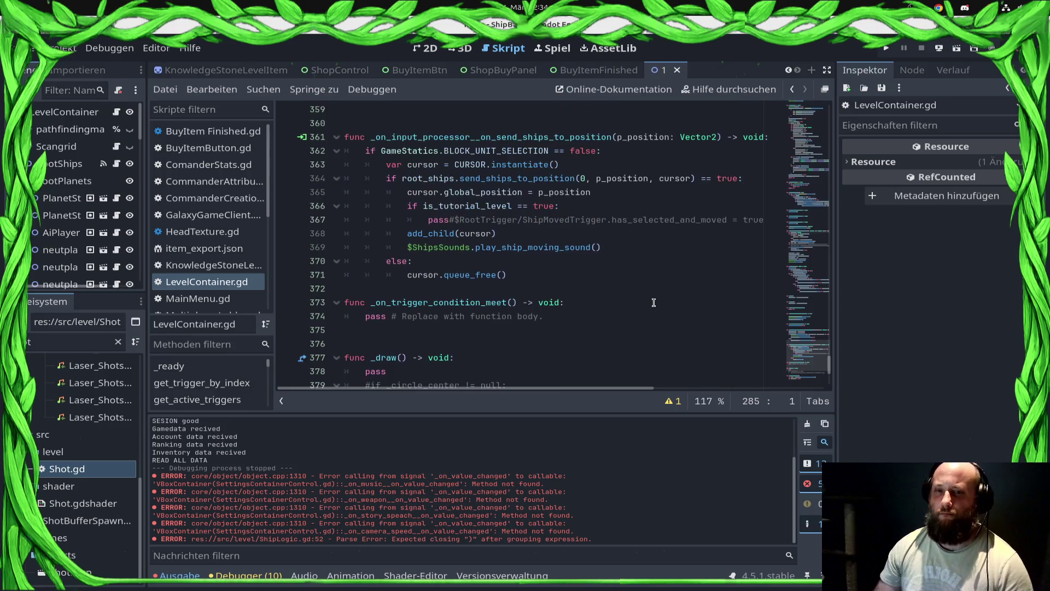
scroll(647, 307, "up", 13)
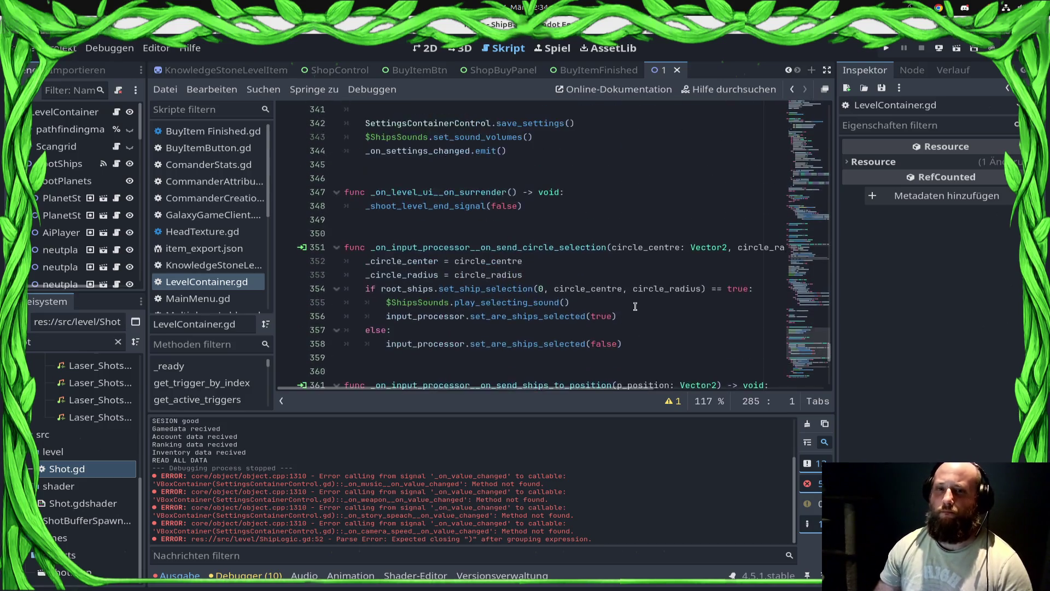
scroll(633, 307, "up", 8)
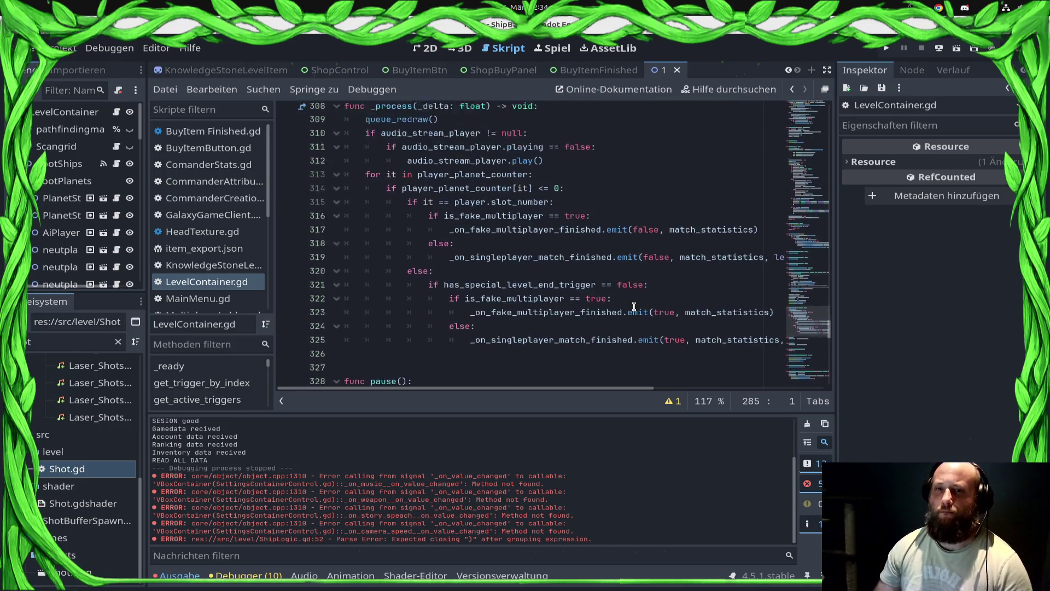
scroll(633, 307, "up", 5)
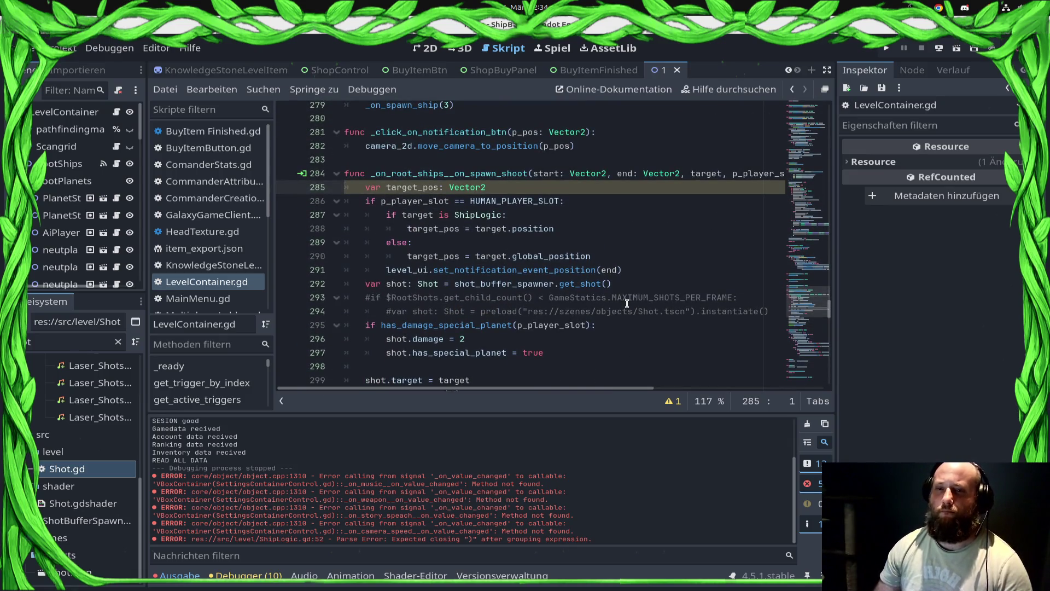
scroll(627, 304, "down", 1)
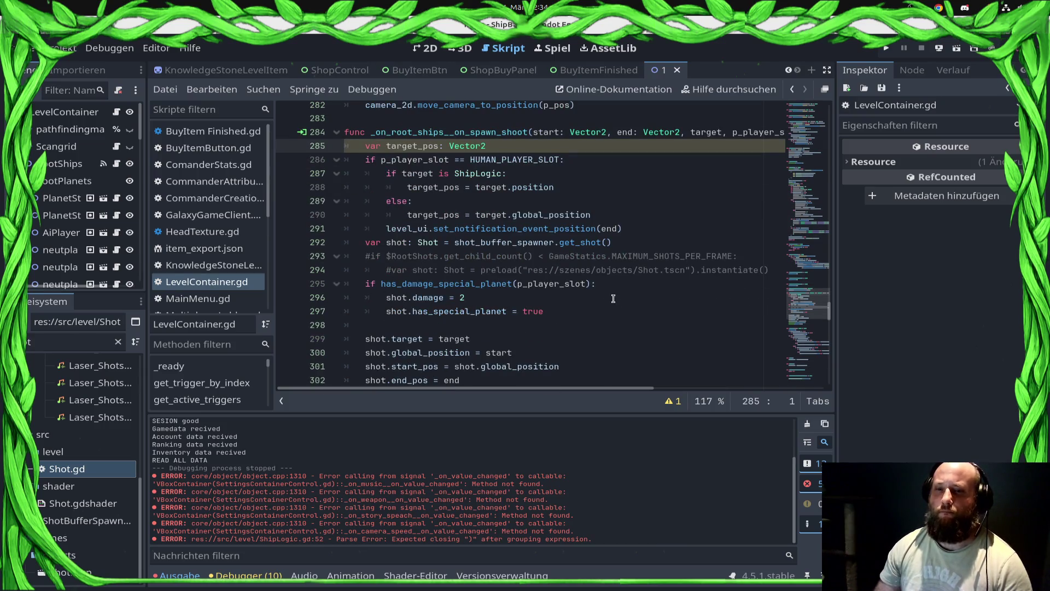
left_click(614, 298)
left_click(615, 315)
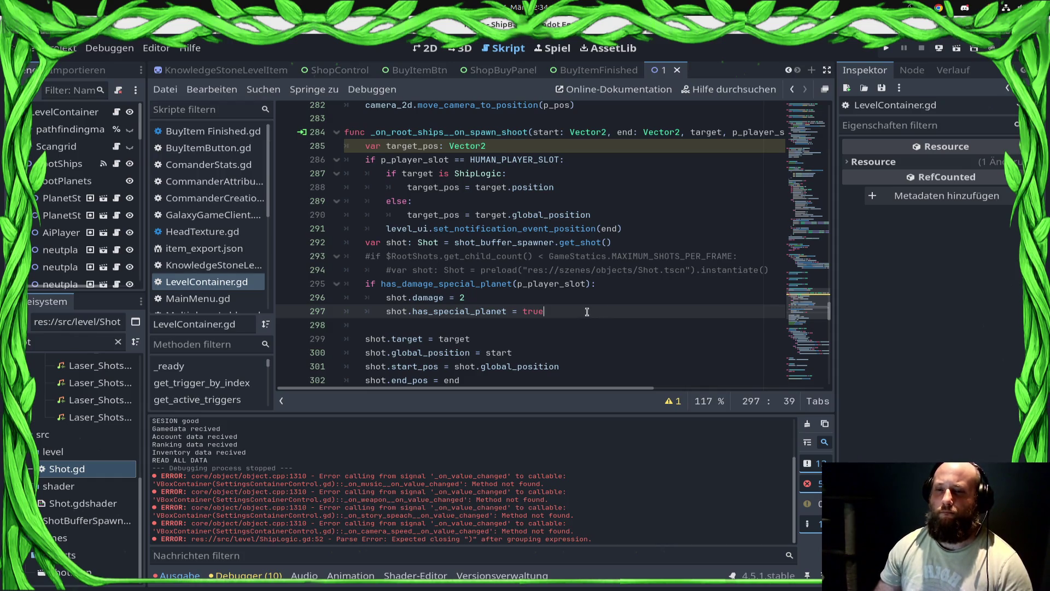
left_click(561, 299)
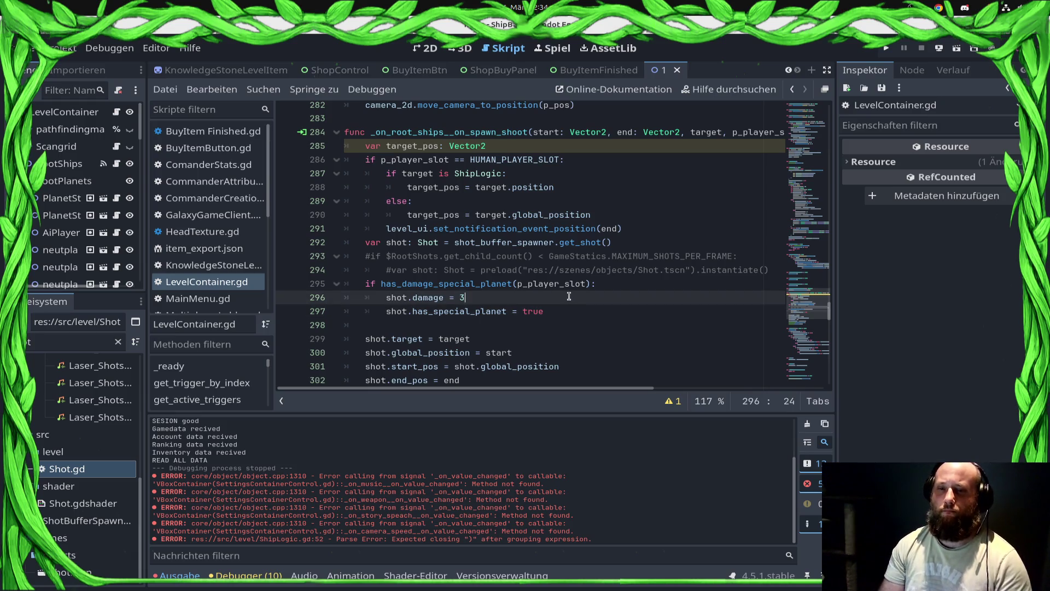
Add an if checking IS_FAKE_MULTIPLAYER is false and IS_IN_SINGLE_PLAYER_MATCH is true
key("Down")
key("End")
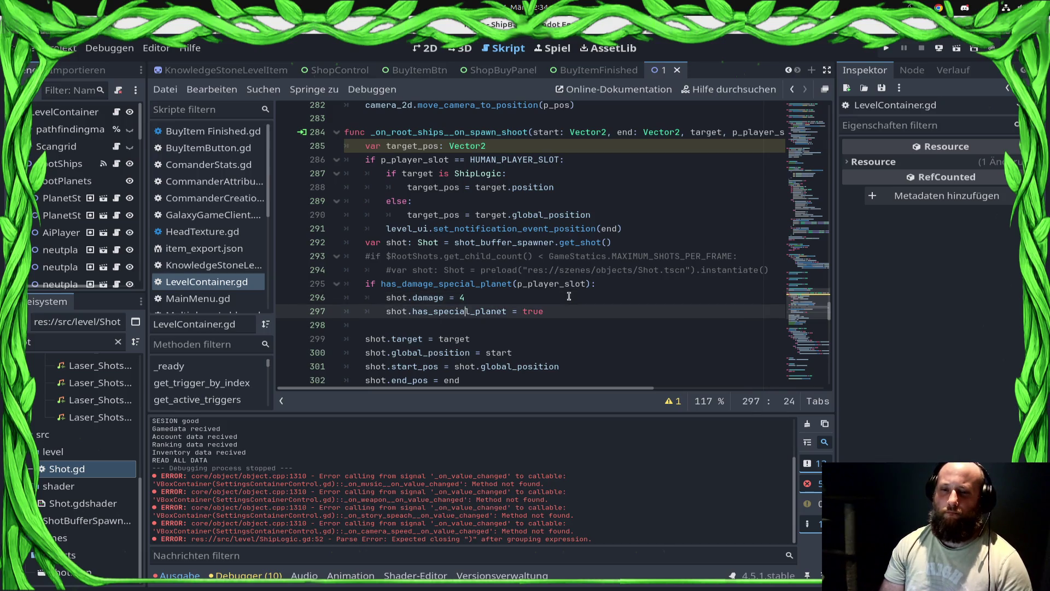
key("Return")
type("if GameStatics.")
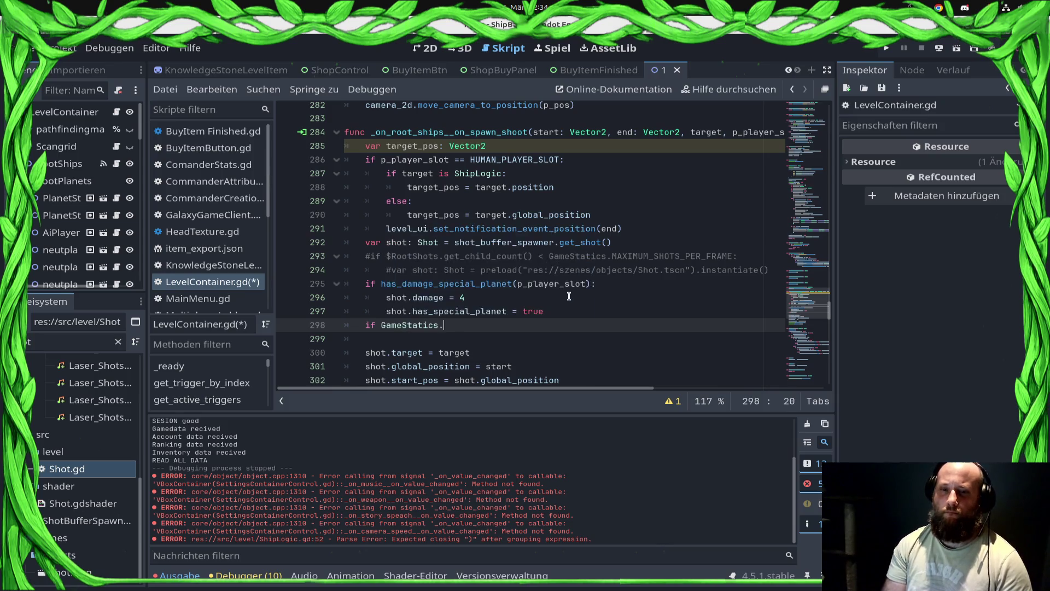
type("is")
key("BackSpace")
key("BackSpace")
type("IS_")
key("Return")
type("false and GameStatics.IS_S")
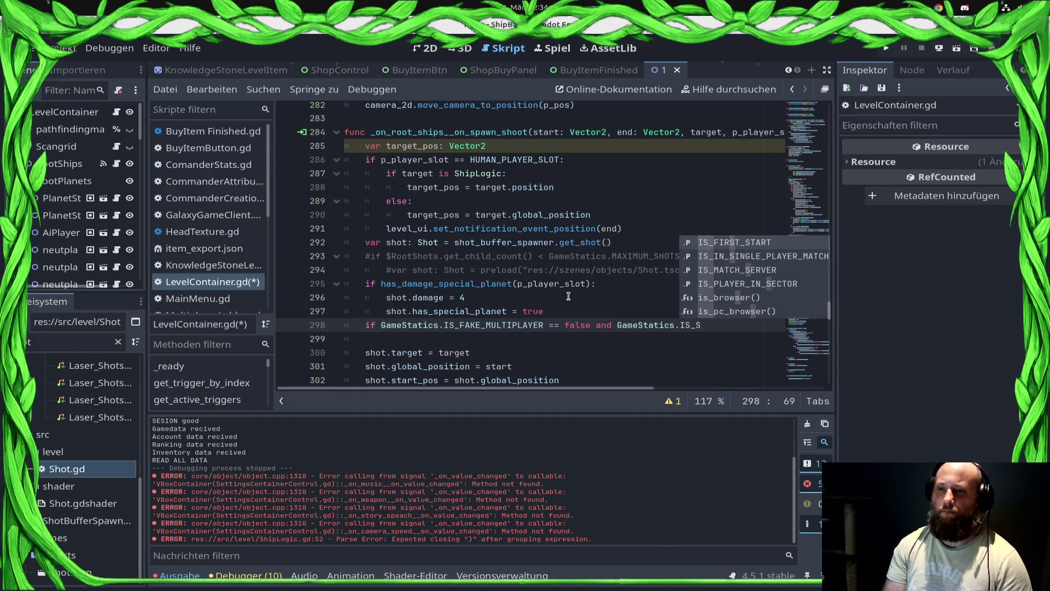
key("Down")
key("Return")
type("== true:")
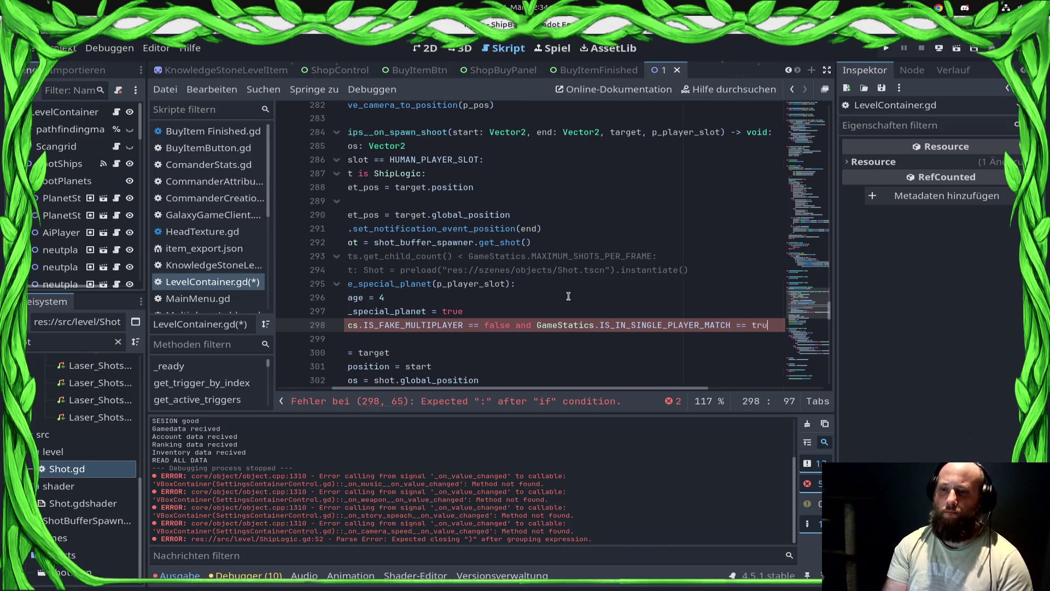
Inside it add 'shot.damage += GameStatics.profile_data.commander_stats_sp.ship_damage' and save
key("Return")
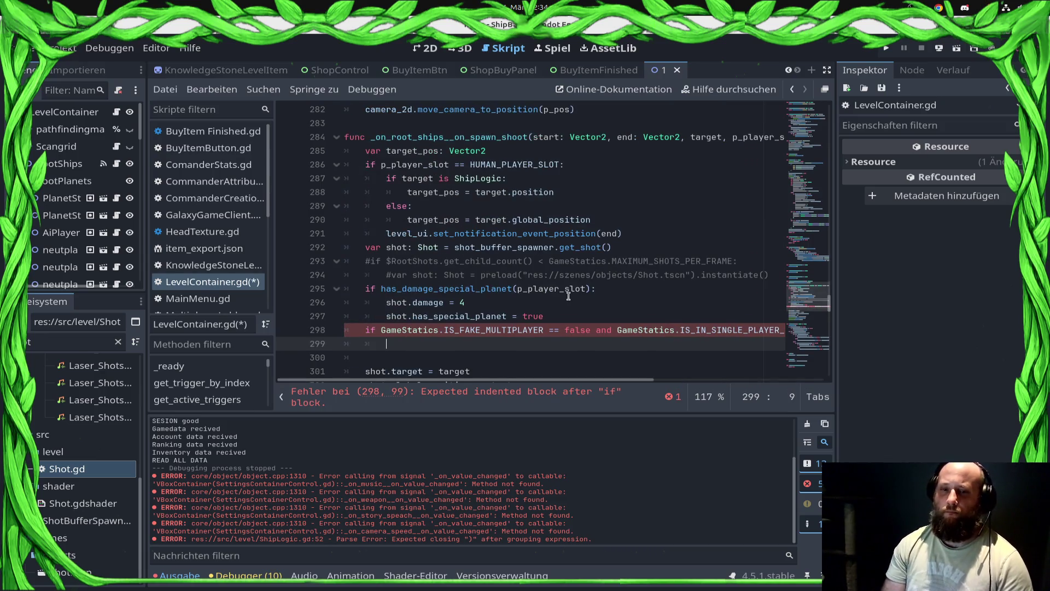
type("sho")
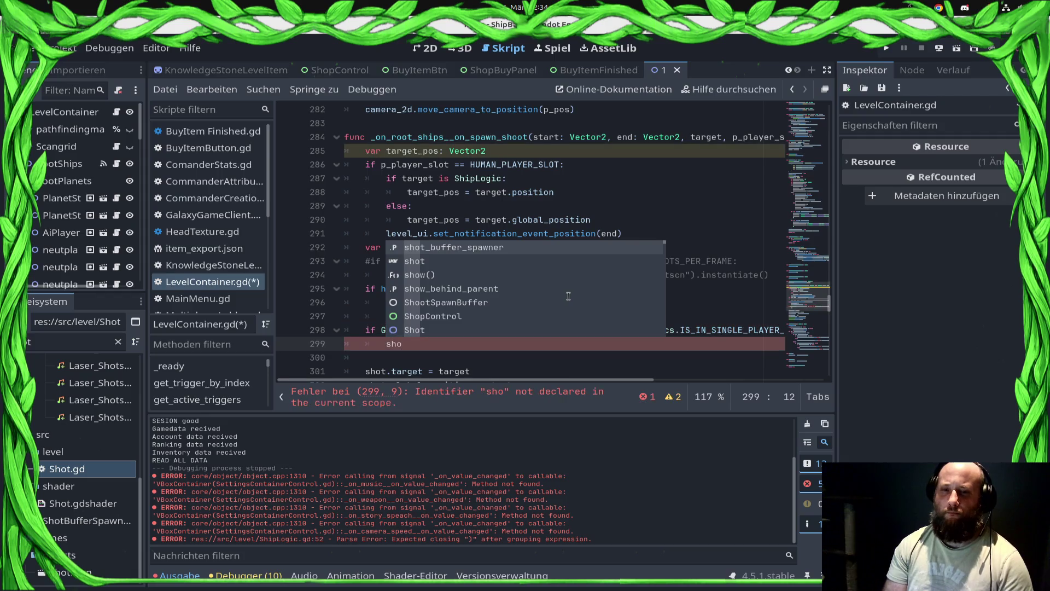
key("Down")
key("Return")
type("damage += GameS")
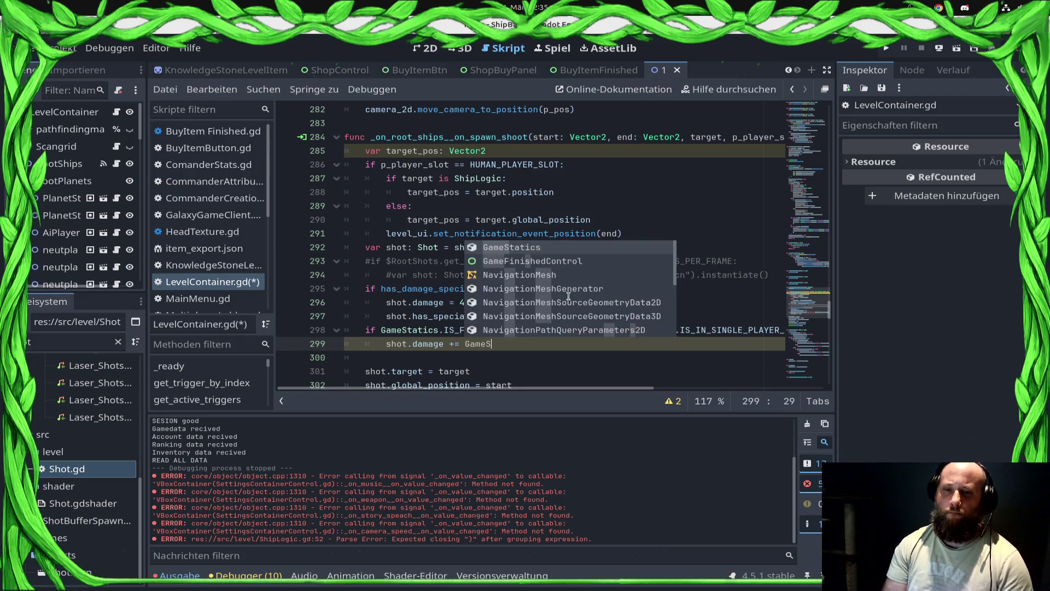
key("Return")
type(".profile_data.")
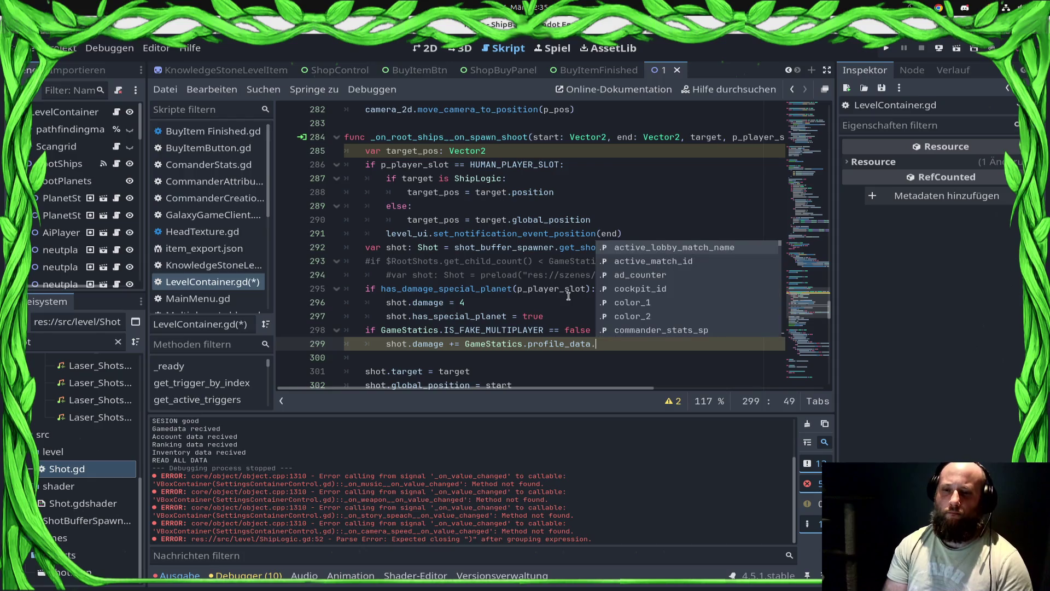
key("Down")
key("Down")
key("Down")
key("Return")
type(".")
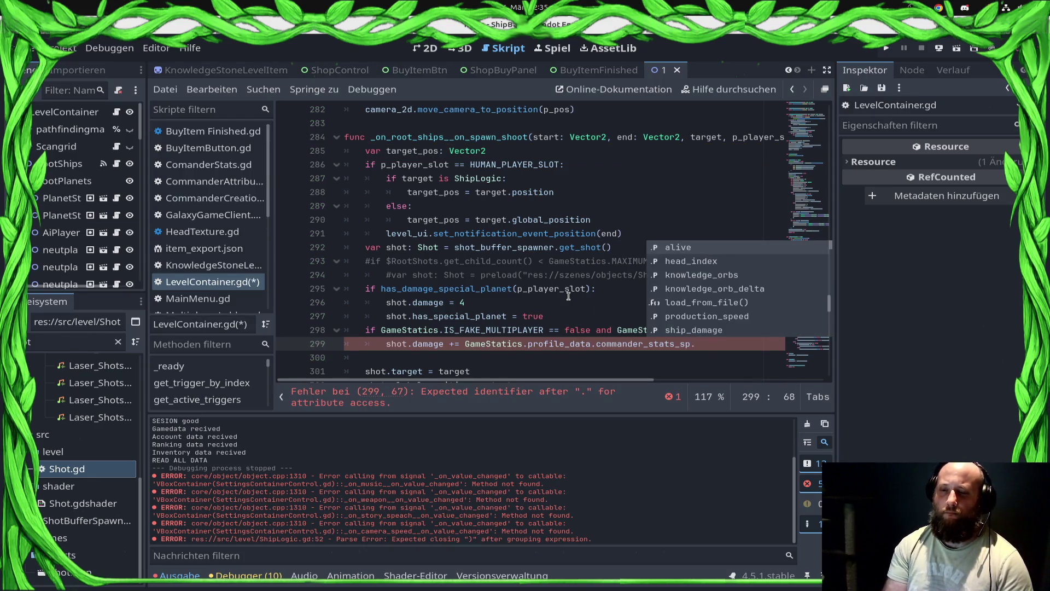
type("shi")
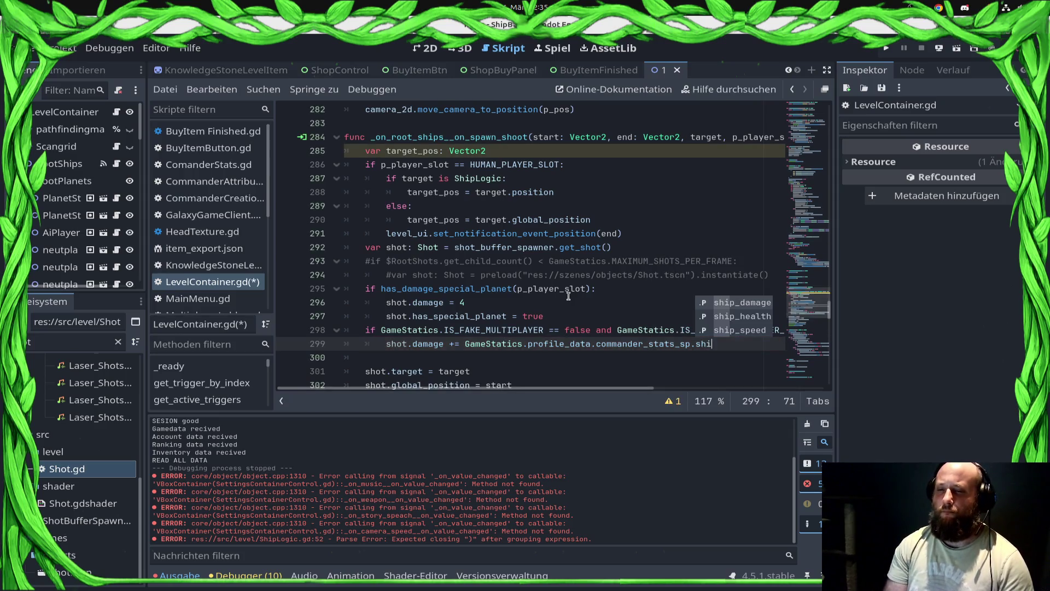
key("Return")
key("ctrl+s")
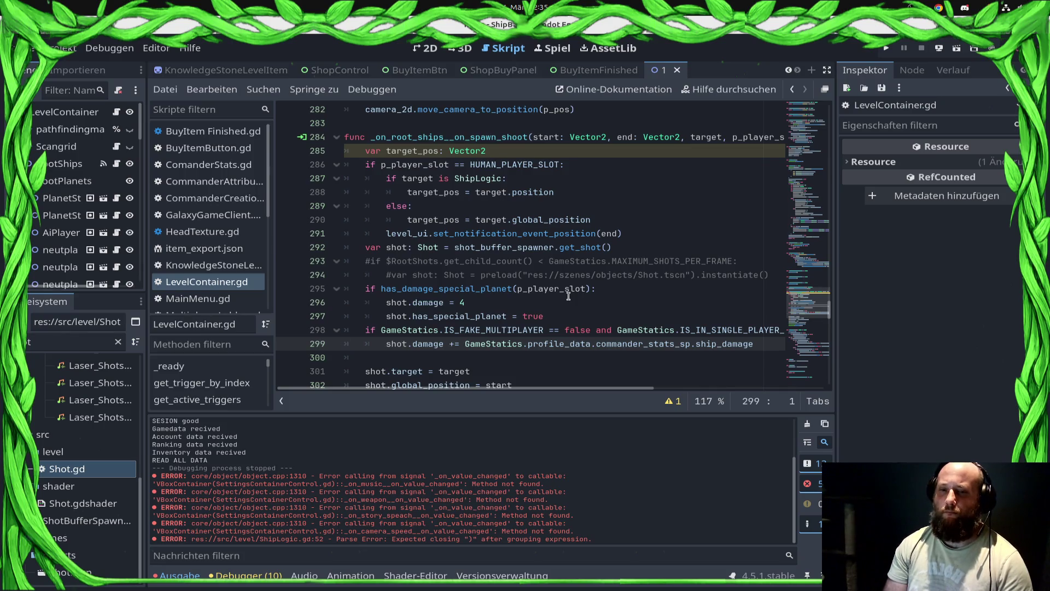
Change the special-planet shot damage from 4 to 3 and save
key("Up")
key("Up")
key("Up")
key("BackSpace")
type("3")
key("ctrl+s")
key("Down")
key("Down")
key("Down")
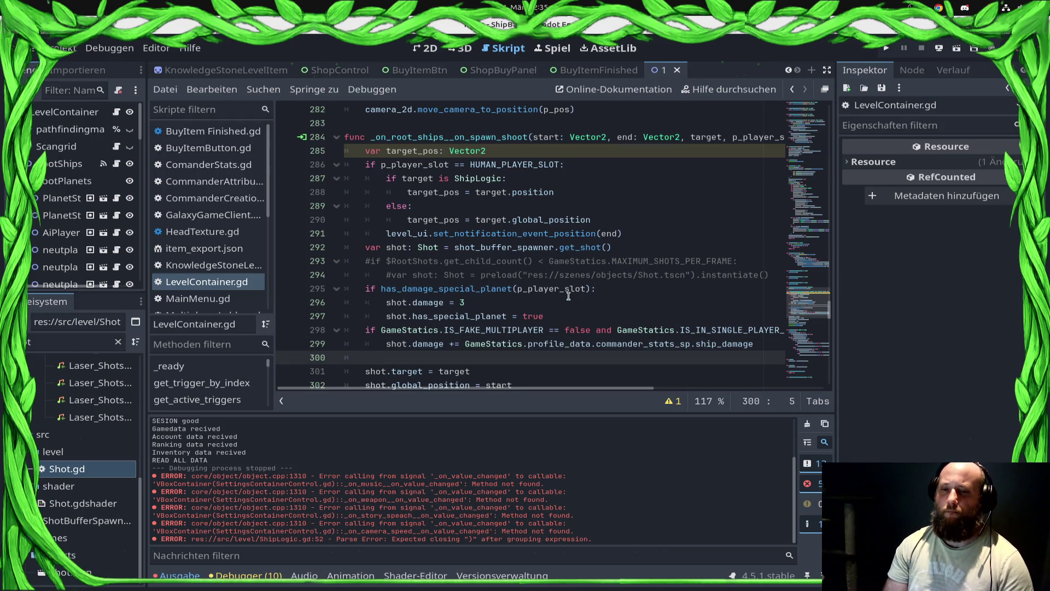
key("Up")
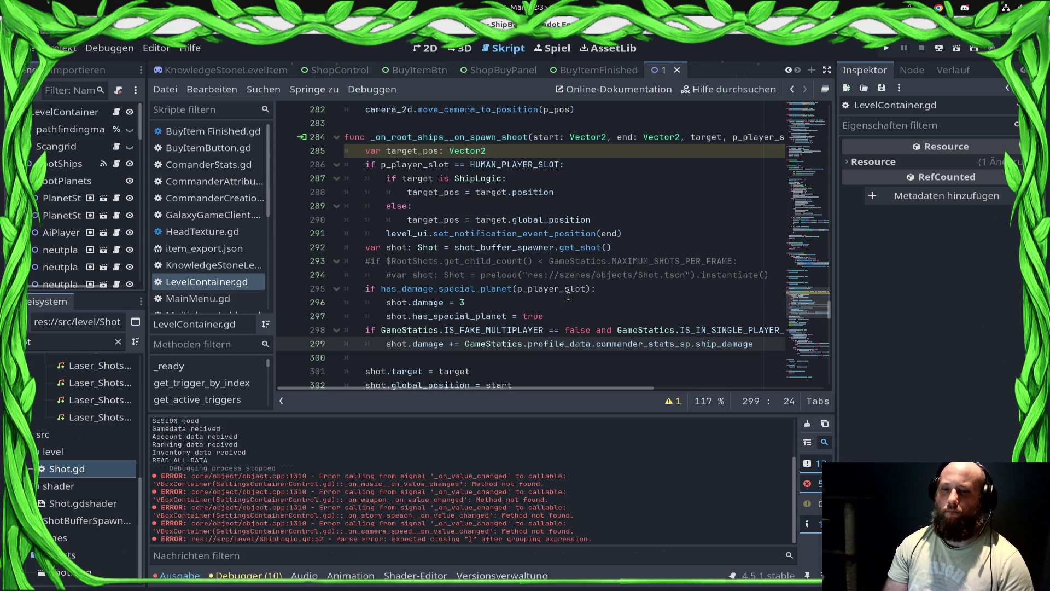
key("ctrl+s")
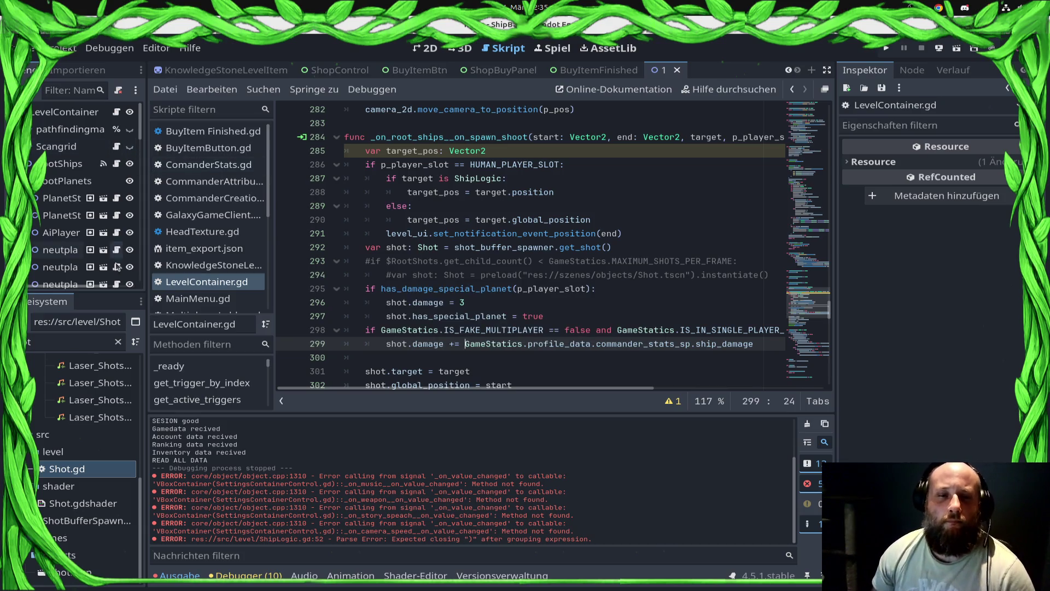
Filter the FileSystem for 'ShipSta' and open ShipStateProcessor.gd
double_click(71, 342)
type("Ship")
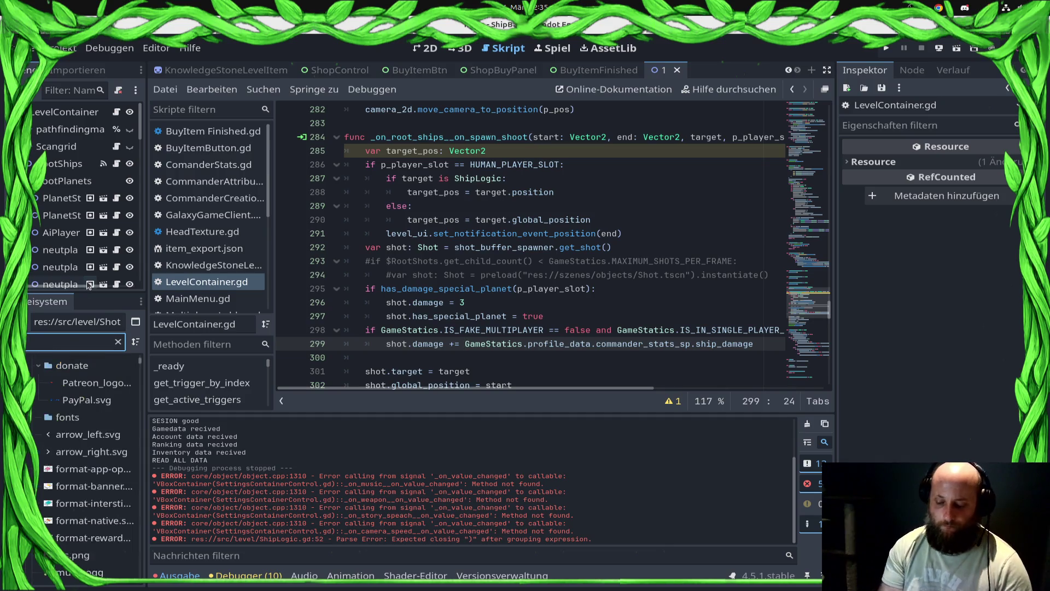
type("Sta")
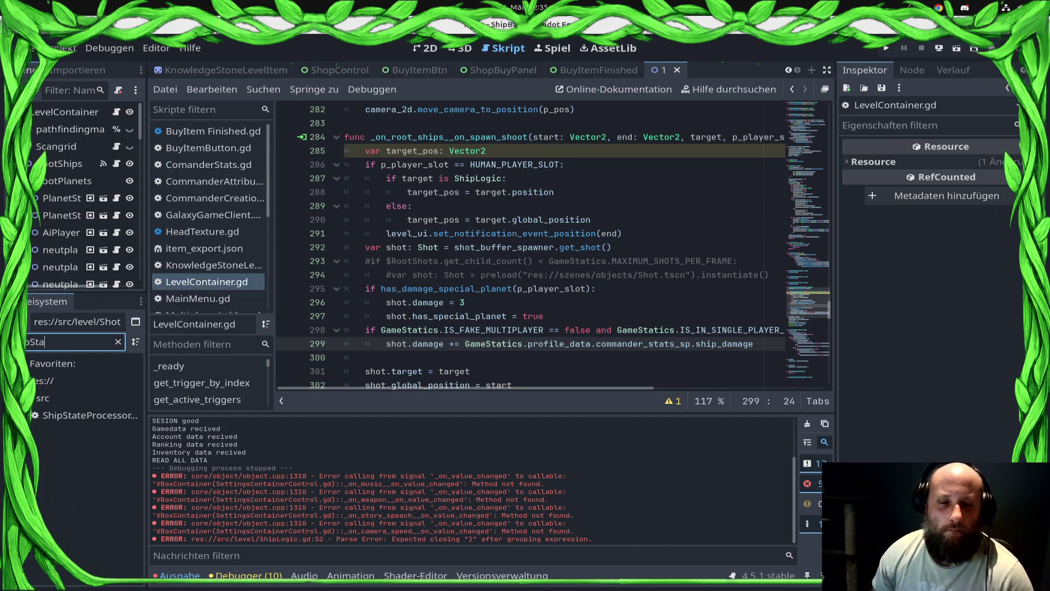
double_click(88, 415)
scroll(597, 234, "down", 4)
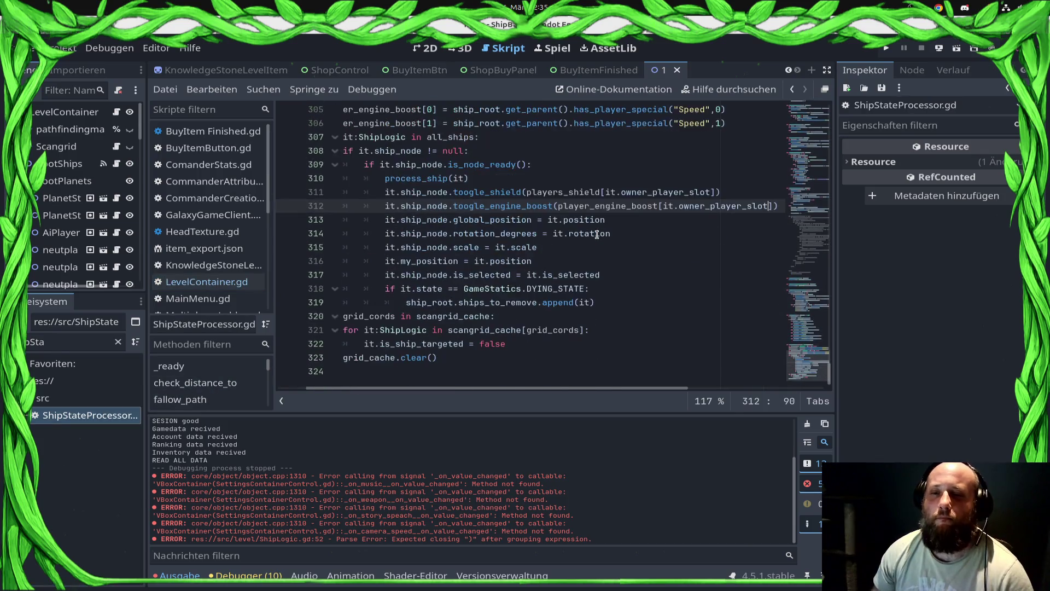
scroll(596, 233, "up", 12)
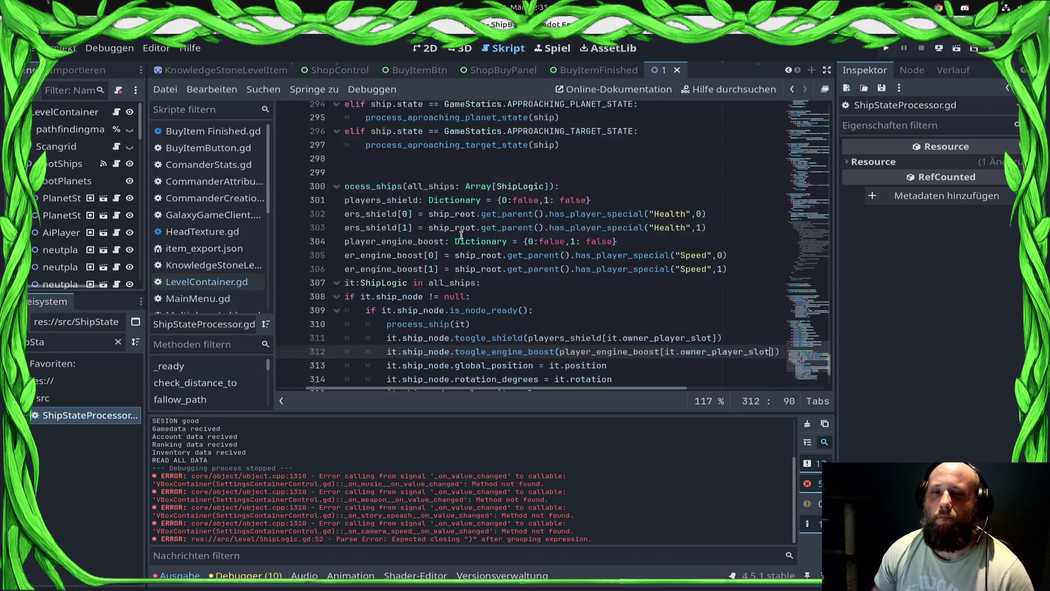
Delete the commented-out upgrade-planet block from line 212 down to line 245
left_click(801, 144)
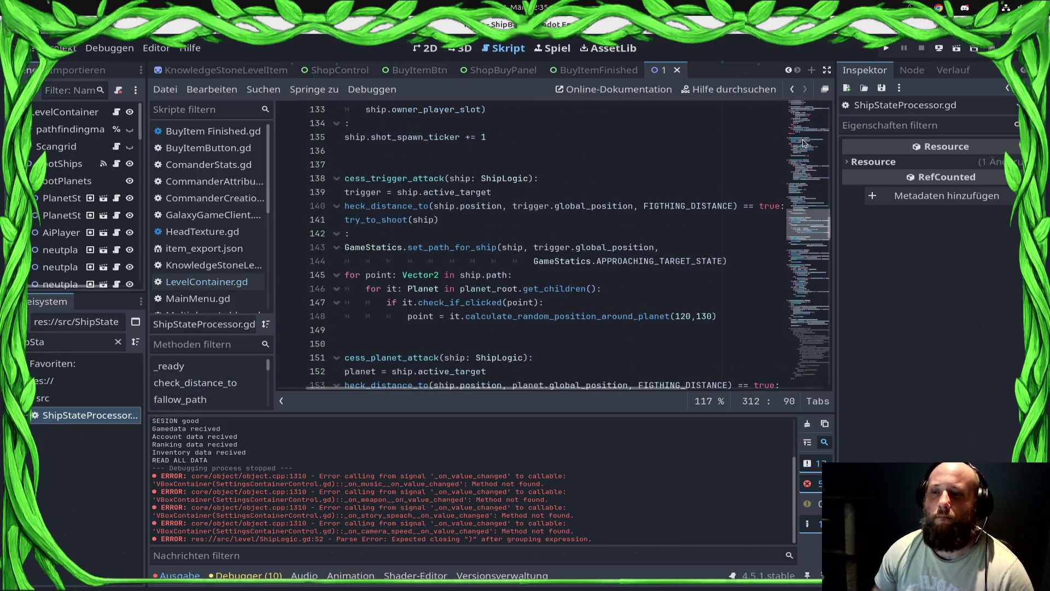
left_click(810, 335)
left_click(450, 223)
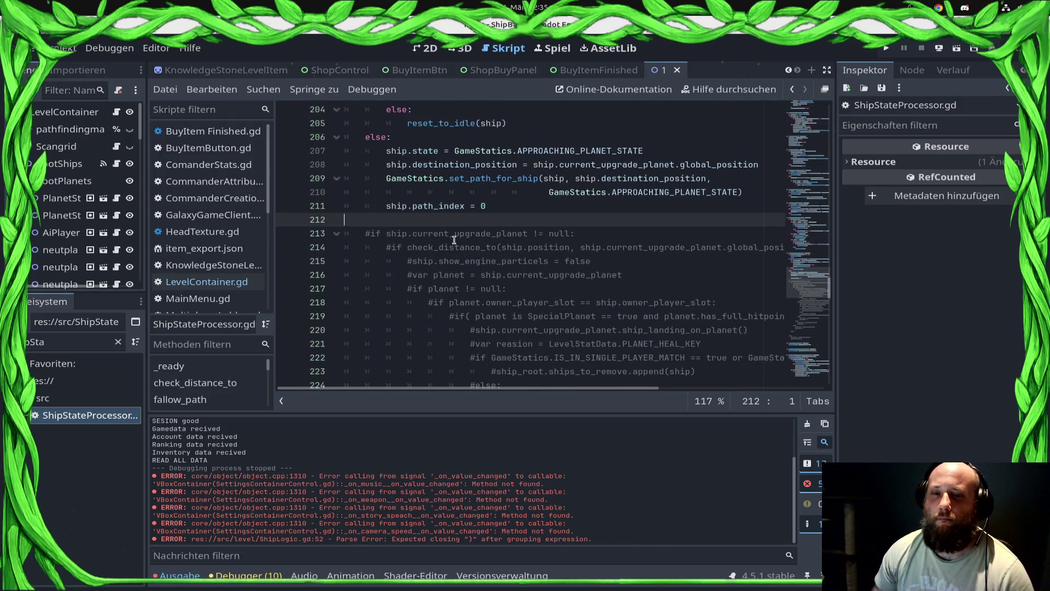
scroll(457, 243, "down", 5)
scroll(457, 242, "down", 5)
left_click(410, 251, "shift")
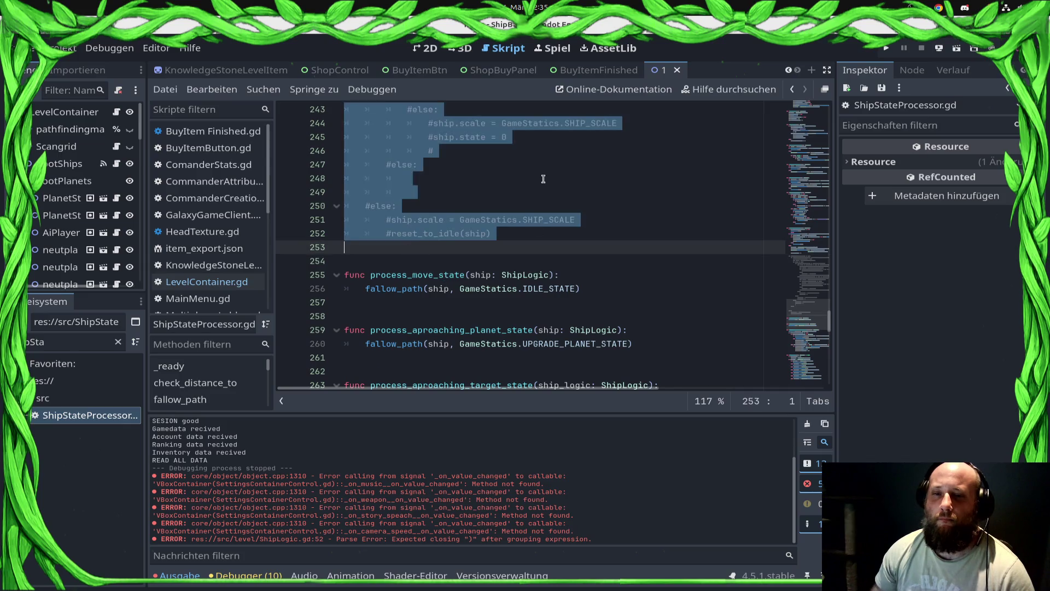
key("Delete")
Review the script, then jump to the SHIP_SPEED_BUFFED definition in Statics.gd
scroll(664, 287, "up", 13)
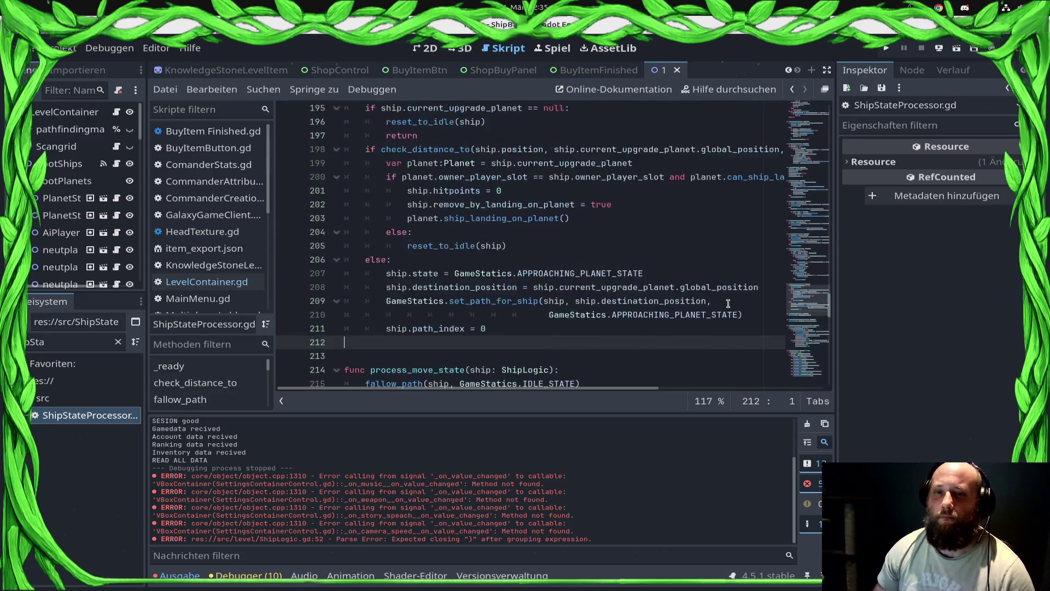
scroll(664, 287, "up", 16)
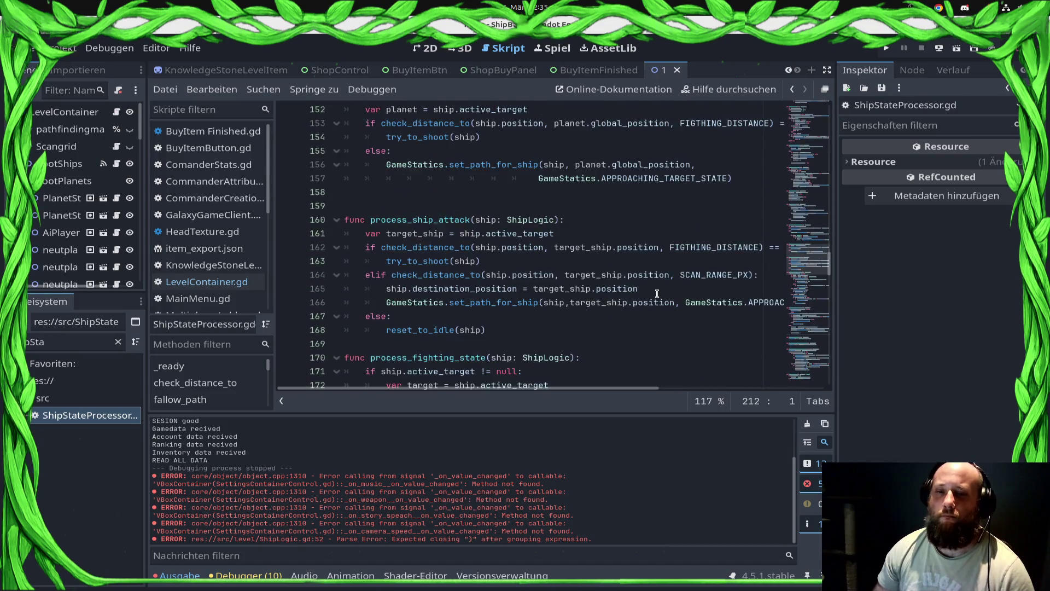
scroll(657, 293, "up", 20)
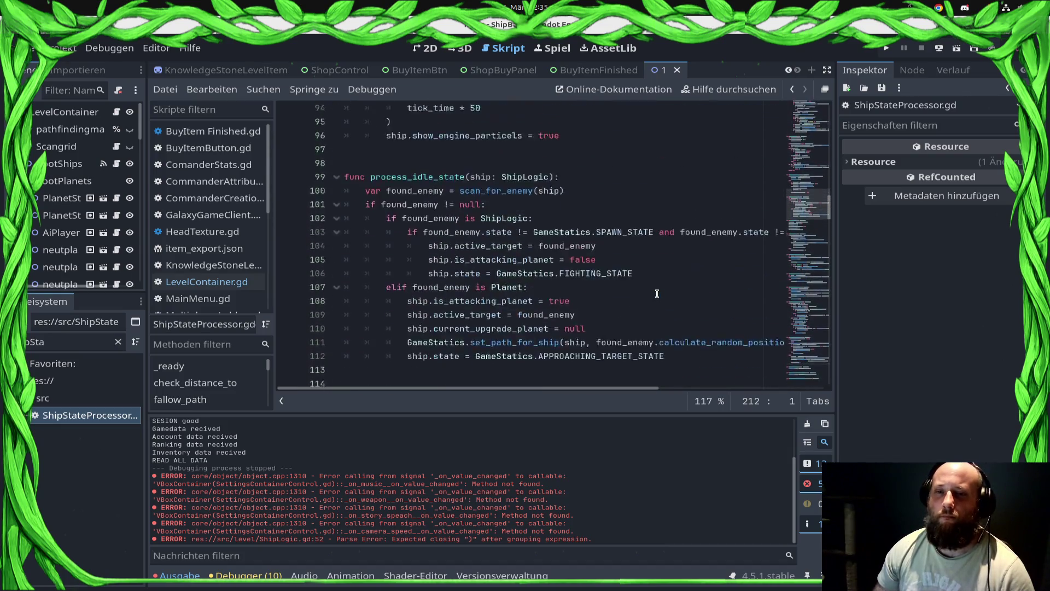
scroll(656, 294, "up", 14)
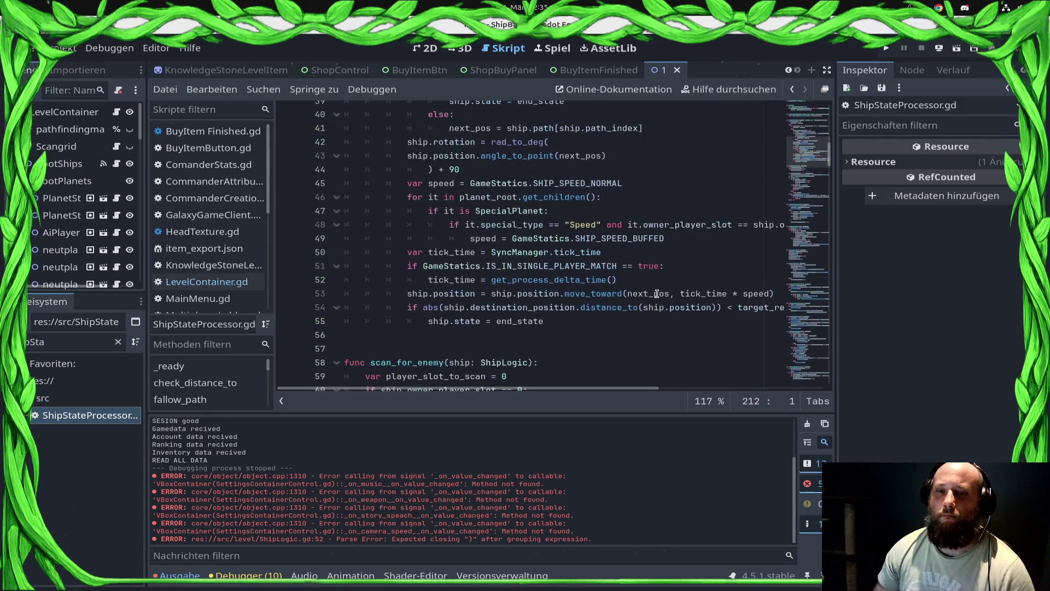
scroll(657, 294, "up", 4)
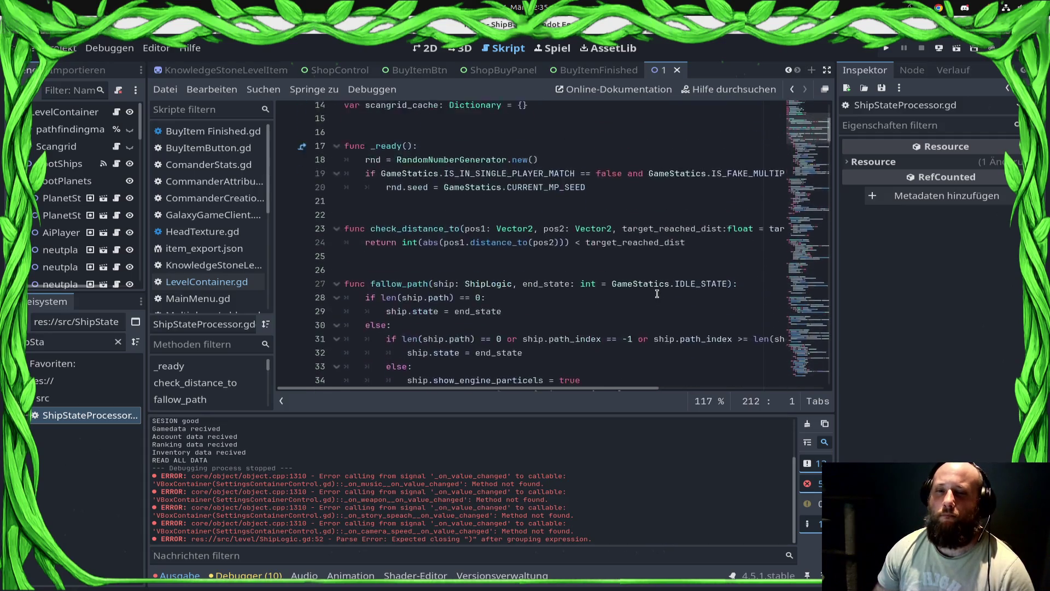
scroll(657, 294, "down", 5)
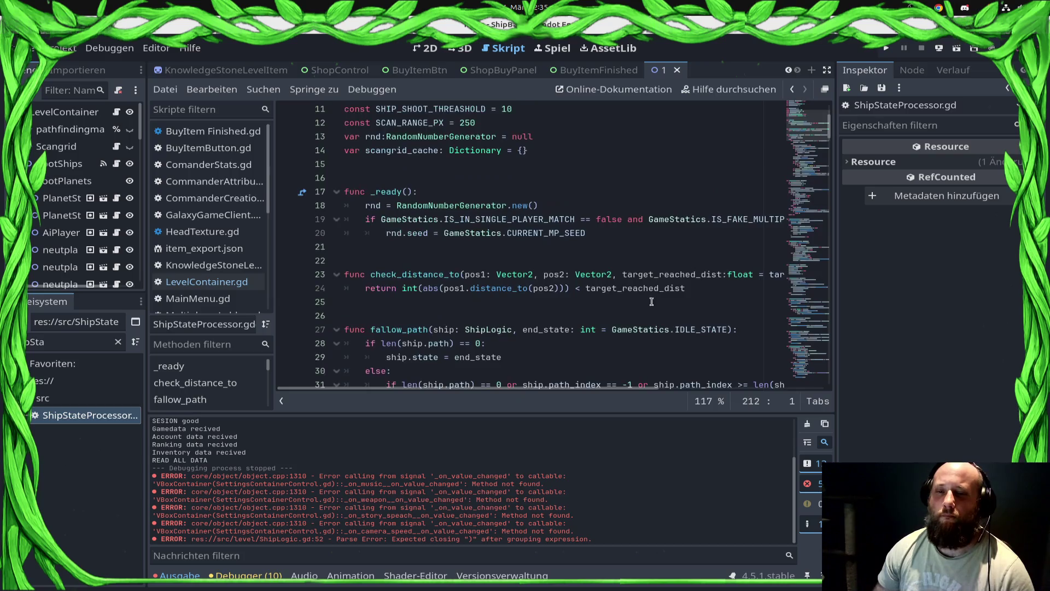
scroll(651, 303, "down", 2)
scroll(656, 303, "up", 3)
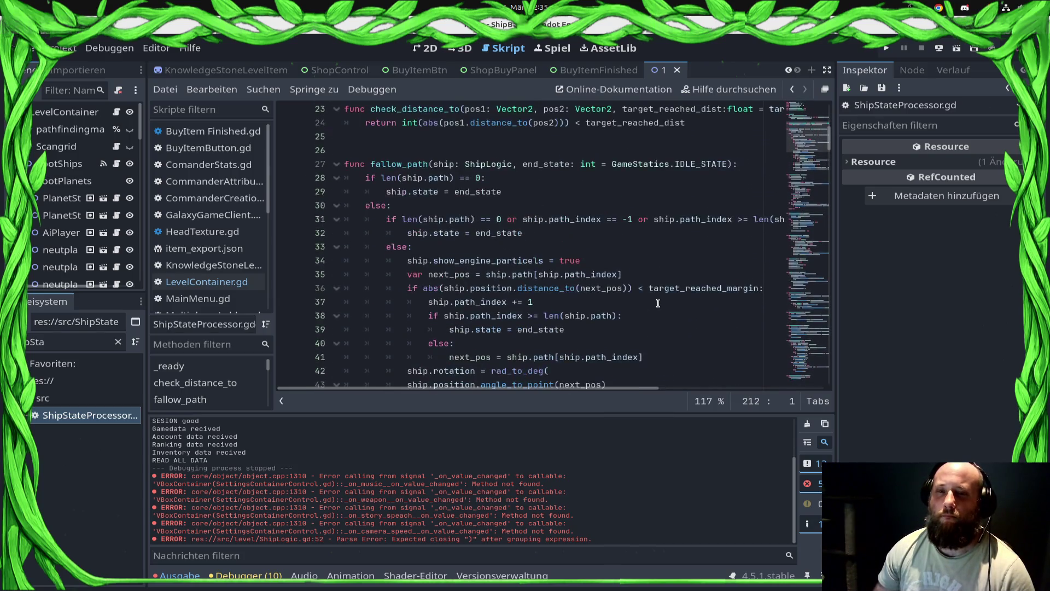
scroll(658, 303, "down", 4)
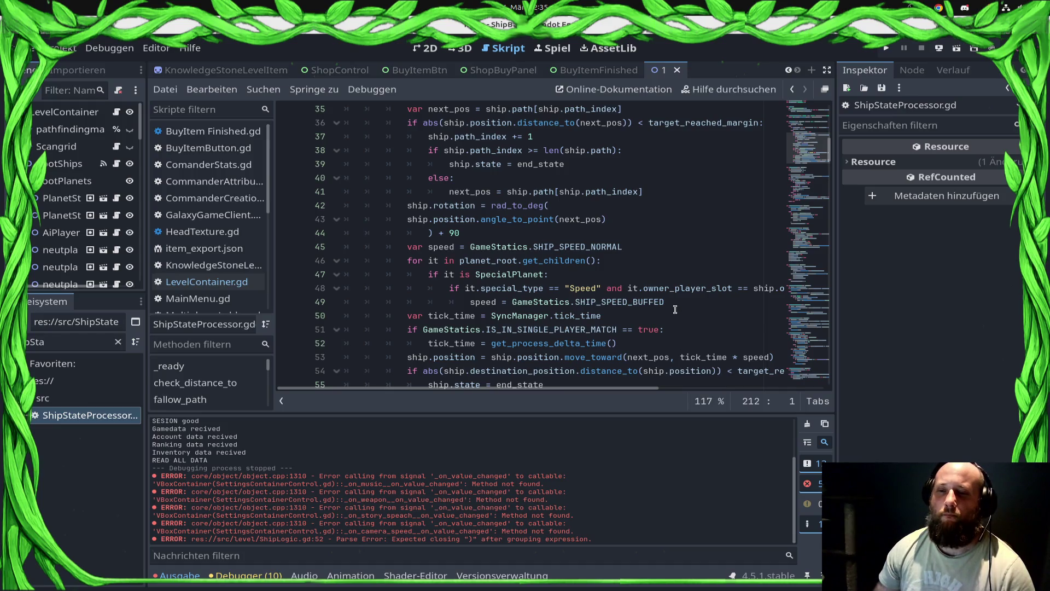
left_click(643, 302, "ctrl")
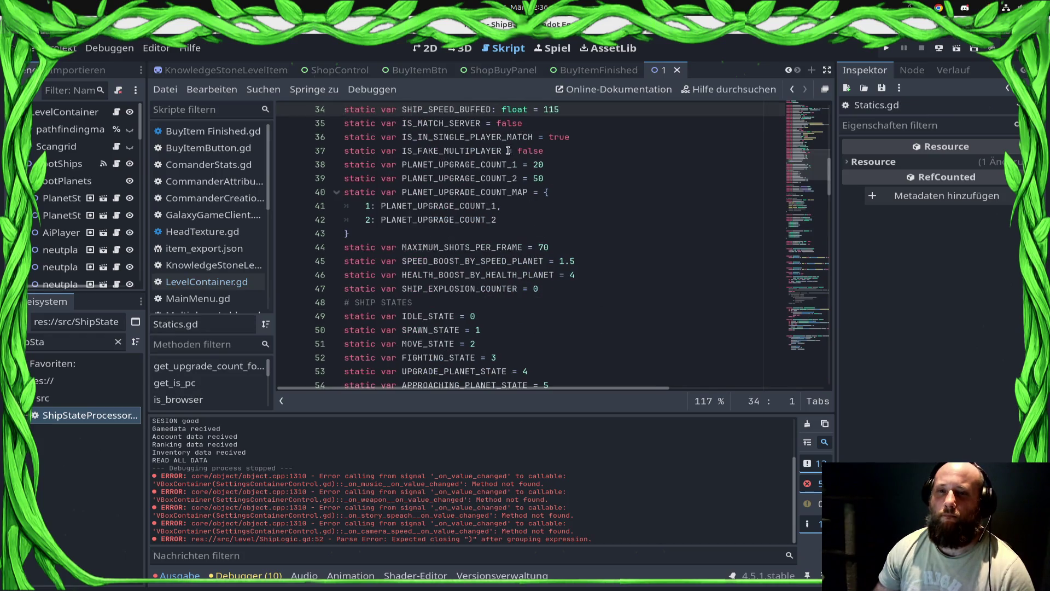
Rename SHIP_SPEED_BUFFED to SHIP_SPEED_BUFF, change 115 to 30, and save Statics.gd
scroll(508, 150, "up", 2)
left_click(490, 195)
left_click(496, 194)
key("BackSpace")
key("BackSpace")
key("BackSpace")
key("BackSpace")
key("BackSpace")
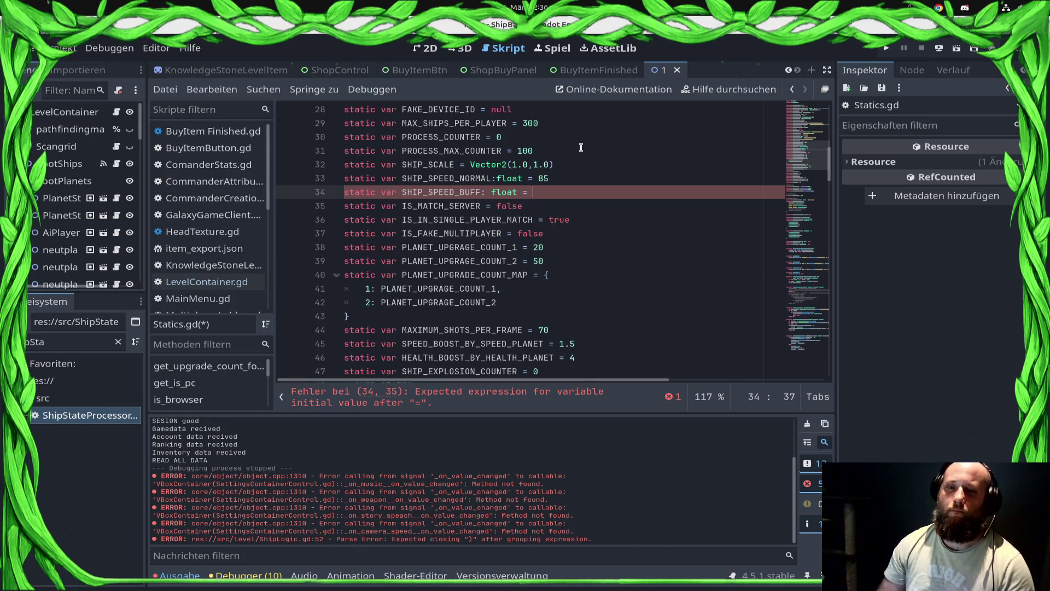
type("115")
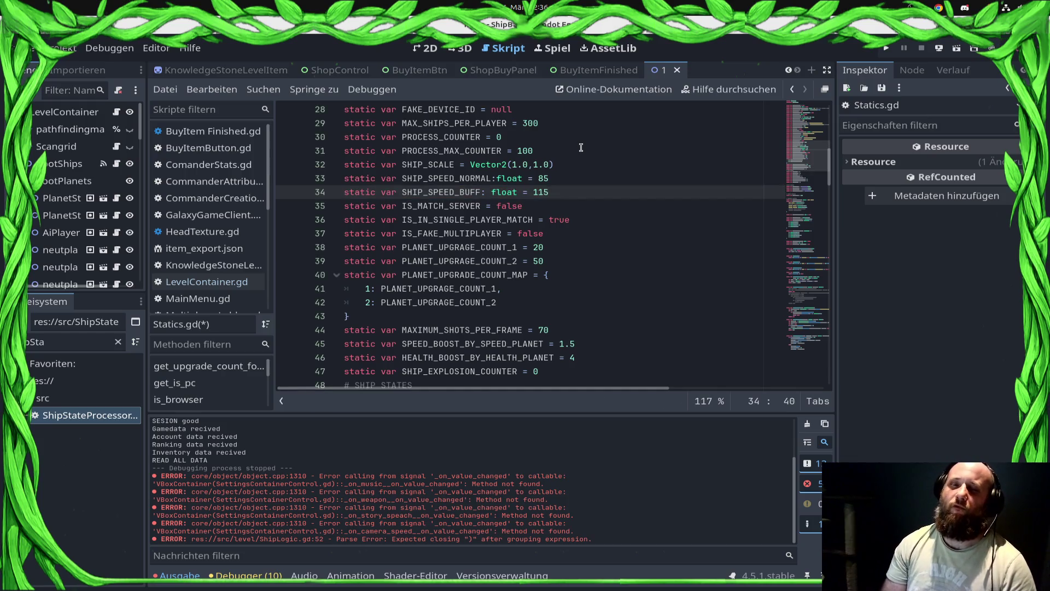
key("BackSpace")
key("BackSpace")
key("BackSpace")
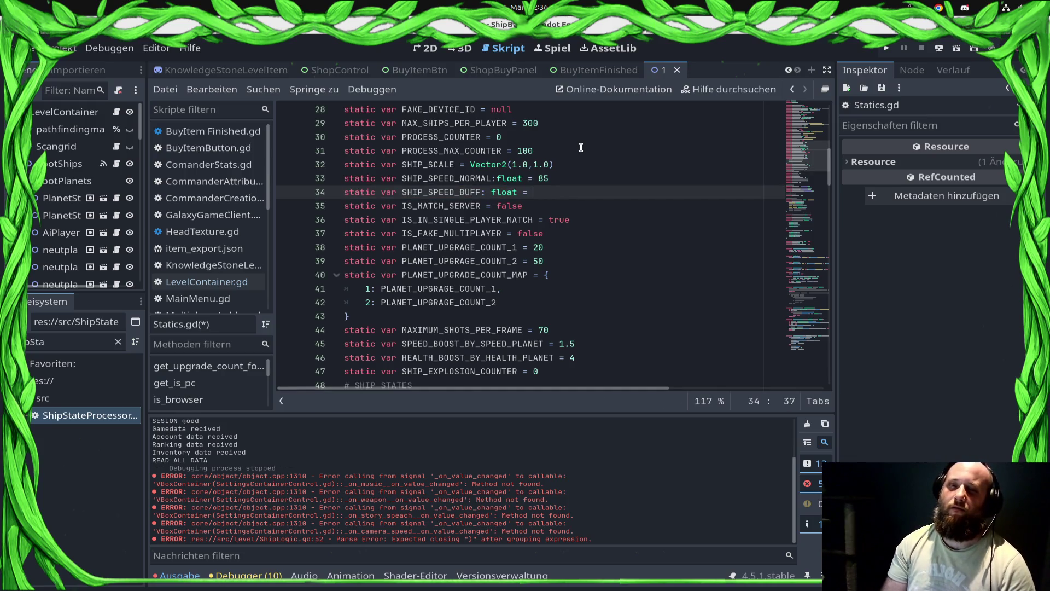
type("30")
key("ctrl+s")
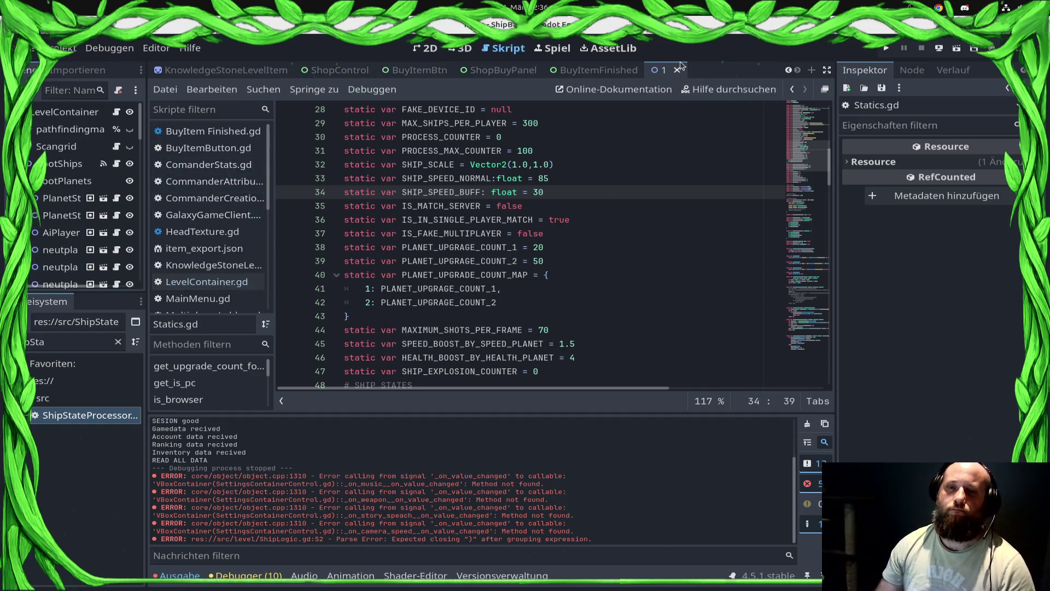
left_click(799, 88)
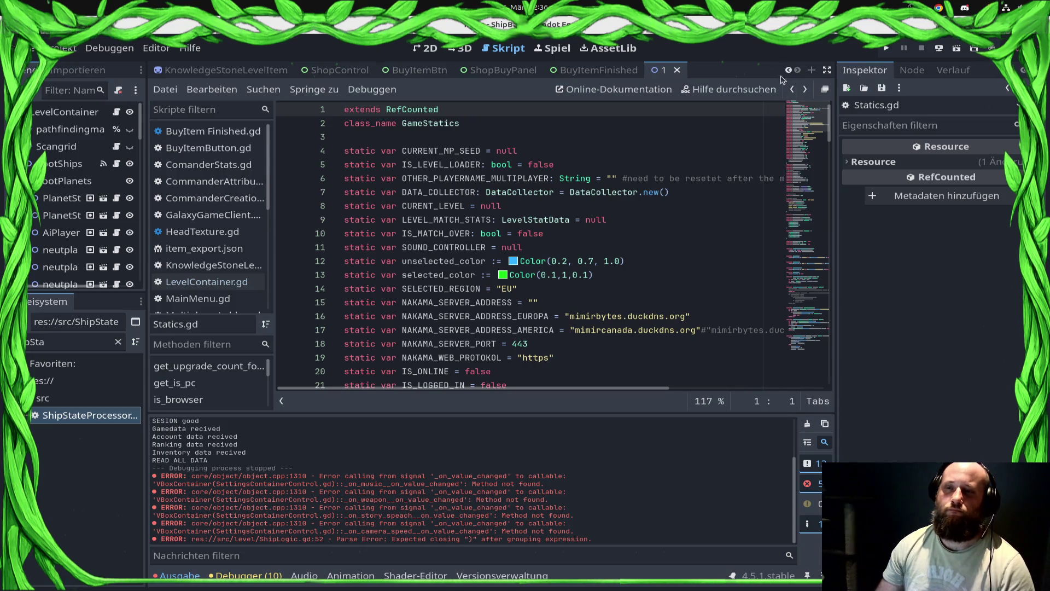
Correct line 49 to add GameStatics.SHIP_SPEED_BUFF to speed with += and save
left_click(793, 91)
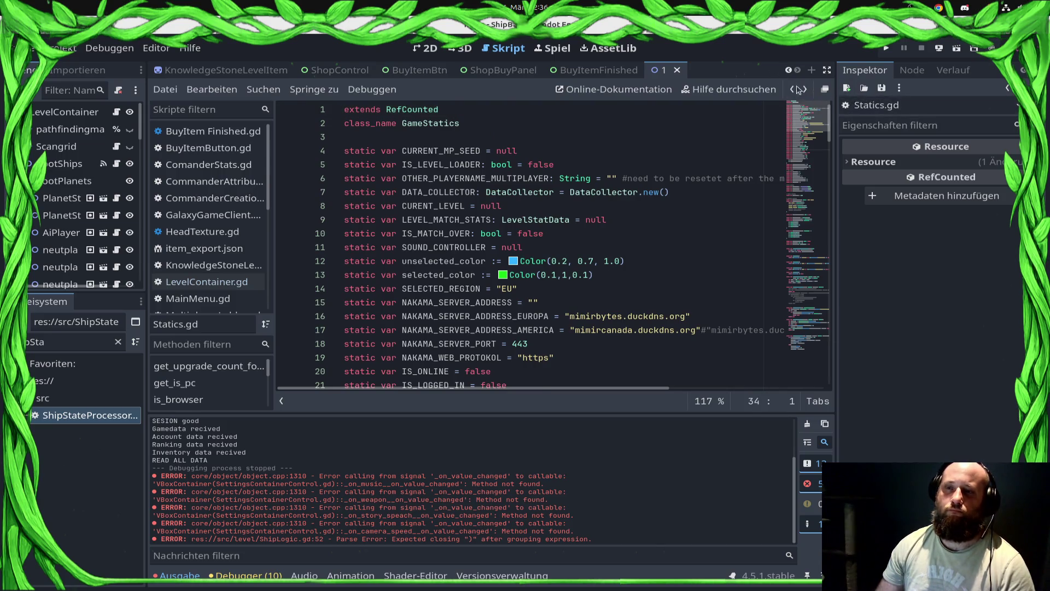
left_click(792, 90)
double_click(643, 304)
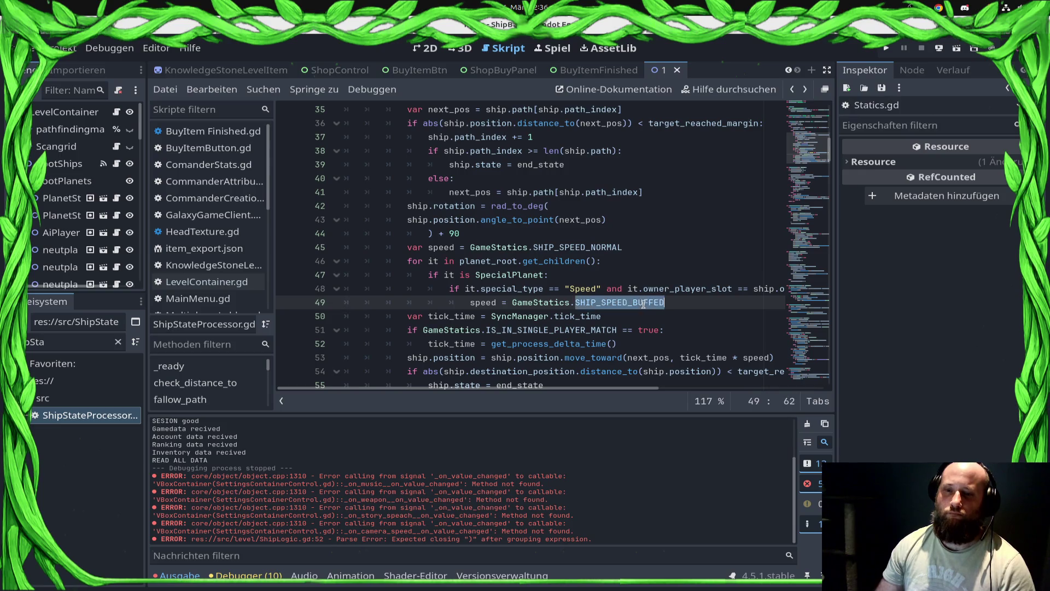
left_click(503, 304)
left_click(699, 300)
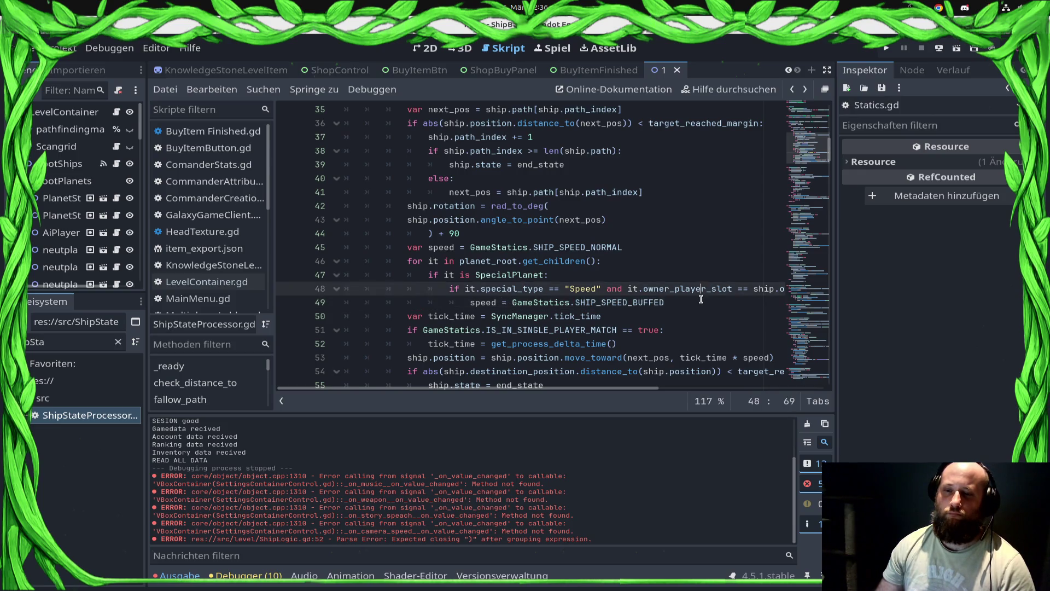
key("BackSpace")
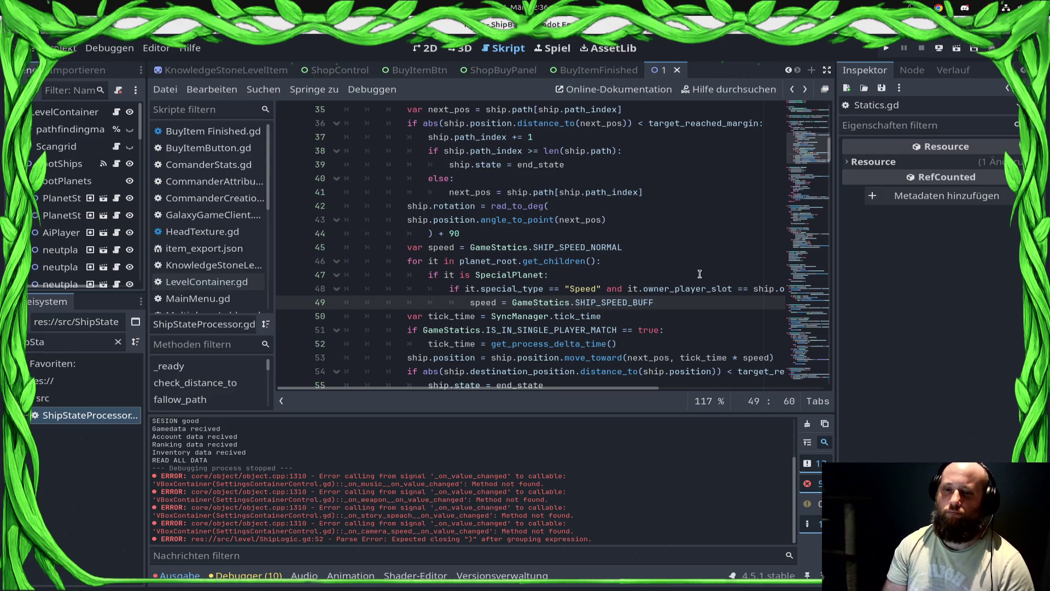
type("*")
key("ctrl+s")
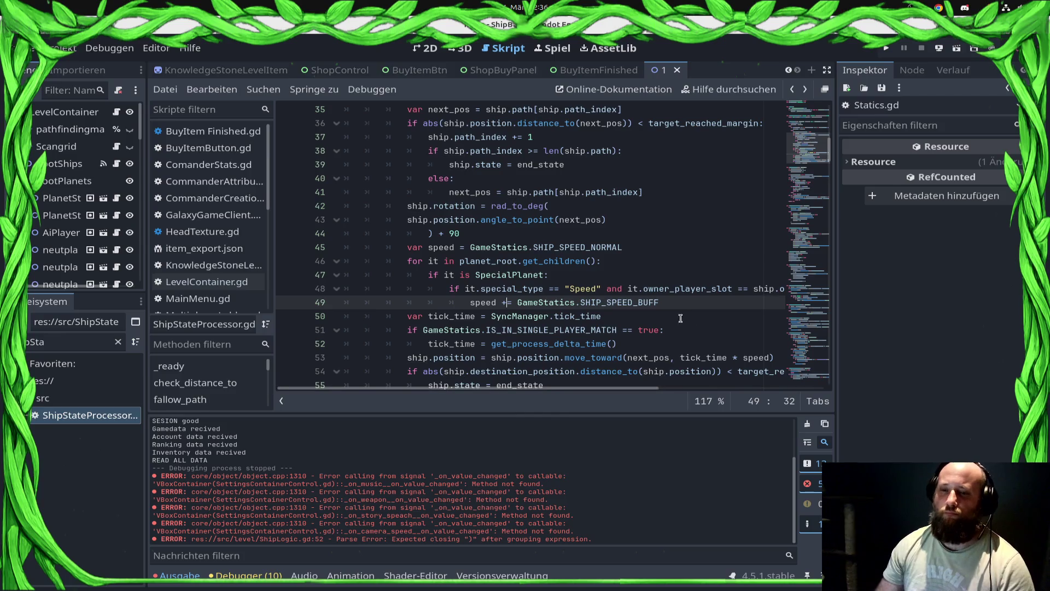
Check the SHIP_SPEED_BUFF definition in Statics.gd, then start a new line after line 49
left_click(641, 302, "ctrl")
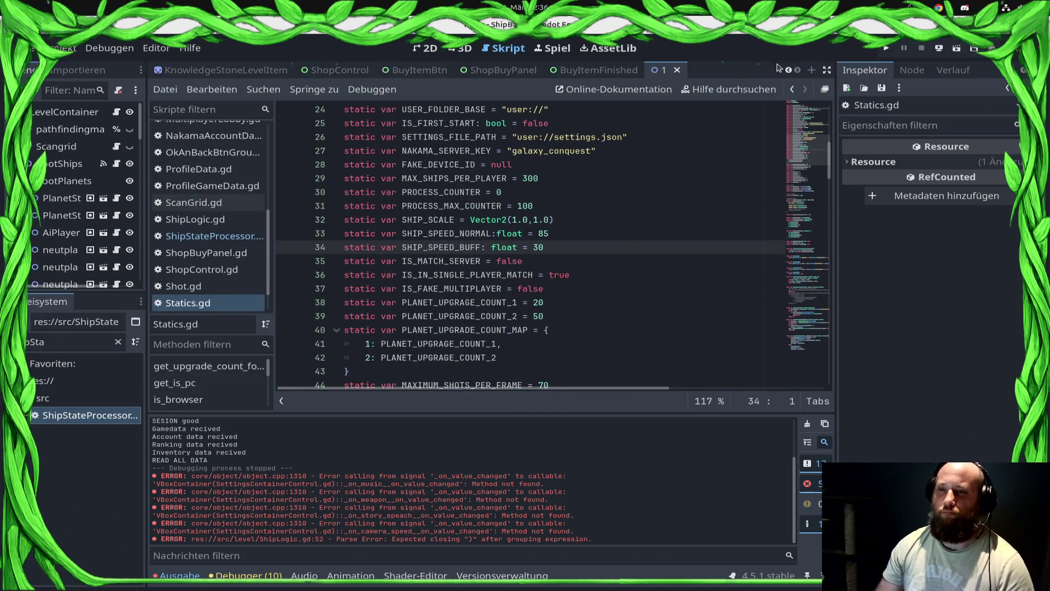
left_click(791, 89)
left_click(666, 302)
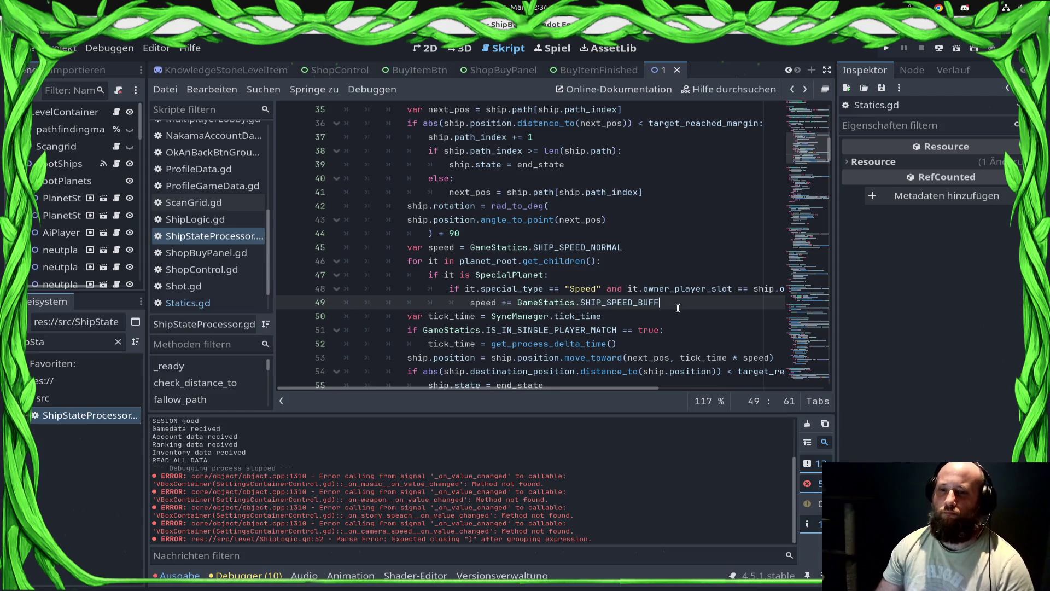
key("Return")
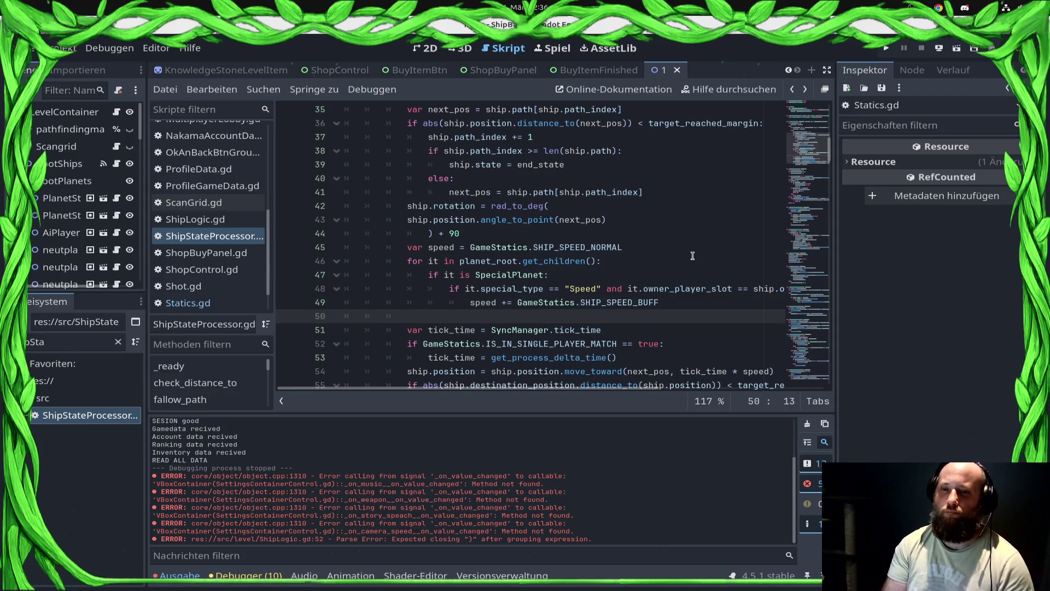
type("if ")
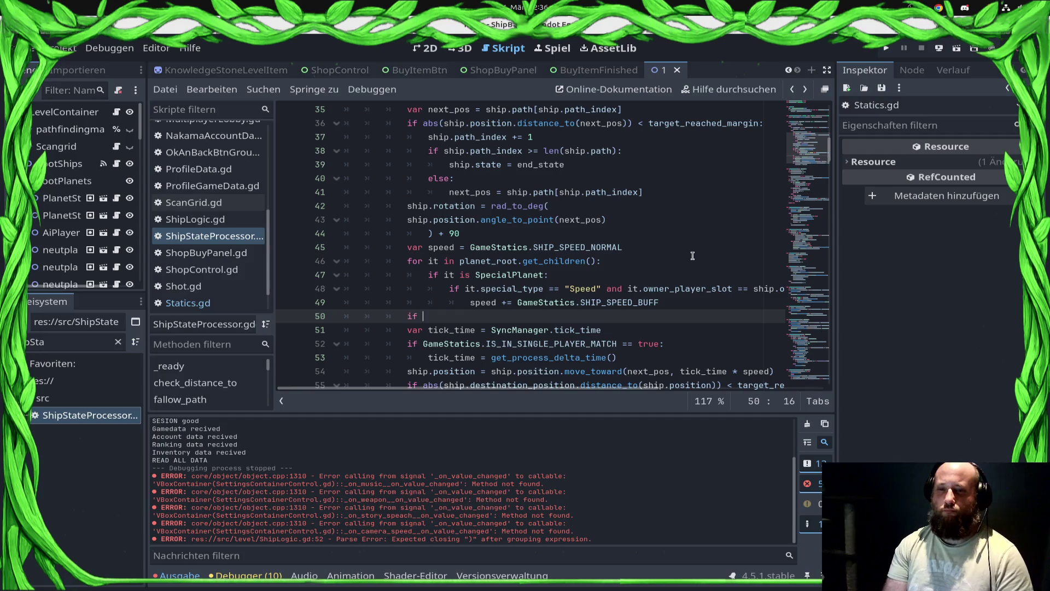
type("GameSA")
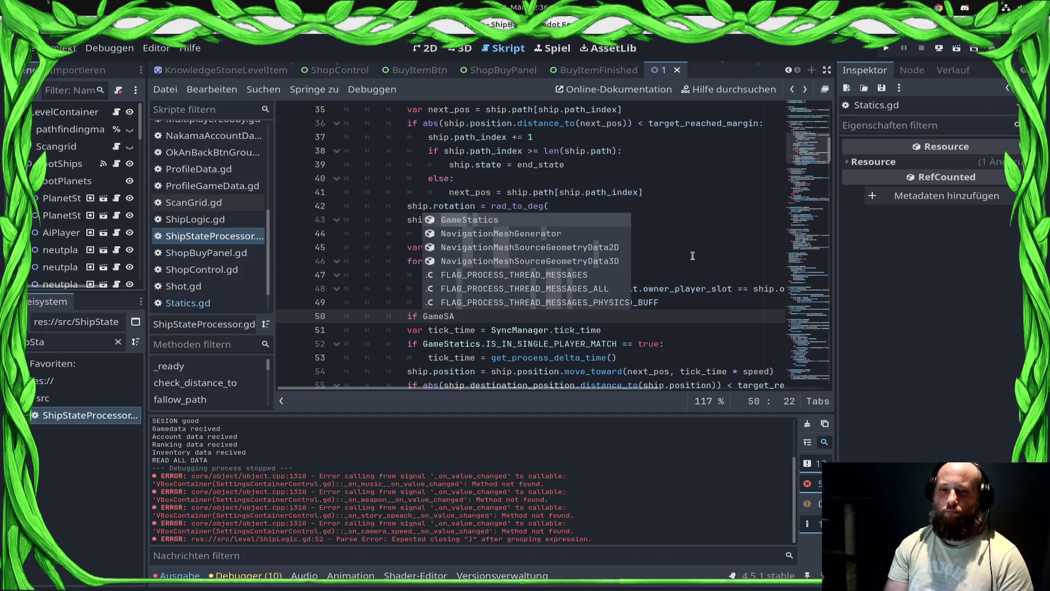
key("Return")
type(".")
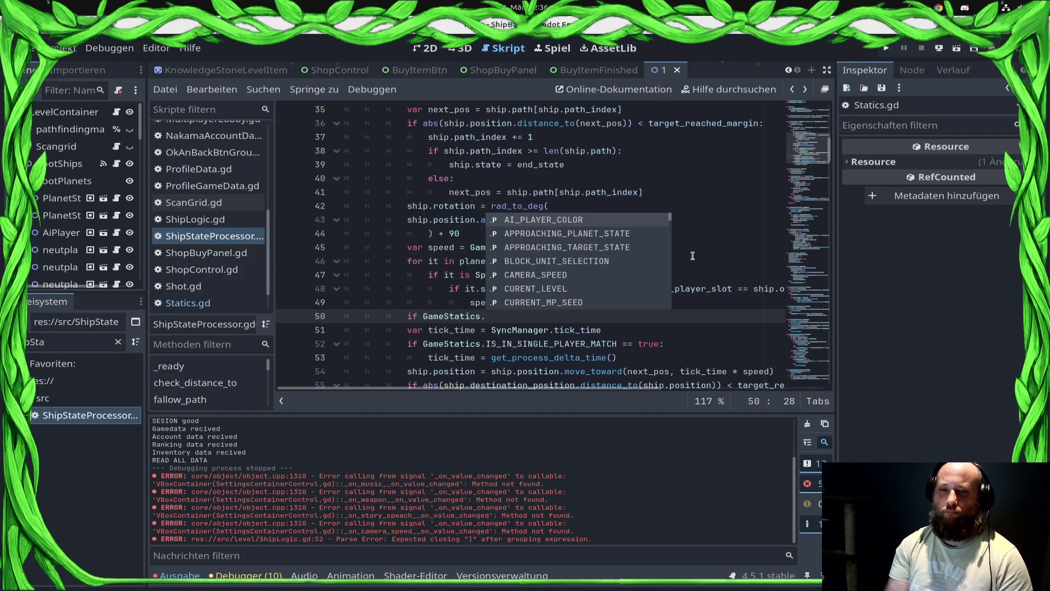
key("BackSpace")
key("BackSpace")
key("BackSpace")
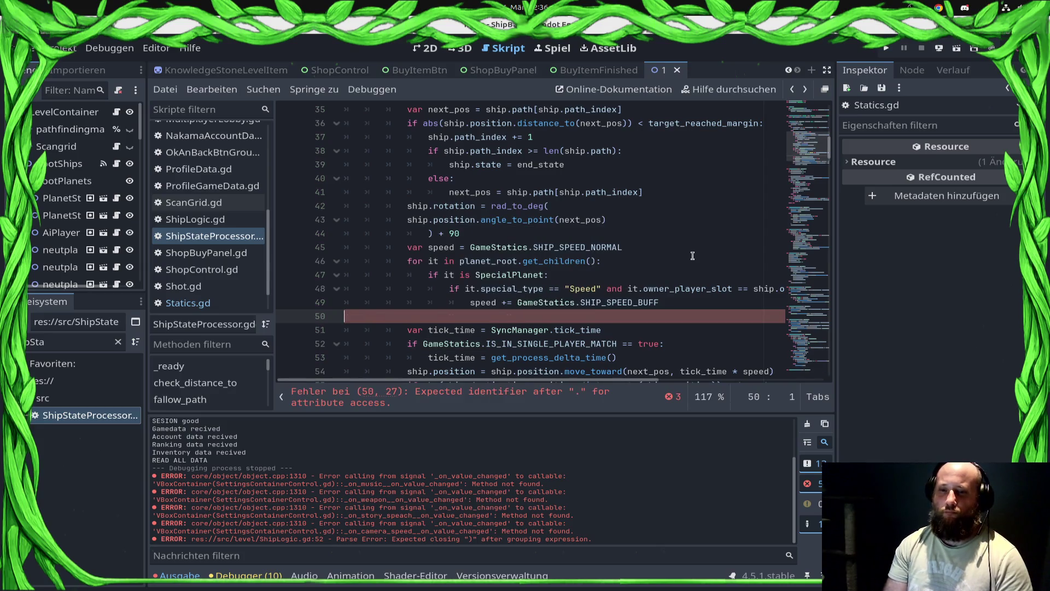
key("Down")
key("Down")
key("Down")
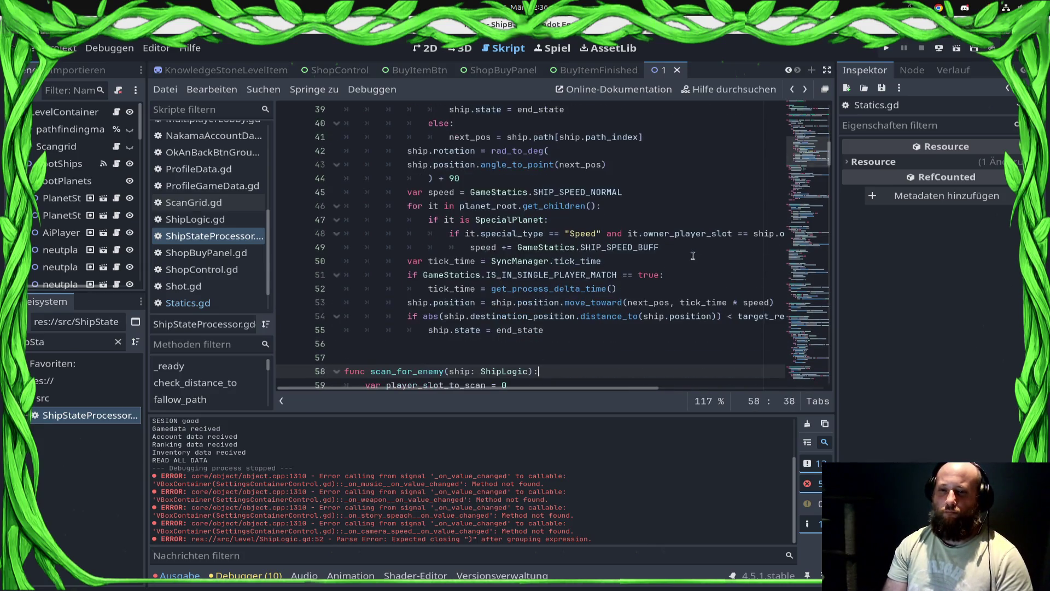
key("Up")
key("Up")
key("Up")
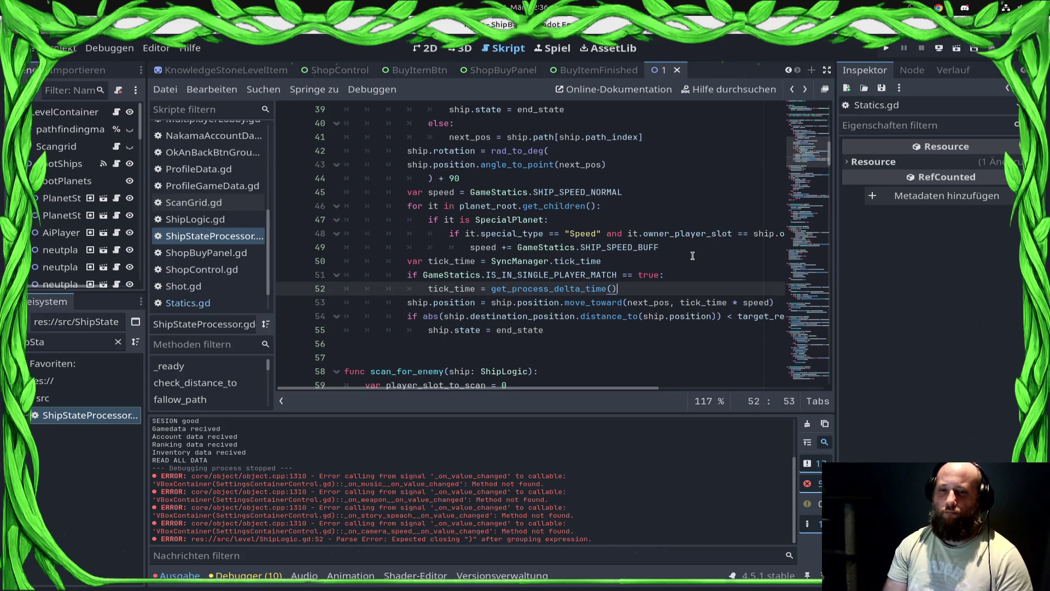
key("Return")
type("pr")
key("BackSpace")
key("BackSpace")
key("BackSpace")
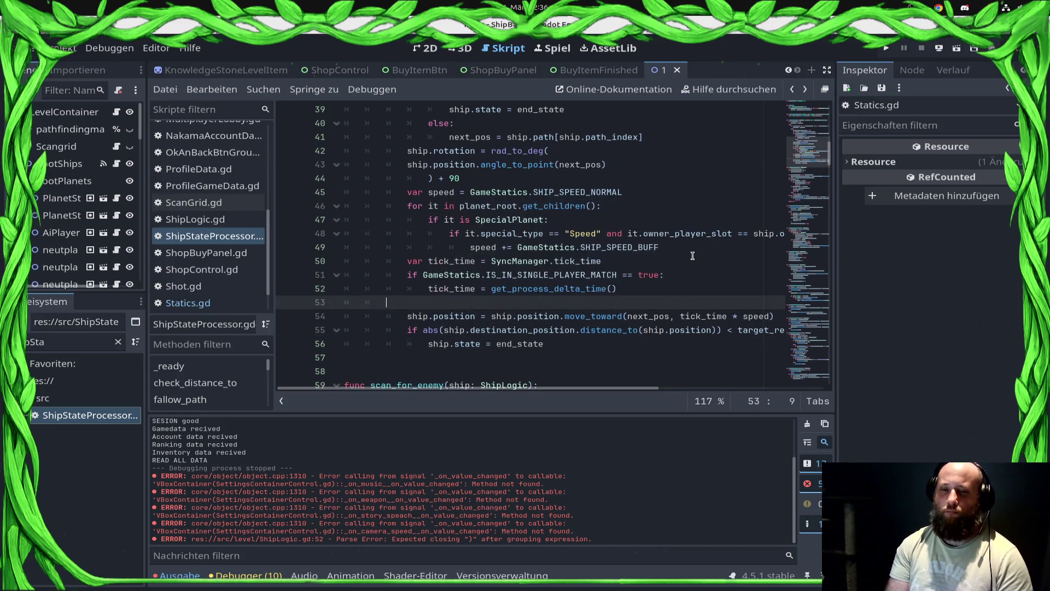
key("BackSpace")
key("Up")
key("Up")
key("Up")
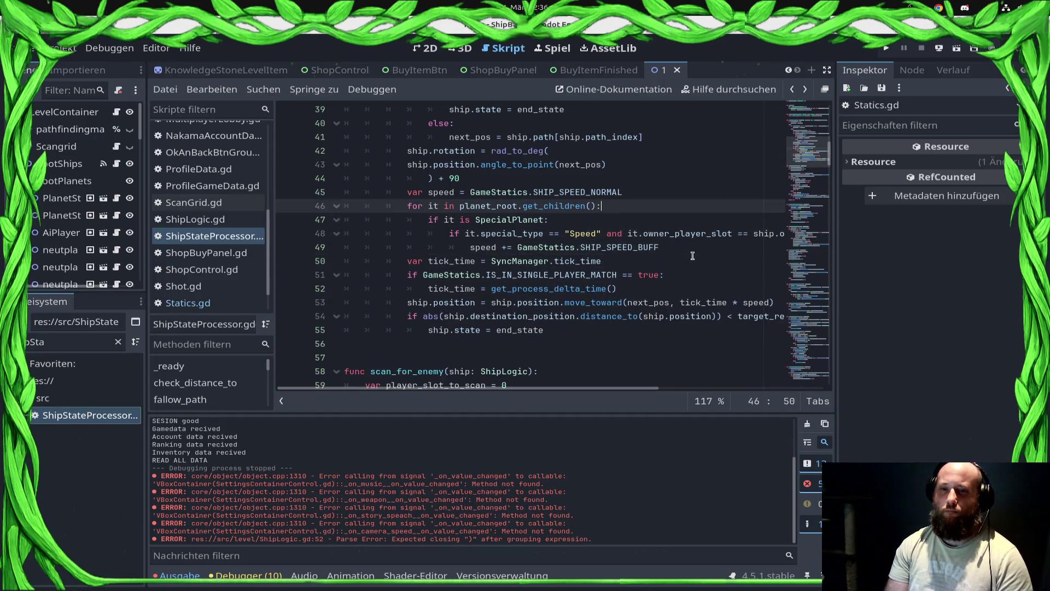
key("Down")
key("Down")
key("Down")
key("Return")
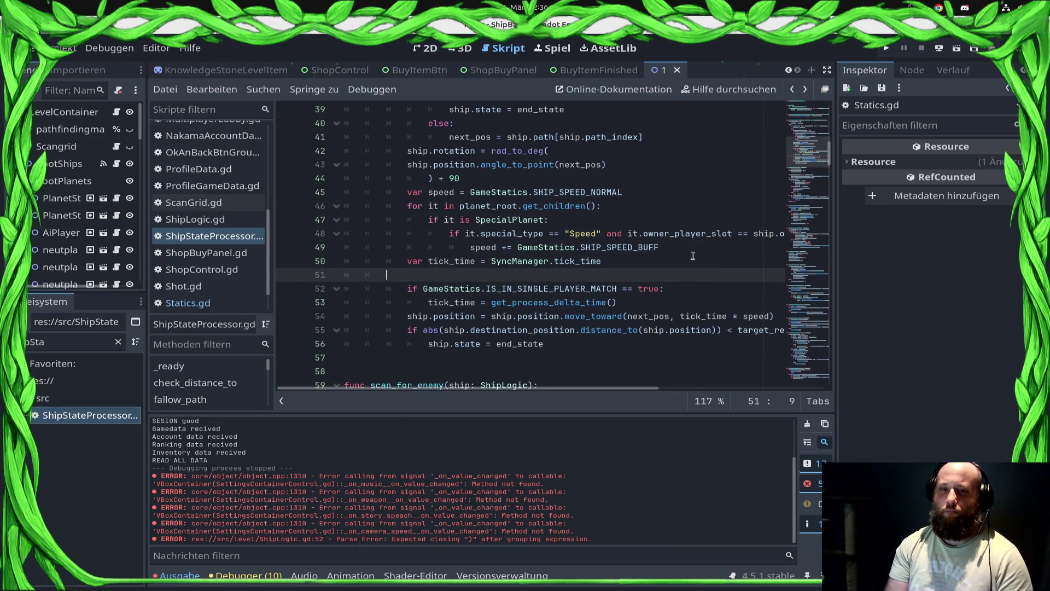
key("BackSpace")
key("Return")
key("Up")
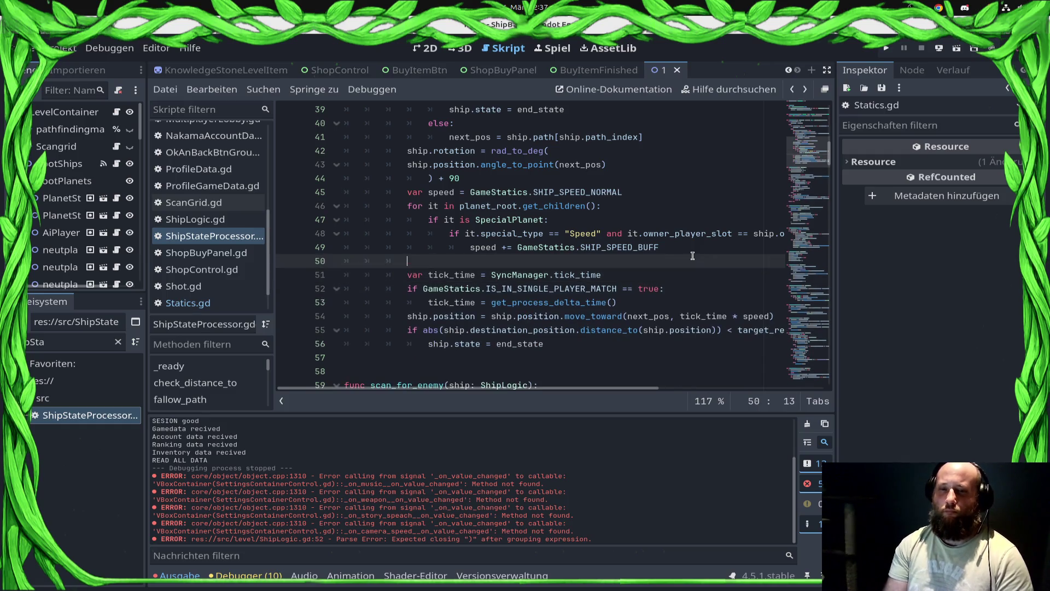
Write an if checking IS_IN_SINGLE_PLAYER_MATCH is true and IS_FAKE_MULTIPLAYER is false
type("GameStatics.")
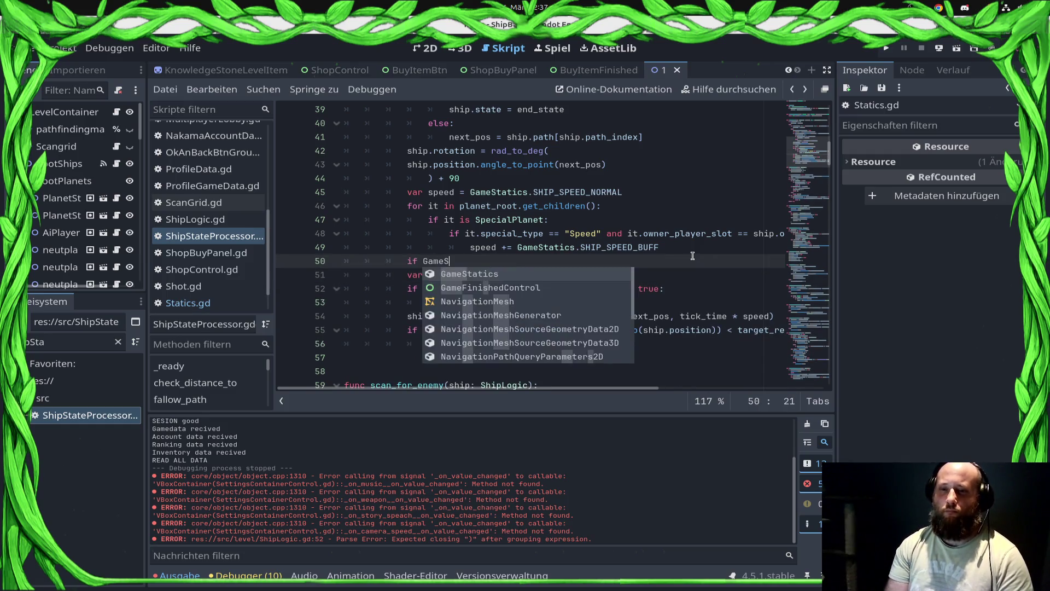
type("isS")
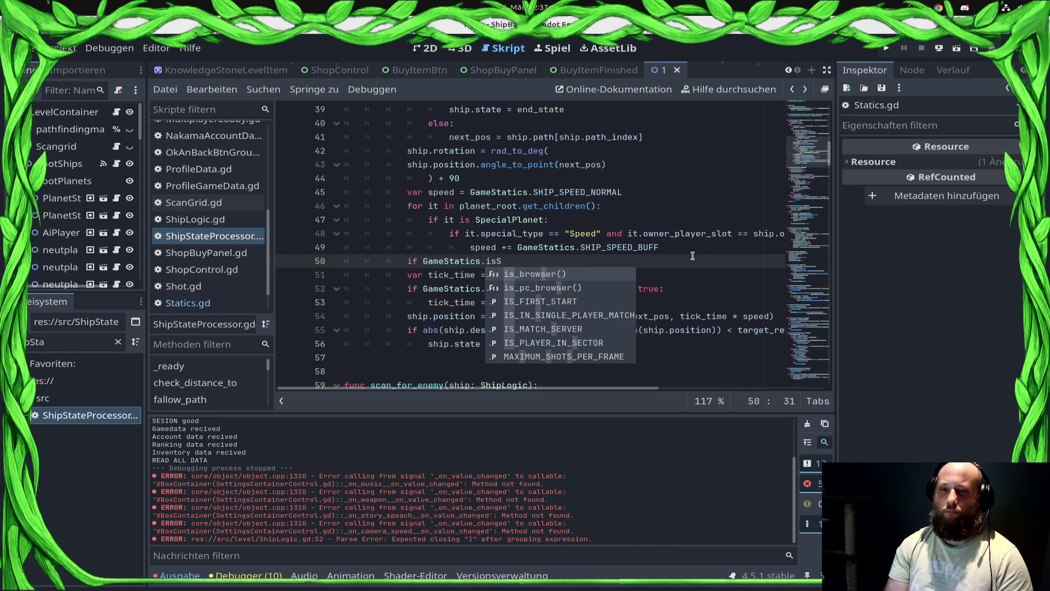
key("BackSpace")
key("BackSpace")
key("BackSpace")
type("IN")
key("Down")
key("Return")
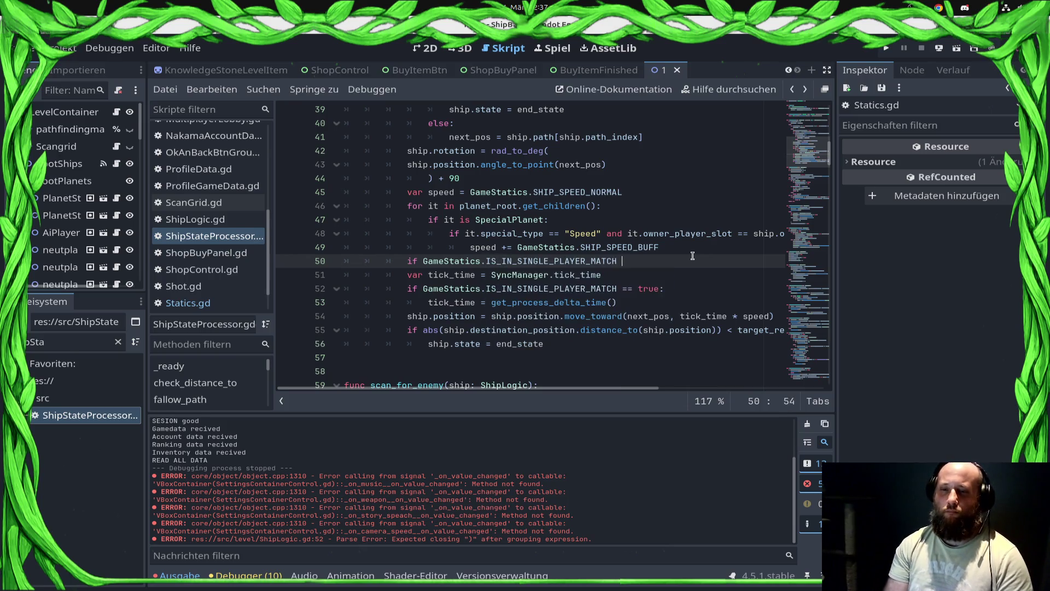
type("true and GameStatics.IS_F")
key("Return")
type("== ")
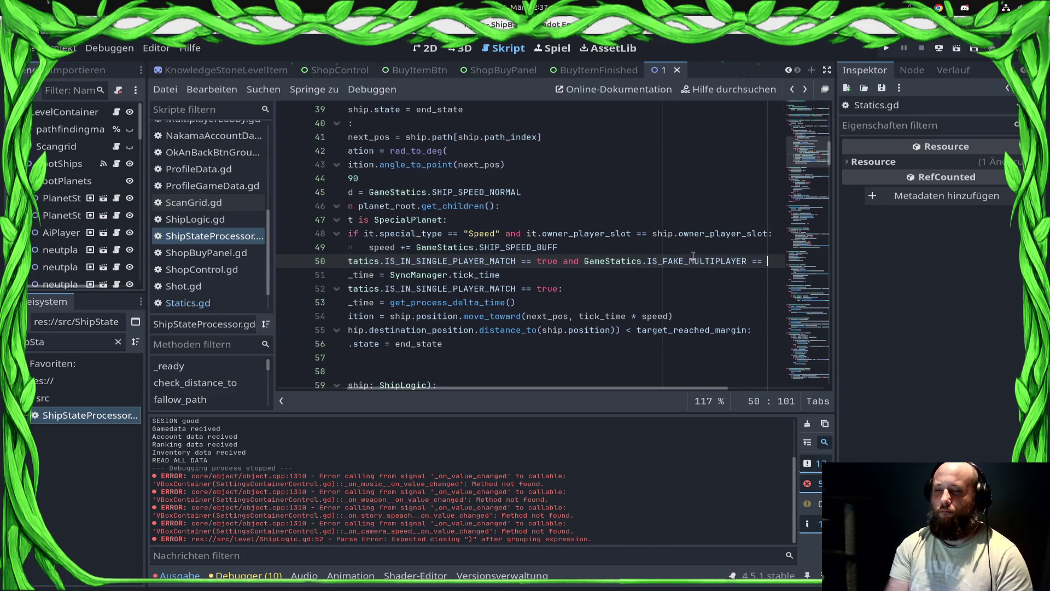
type("f")
key("Return")
key("Return")
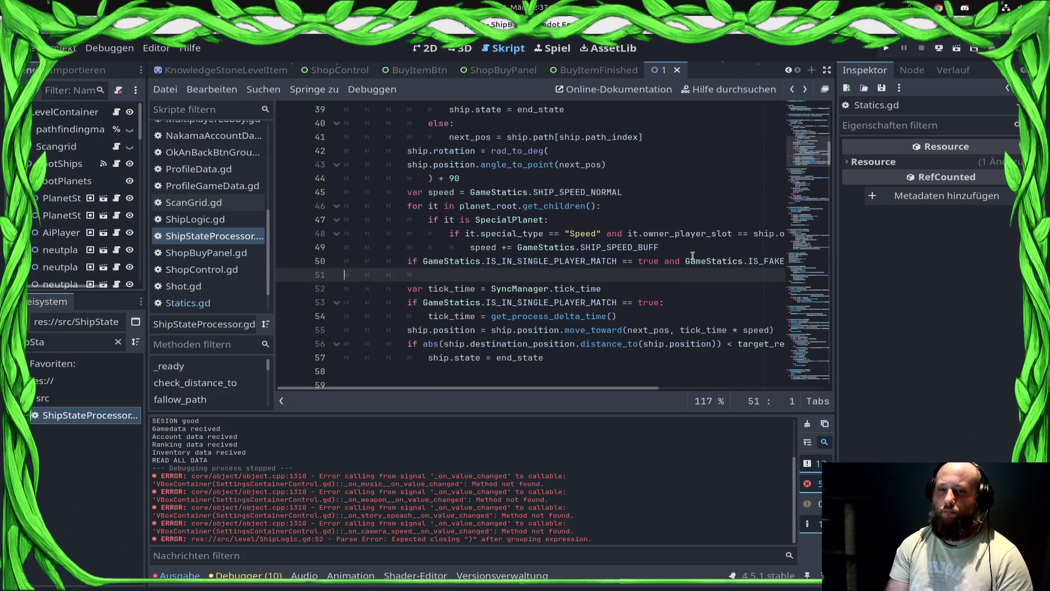
Add speed += 5 * GameStatics.profile_data.commander_stats_sp.ship_speed in the body and save
type("speed += ")
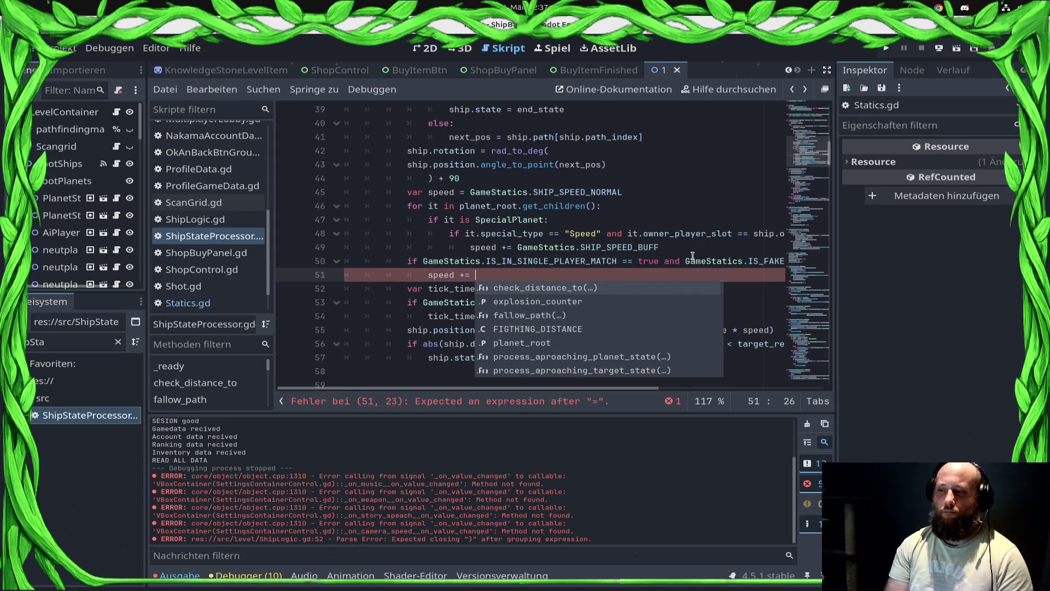
type("5 * ")
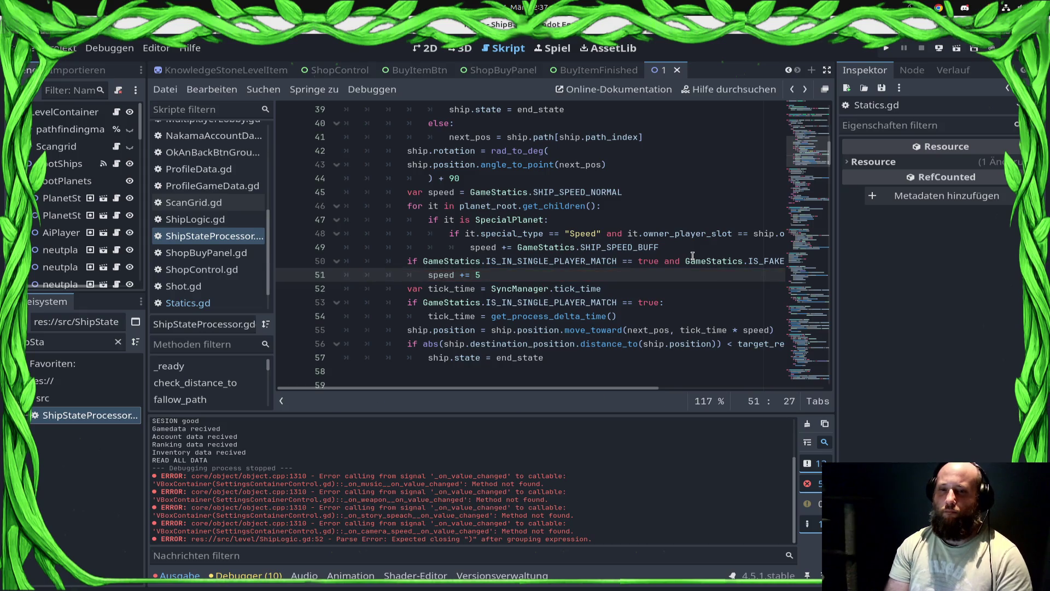
type("GamES")
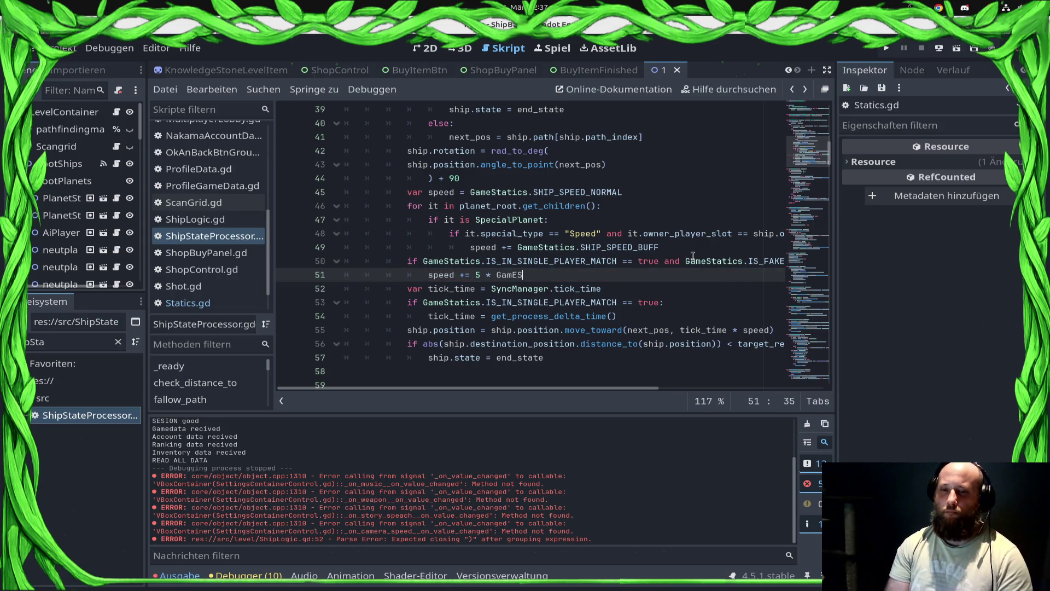
key("Return")
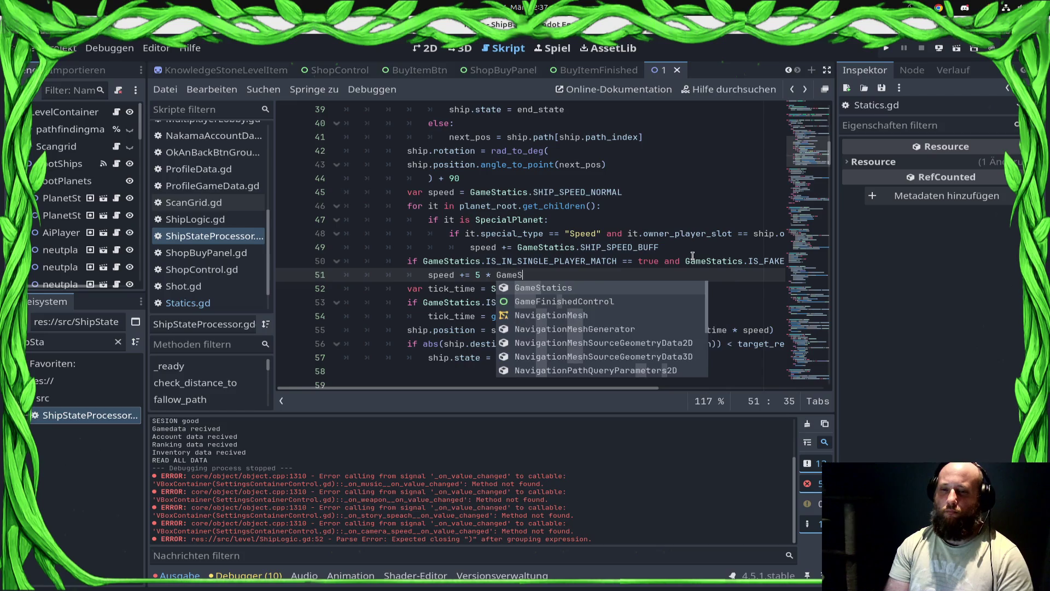
type(".profile_data")
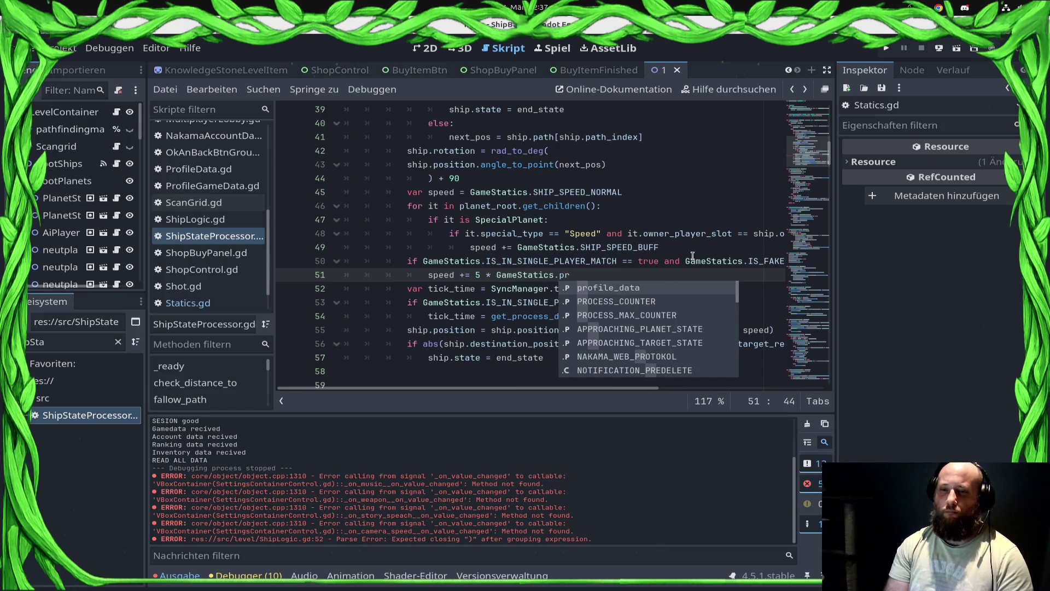
key("Return")
type(".com")
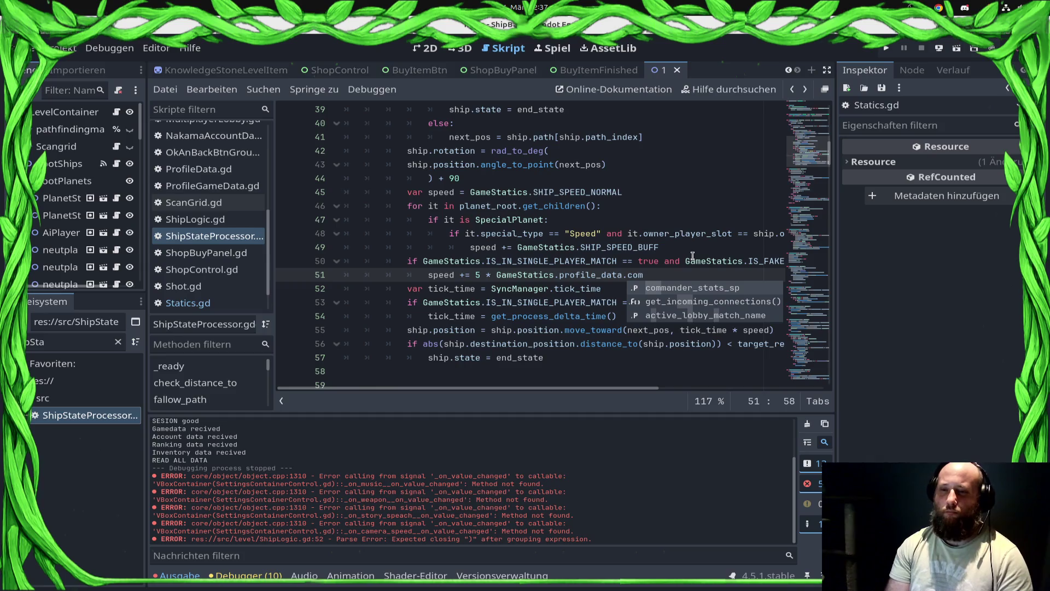
key("Return")
type(".s")
key("Down")
key("Return")
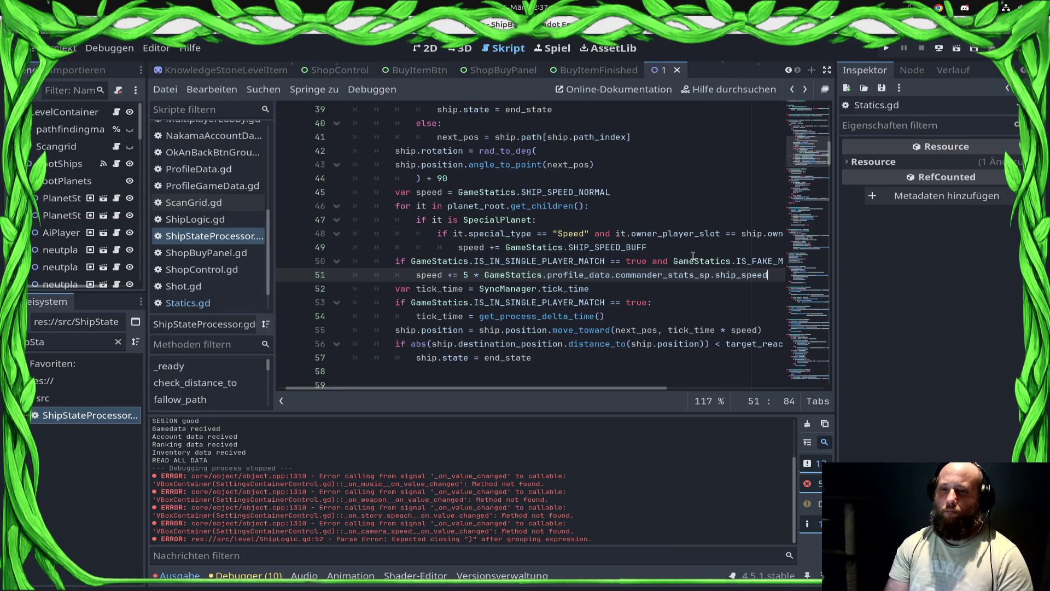
key("ctrl+s")
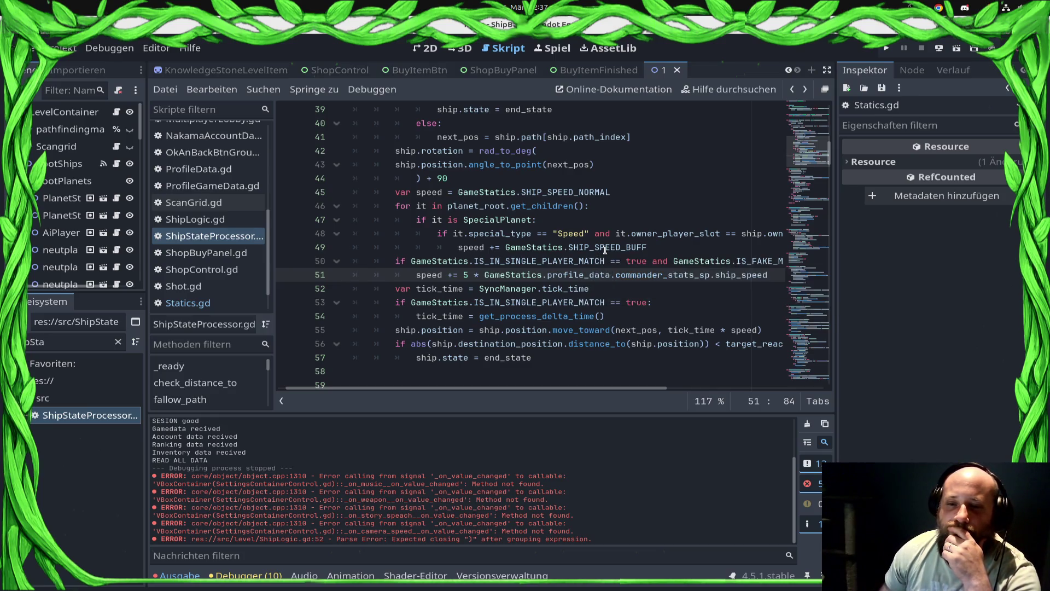
Open LevelTimers.gd via the LevelTimers node's script icon in the Scene tree
mouse_move(597, 250)
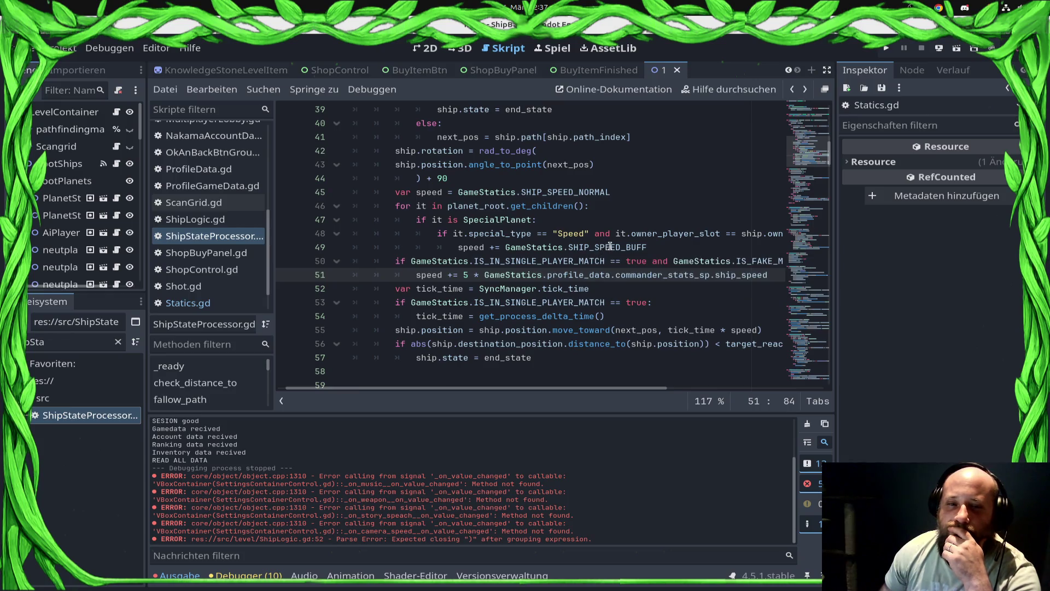
scroll(39, 191, "down", 5)
scroll(40, 190, "up", 5)
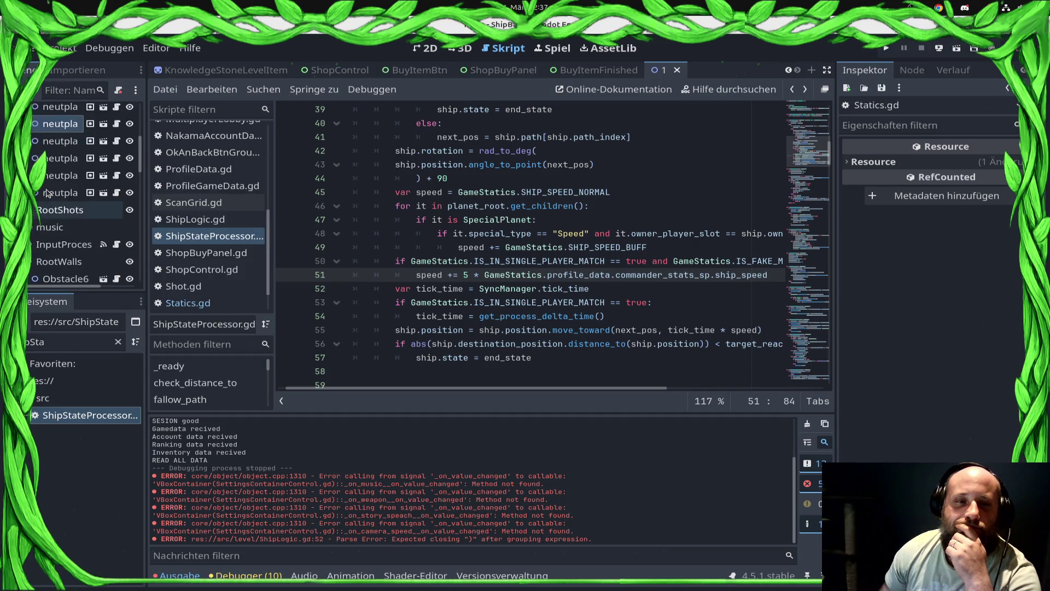
scroll(73, 258, "down", 10)
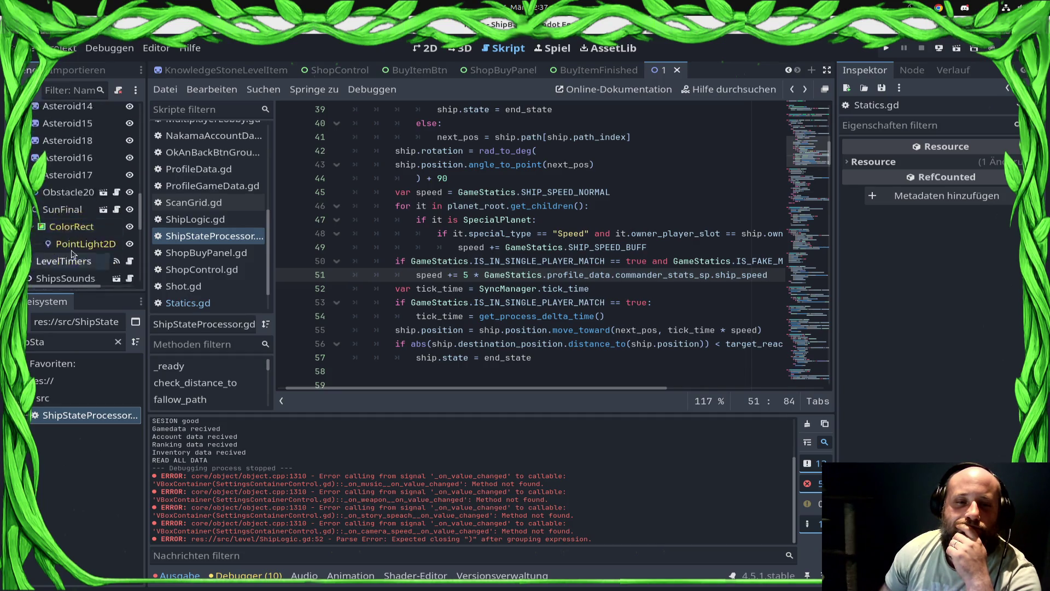
left_click(129, 218)
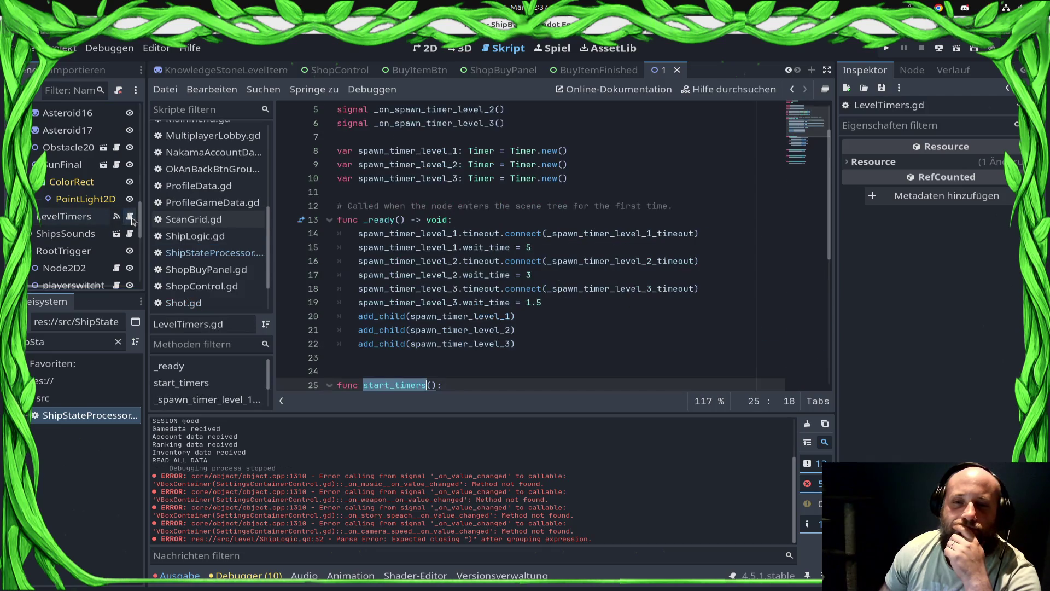
left_click(738, 231)
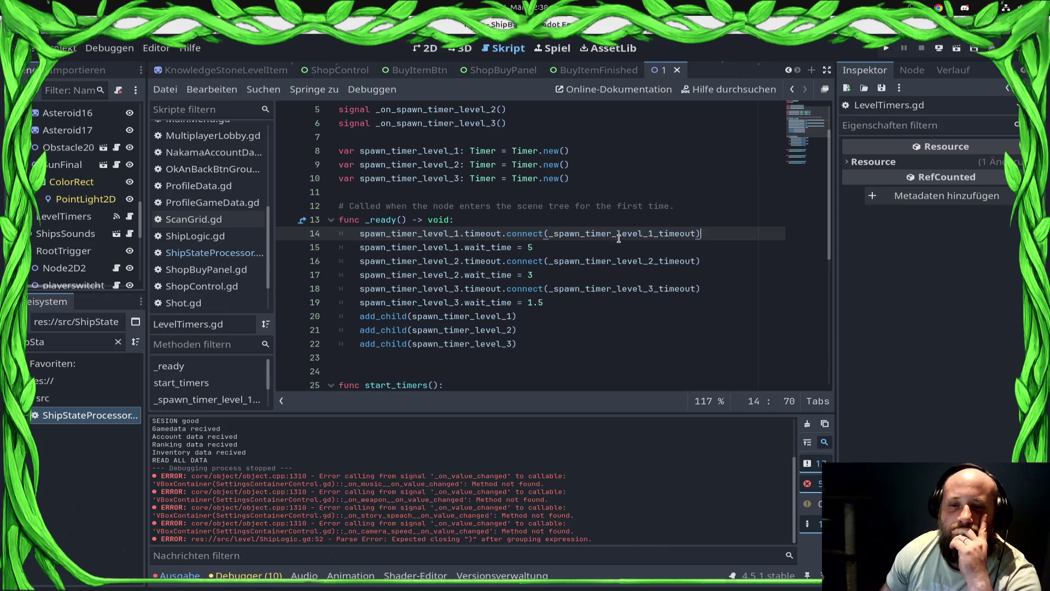
left_click(685, 245)
Insert a line after line 19 starting 'if GameStatics.IS_IN_SINGLE_PLAYER_MATCH'
key("Return")
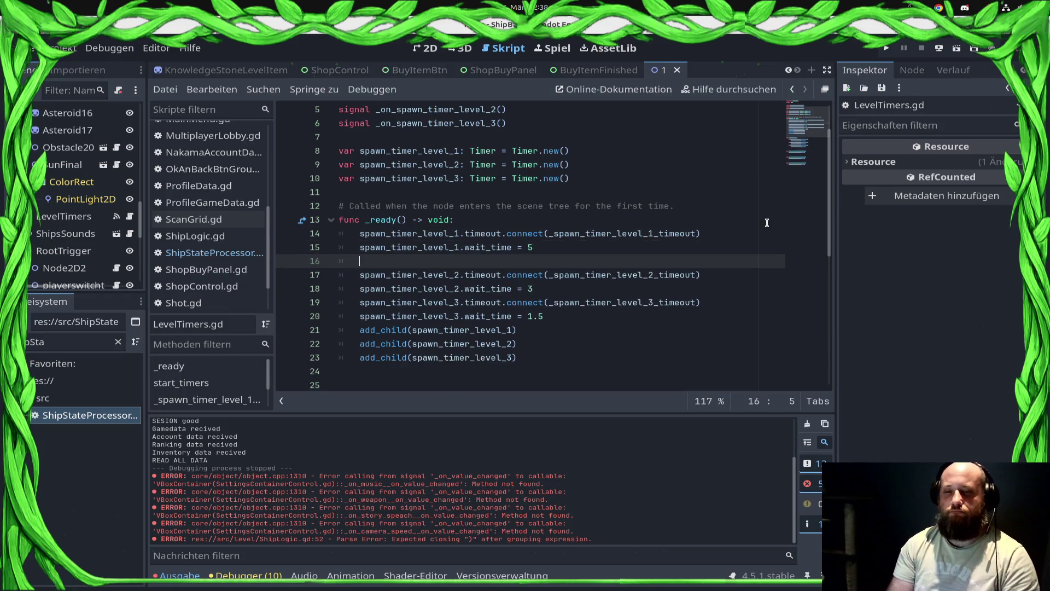
key("BackSpace")
key("BackSpace")
key("Down")
key("Down")
key("Down")
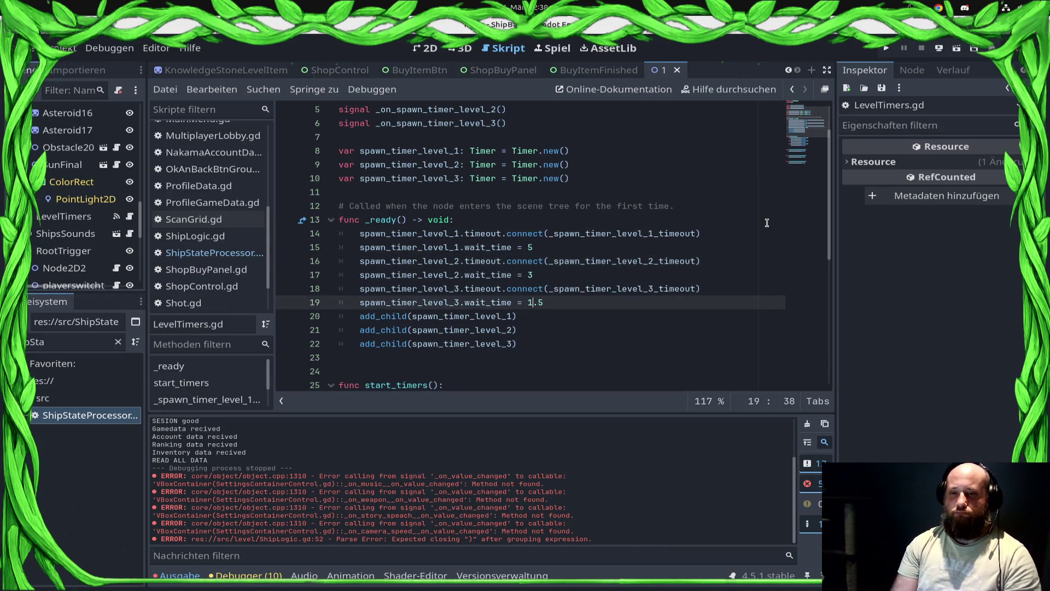
key("Return")
type("if GameS")
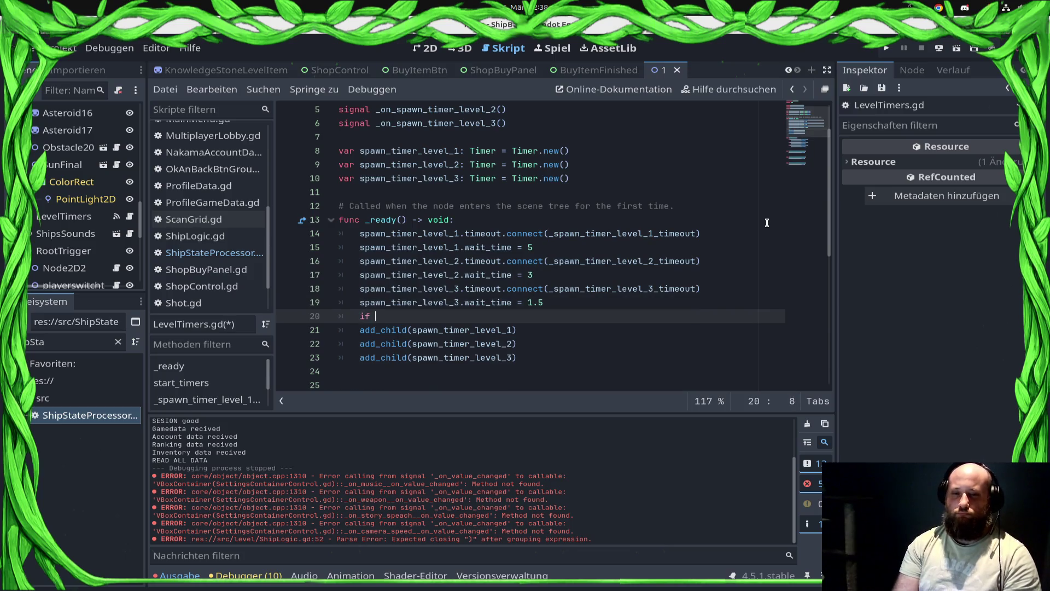
key("Return")
type(".isS")
key("BackSpace")
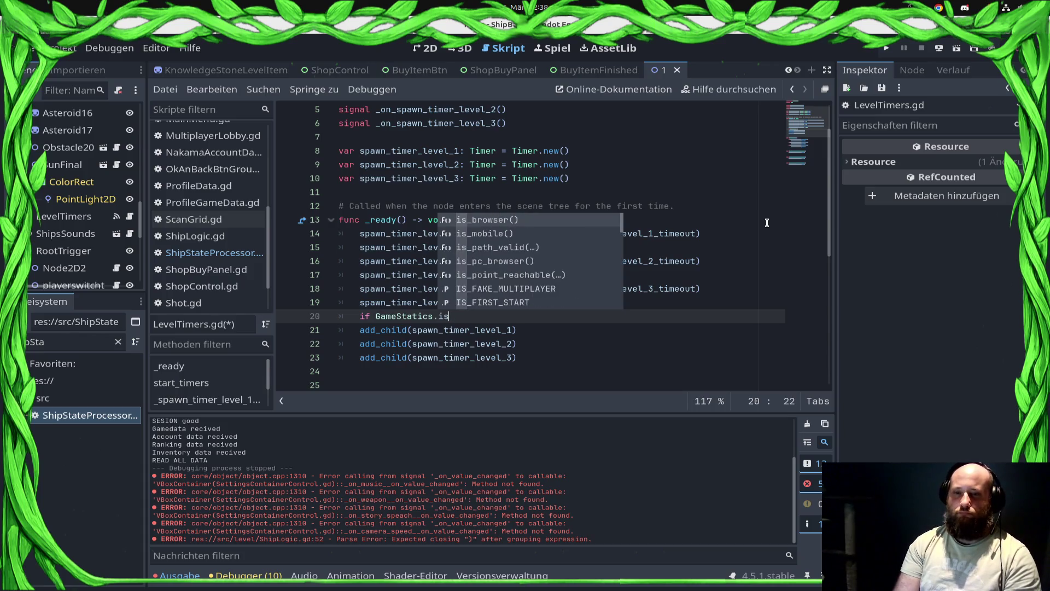
type("_in")
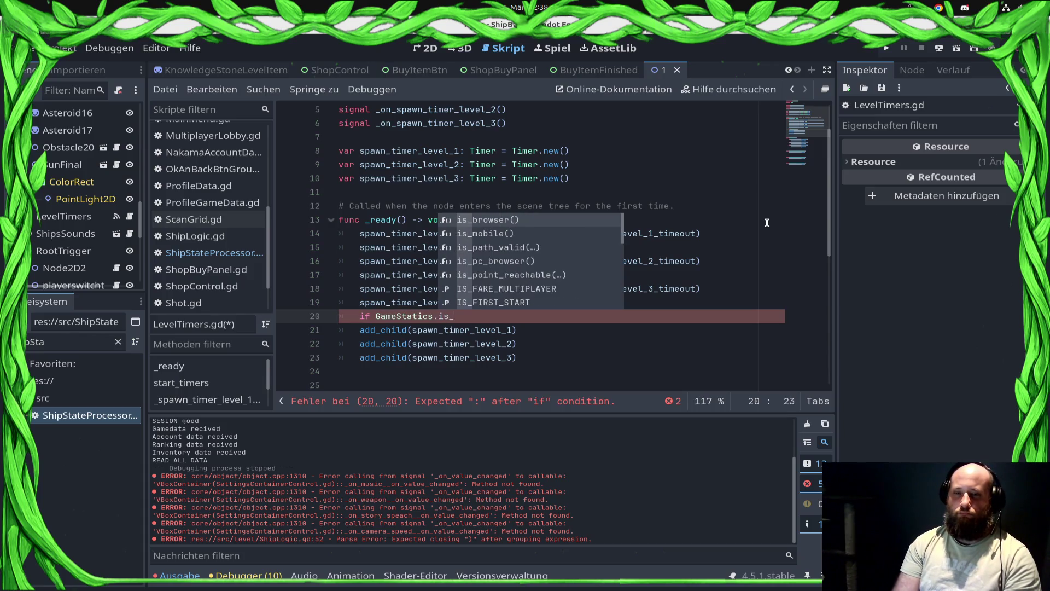
key("Return")
Finish the condition with '== true and GameStatics.IS_FAKE_MULTIPLAYER == false:' and open the body line
type("== true and ")
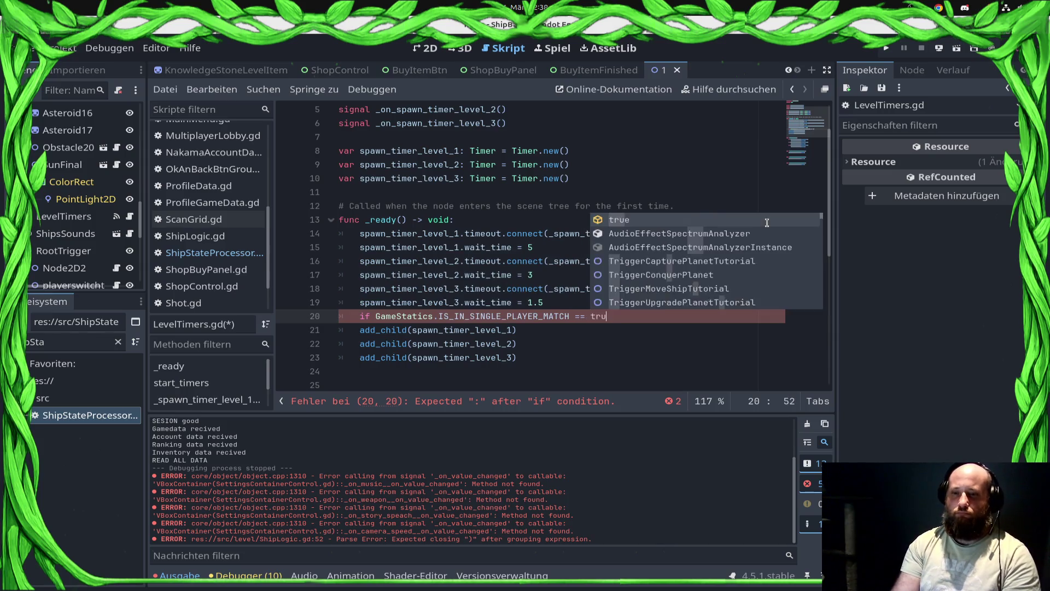
type("GameStatics.")
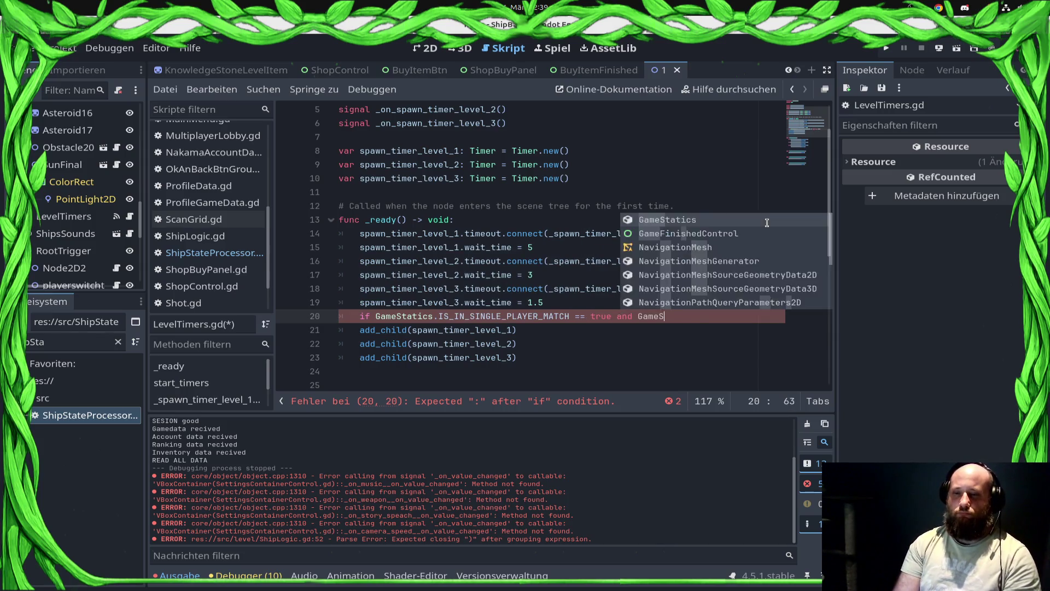
type("I")
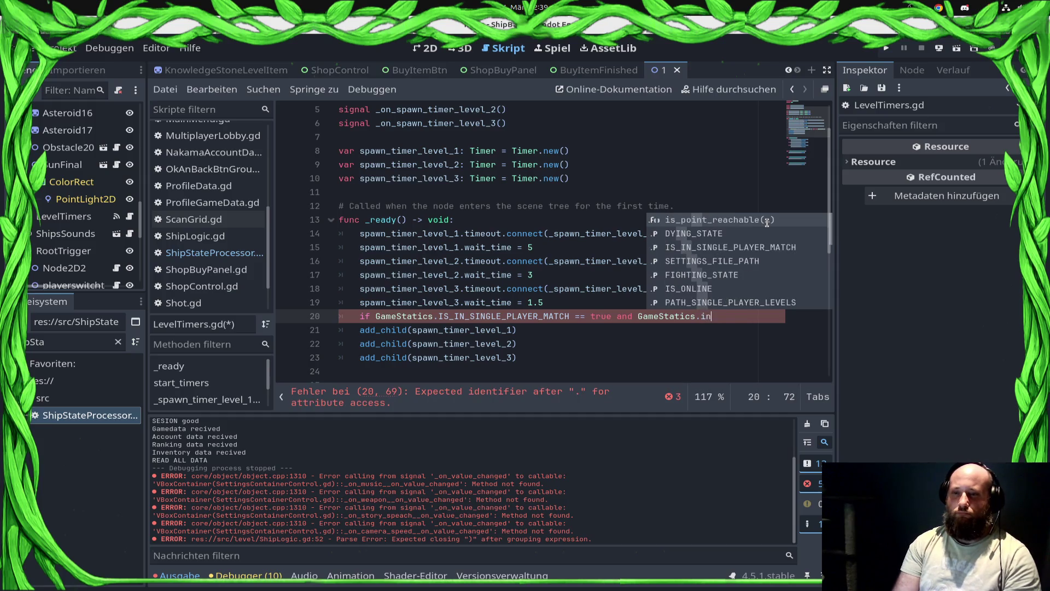
type("S")
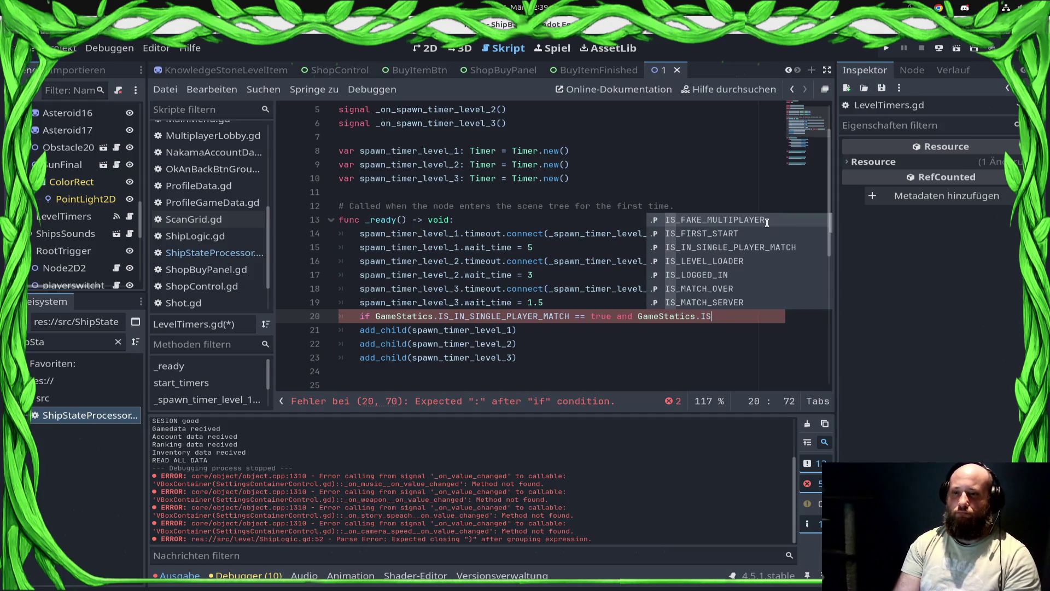
key("Return")
type("== false:")
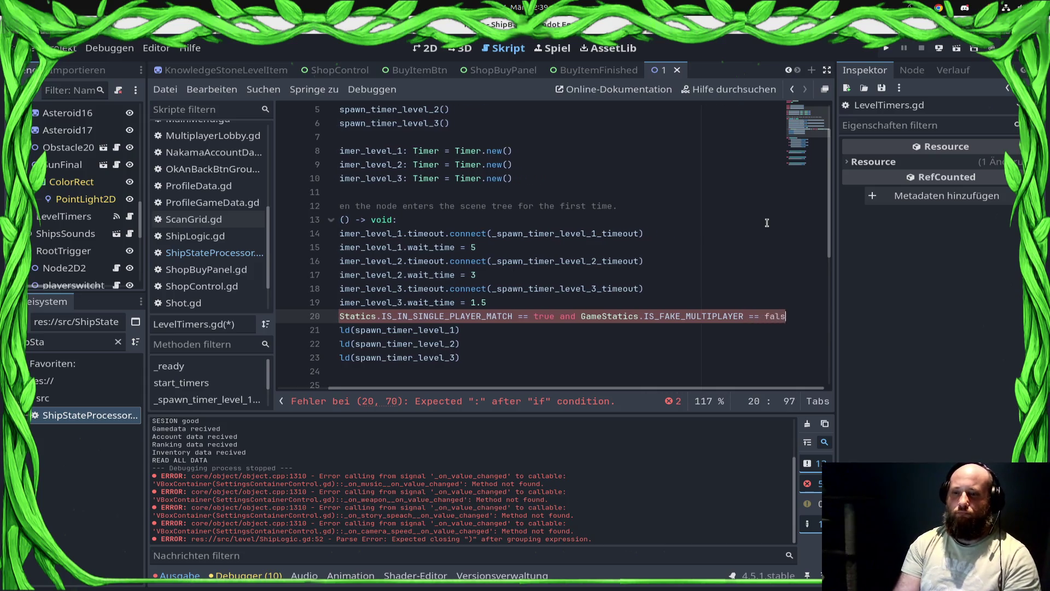
key("Return")
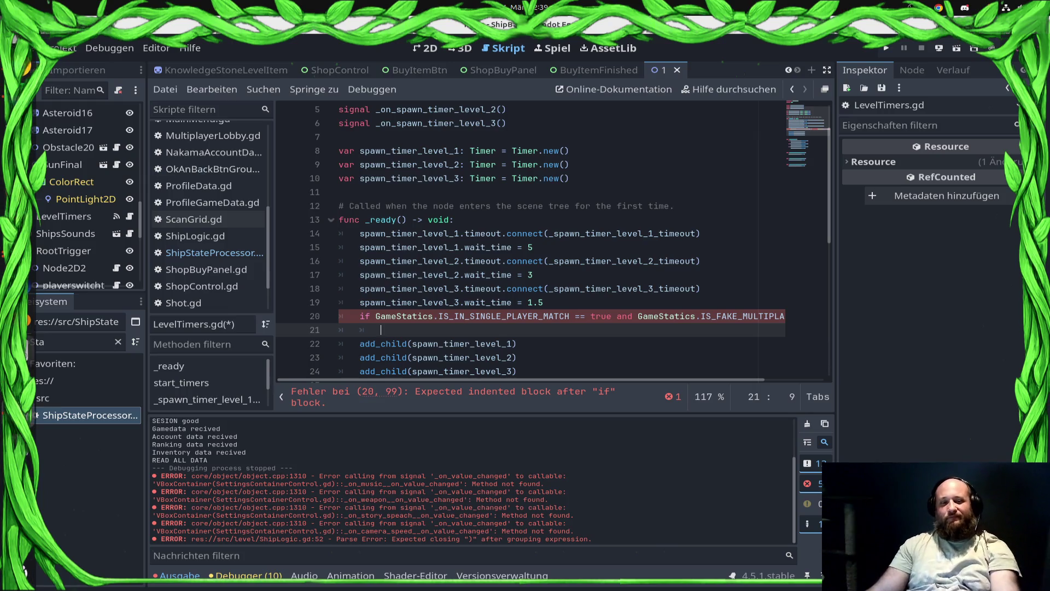
left_click(24, 571)
Compute 5/100 in the Calculator, giving 0,05
type("dalc")
key("Right")
key("Return")
type("5")
type("/100")
key("Return")
Start line 21 with 'spawn_timer_level_1.wait_time = 5 - GameStatics.'
left_click(573, 326)
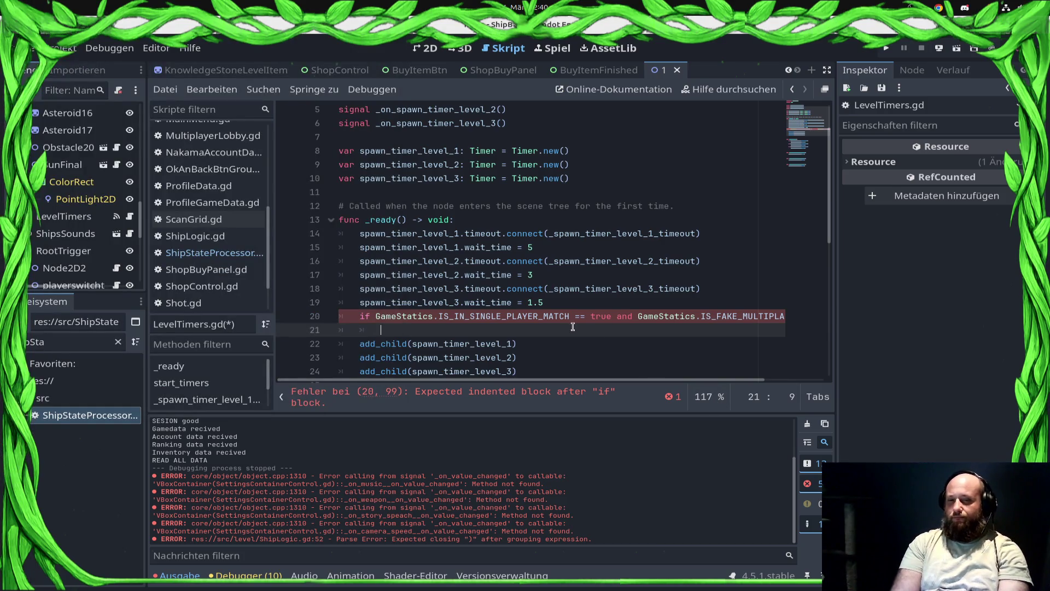
type("spa")
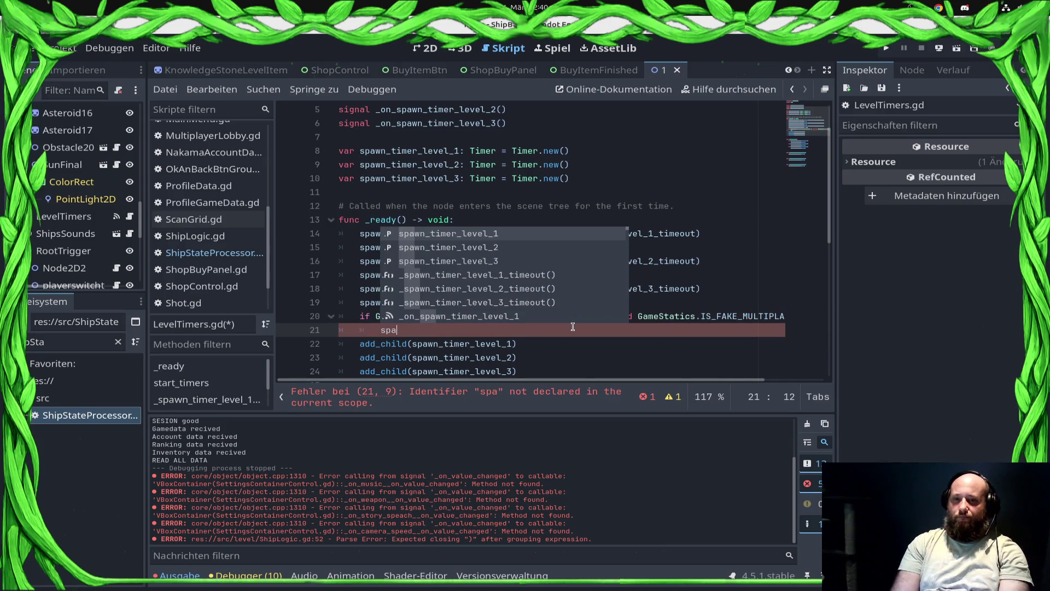
key("Return")
type(".wait_time = ")
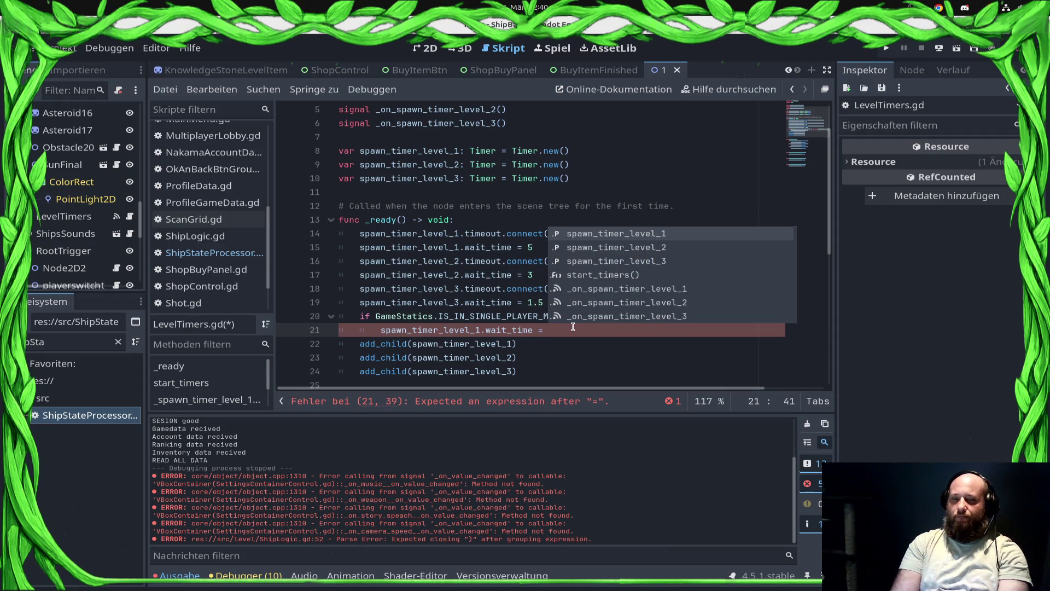
type("5 - G")
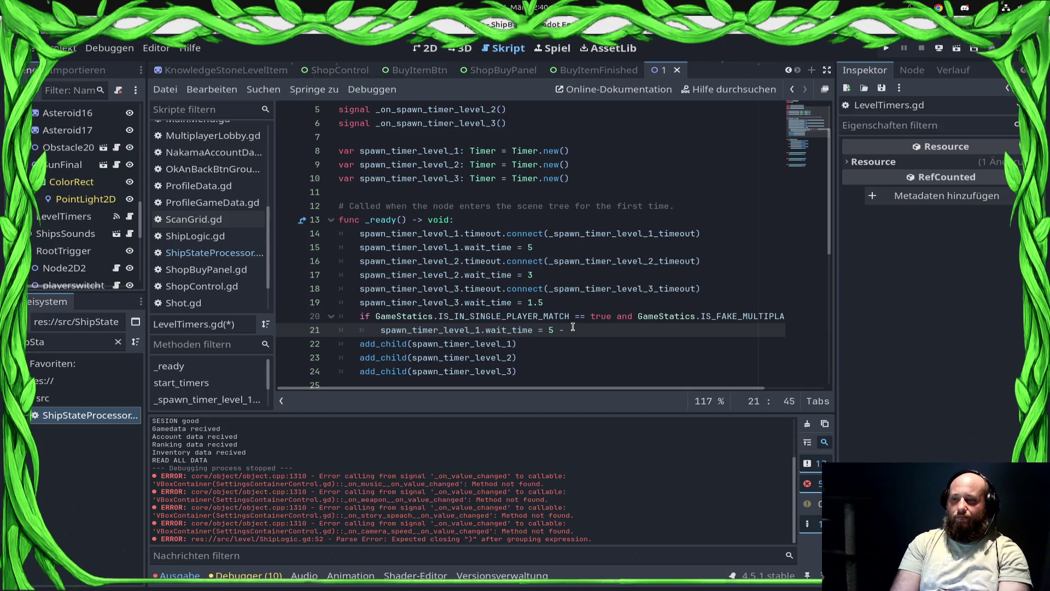
type("ames")
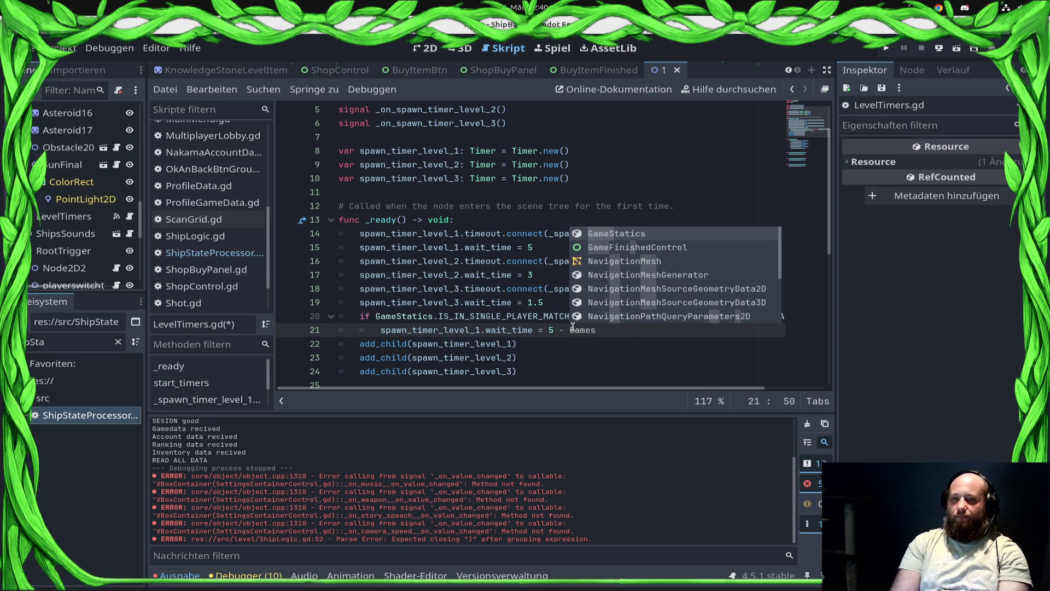
key("Return")
type(".")
Extend line 21 to '5 - 5/GameStatics.profile_data.commander_stats_sp.'
left_click(573, 328)
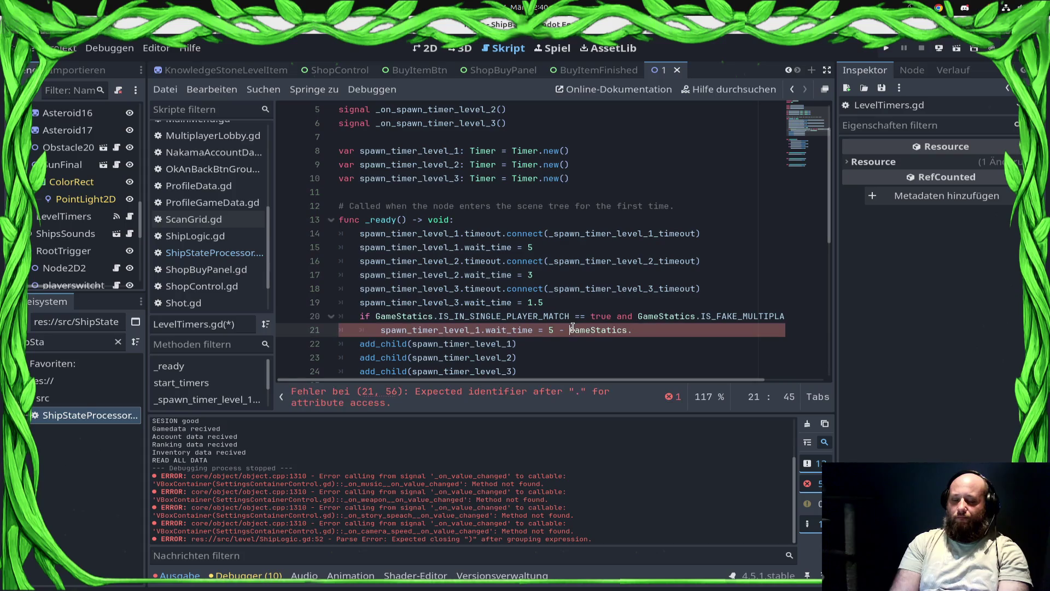
type("5/")
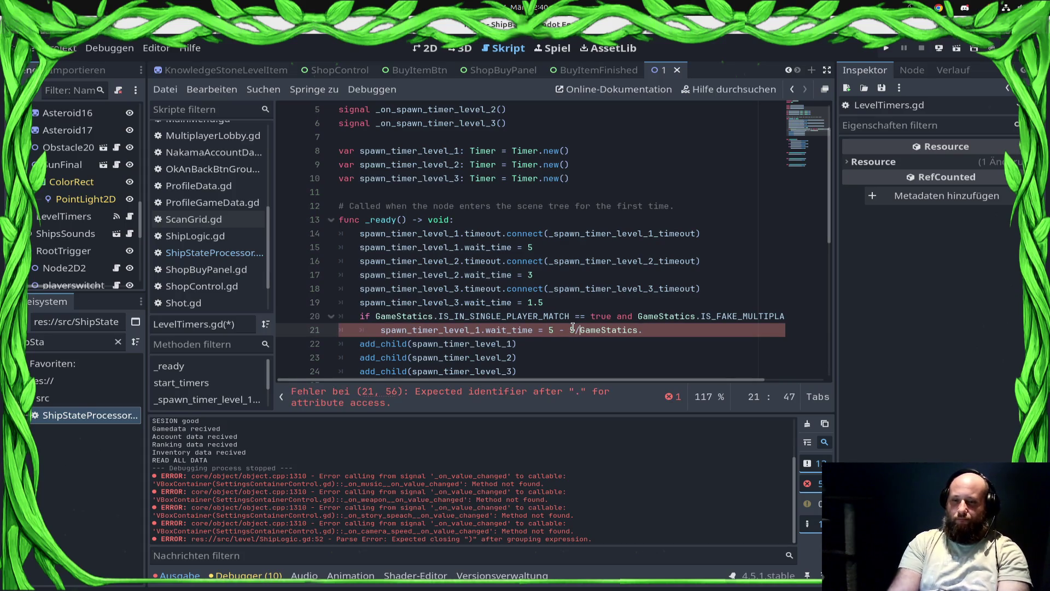
key("End")
type("pro")
key("Return")
type(".")
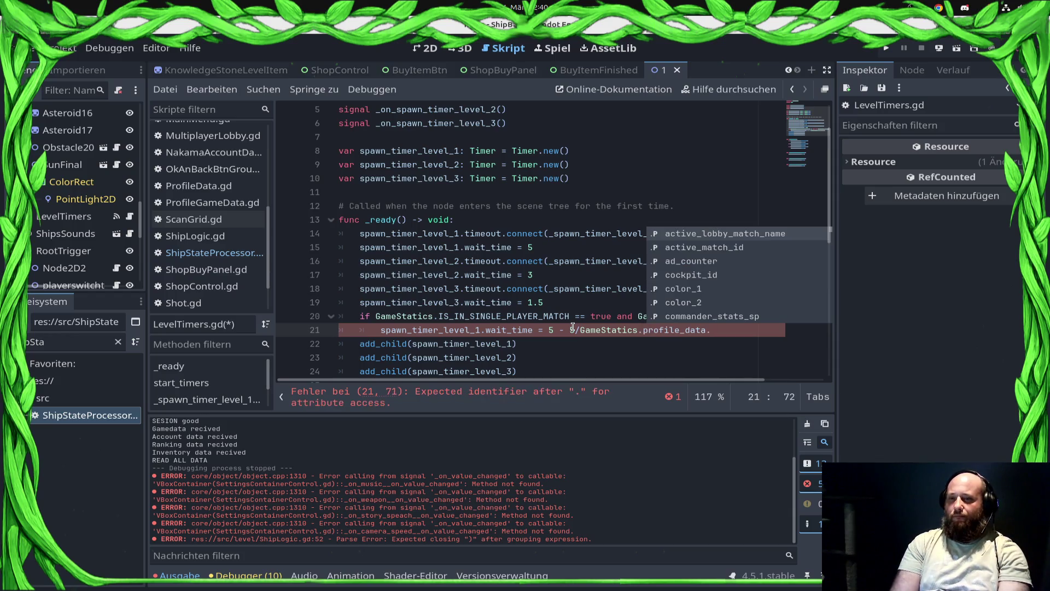
type("com")
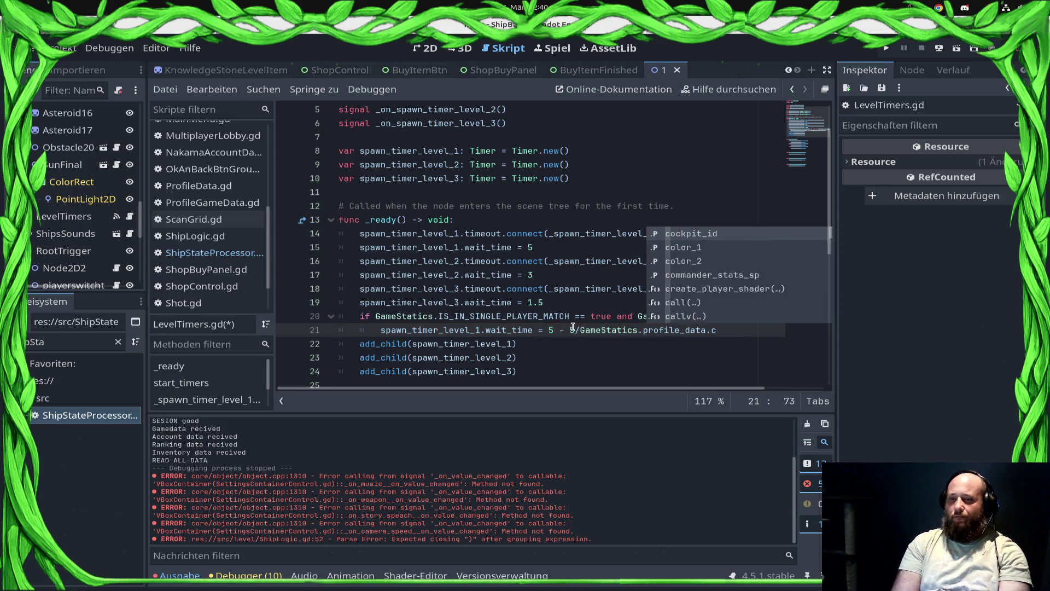
key("Return")
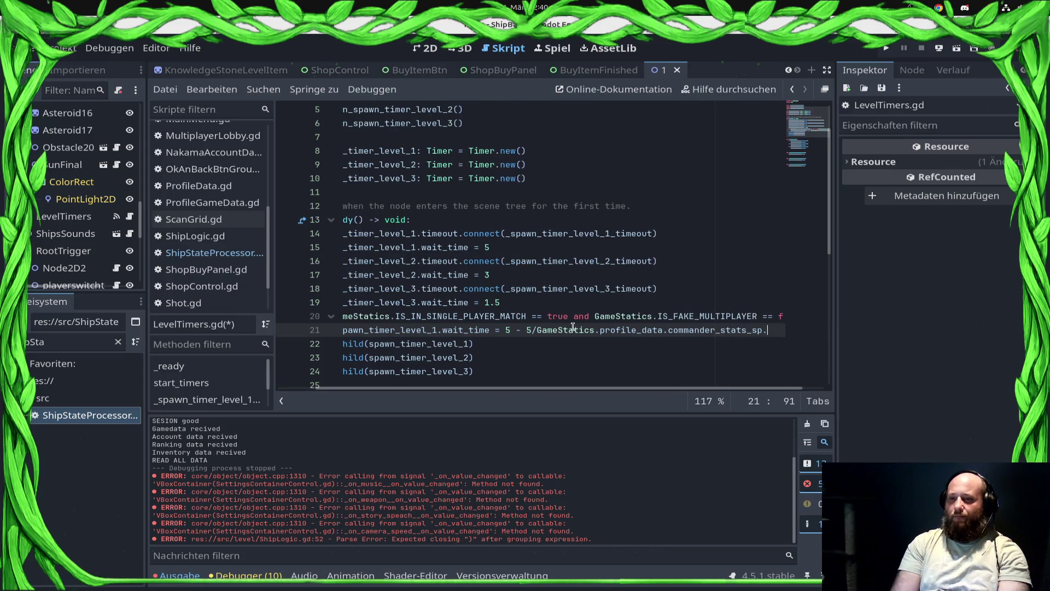
type(".")
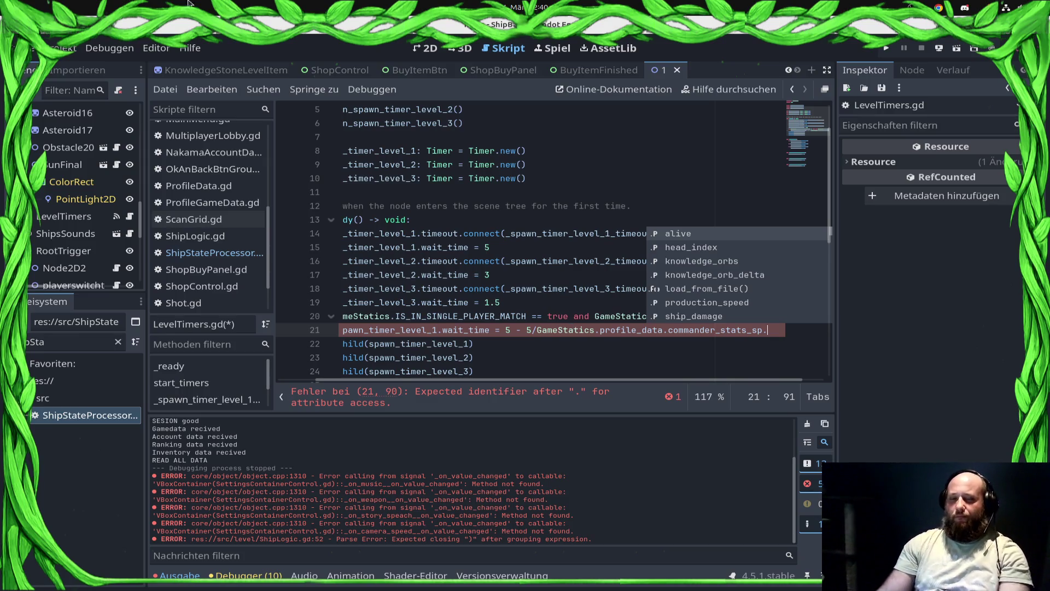
mouse_move(2, 456)
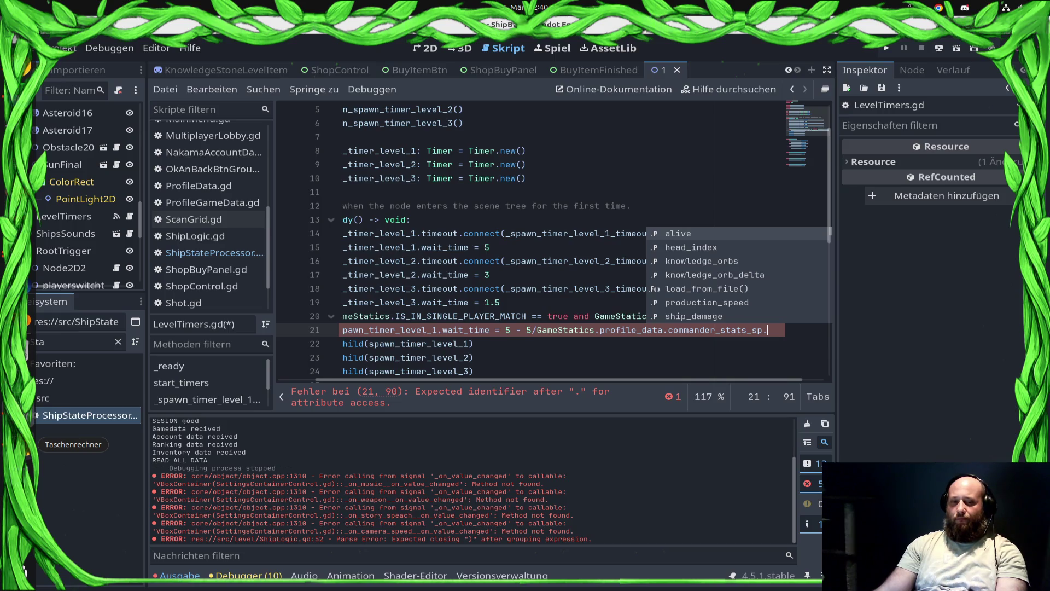
left_click(22, 444)
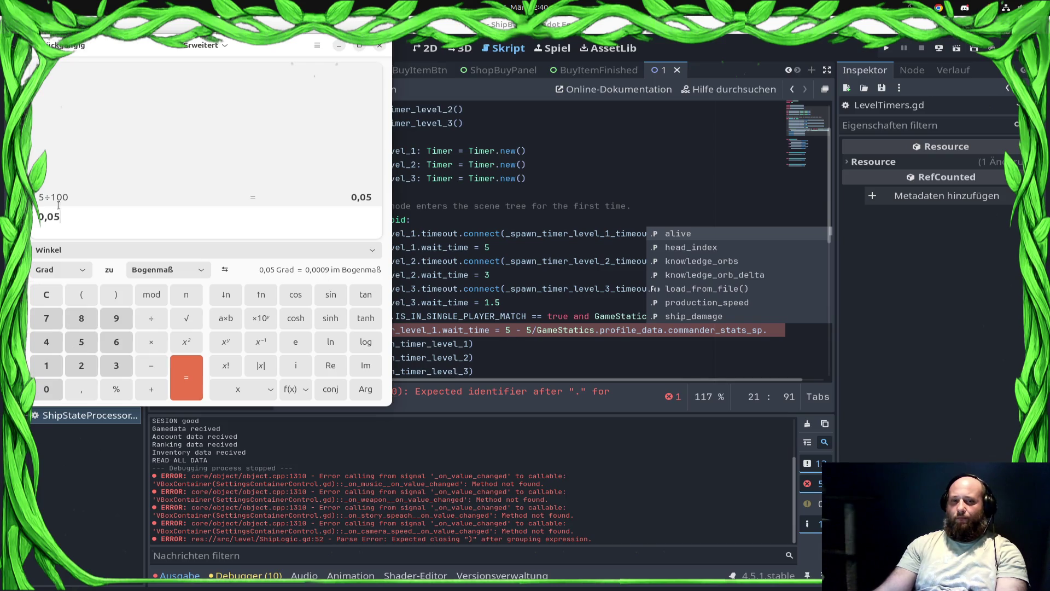
Compute 5/50 = 0,1 in Calculator, then bring Godot's script editor back
double_click(83, 220)
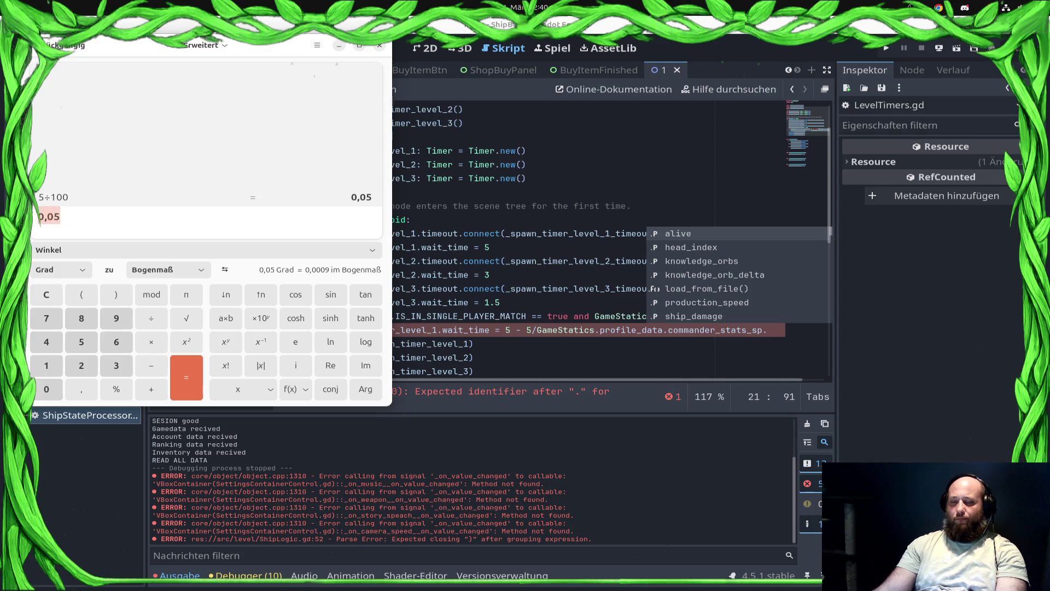
type("5/50")
key("Return")
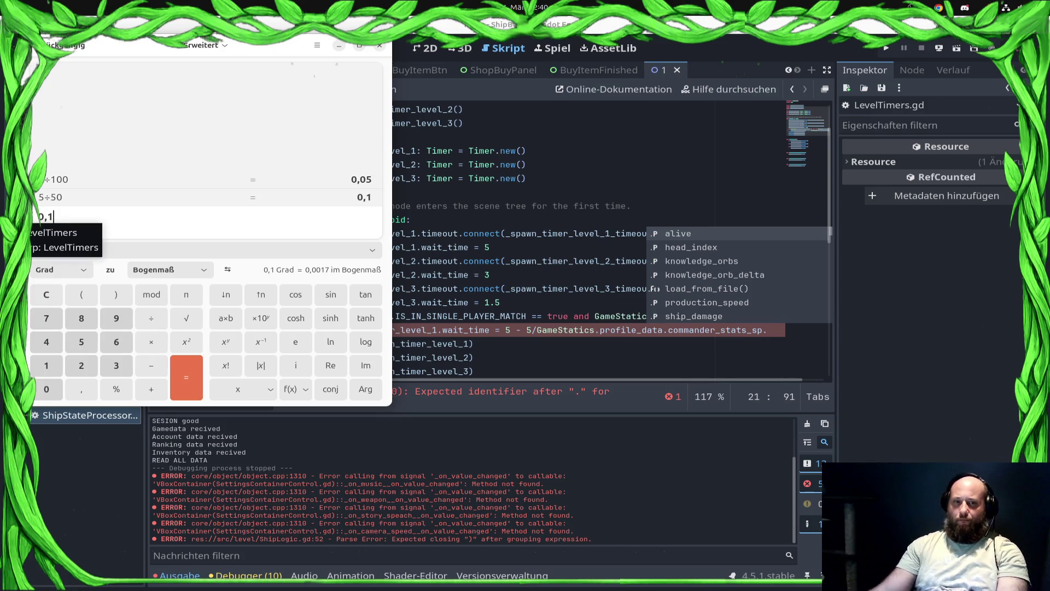
left_click(535, 337)
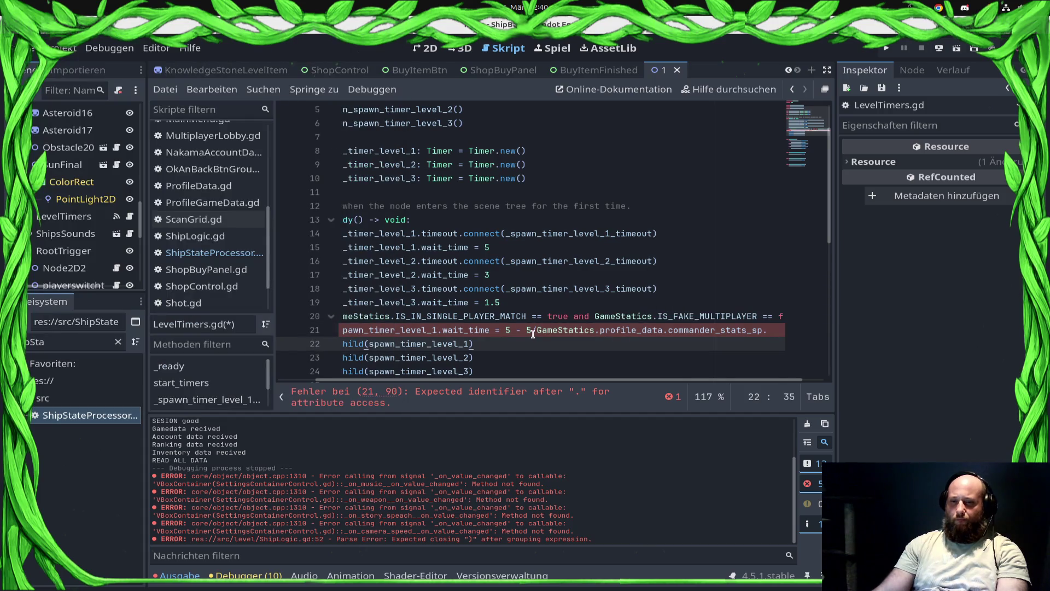
Replace the broken tail of line 21 so it reads '5 - (5/50)'
left_click(533, 333)
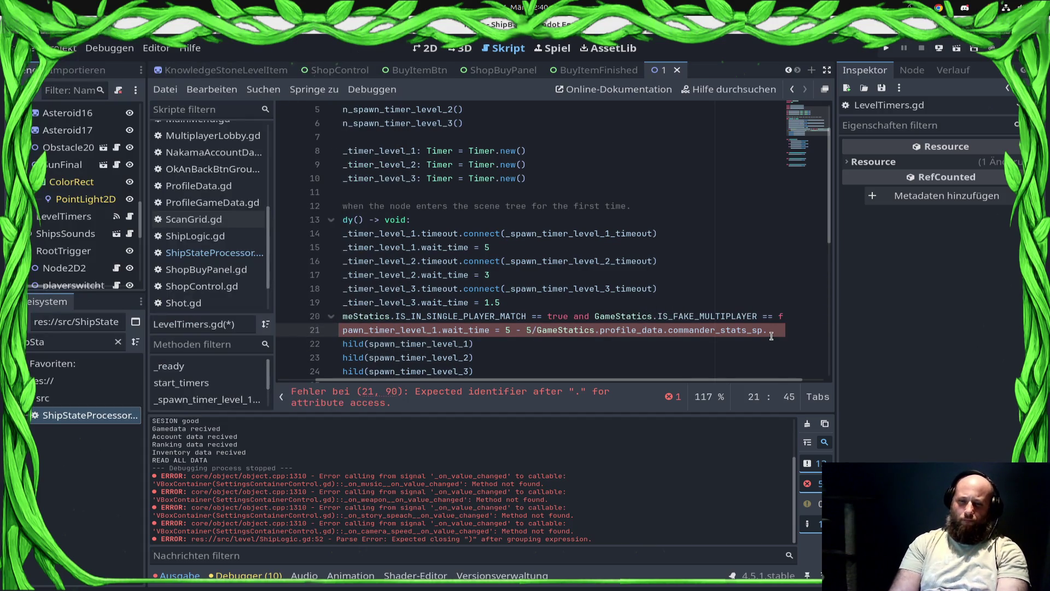
key("Right")
key("shift+End")
key("Delete")
type("()")
key("BackSpace")
key("BackSpace")
type("50)")
key("Left")
key("Left")
key("Left")
type("(")
Append '* GameStatics.profile_data.commander_stats_sp.production_speed' to line 21
key("End")
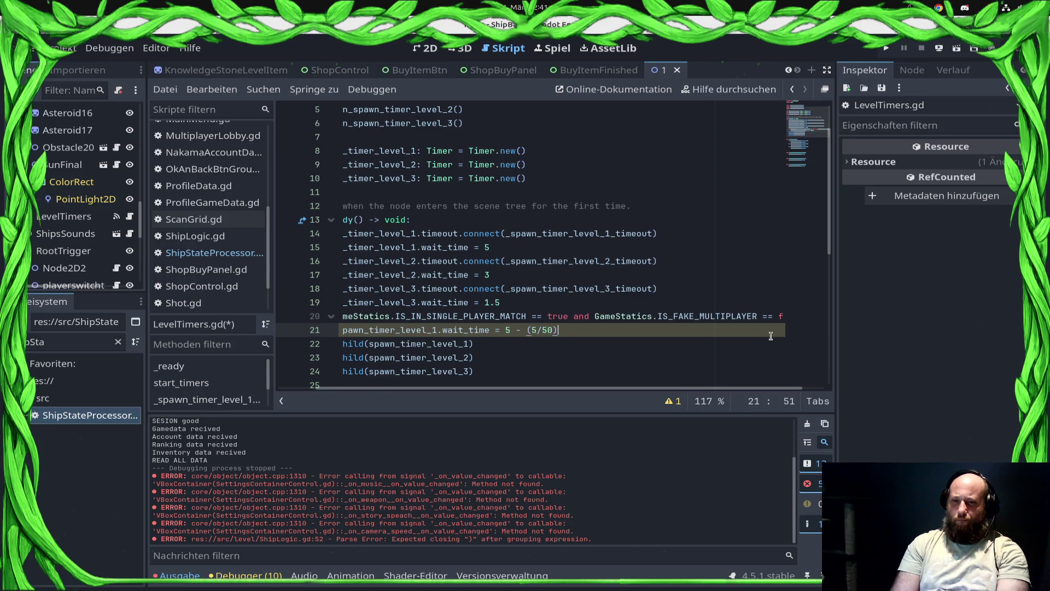
type("* GameStatics.profile_data.commander_stats_sp.")
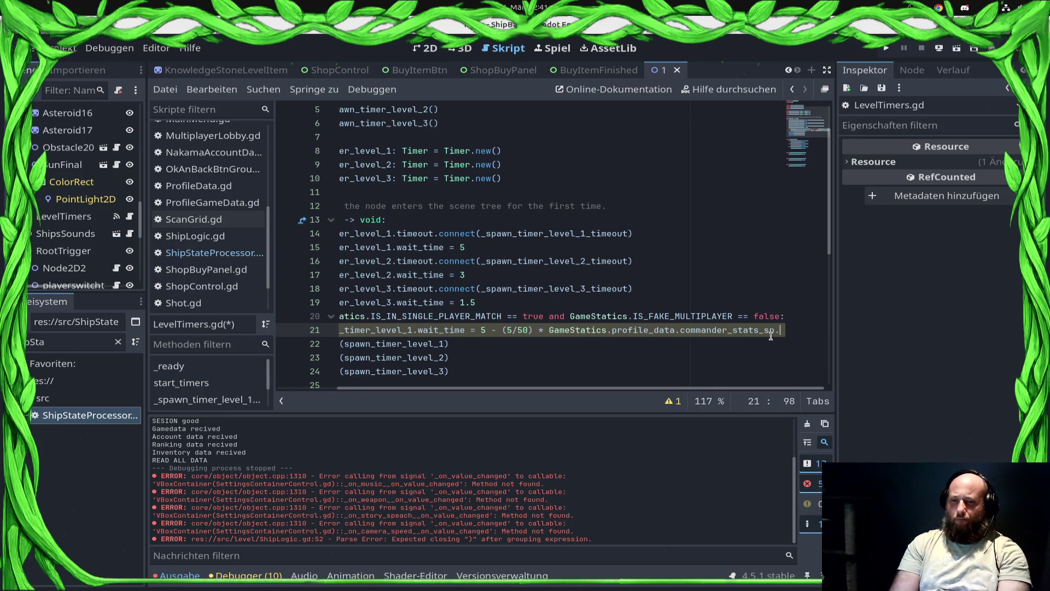
type("pro")
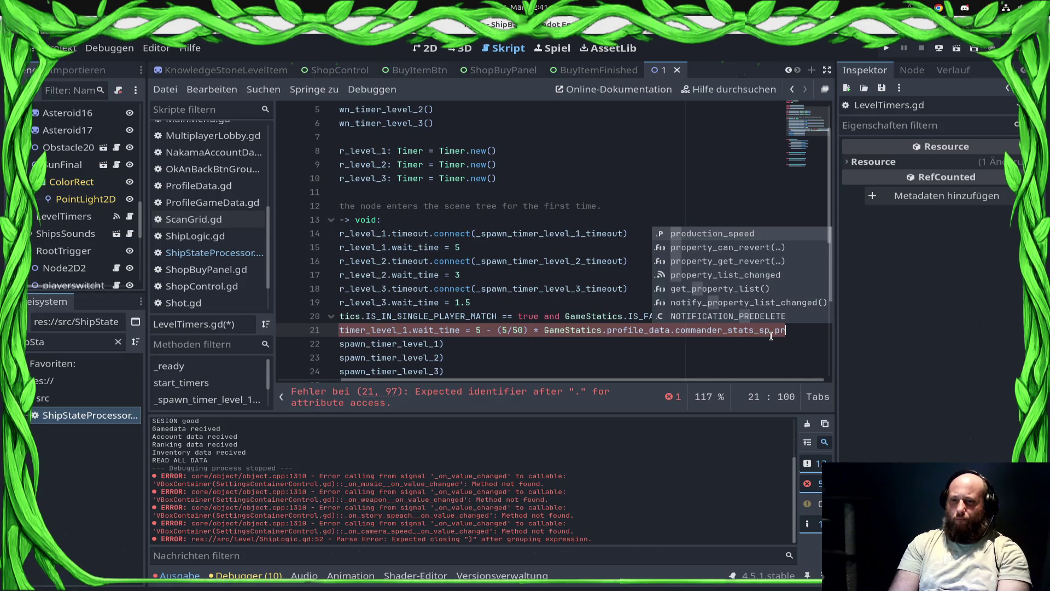
key("Return")
key("Left")
key("Left")
key("Left")
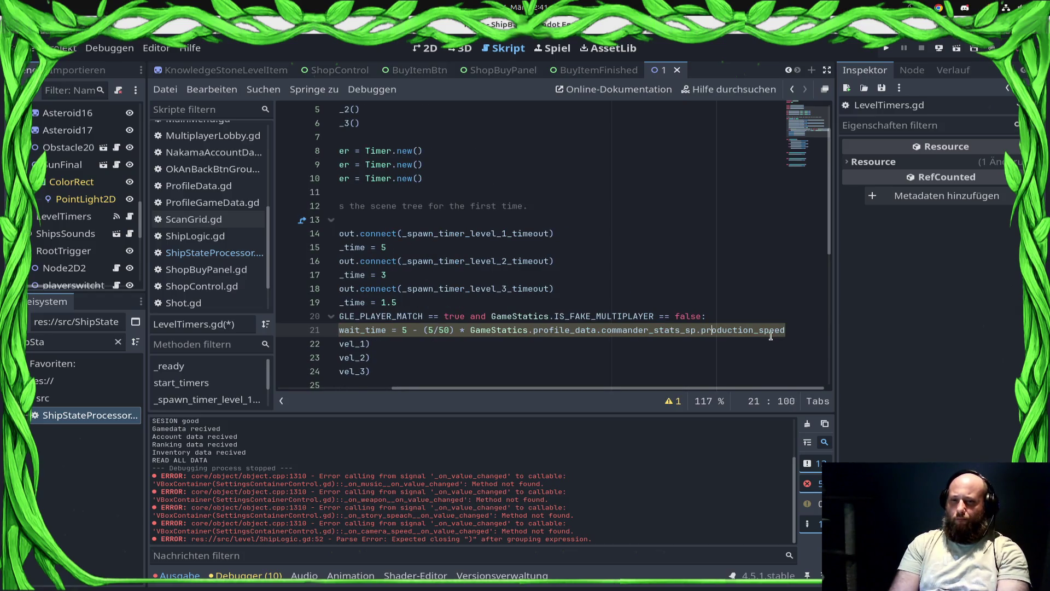
key("Left")
key("Left")
key("Left")
Multiply the 0,1 result by 2 in Calculator and return to the script
key("alt+Tab")
type("*2")
key("Return")
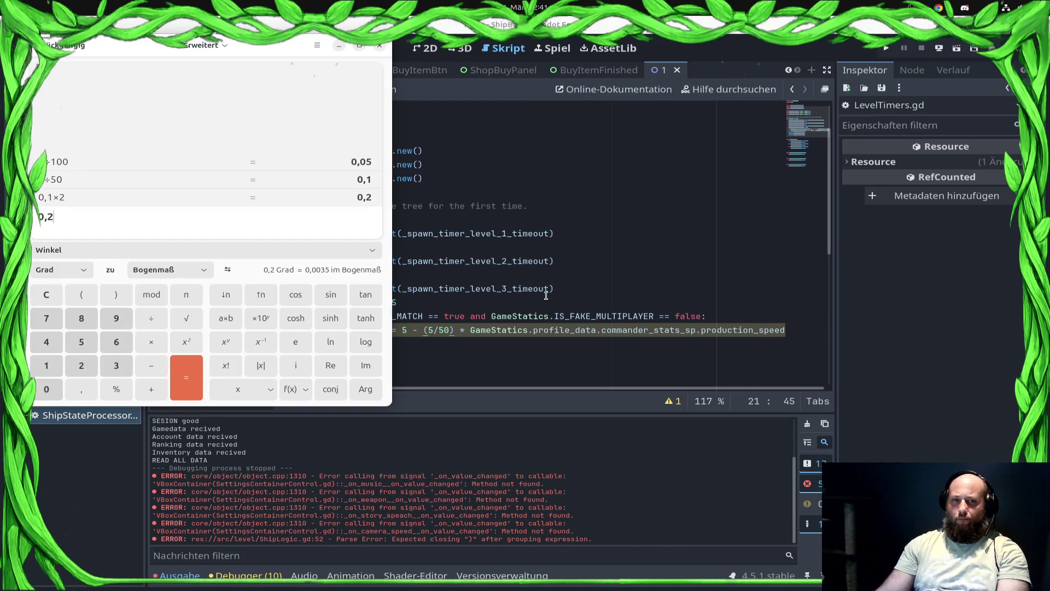
key("alt+Tab")
left_click(547, 299)
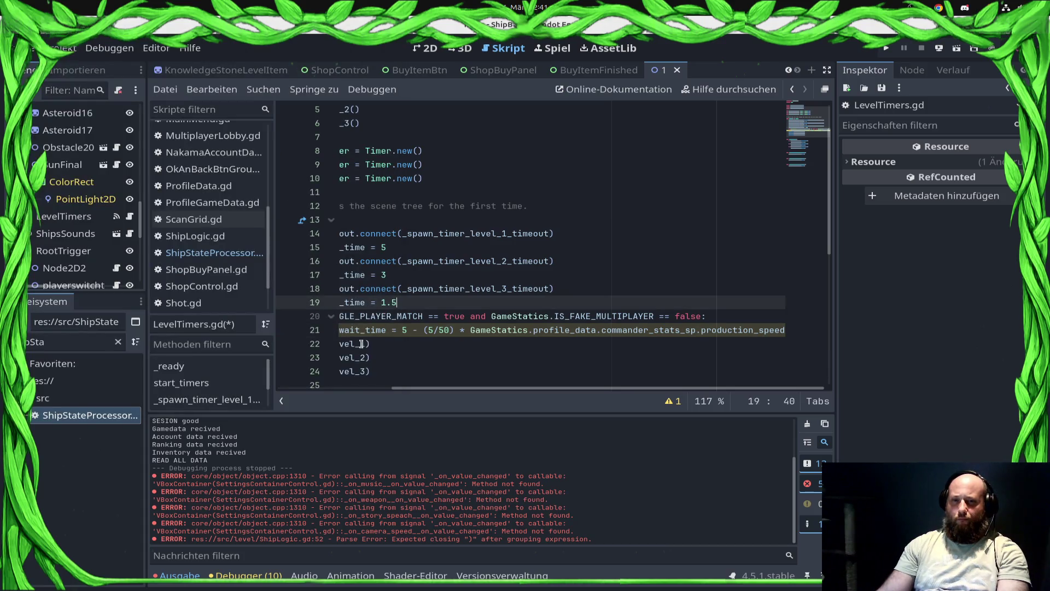
Wrap the level 1 (5/50) reduction on line 21 in brackets and open a new line below
left_click(450, 333)
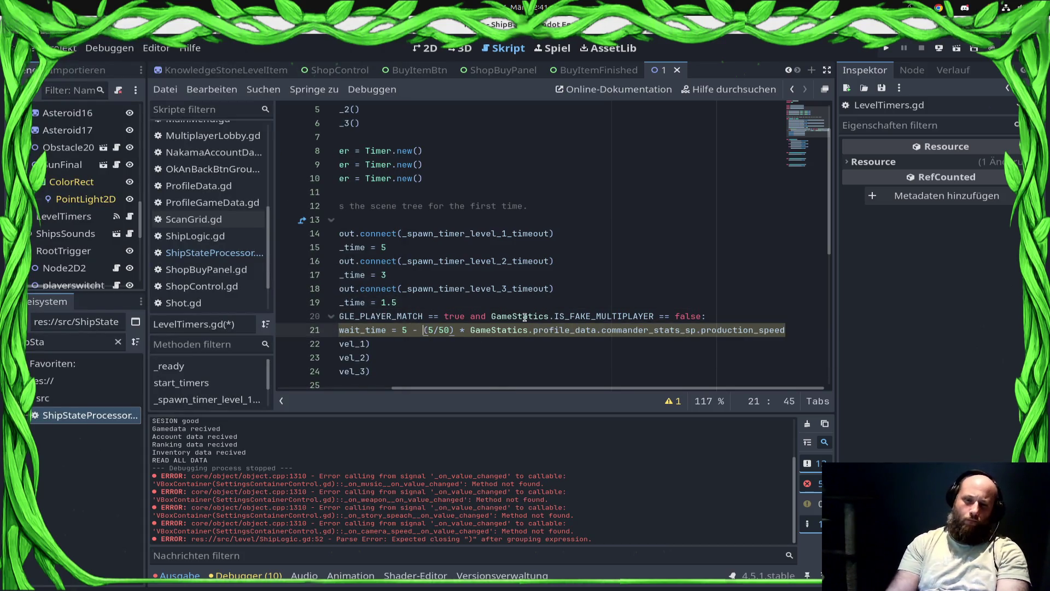
type("(")
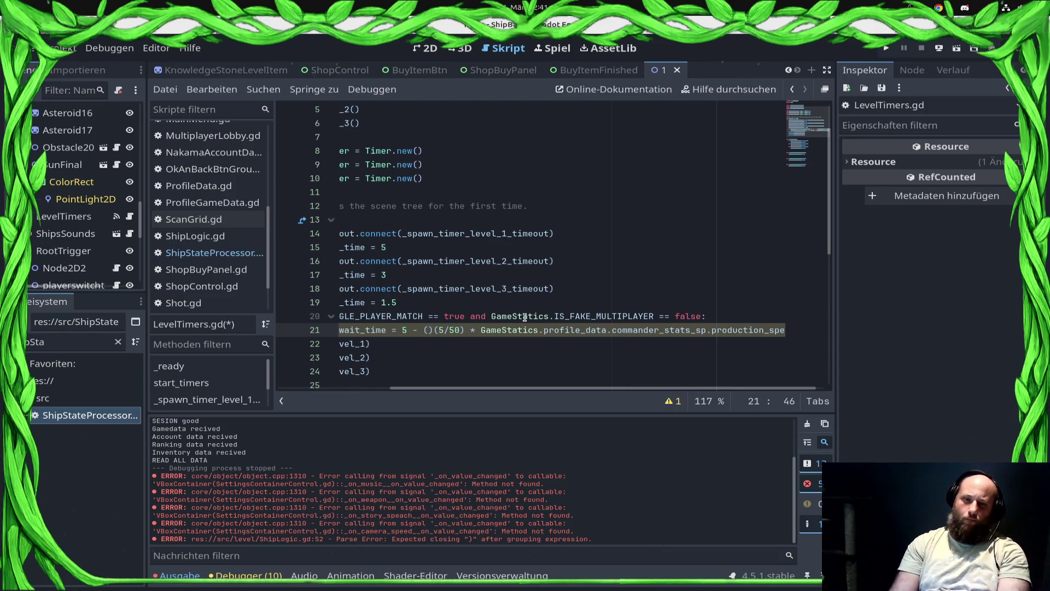
key("Delete")
key("End")
key("Home")
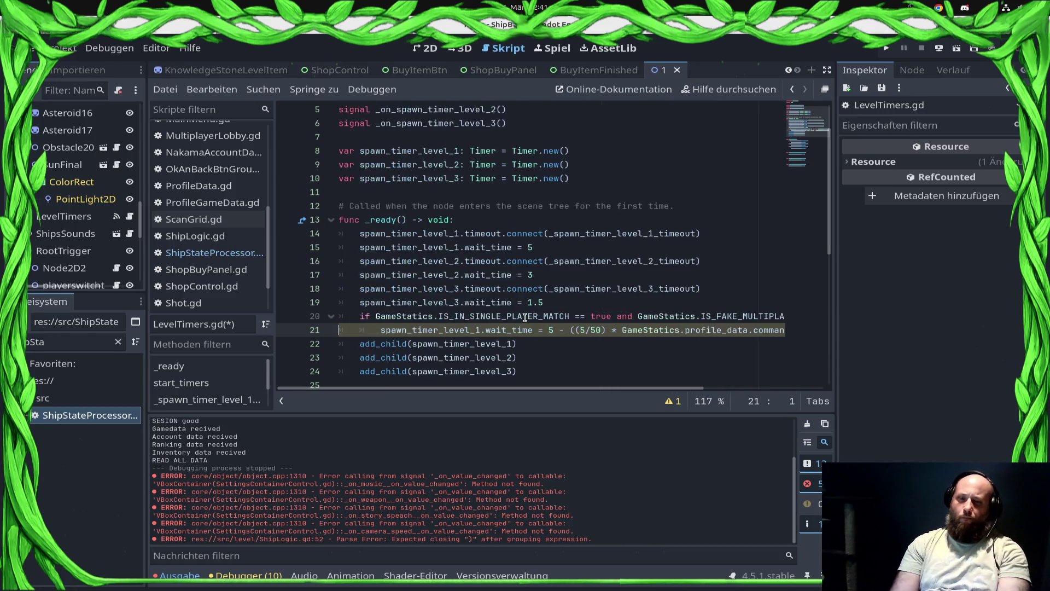
key("Up")
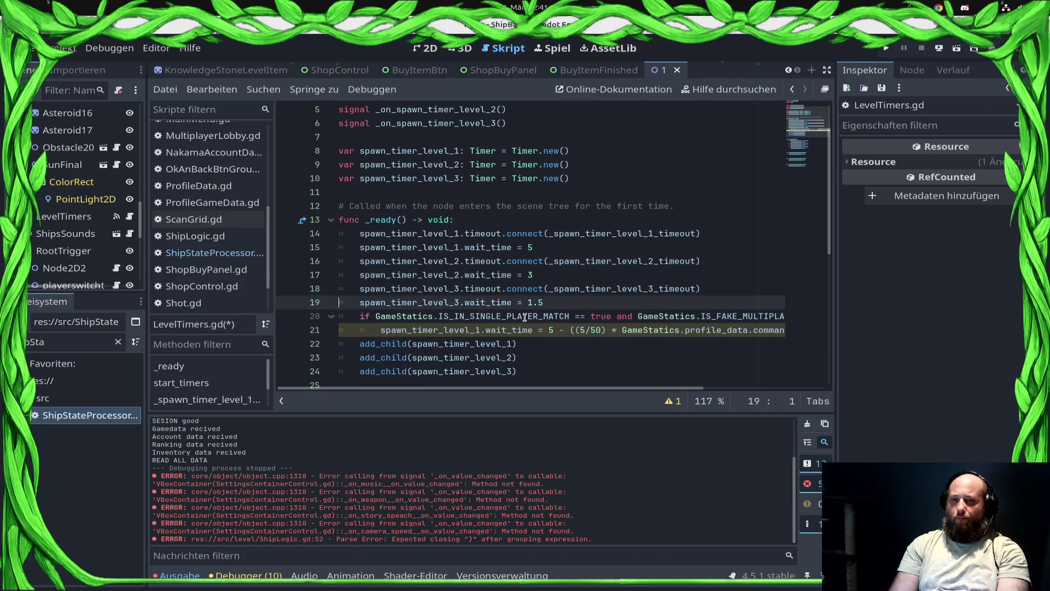
key("Down")
key("End")
key("Return")
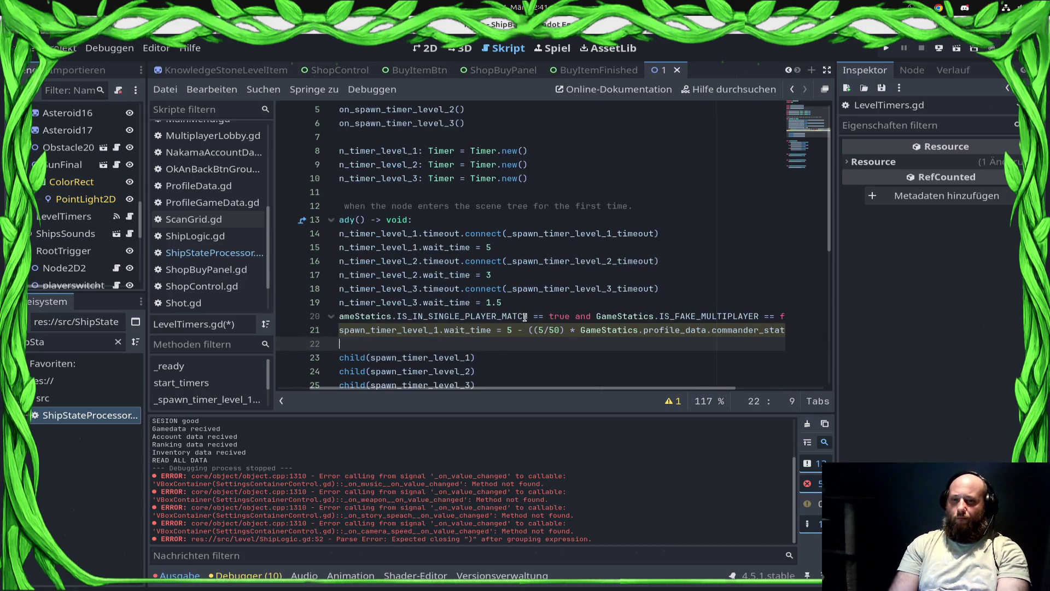
Duplicate the level 2 wait time line onto the new line 22
key("Up")
key("Up")
key("Up")
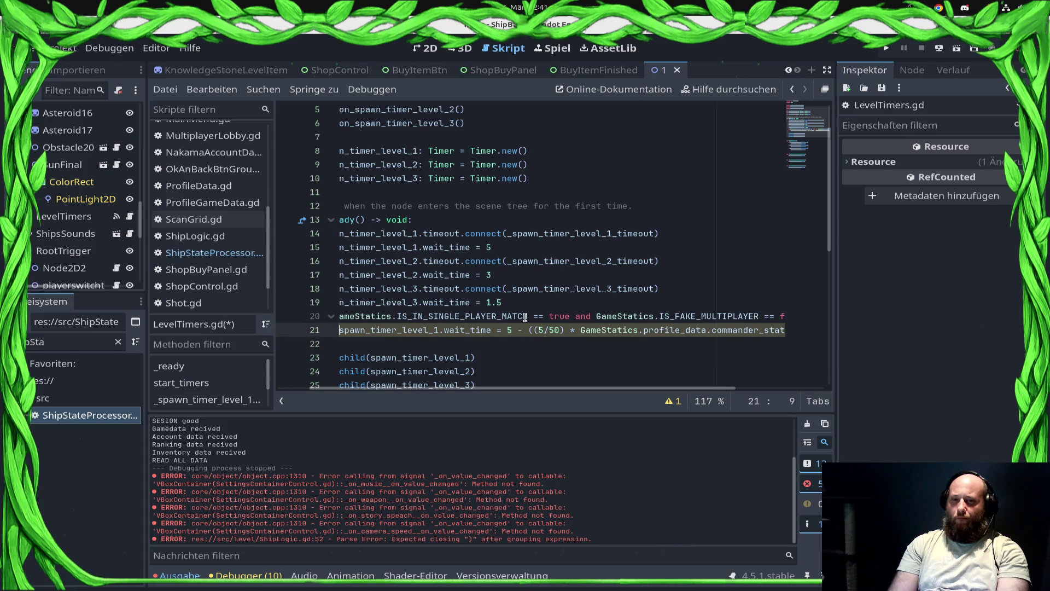
key("End")
key("shift+Home")
key("ctrl+c")
key("Down")
key("Down")
key("Down")
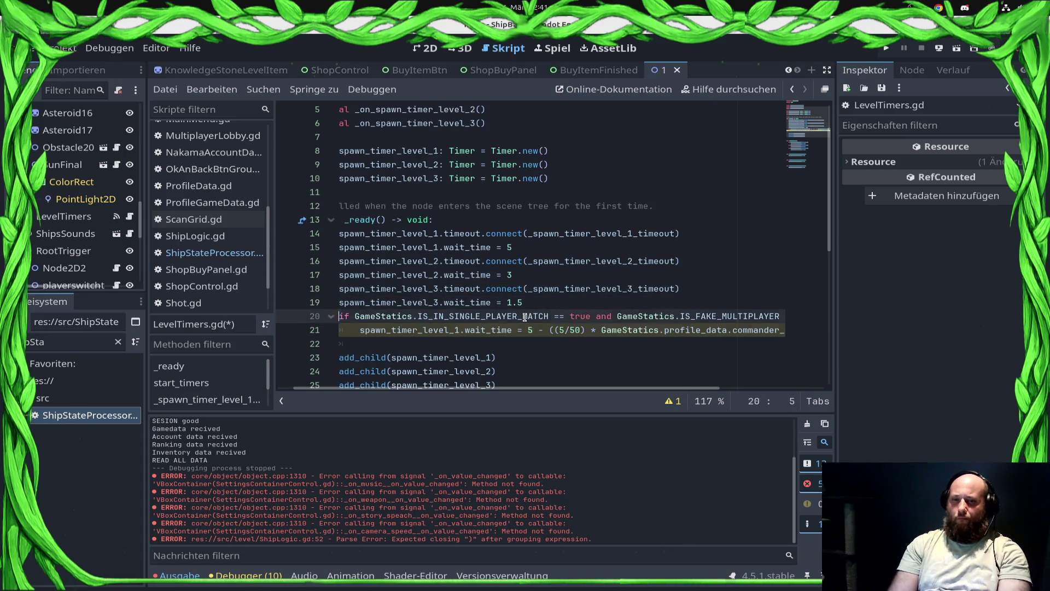
key("ctrl+v")
key("Up")
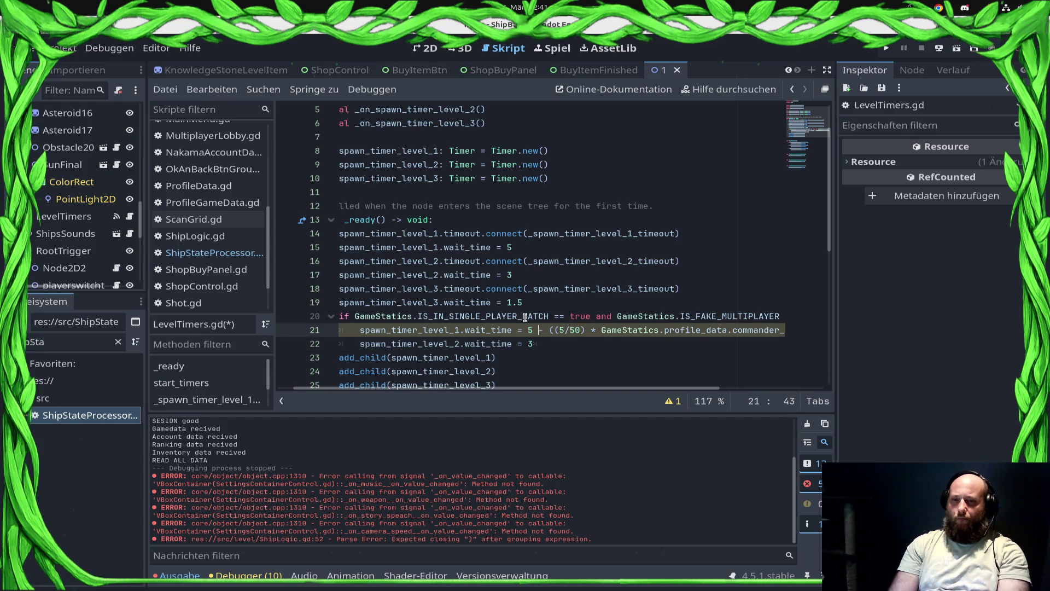
Append the production-speed reduction to line 22 with numerator 3 and indent it
key("shift+End")
key("ctrl+c")
key("Down")
key("End")
key("ctrl+v")
key("Home")
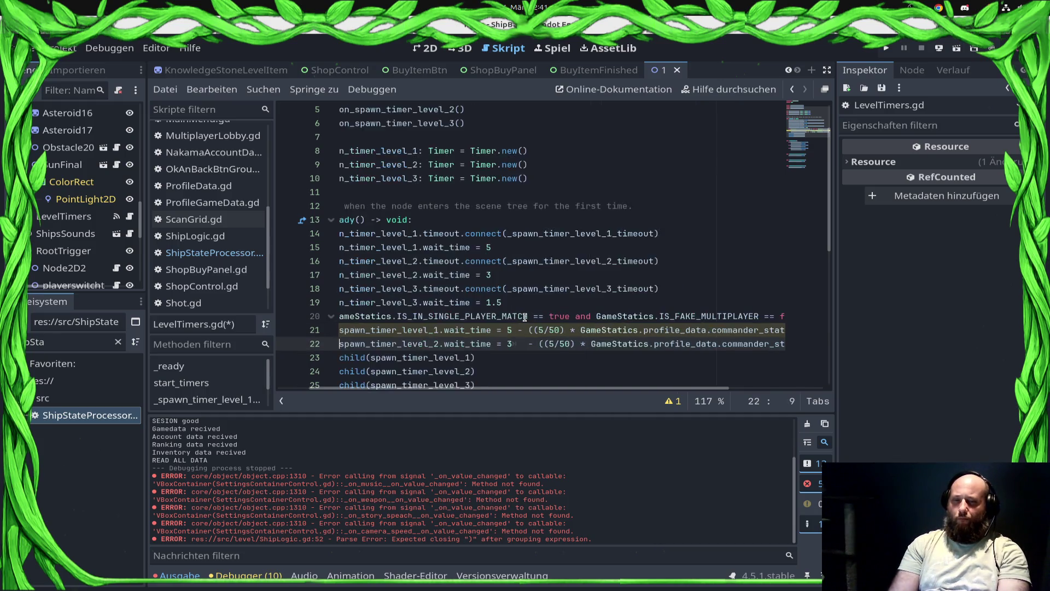
key("ctrl+Right")
key("ctrl+Right")
key("ctrl+Right")
key("Delete")
key("Delete")
key("Right")
key("Right")
key("Right")
key("Delete")
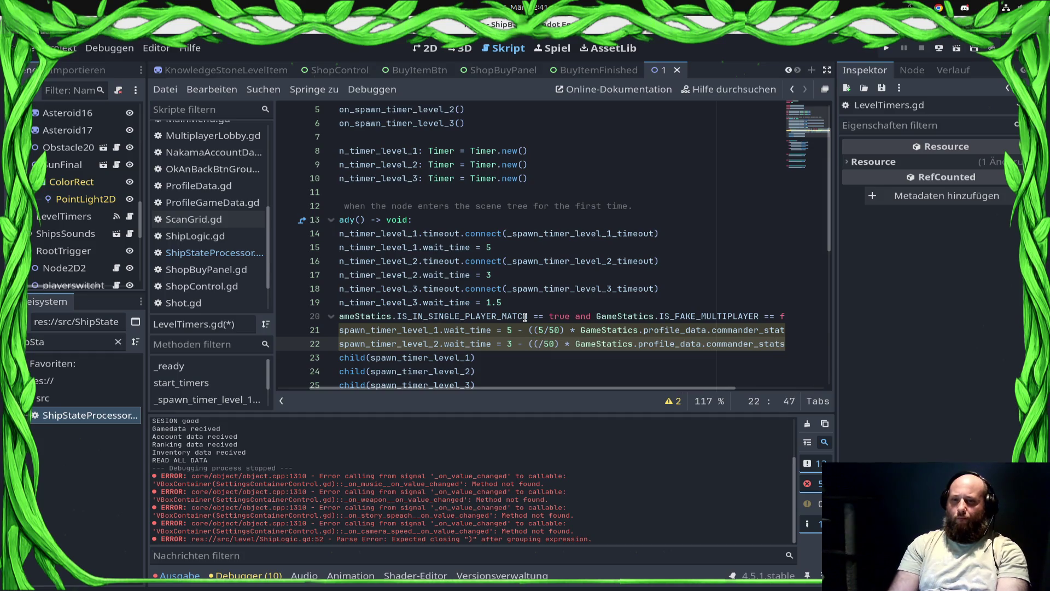
type("3")
key("Tab")
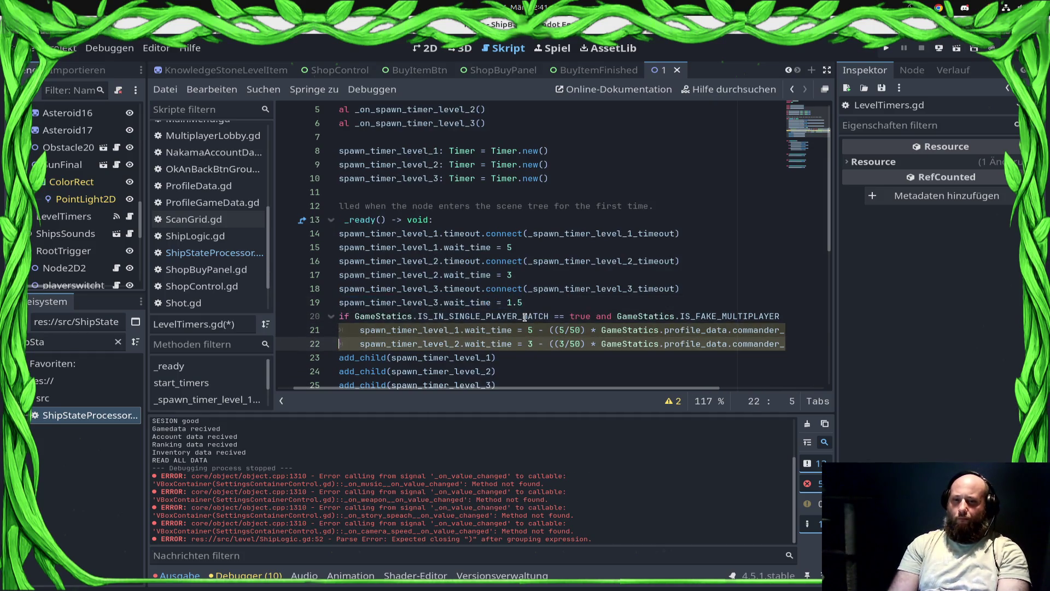
Add the level 3 wait time line with a .0/50.0 production-speed reduction
key("ctrl+v")
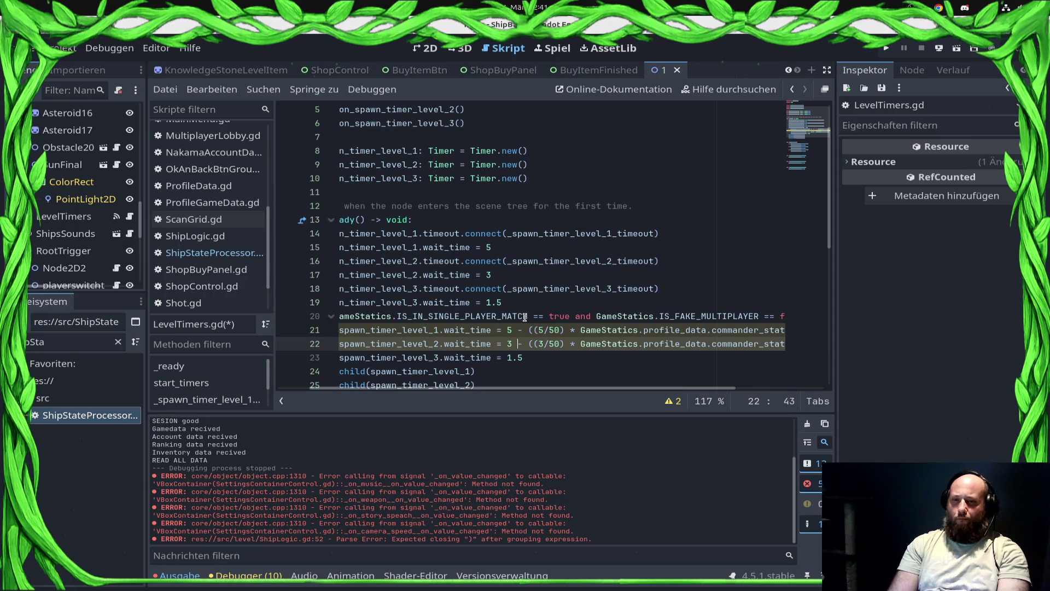
key("End")
key("Down")
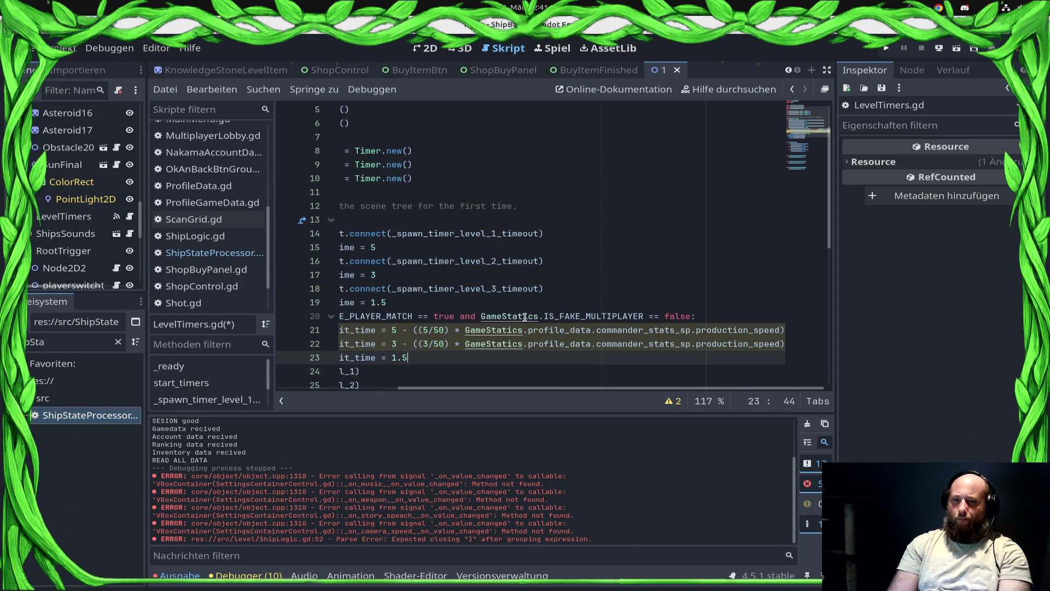
key("ctrl+v")
key("Left")
key("Left")
key("Left")
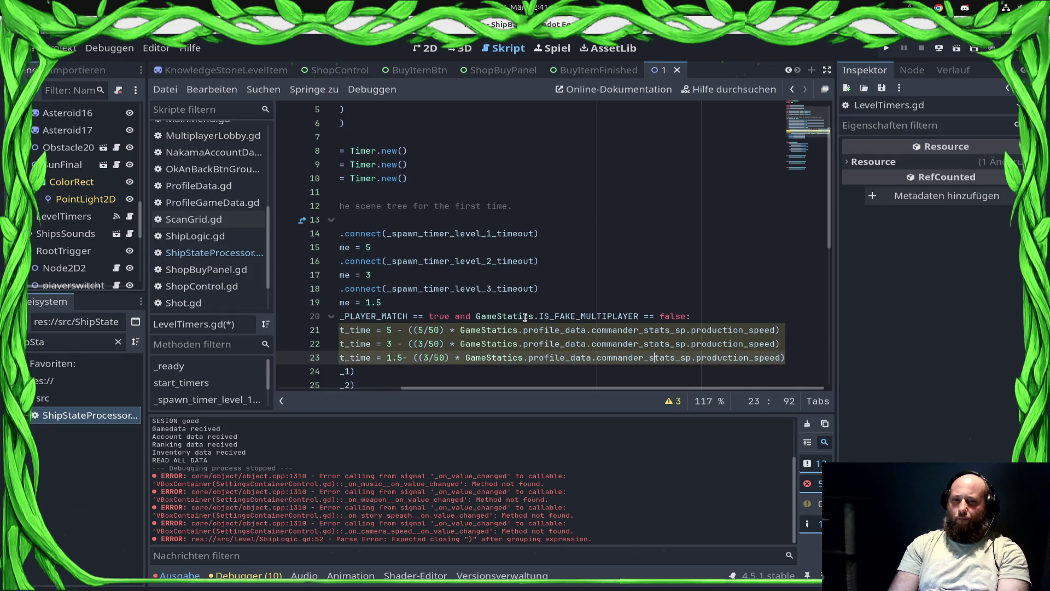
type(".0/50.0")
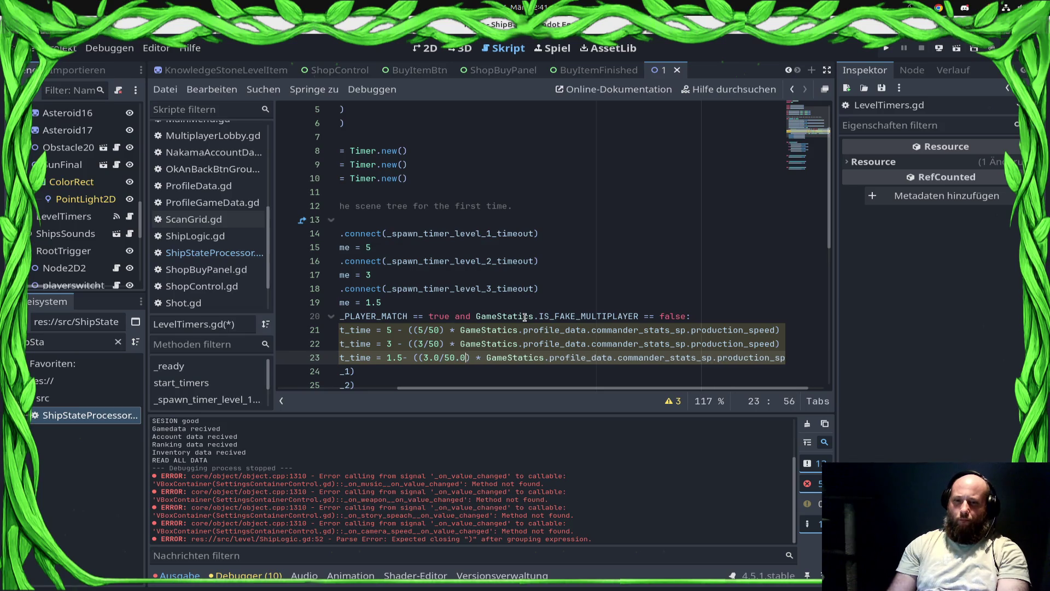
Convert the wait time fractions to floats, giving 3.0 and 1.5 minus (3.0/50.0) terms
key("Up")
type(".0")
key("Left")
key("Left")
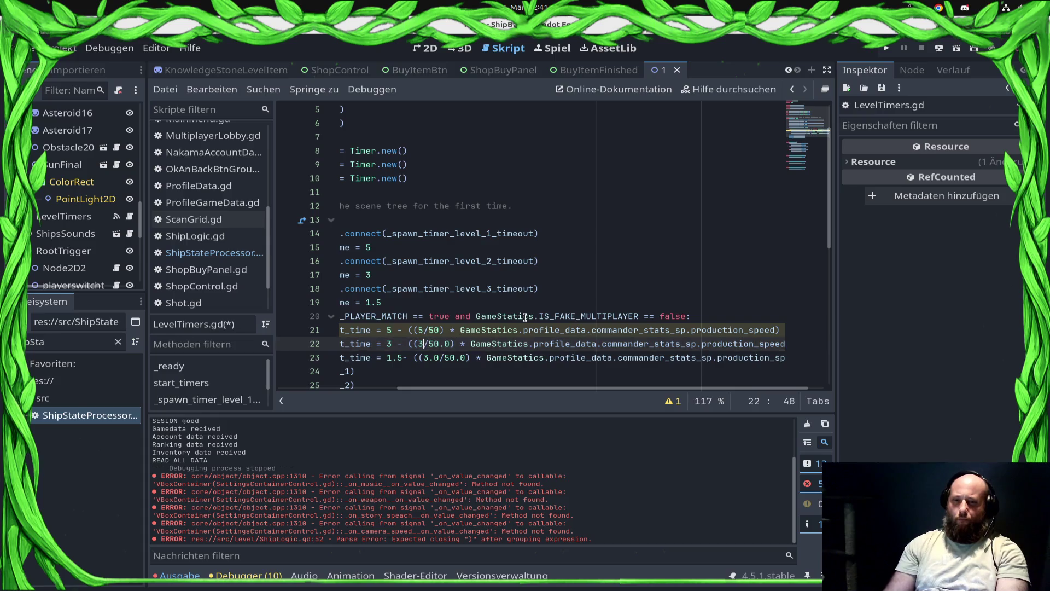
key("Return")
key("BackSpace")
key("BackSpace")
key("BackSpace")
type(".0")
key("Up")
key("Left")
key("Left")
type(".0/50")
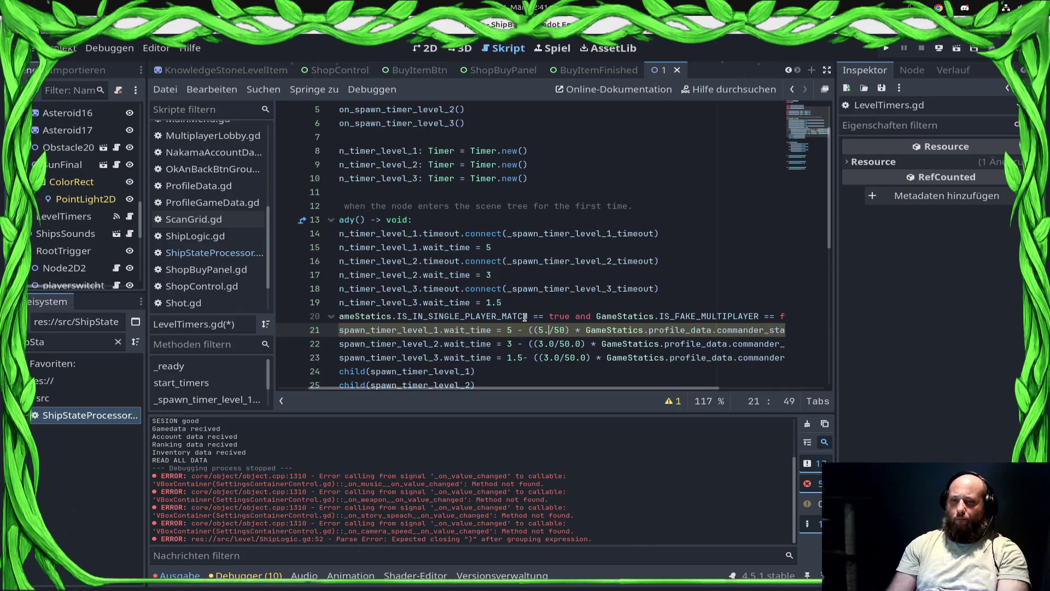
type(".0")
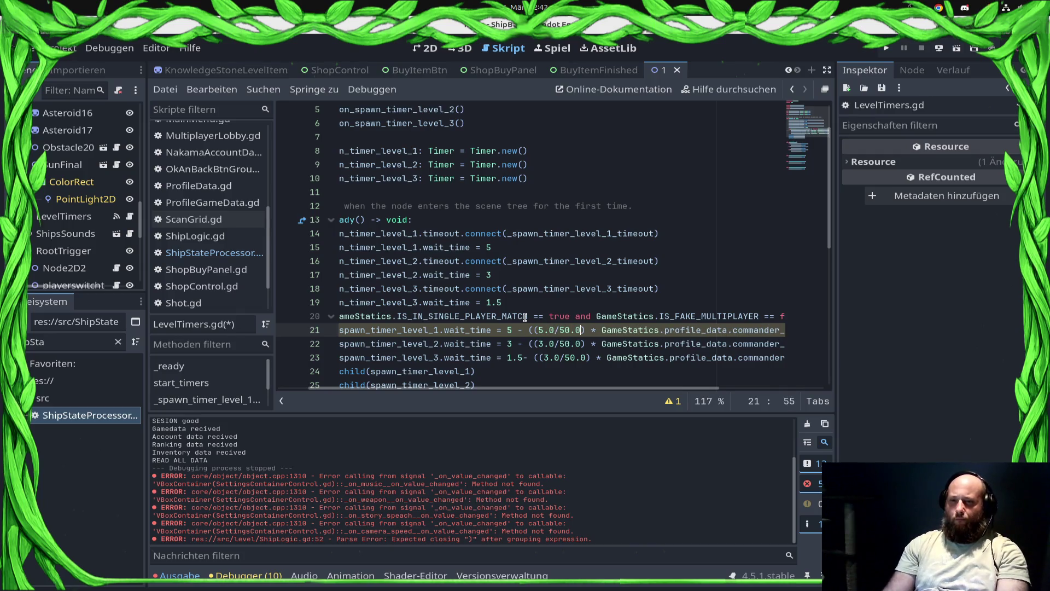
key("Left")
key("Left")
key("Left")
type(".0")
key("Down")
type(".0")
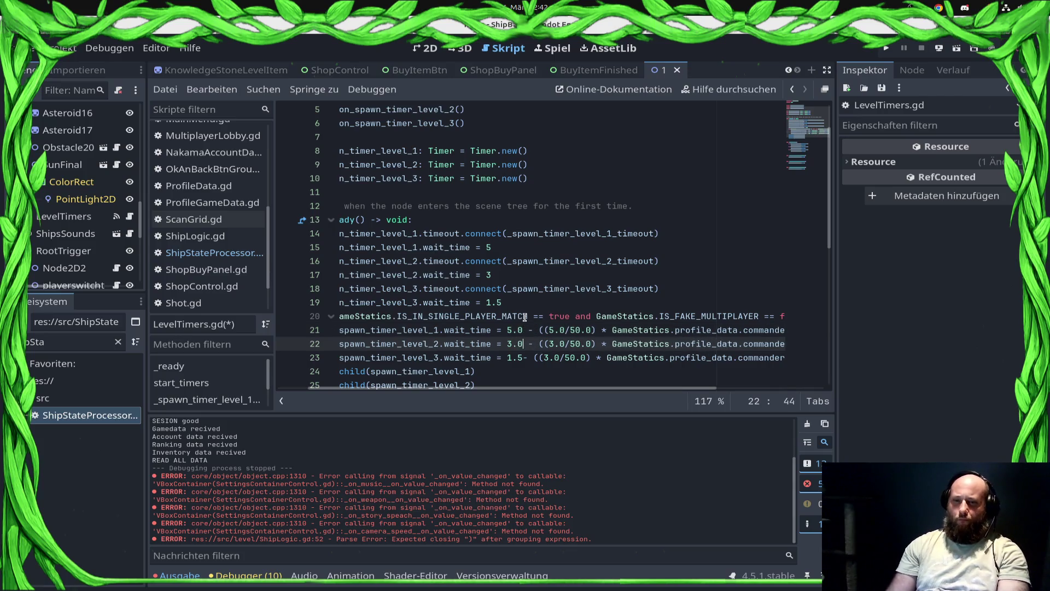
key("Home")
key("Down")
key("Down")
key("Down")
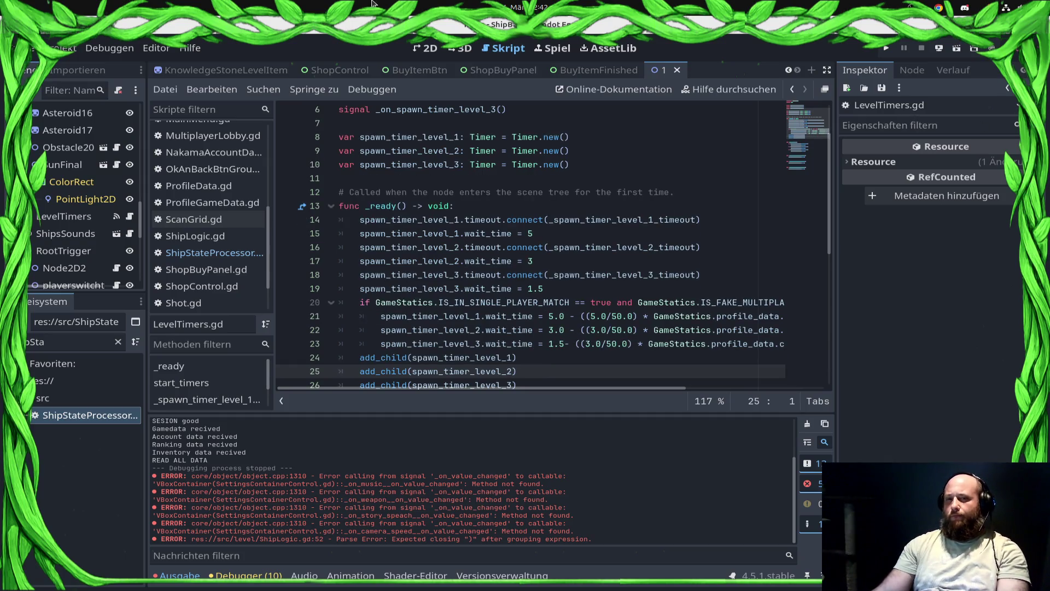
left_click(1023, 70)
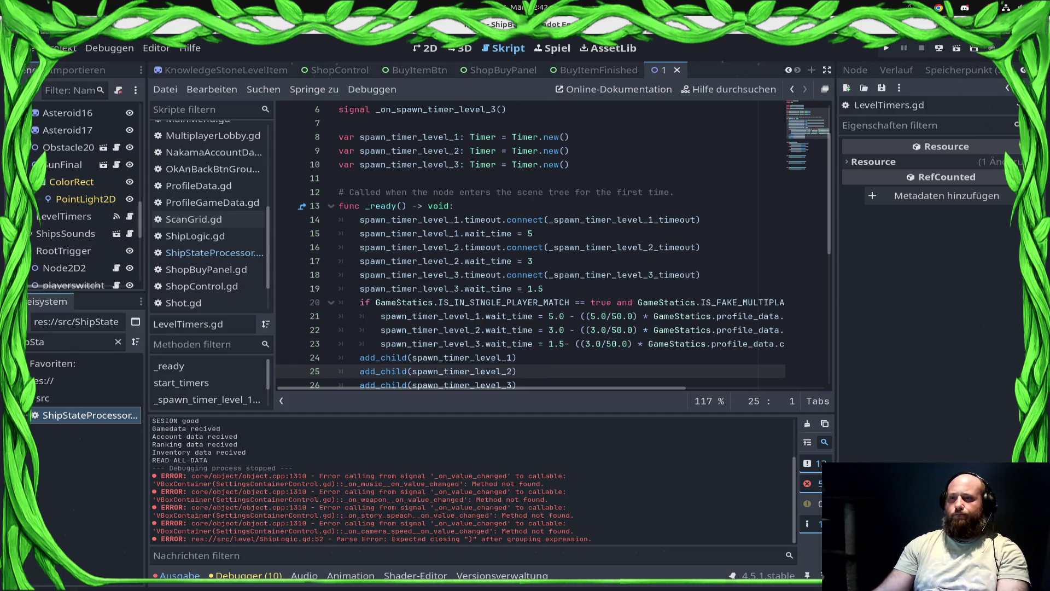
left_click(450, 192)
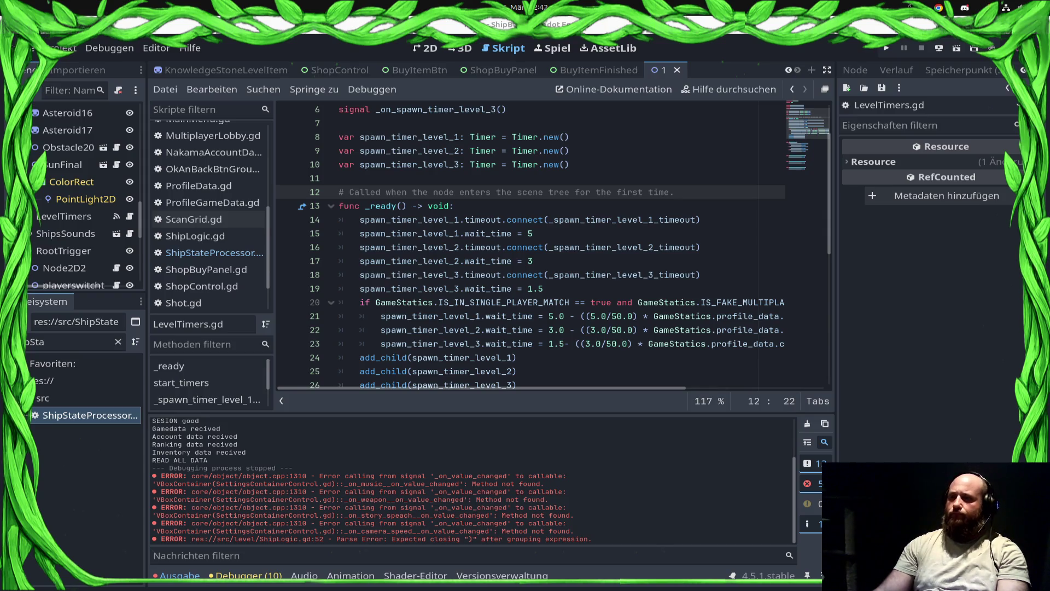
Scroll through the spawn timer setup in LevelTimers.gd
left_click(648, 359)
scroll(629, 328, "down", 4)
scroll(591, 289, "down", 4)
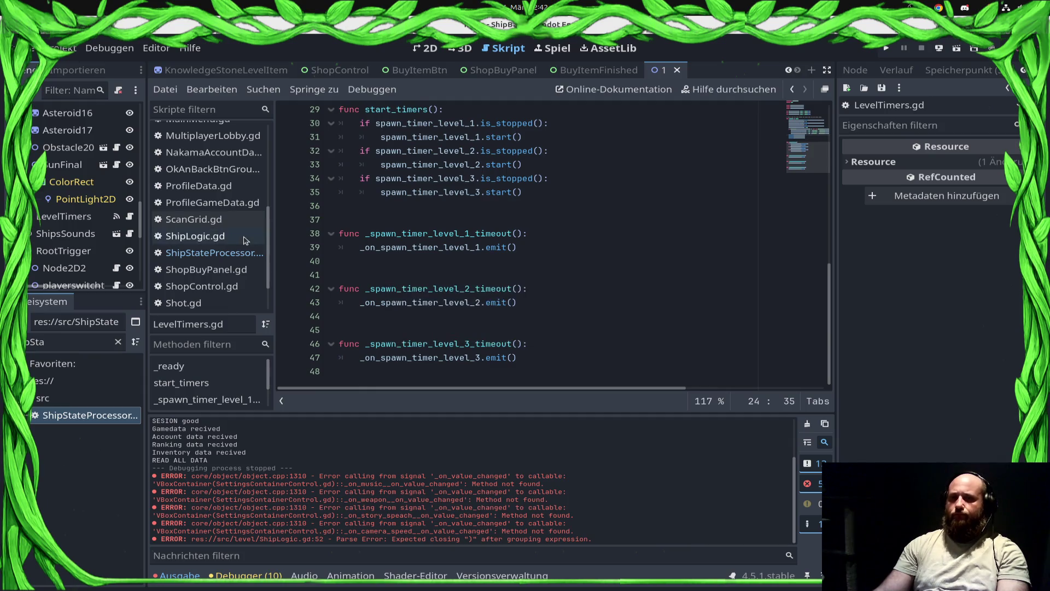
scroll(271, 267, "down", 3)
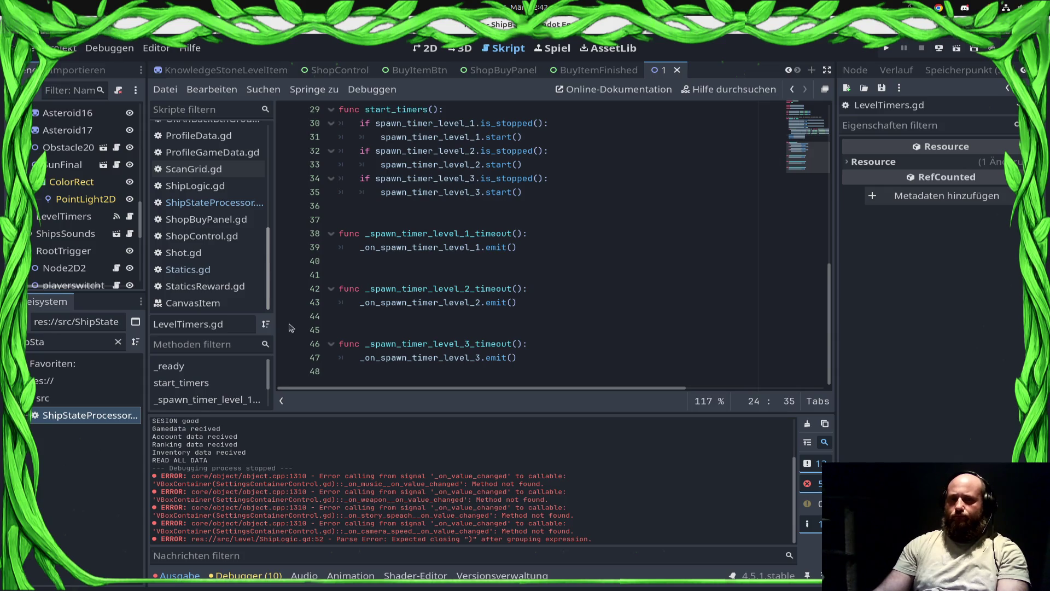
scroll(271, 257, "up", 5)
scroll(270, 246, "up", 5)
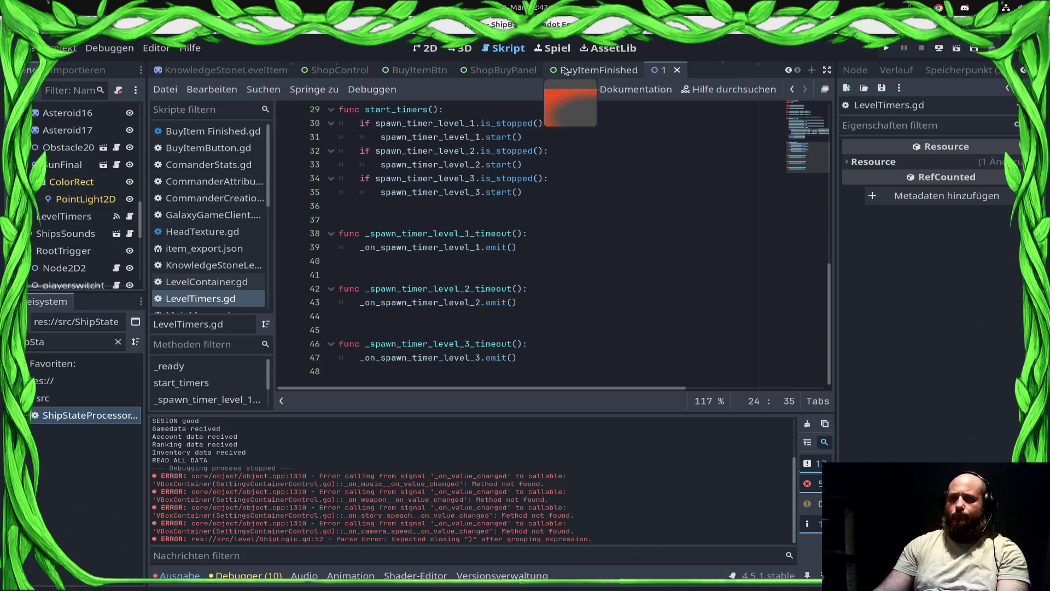
scroll(132, 224, "up", 5)
Switch to LevelContainer.gd and scroll up to _on_planet_changed_slot
left_click(117, 112)
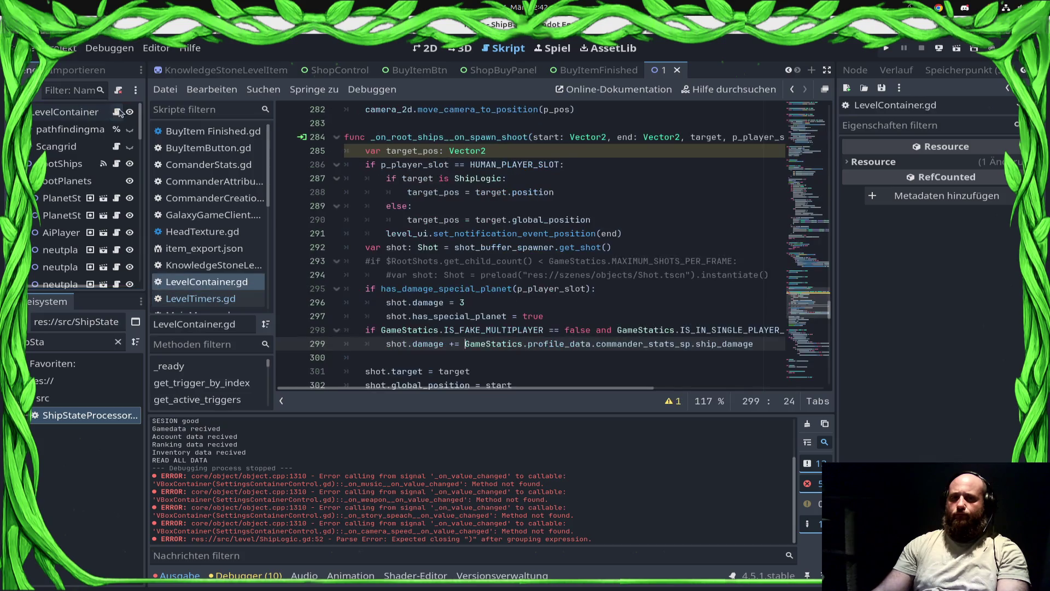
scroll(587, 202, "up", 4)
scroll(587, 202, "up", 10)
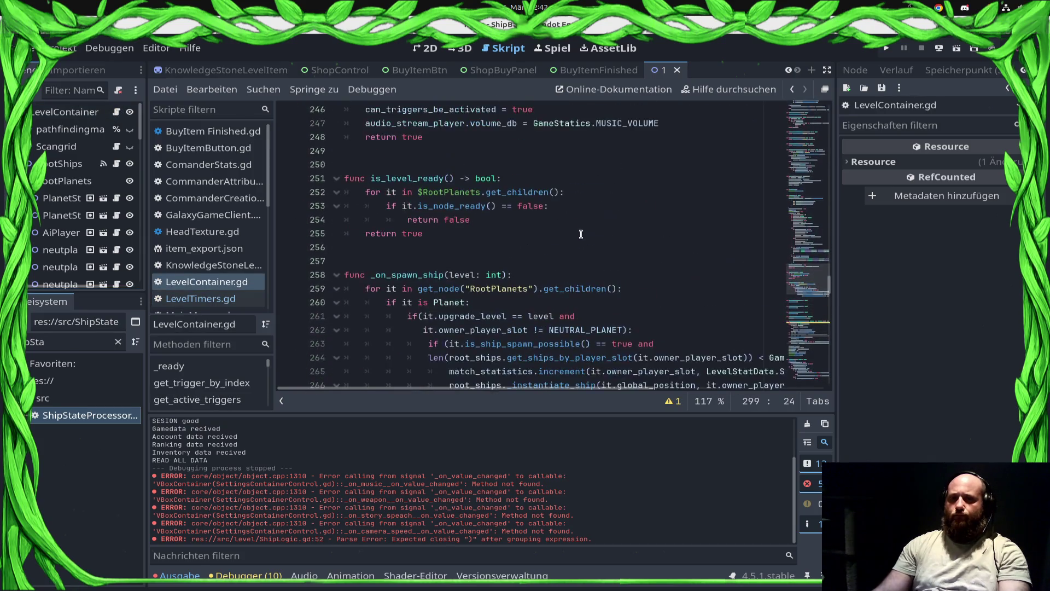
scroll(586, 280, "up", 12)
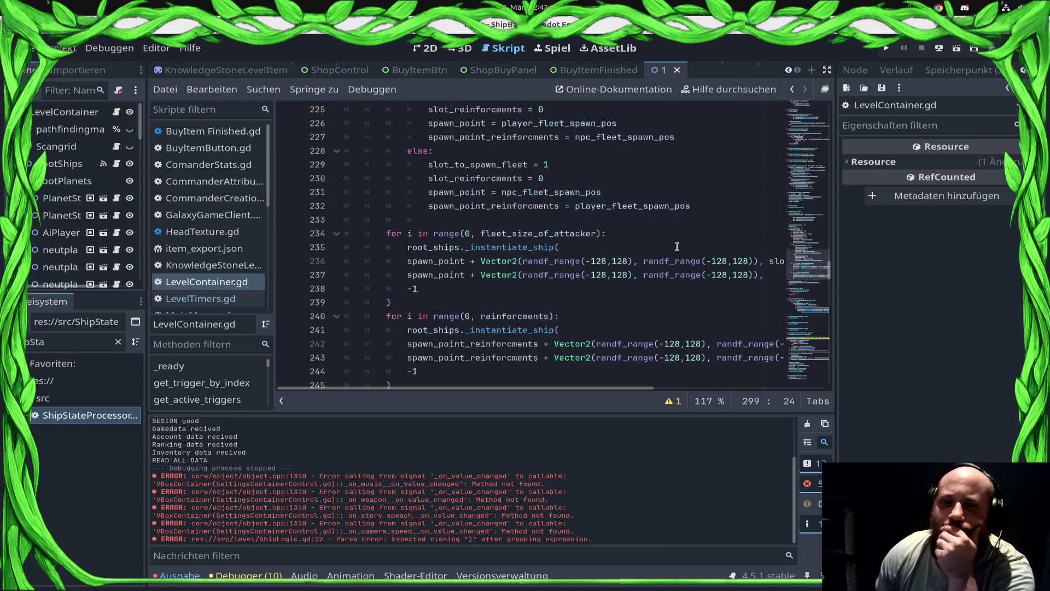
scroll(675, 255, "up", 12)
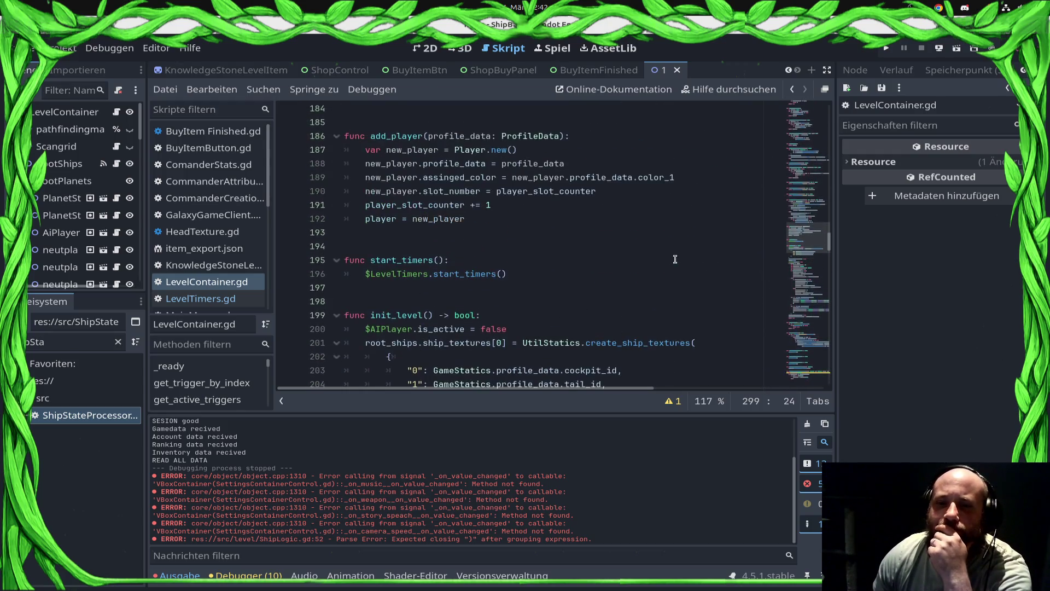
scroll(674, 261, "up", 3)
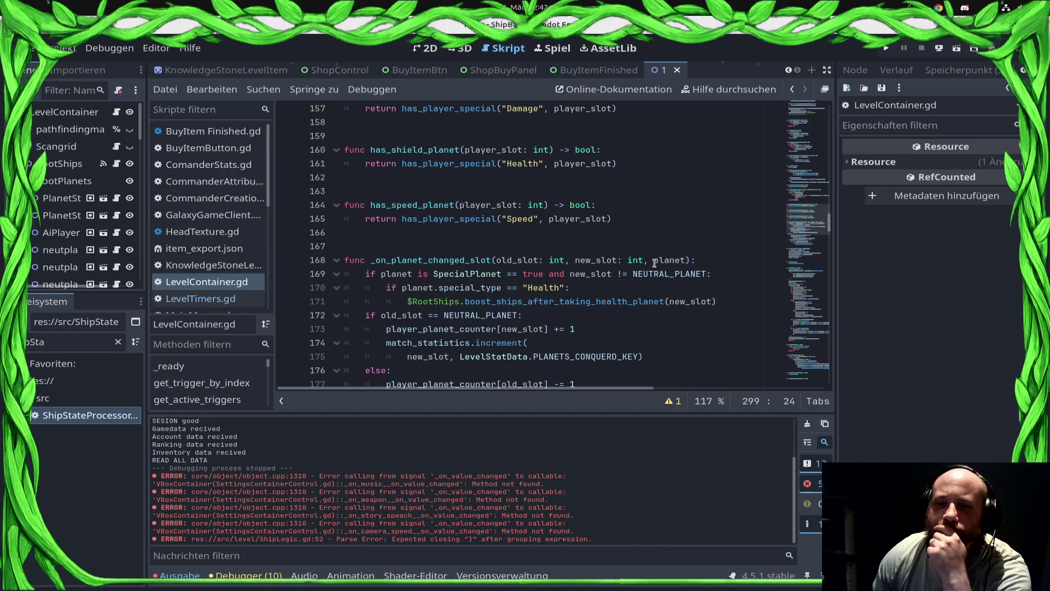
scroll(635, 265, "down", 3)
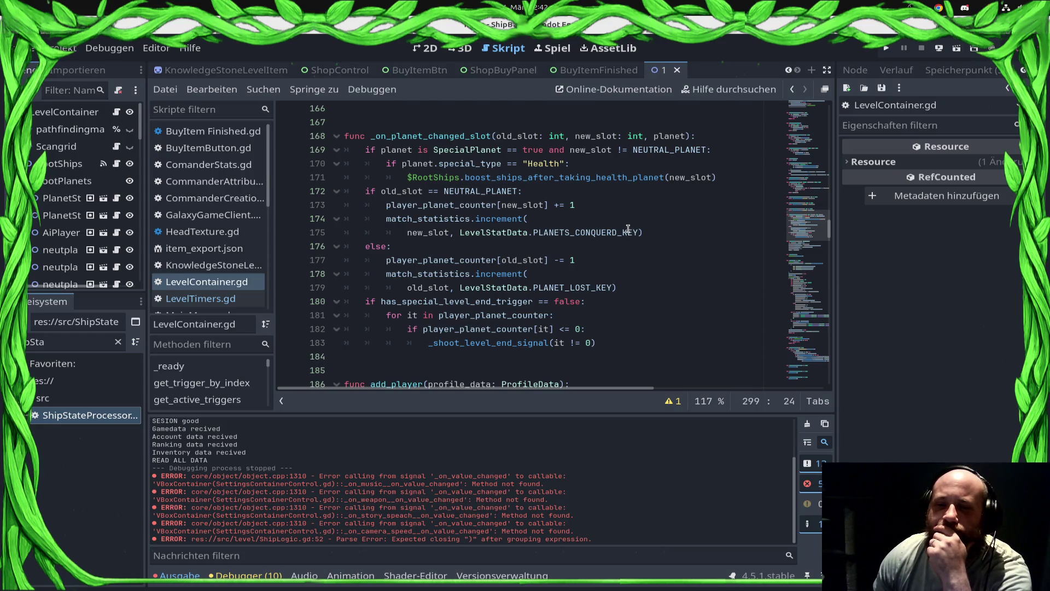
mouse_move(624, 233)
Add 'if old_slot == AI_PLAYER_SLOT and new_slot == HUMAN_PLAYER_SLOT:' on line 180 and begin a nested 'if rand'
left_click(682, 294)
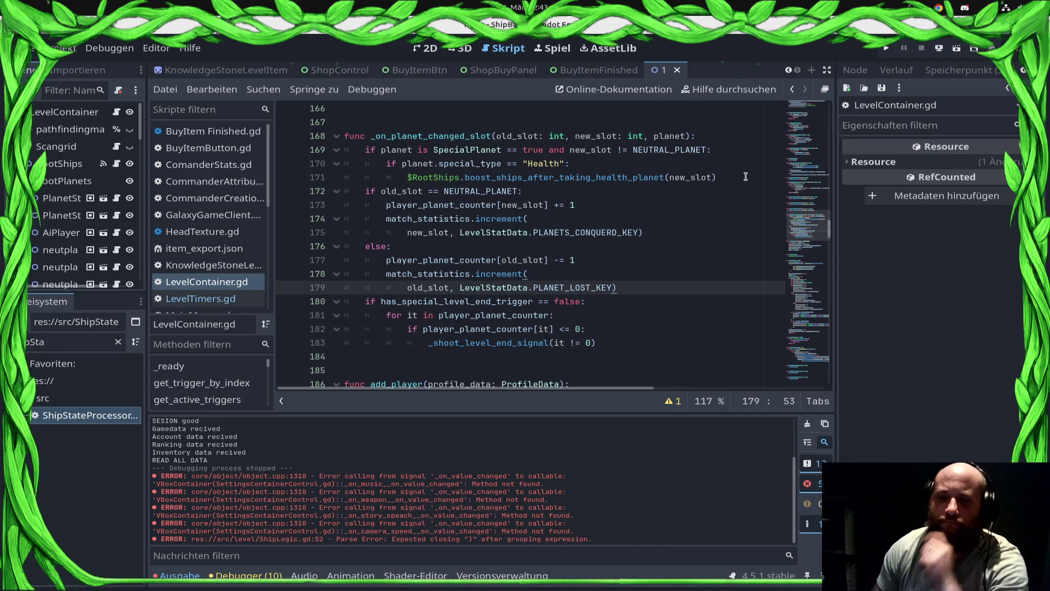
key("Return")
type("if ")
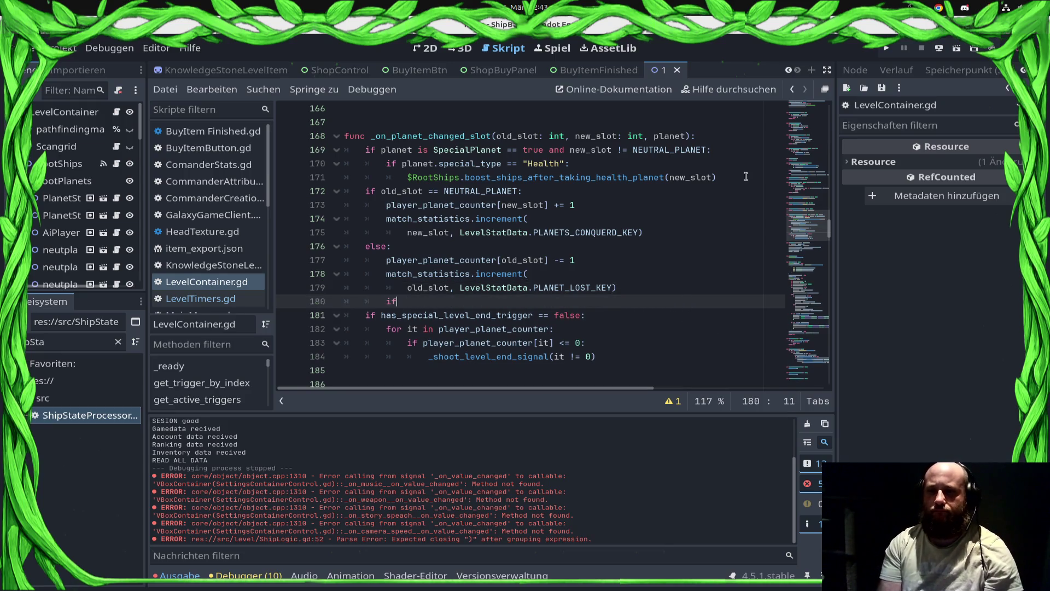
type("old")
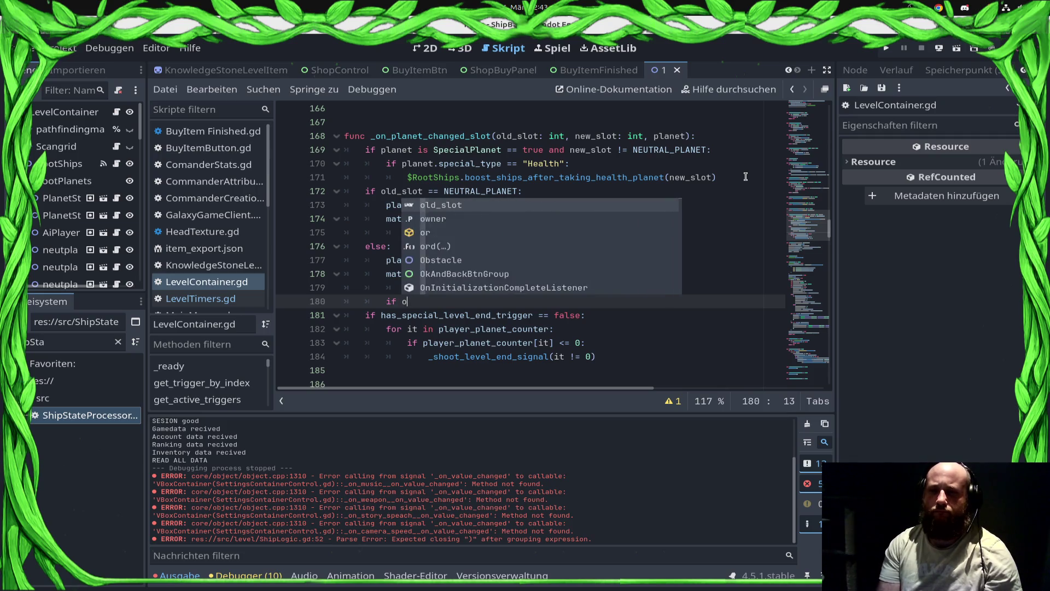
key("Return")
type("== NP")
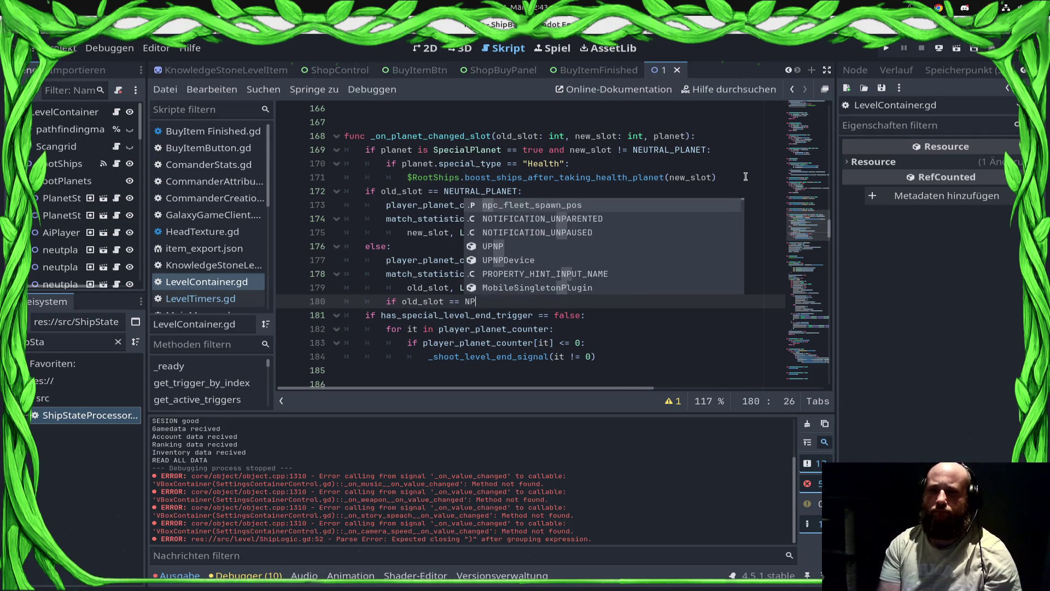
key("BackSpace")
key("BackSpace")
type("AI")
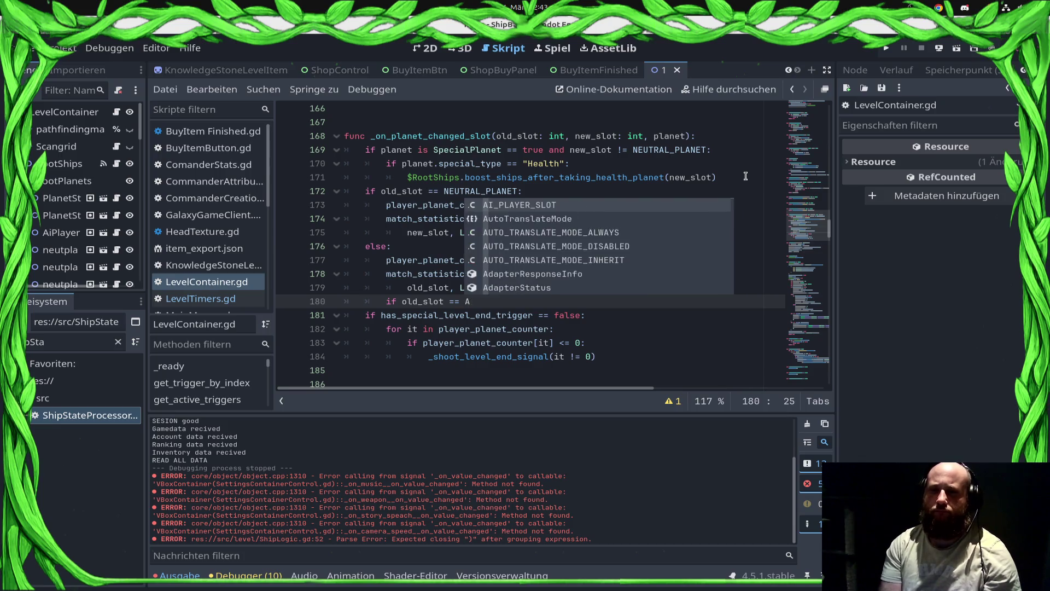
key("Return")
type("and ")
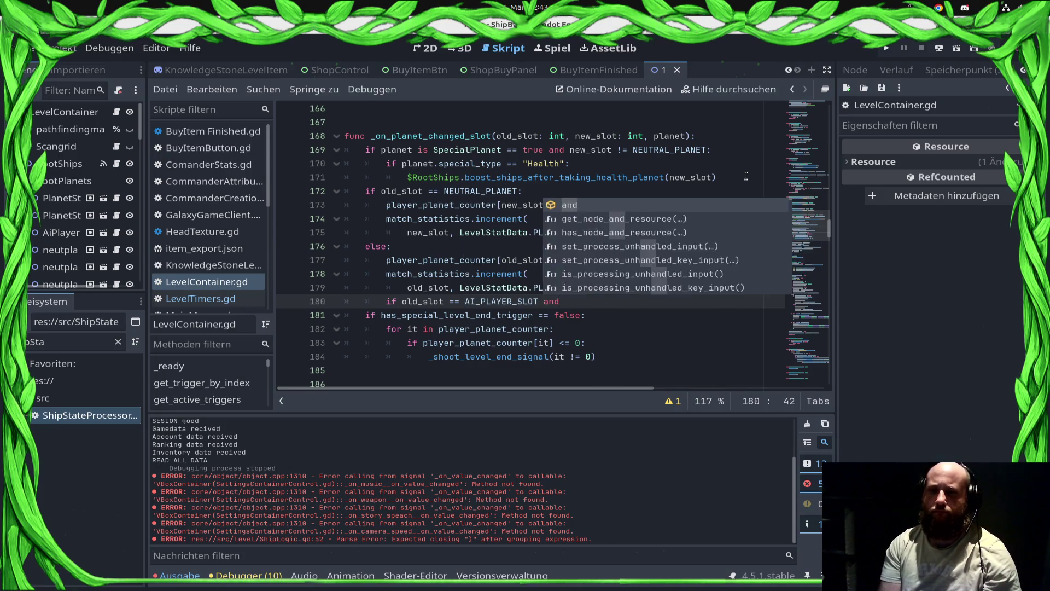
type("new_slot.")
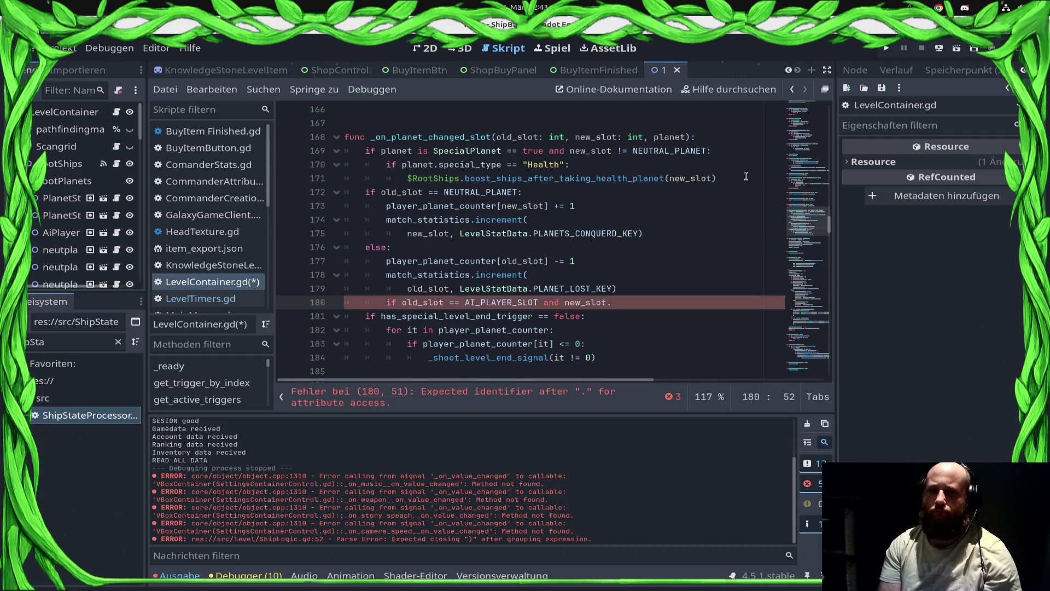
type(" == HU")
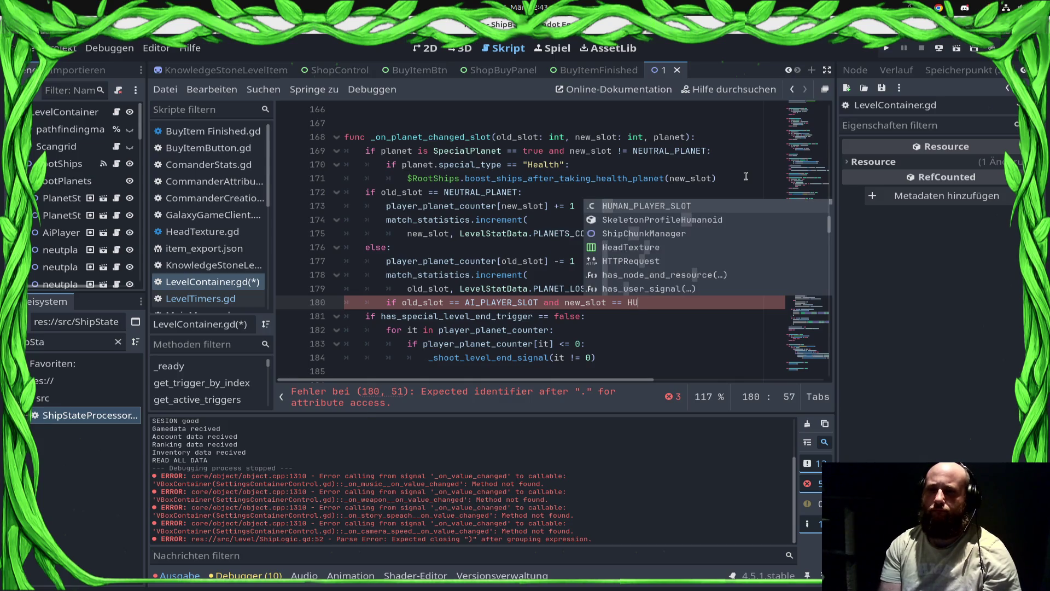
key("Return")
type(":")
key("Return")
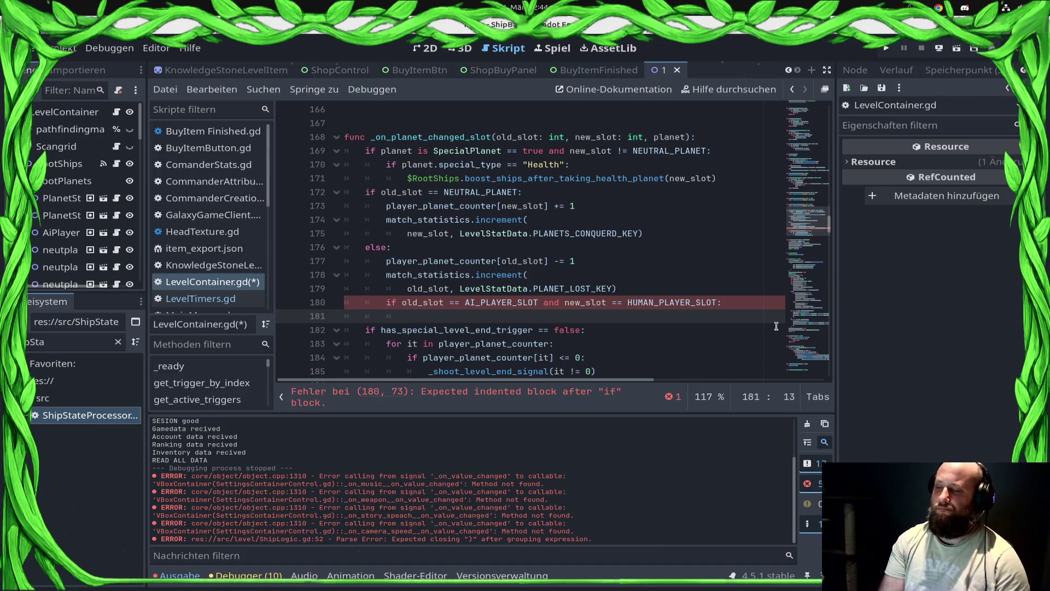
type("if rand")
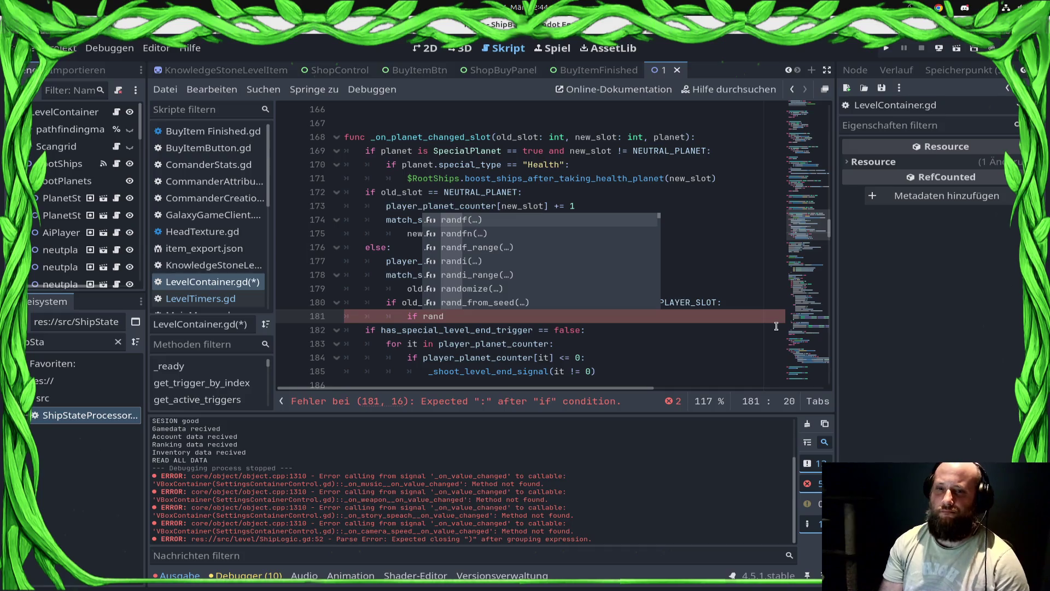
Finish the nested 'if randf() < 0.05:' check after viewing randf's docs, and save
key("Return")
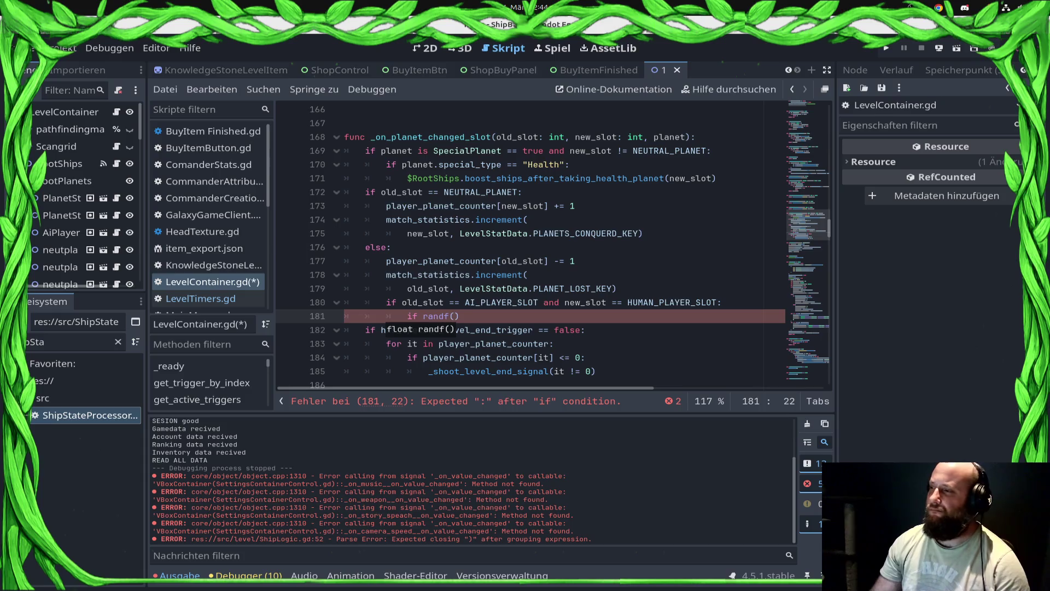
left_click(432, 316, "ctrl")
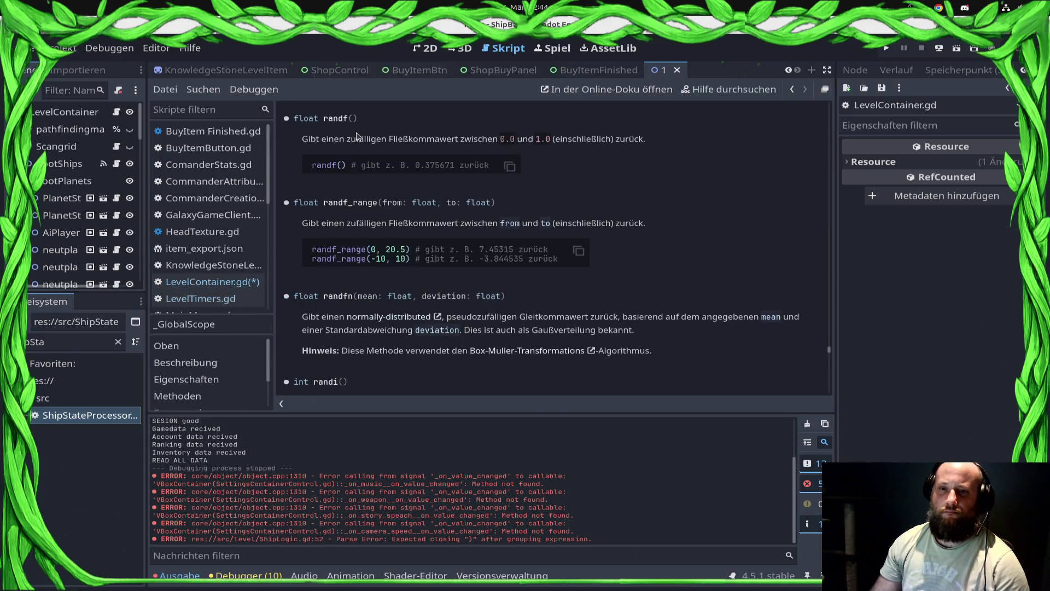
left_click(792, 90)
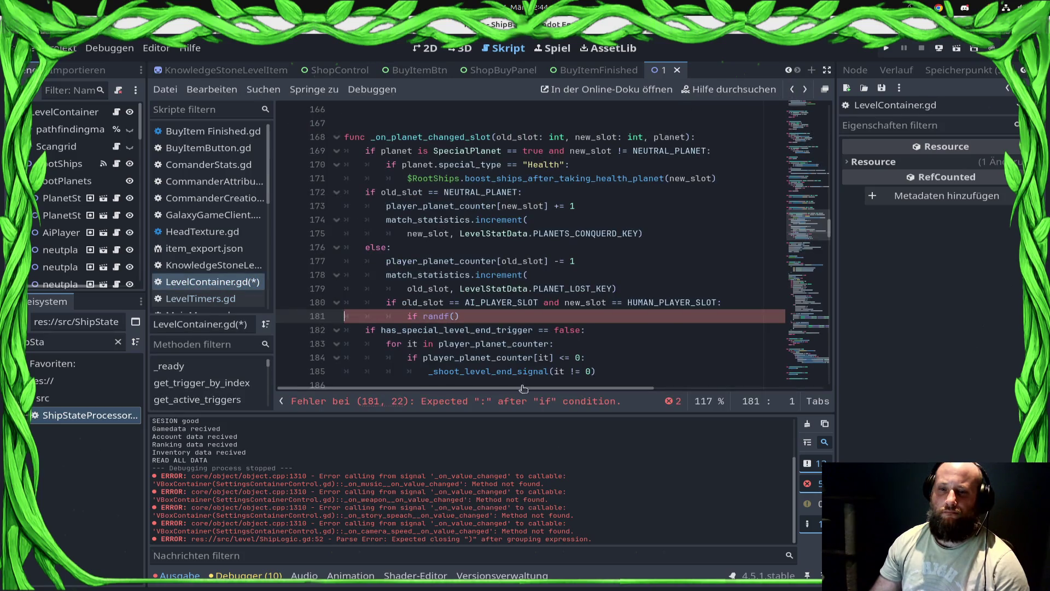
left_click(484, 316)
type("< 0.05:")
key("Return")
key("ctrl+s")
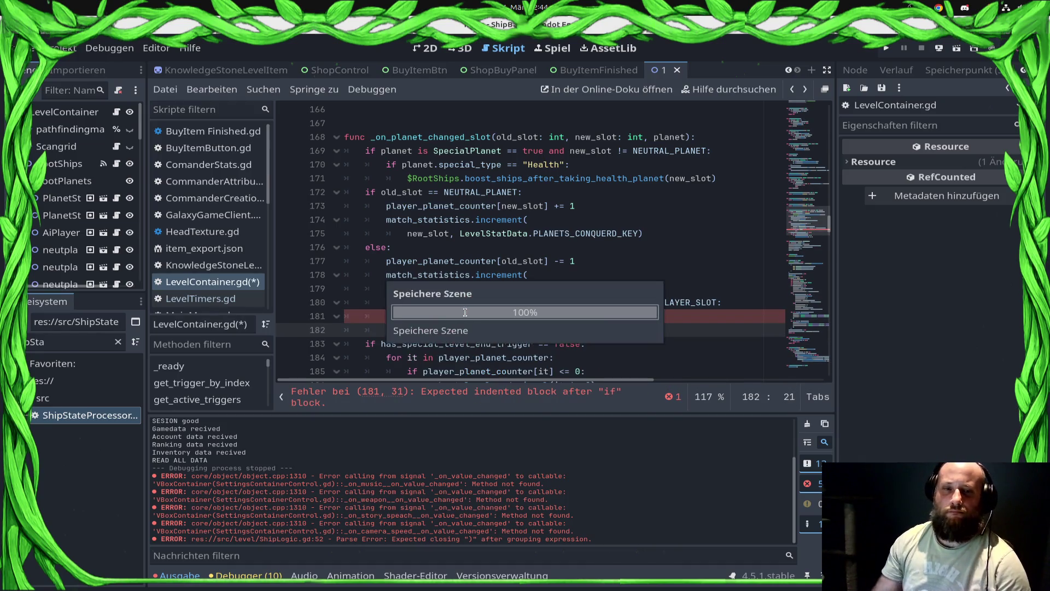
left_click_drag(831, 235, 834, 115)
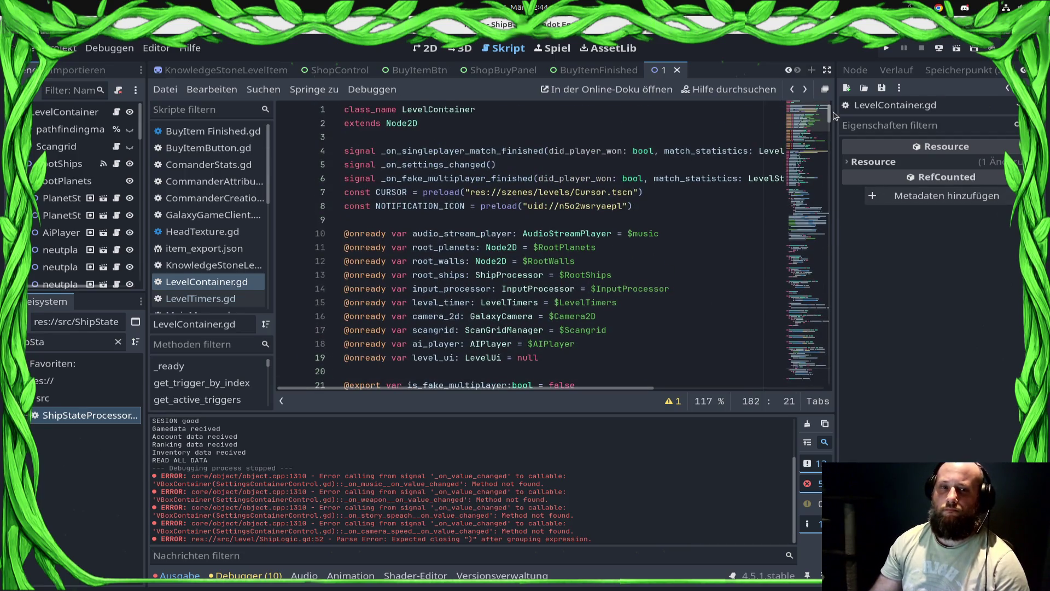
Add a KNOWLEDGE_STONE_LEVEL_ITEM preload of KnowledgeStoneLevelItem.tscn at line 34 and save
scroll(461, 300, "down", 4)
scroll(461, 300, "down", 8)
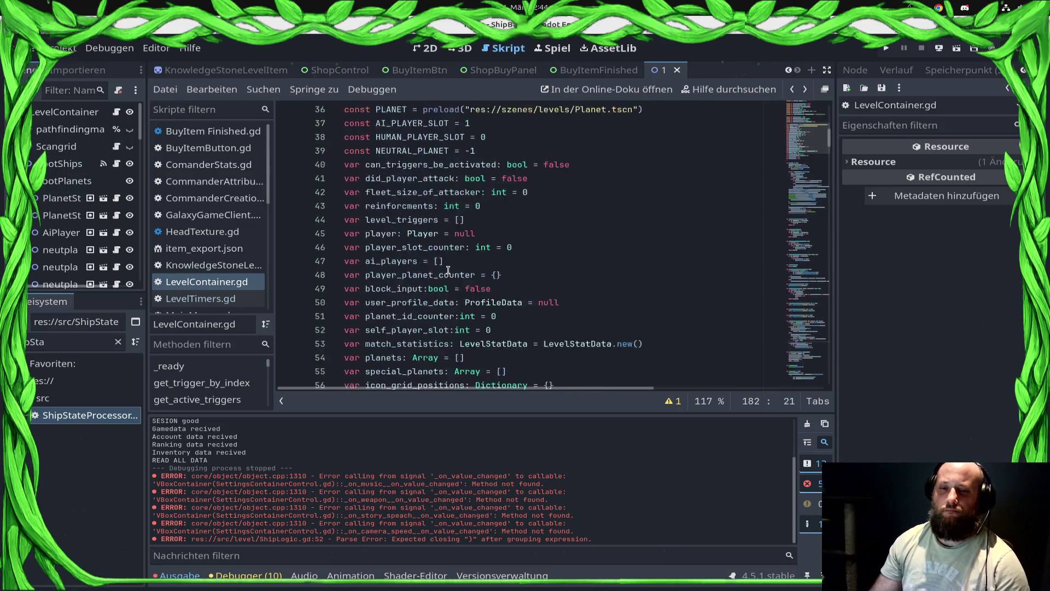
scroll(448, 270, "down", 2)
scroll(429, 277, "up", 6)
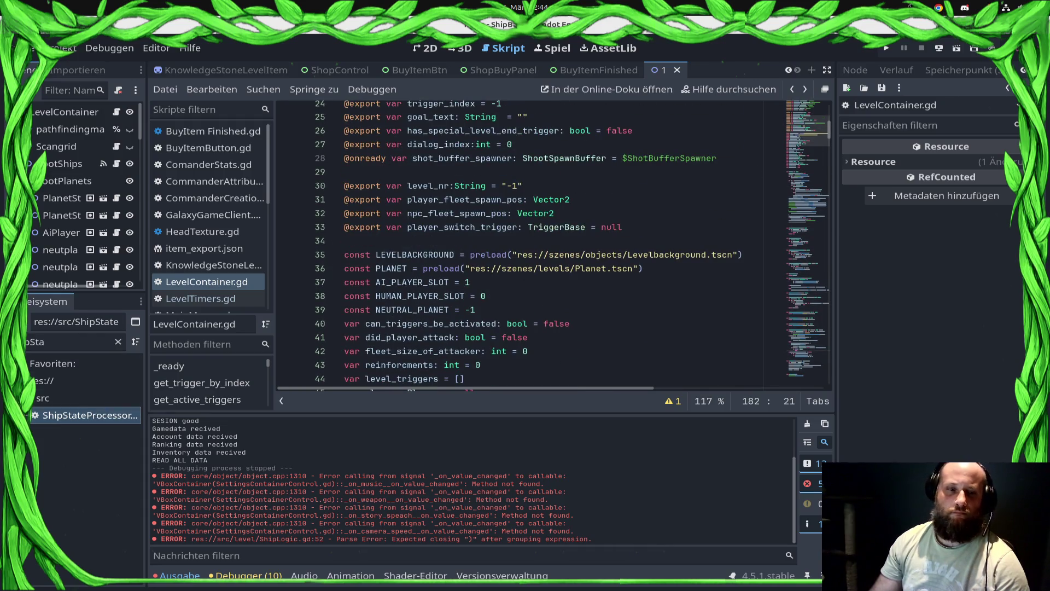
left_click(484, 254)
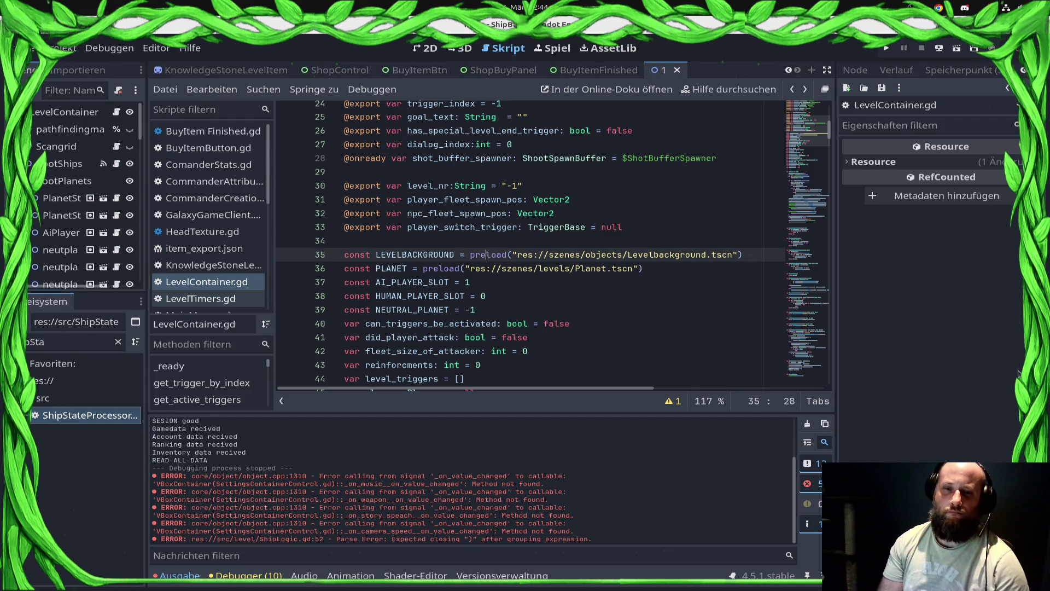
double_click(71, 342)
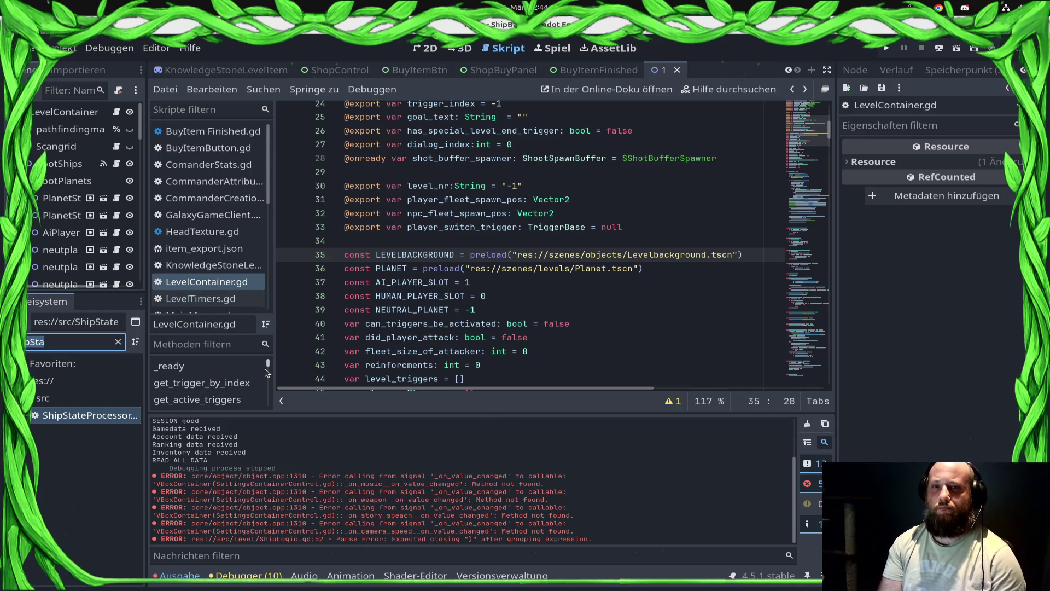
type("know")
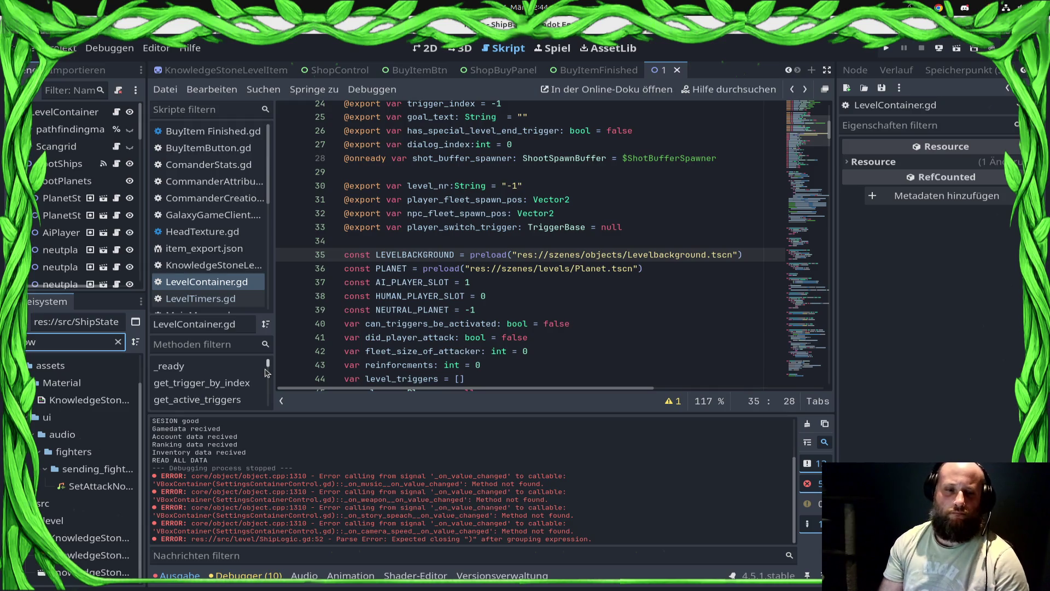
mouse_move(87, 572)
left_mouse_down()
mouse_move(430, 359)
mouse_move(483, 253)
left_mouse_up()
left_click(545, 243)
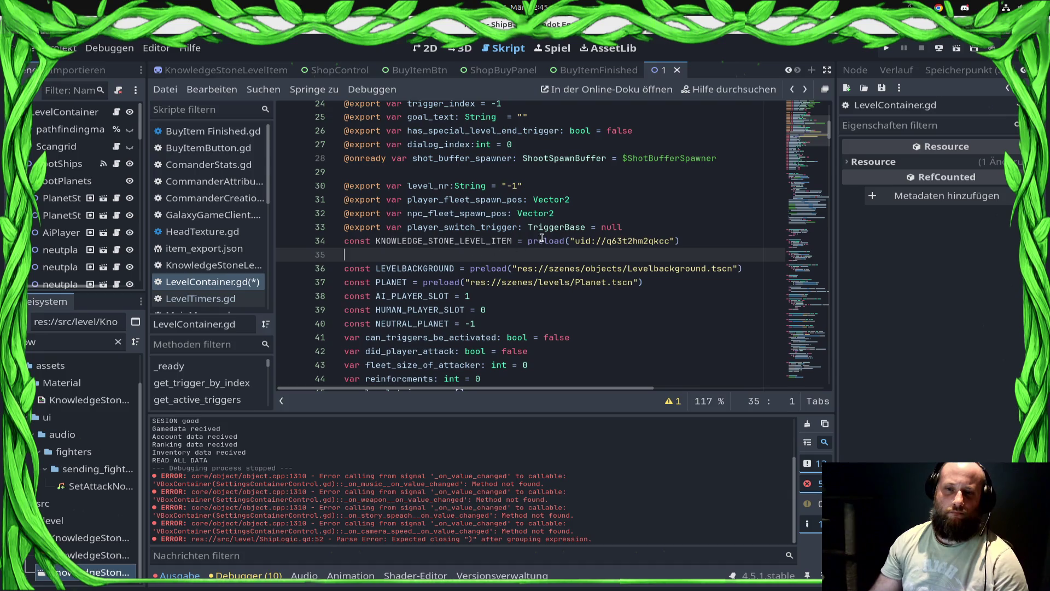
key("ctrl+s")
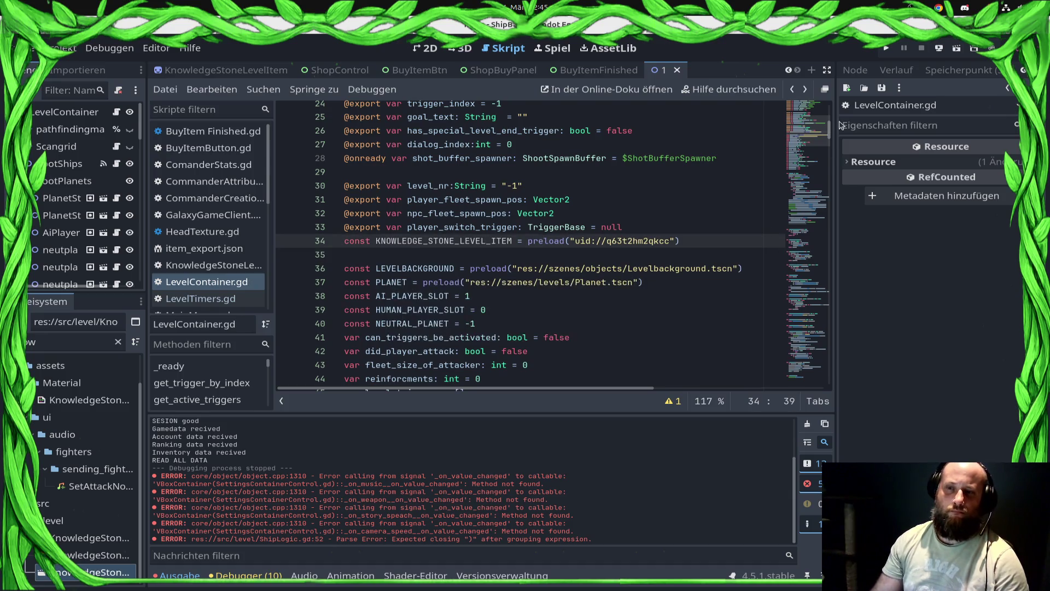
Scroll back to the pass placeholder under the randf chance check
left_click_drag(829, 130, 828, 377)
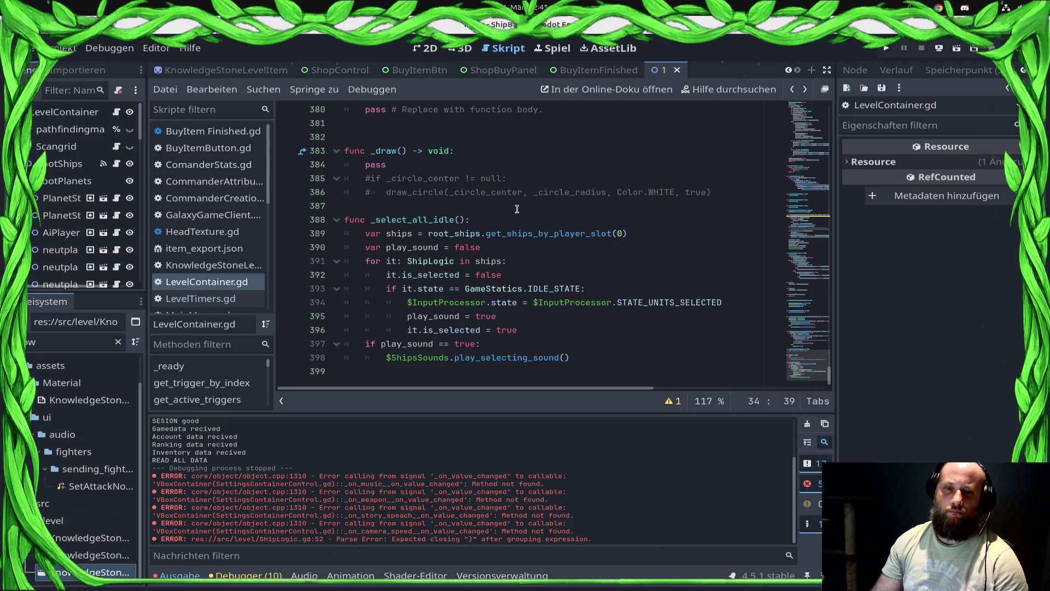
left_click(449, 170)
scroll(474, 236, "up", 5)
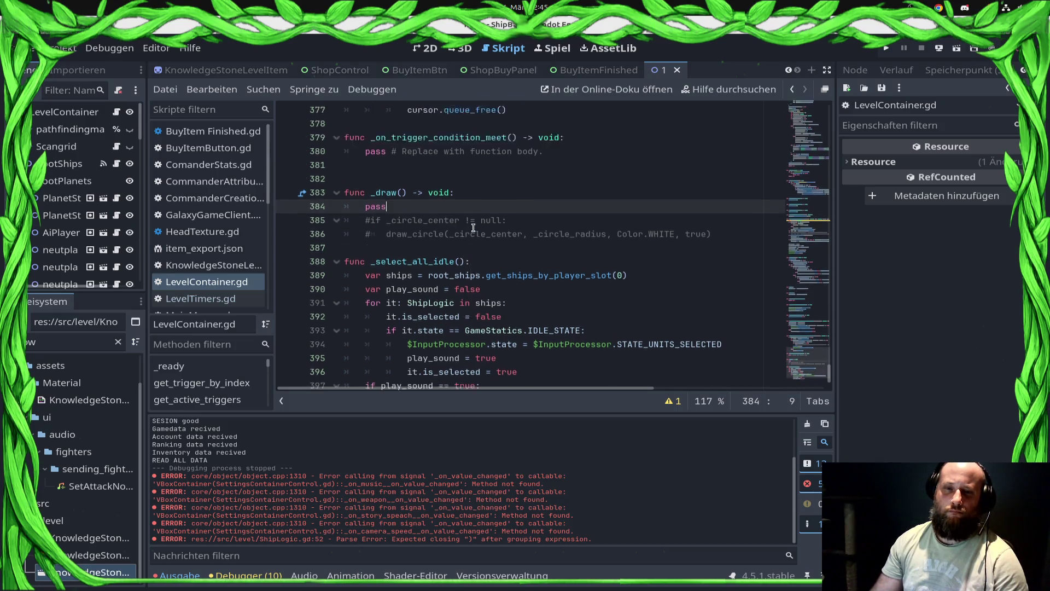
scroll(474, 236, "up", 17)
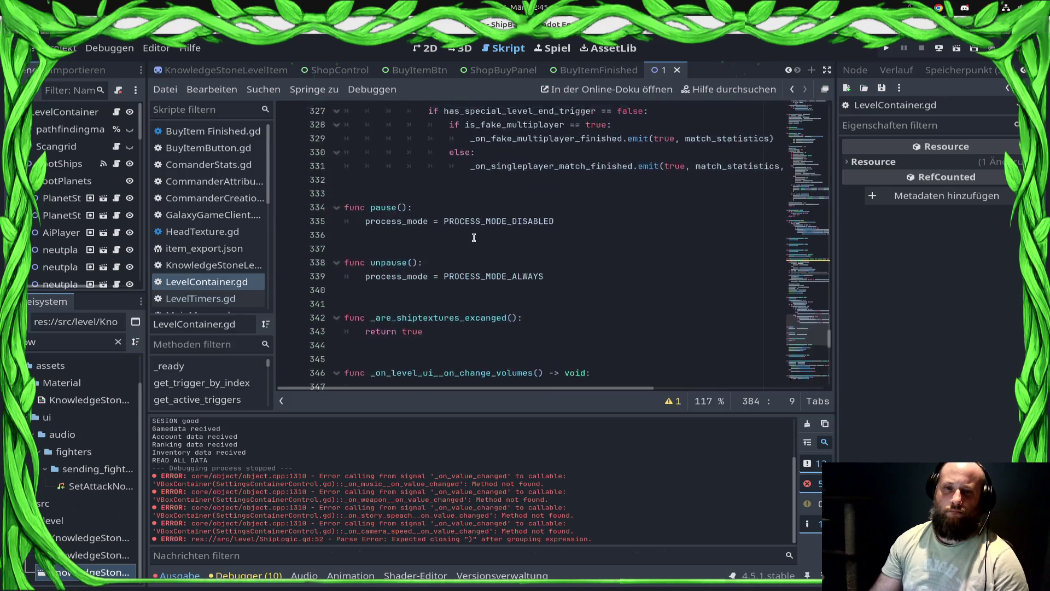
scroll(474, 237, "up", 9)
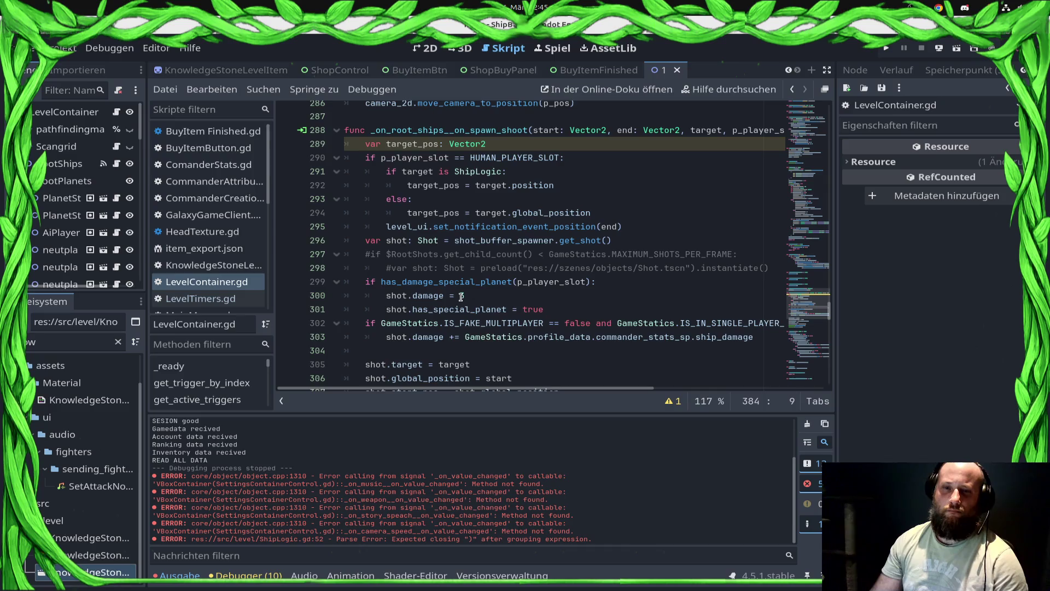
scroll(461, 296, "up", 15)
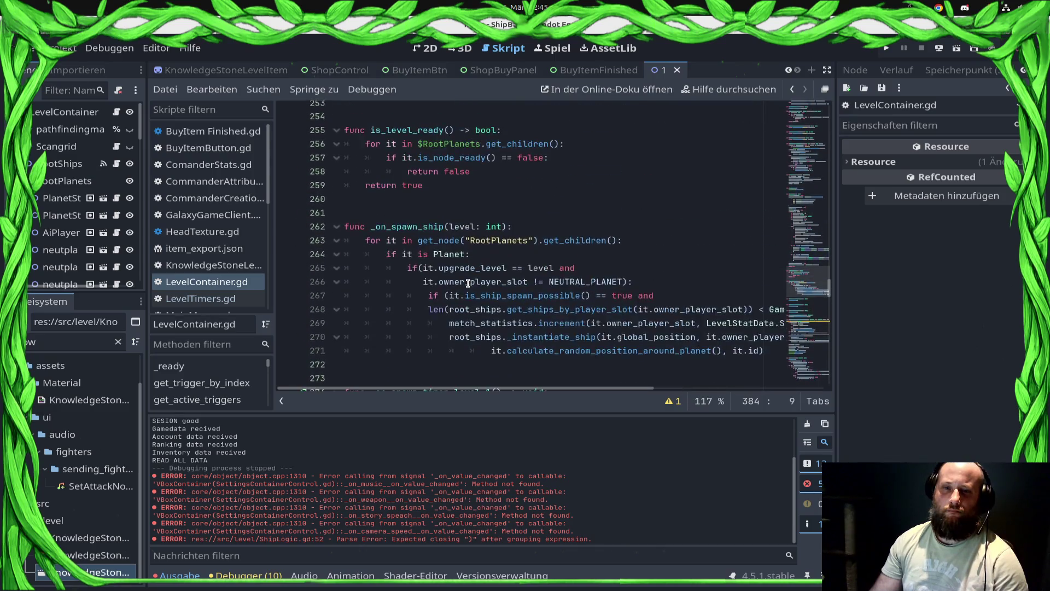
scroll(468, 282, "up", 17)
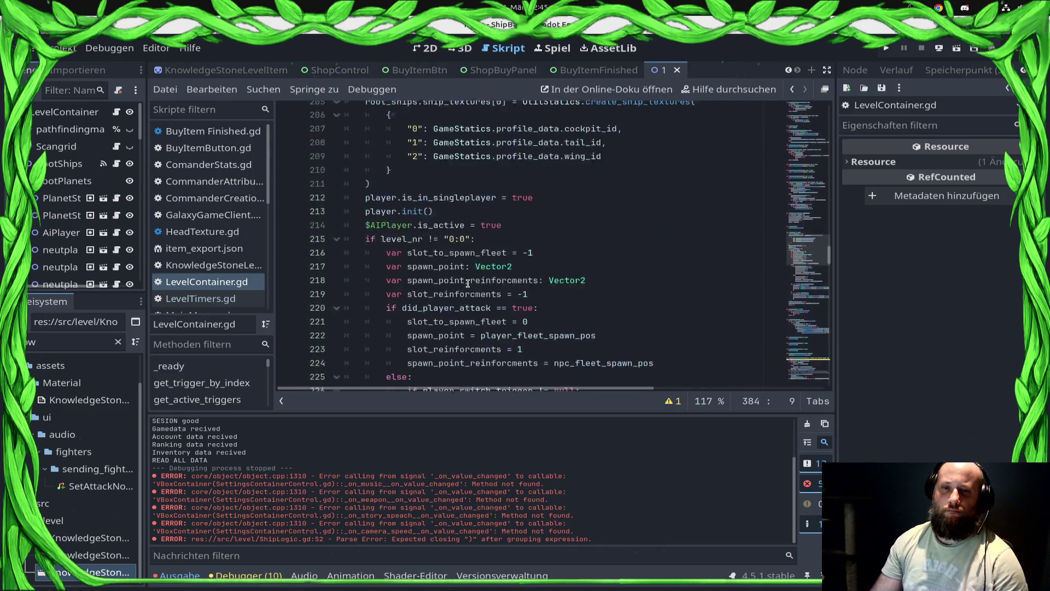
scroll(468, 283, "up", 10)
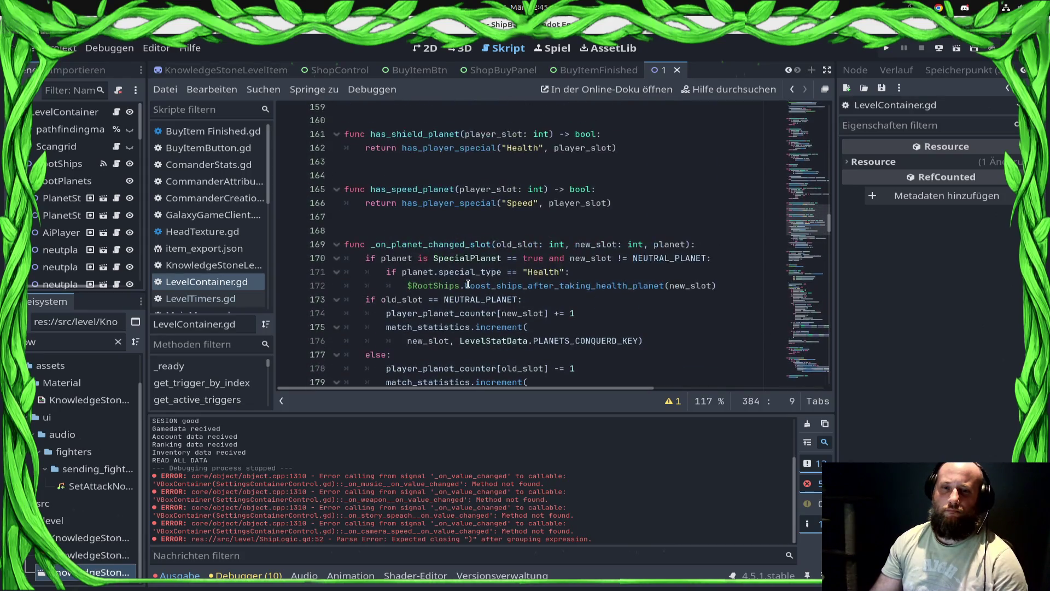
scroll(468, 283, "down", 4)
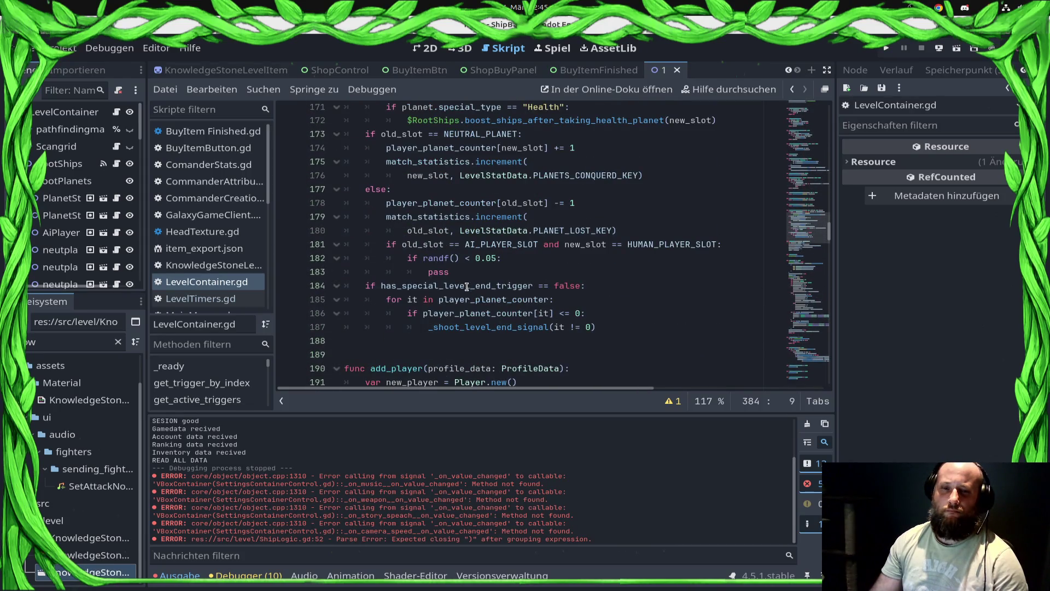
left_click(525, 273)
Delete the pass placeholder and make the chance check randf() <= 0.05
key("BackSpace")
key("BackSpace")
key("BackSpace")
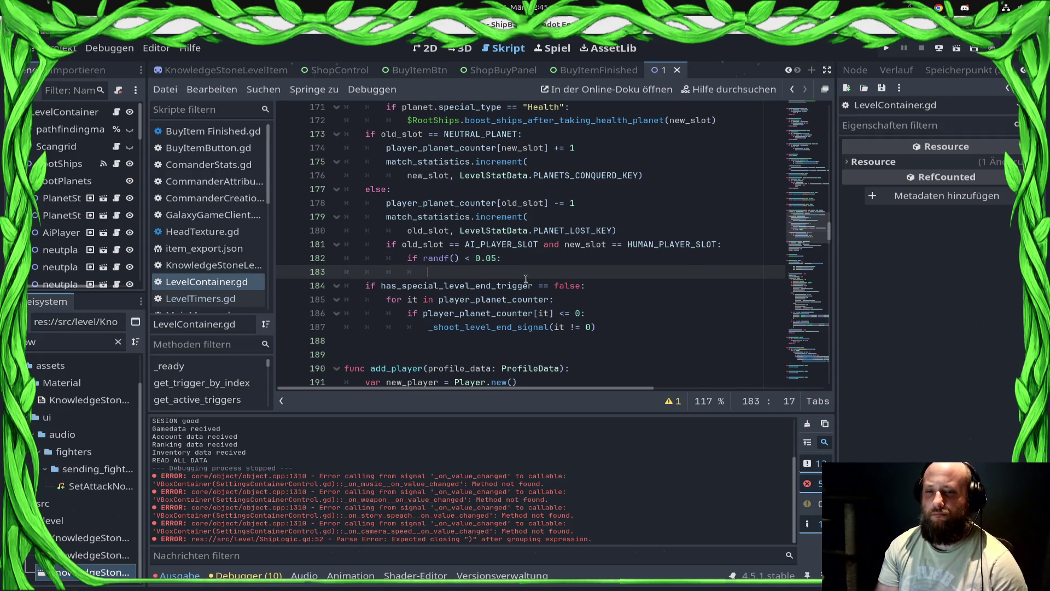
key("BackSpace")
key("Up")
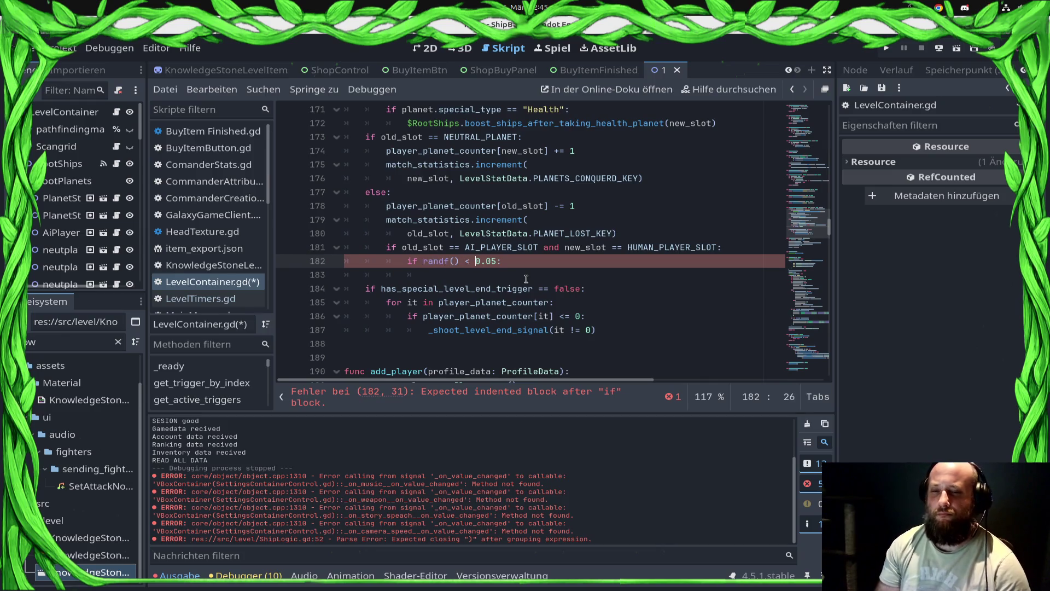
key("Left")
key("Left")
key("Left")
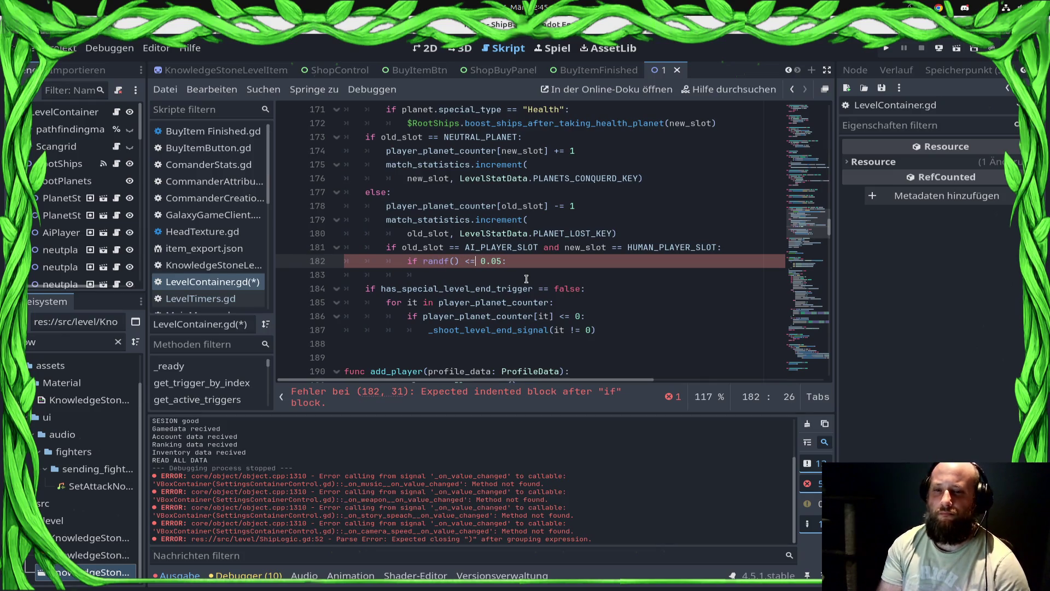
type("=")
Add 'var new_stone = KNOWLEDGE_STONE_LEVEL_ITEM.instantiate()' under the chance check
left_click(526, 279)
type("land")
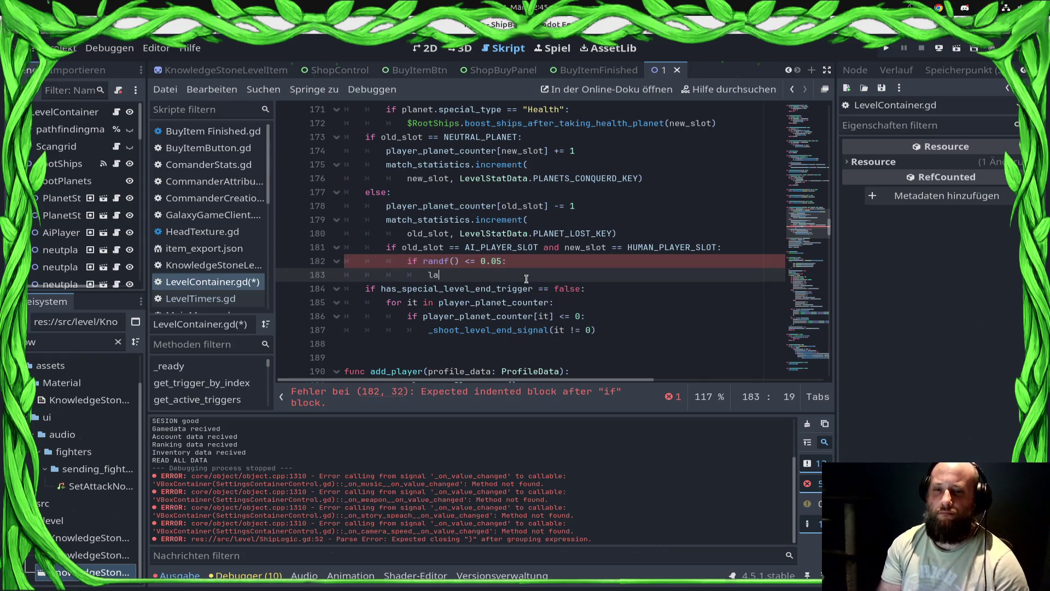
key("BackSpace")
key("BackSpace")
key("BackSpace")
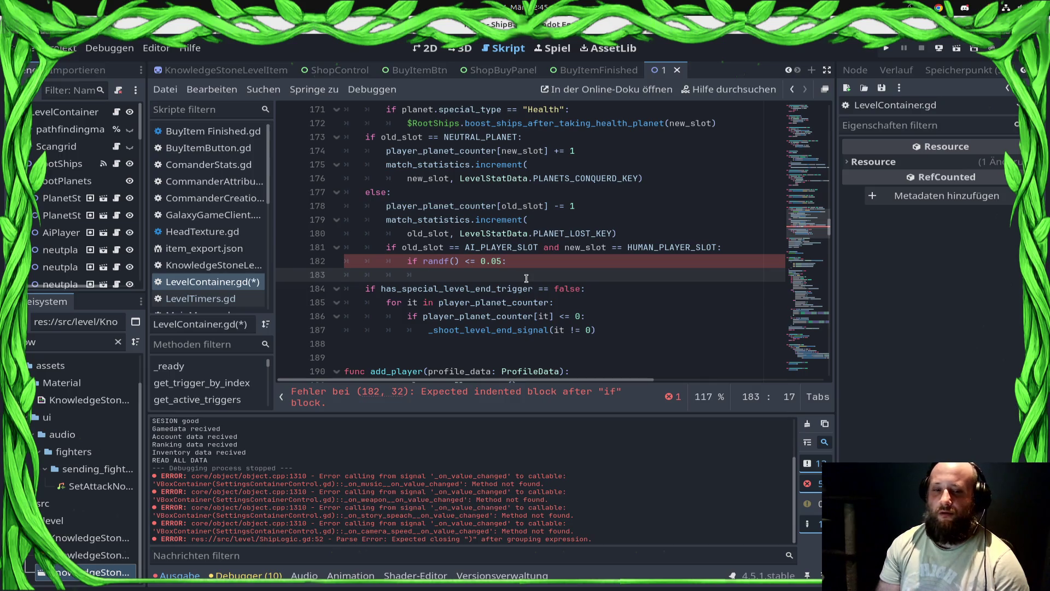
type("var new_kno")
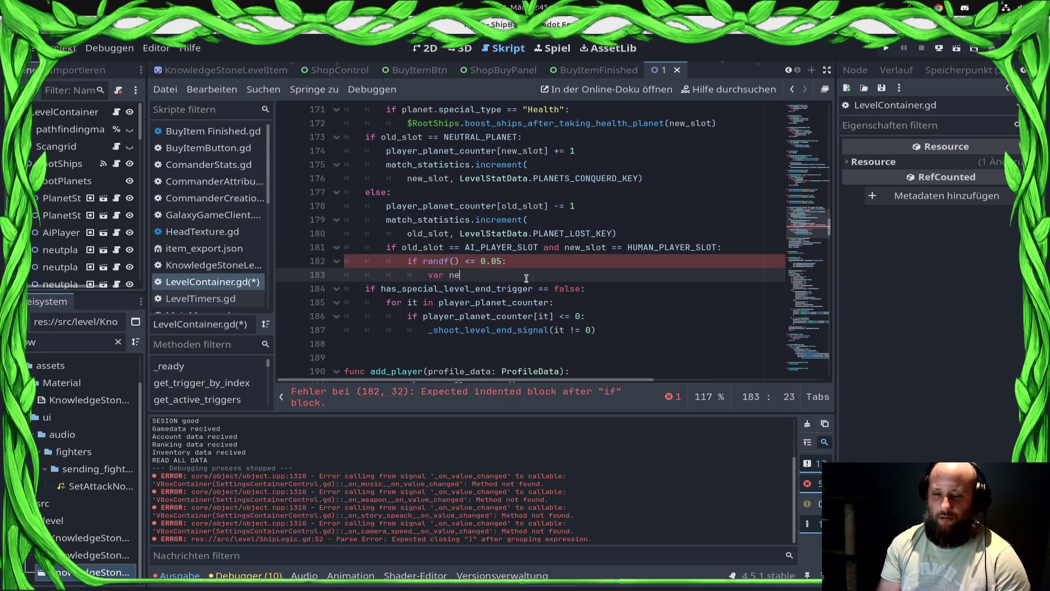
type("wleag")
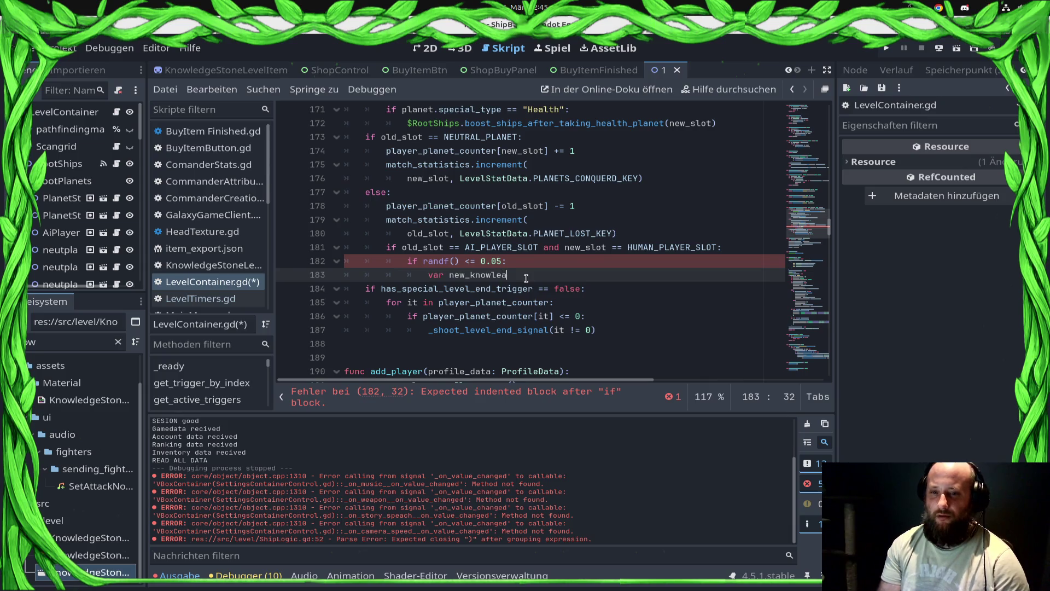
key("BackSpace")
key("BackSpace")
key("BackSpace")
type("stone = ")
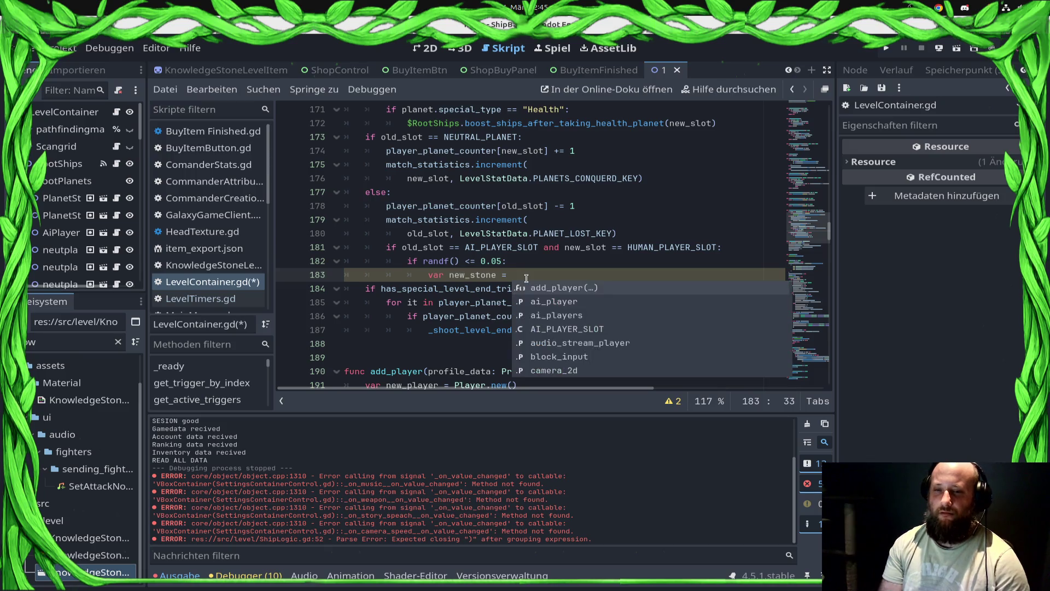
type("kno")
key("Return")
type(".i")
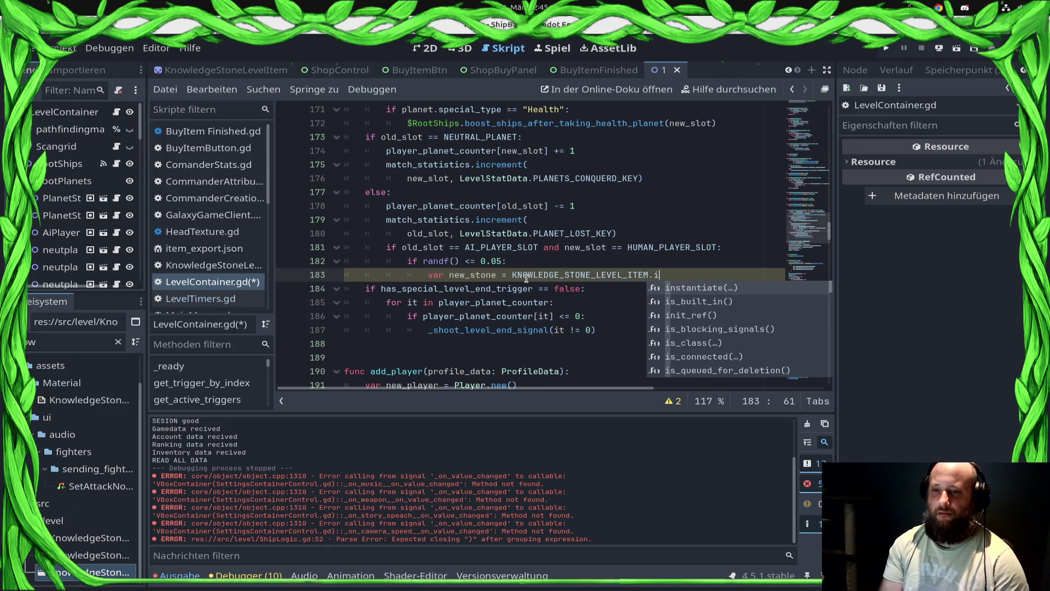
key("Return")
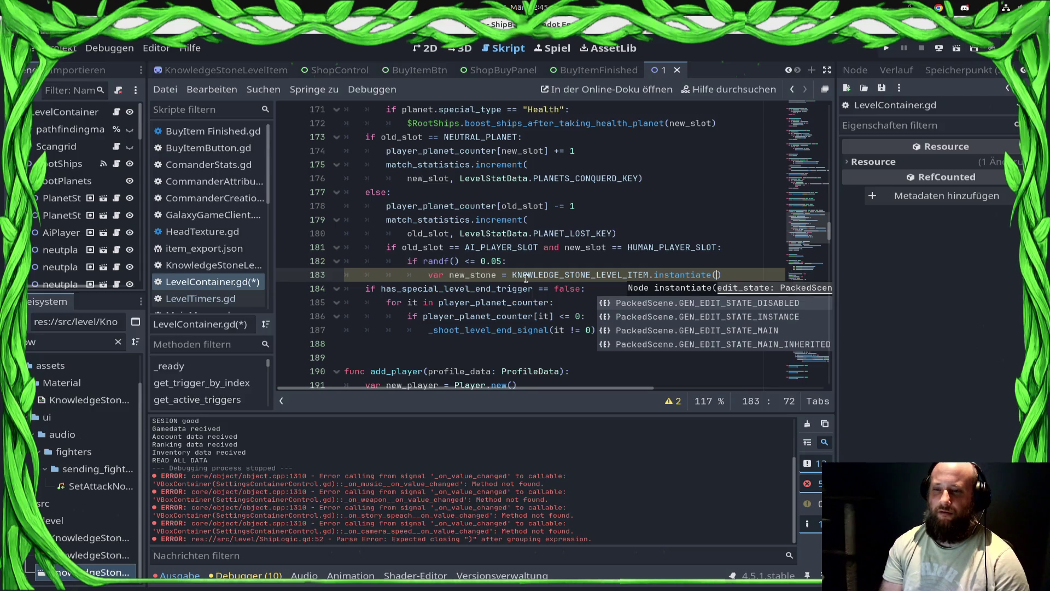
type(")")
key("Return")
Add 'add_child(new_stone)' on the next line
type("add_:")
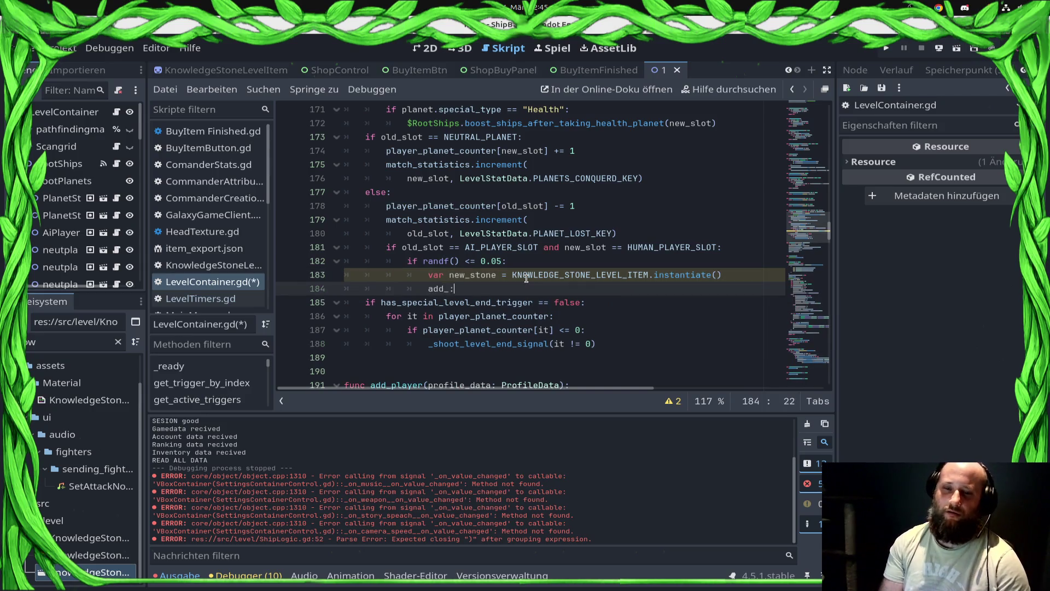
type("ch")
key("Return")
type("new_")
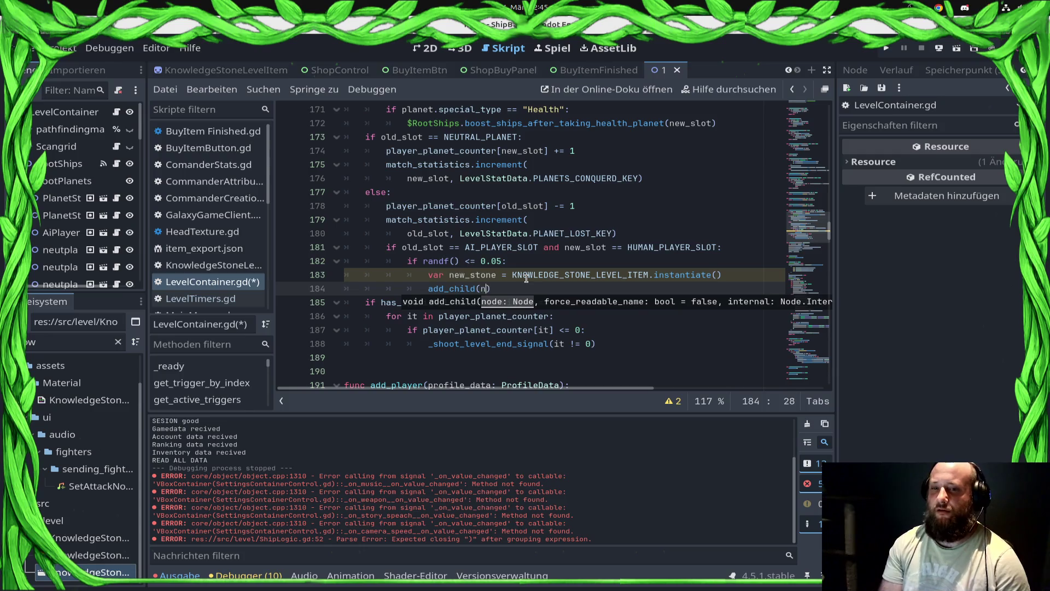
type("sto")
key("Return")
type(")")
key("Return")
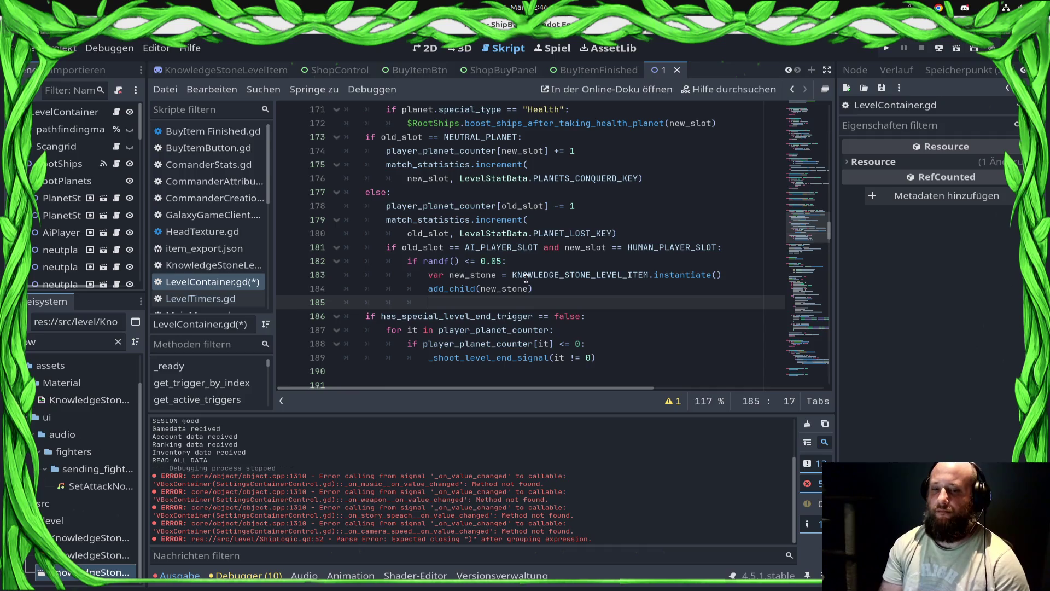
Begin a new line starting with the planet variable
type("planets.")
key("BackSpace")
key("BackSpace")
key("BackSpace")
scroll(526, 279, "up", 3)
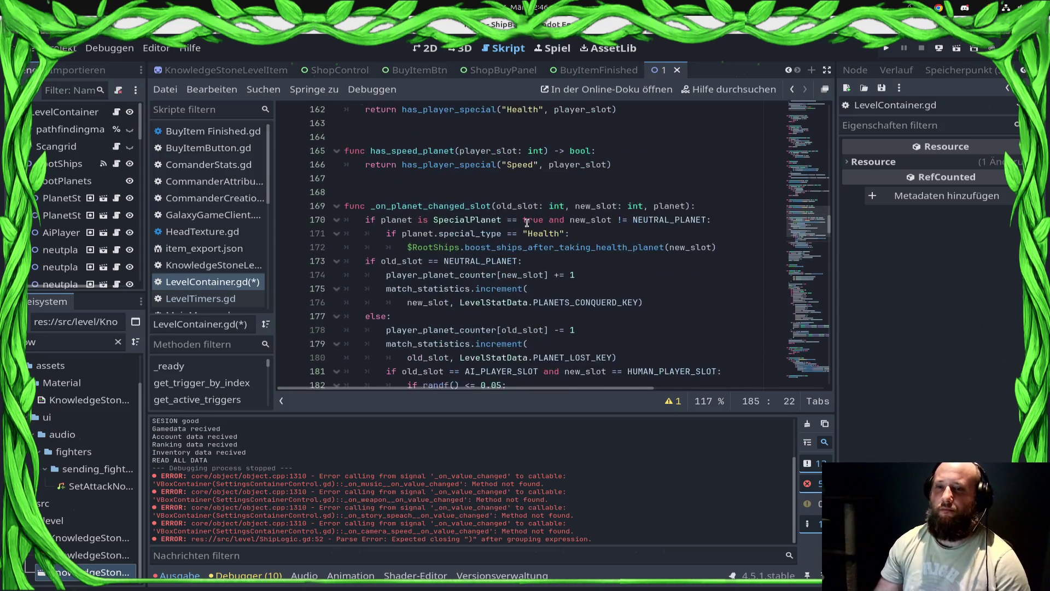
scroll(628, 207, "down", 3)
key("BackSpace")
key("BackSpace")
key("BackSpace")
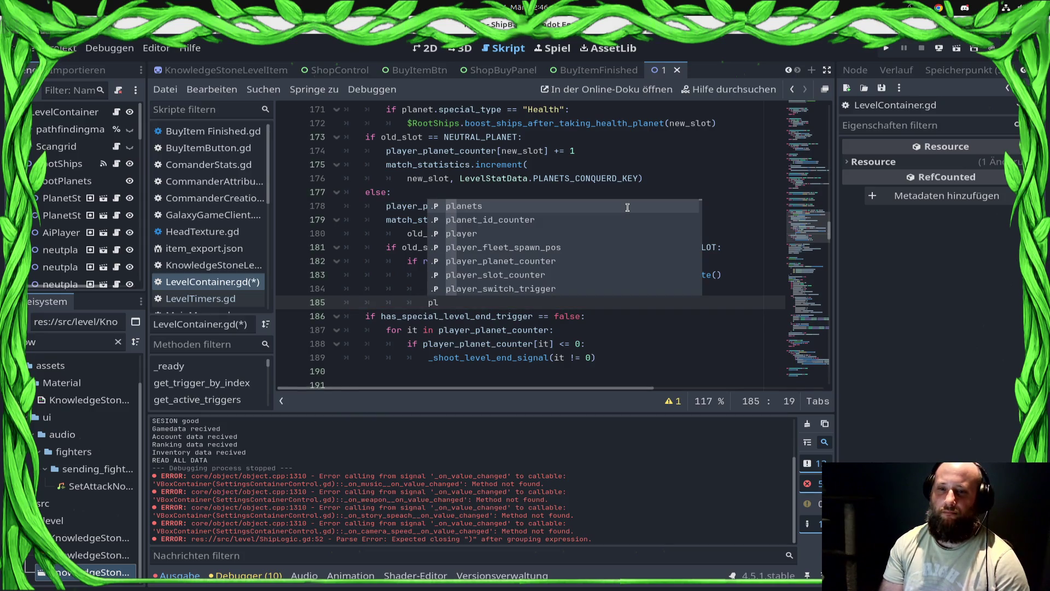
key("Down")
type("ane")
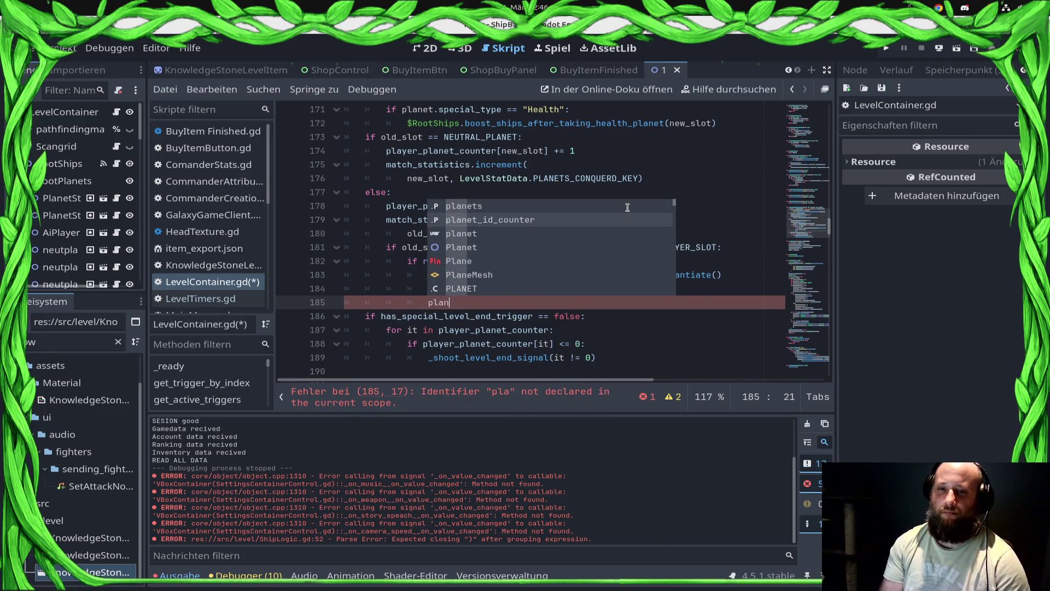
key("Down")
key("Return")
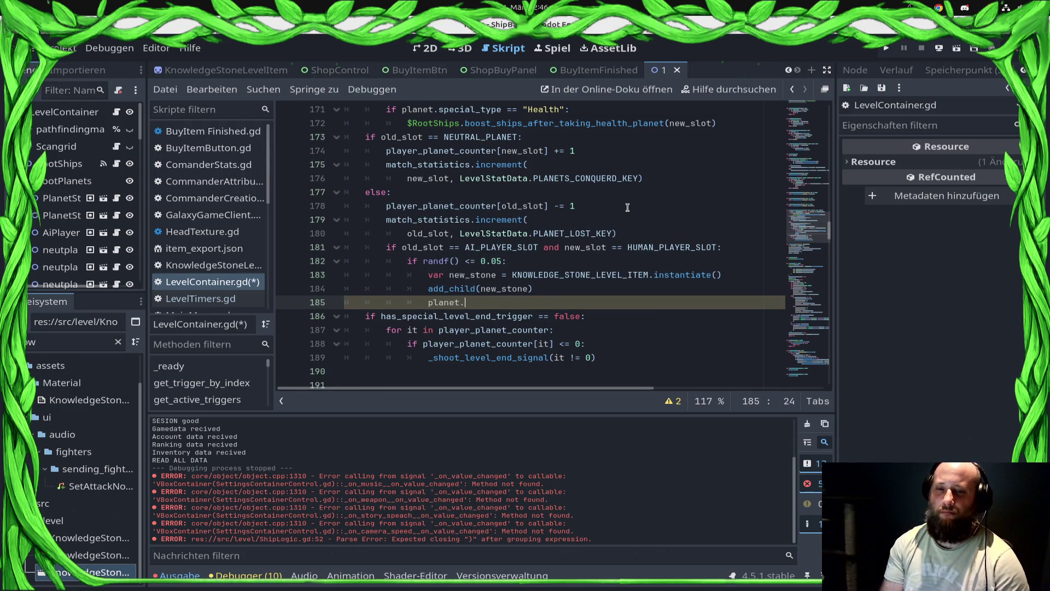
scroll(656, 169, "up", 2)
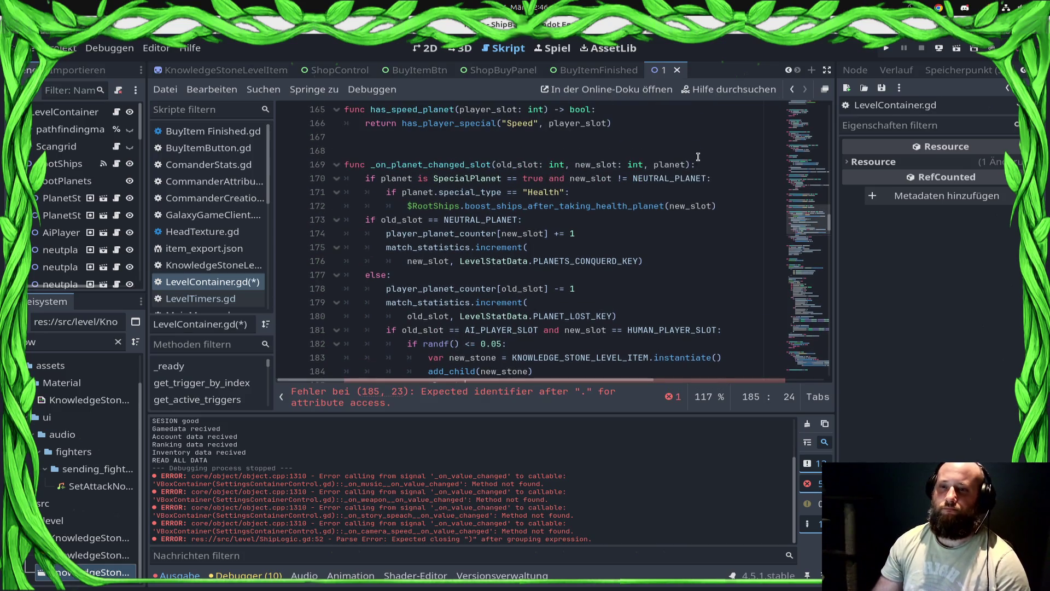
Open Planet.gd and select the calculate_random_position_around_planet function name to copy
left_click(68, 342)
key("BackSpace")
key("BackSpace")
key("BackSpace")
type("planet")
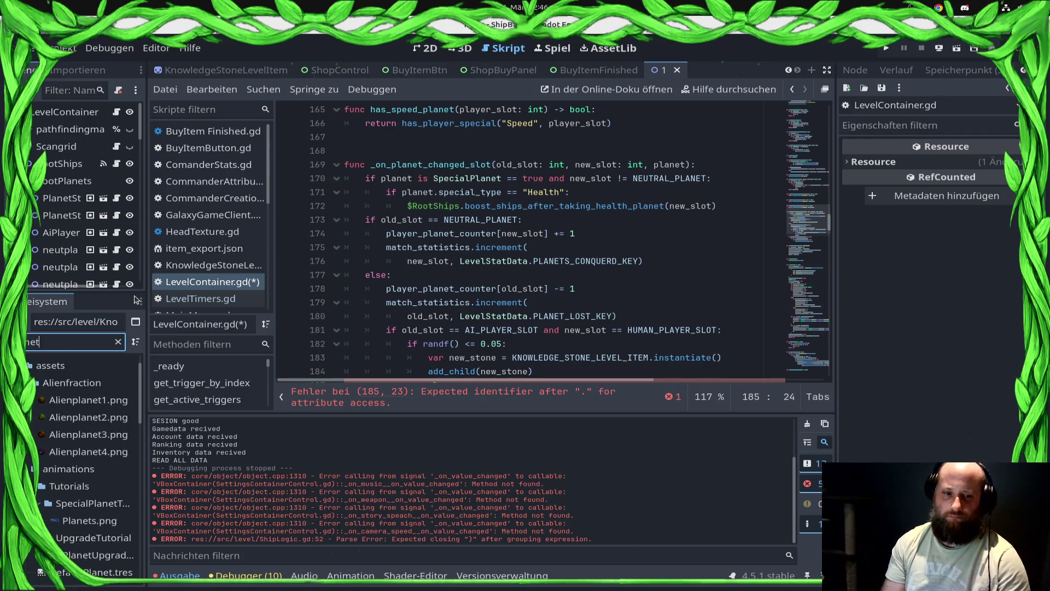
scroll(84, 551, "down", 10)
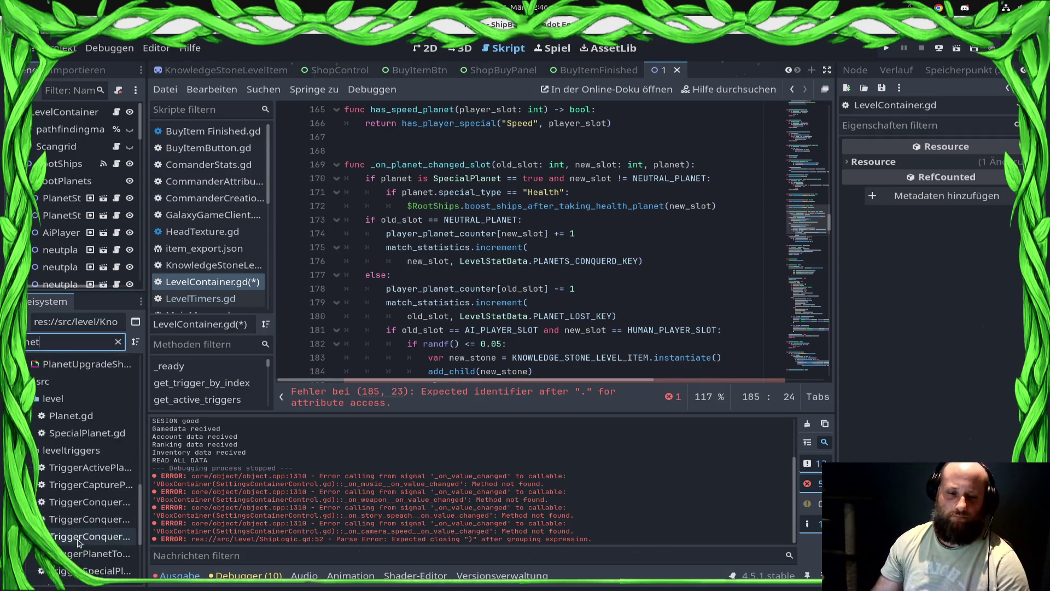
scroll(90, 492, "down", 5)
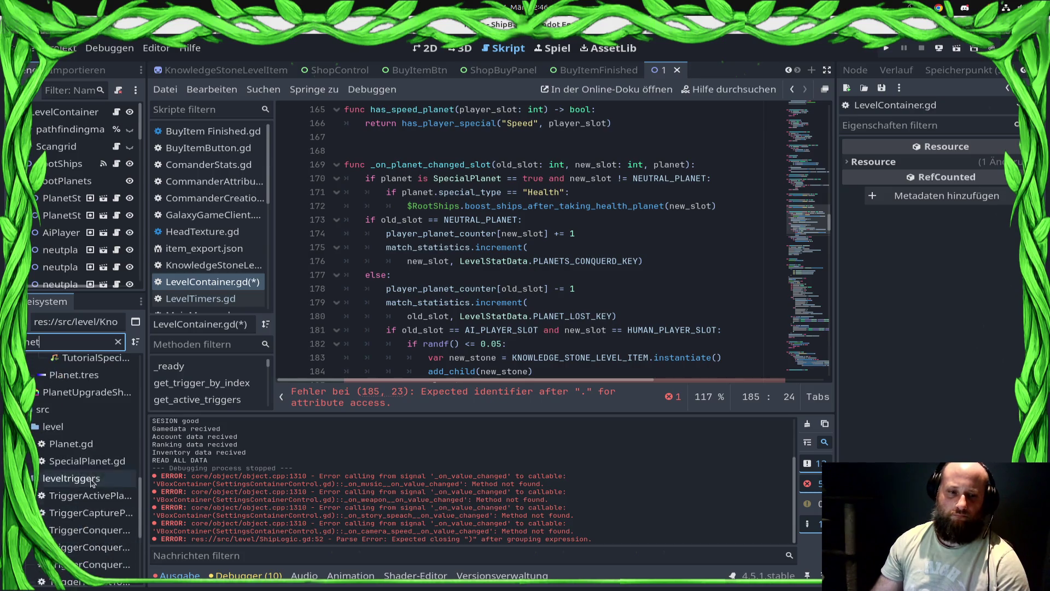
double_click(94, 449)
scroll(566, 261, "down", 15)
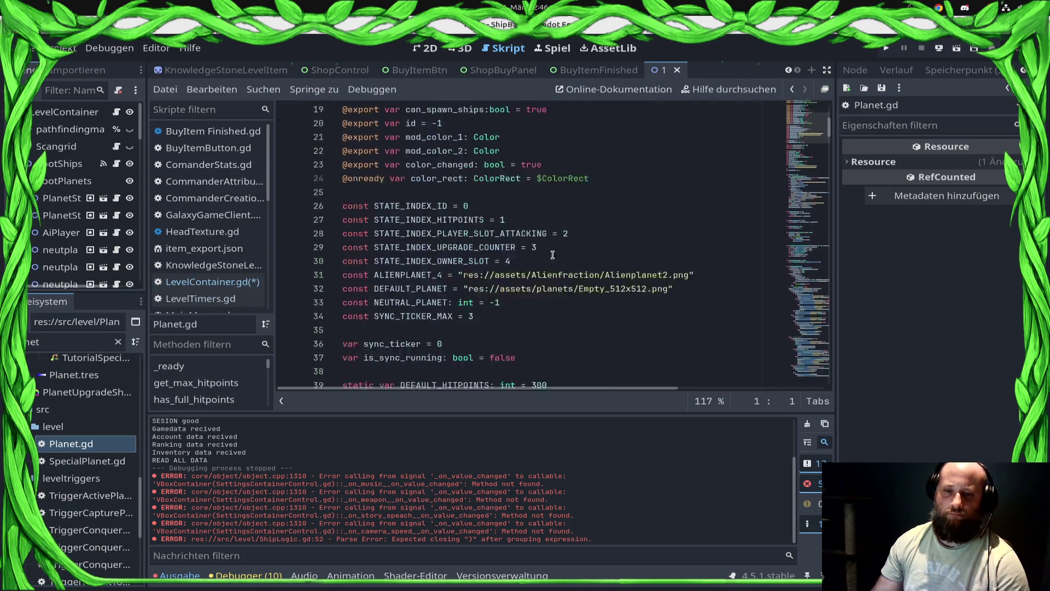
scroll(566, 261, "down", 15)
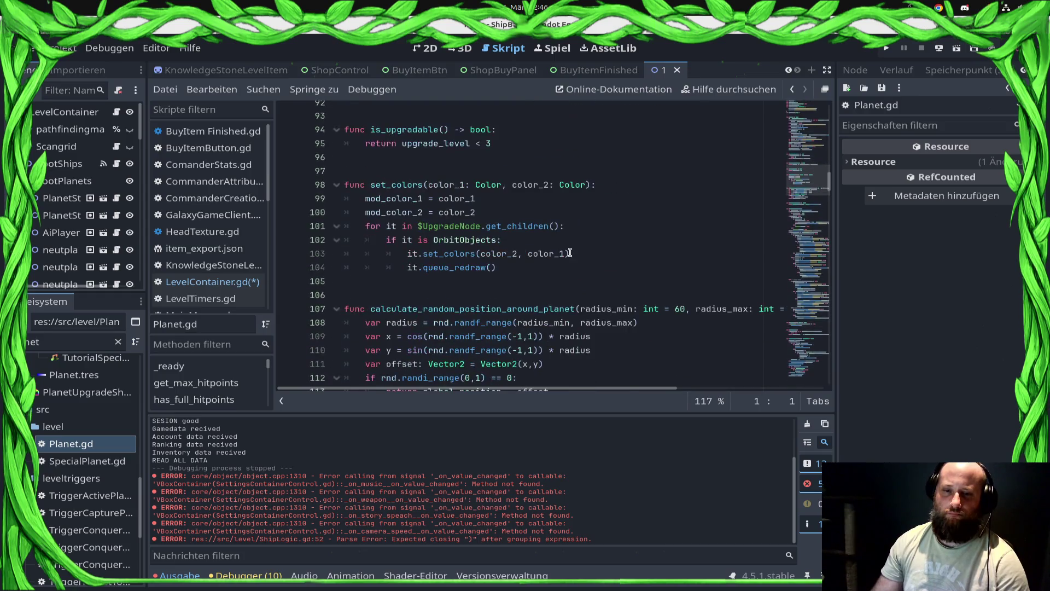
double_click(449, 310)
key("ctrl+c")
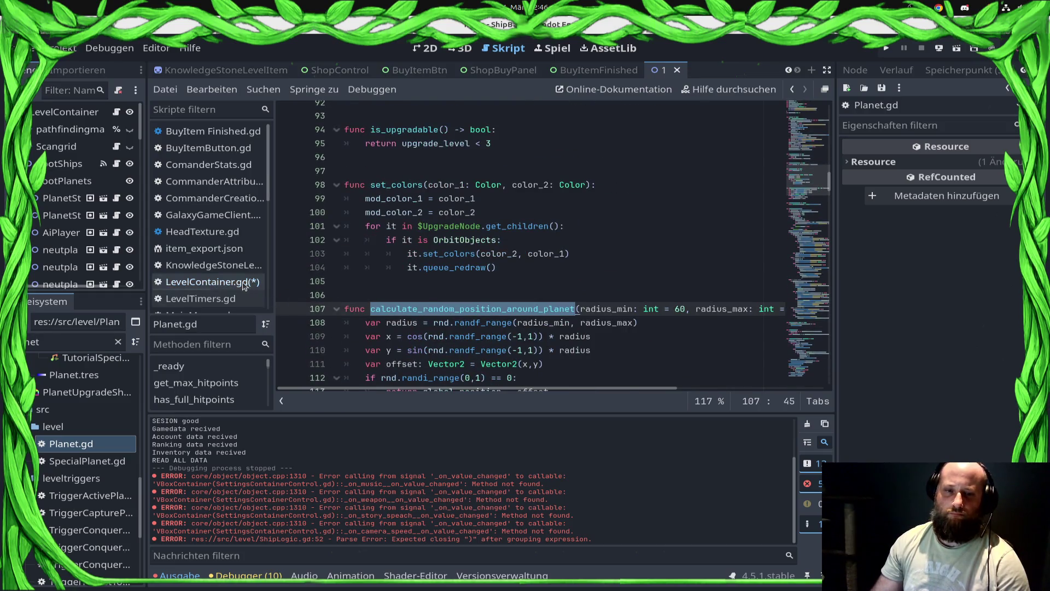
On line 185 of LevelContainer.gd, set new_stone.global_position = planet.calculate_random_position_around_planet() and save
left_click(252, 283)
scroll(427, 296, "down", 2)
key("ctrl+v")
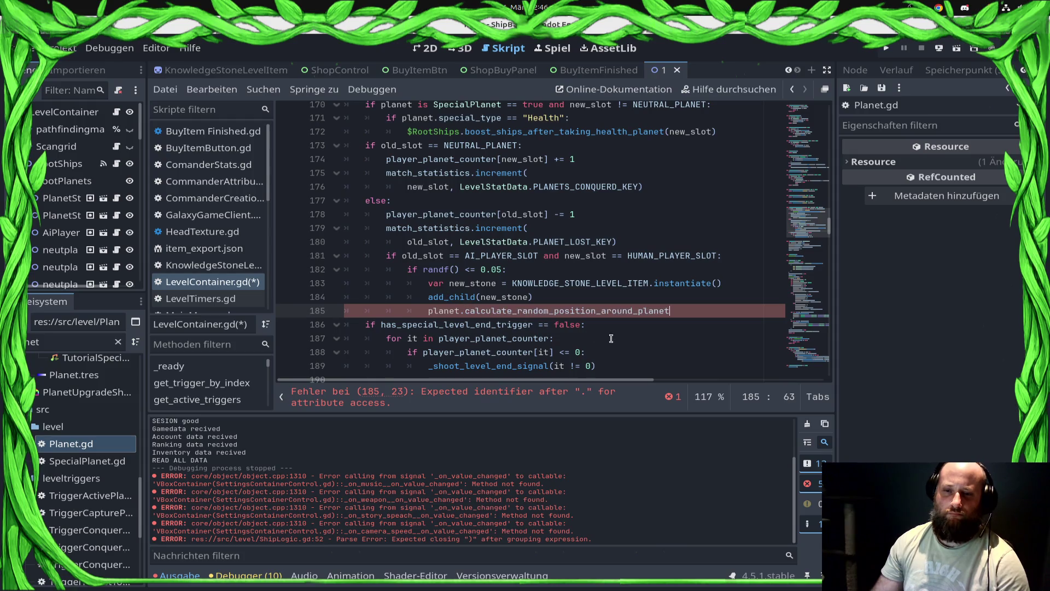
type("()")
key("Home")
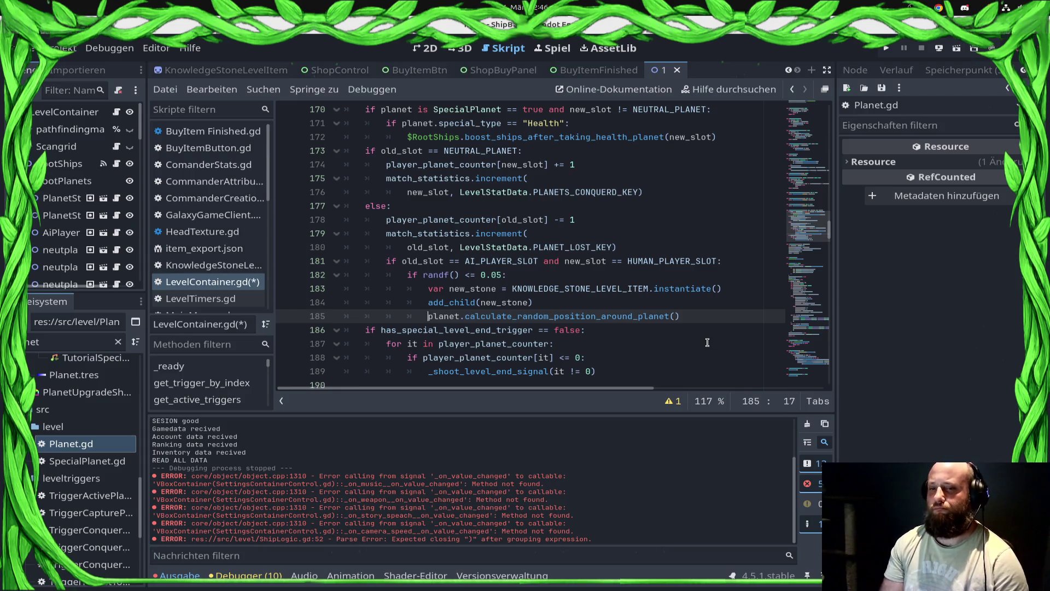
type("new_stone=")
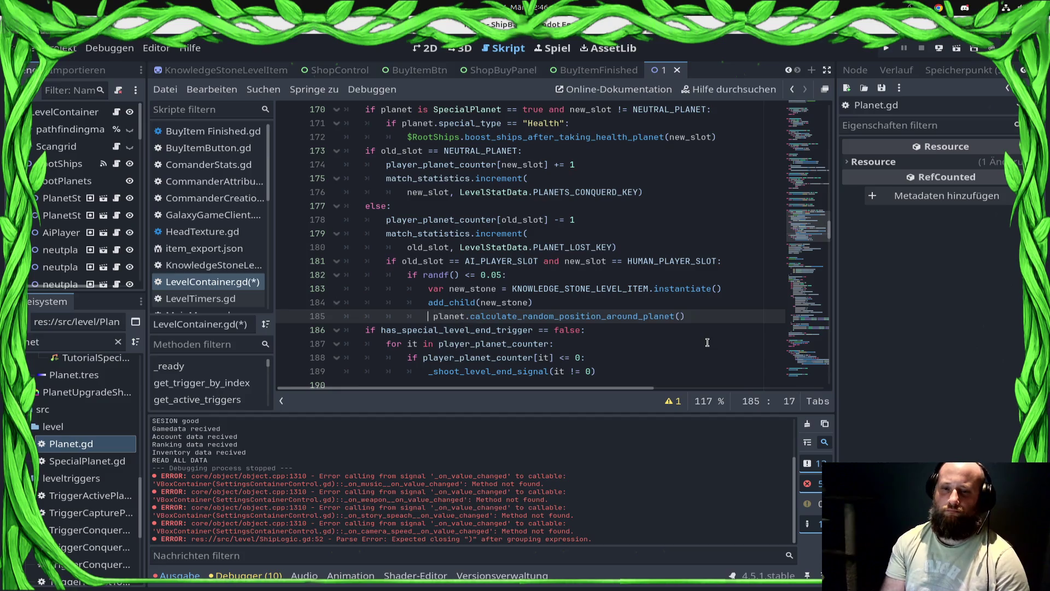
key("BackSpace")
type(".glob ")
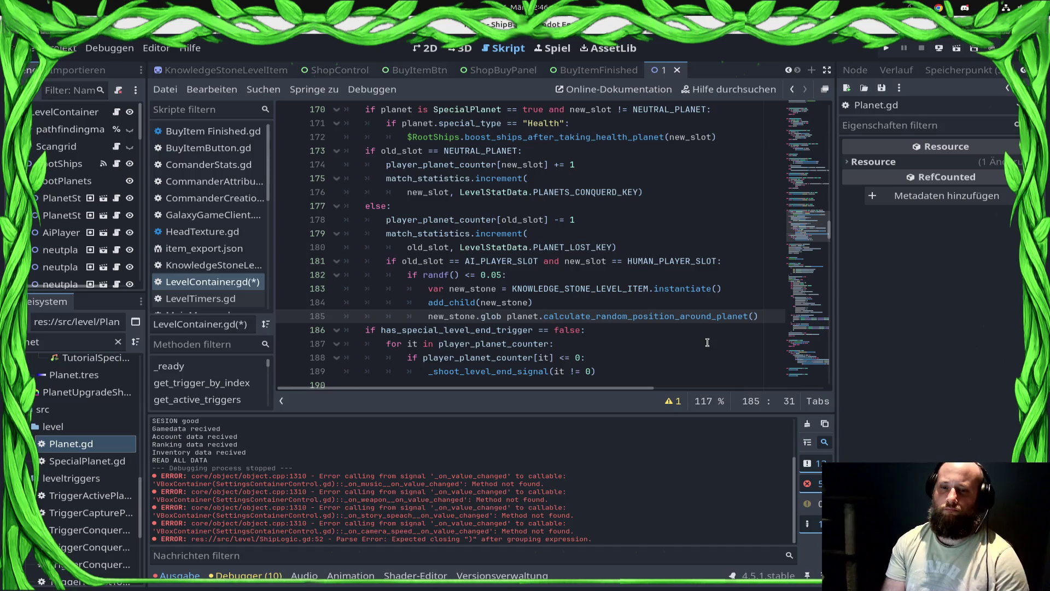
type("al_position")
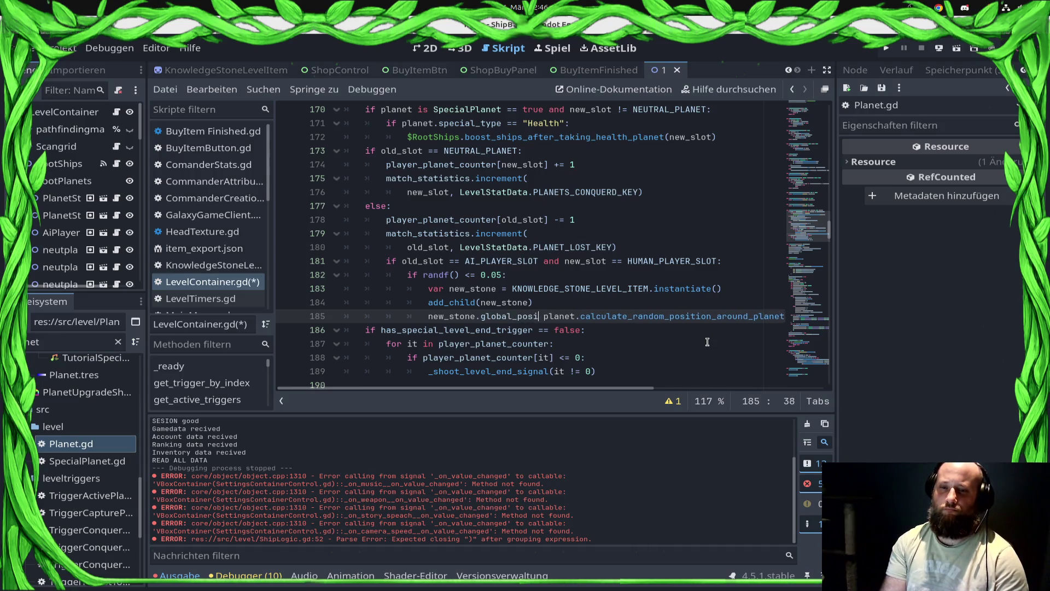
type(" =")
key("ctrl+s")
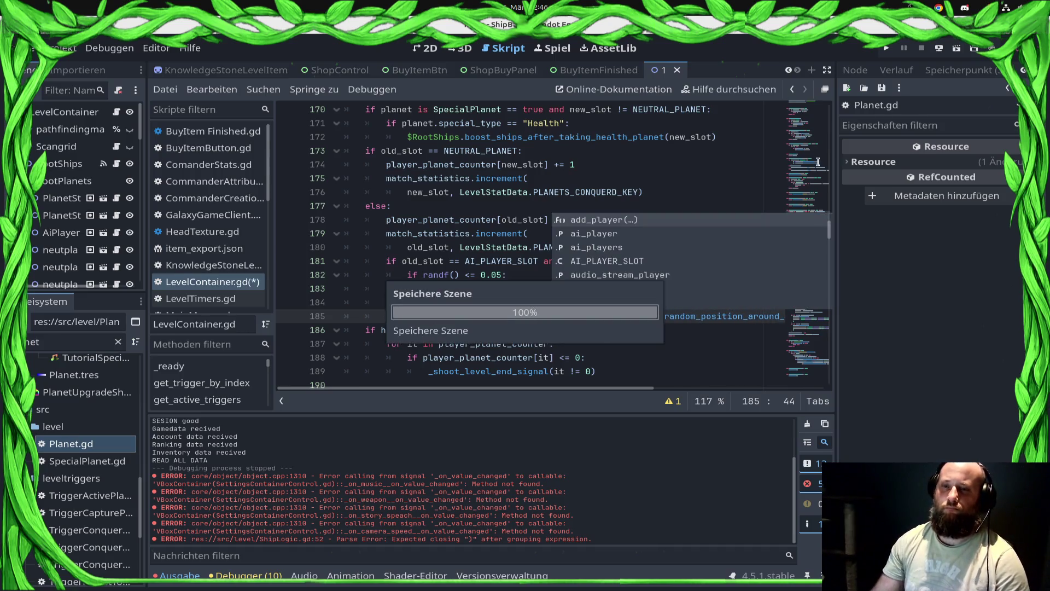
left_click(392, 206)
left_click(224, 70)
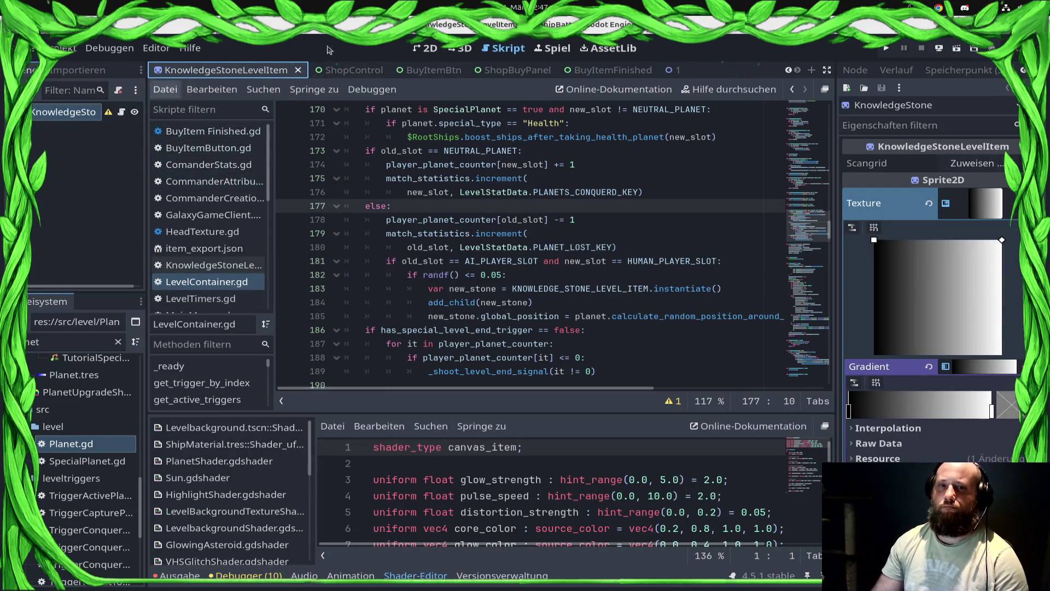
In the 2D view, reset the KnowledgeStone sprite's Transform position to 0,0
left_click(424, 48)
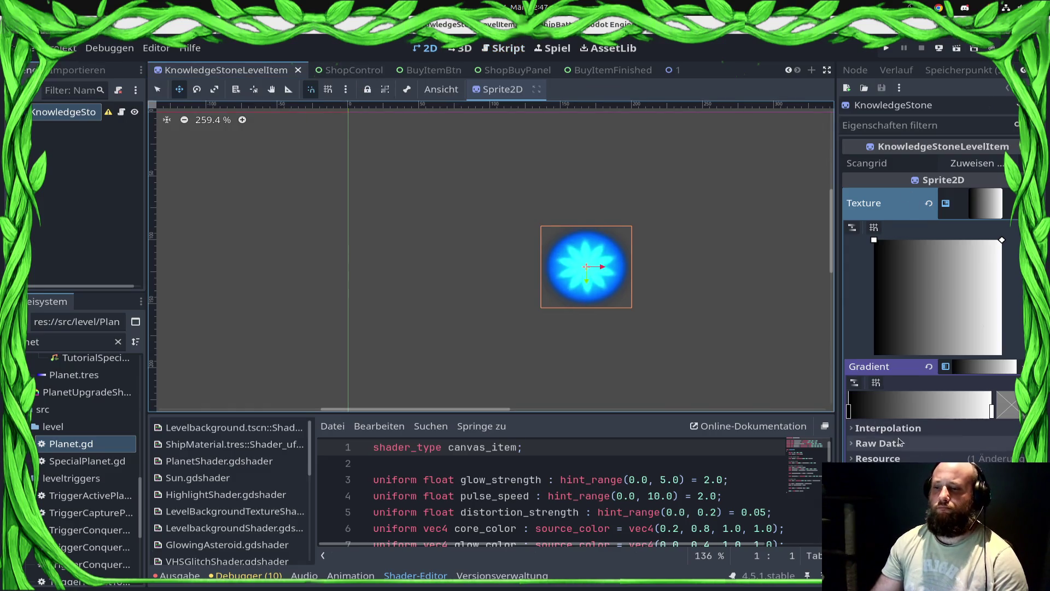
scroll(897, 438, "down", 5)
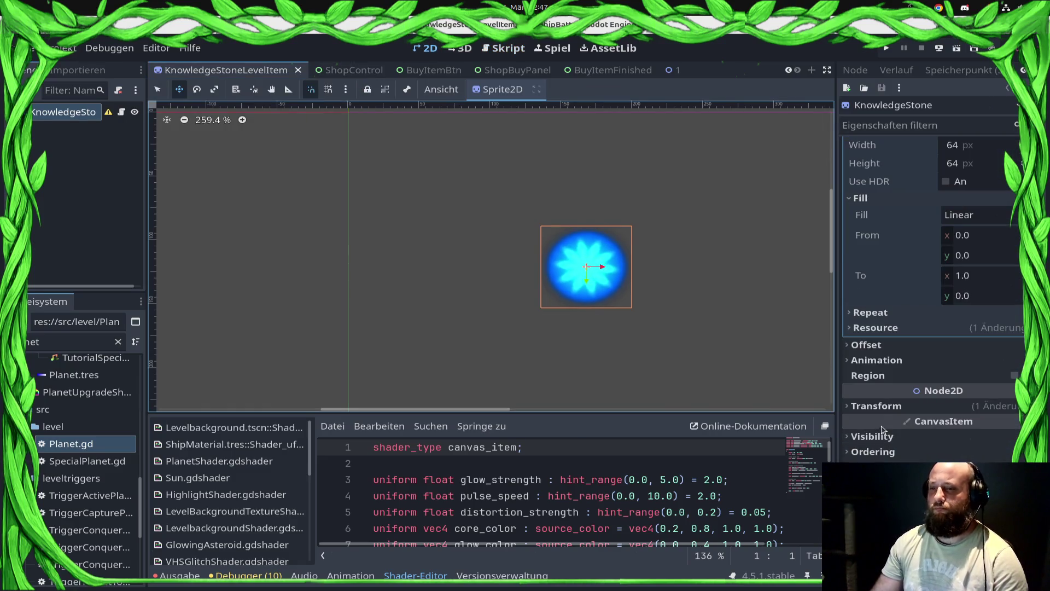
left_click(881, 408)
left_click(932, 422)
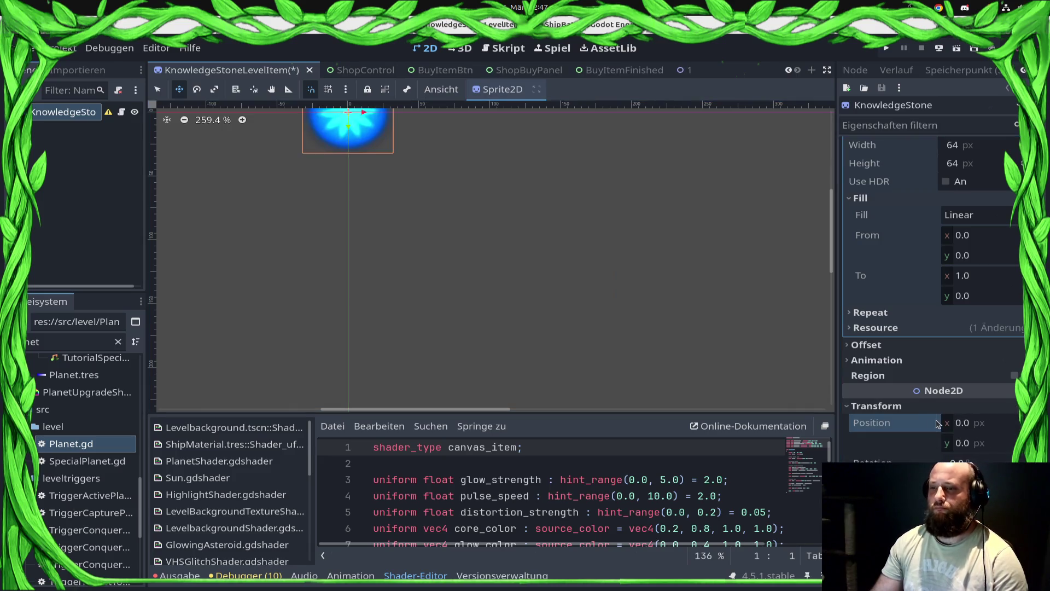
Set the KnowledgeStone's Ordering Z Index to 100, save the scene, and return to scripts
scroll(921, 426, "down", 5)
scroll(920, 426, "down", 3)
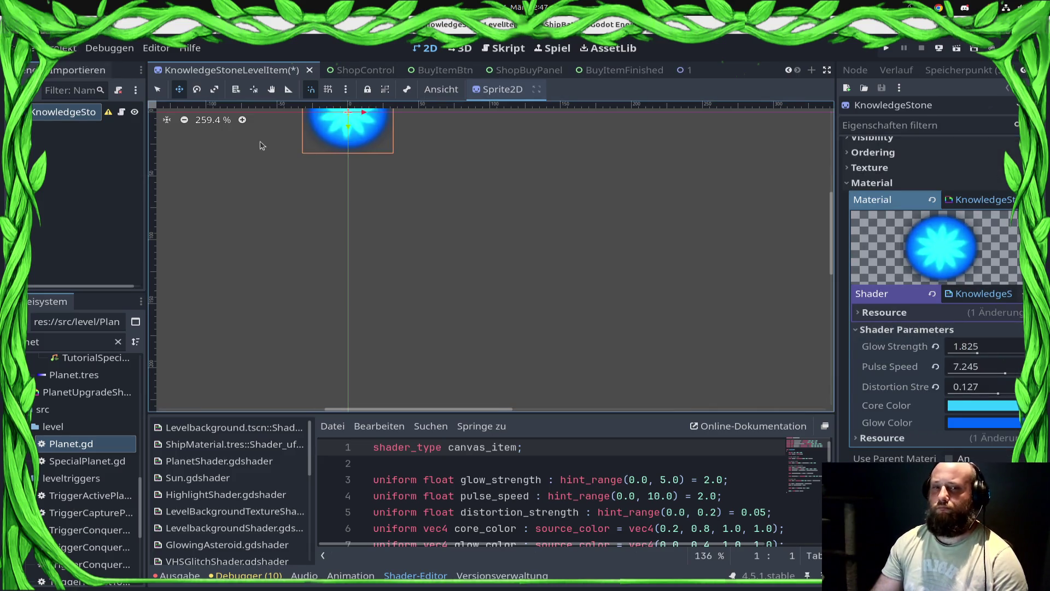
scroll(924, 437, "up", 3)
left_click(929, 318)
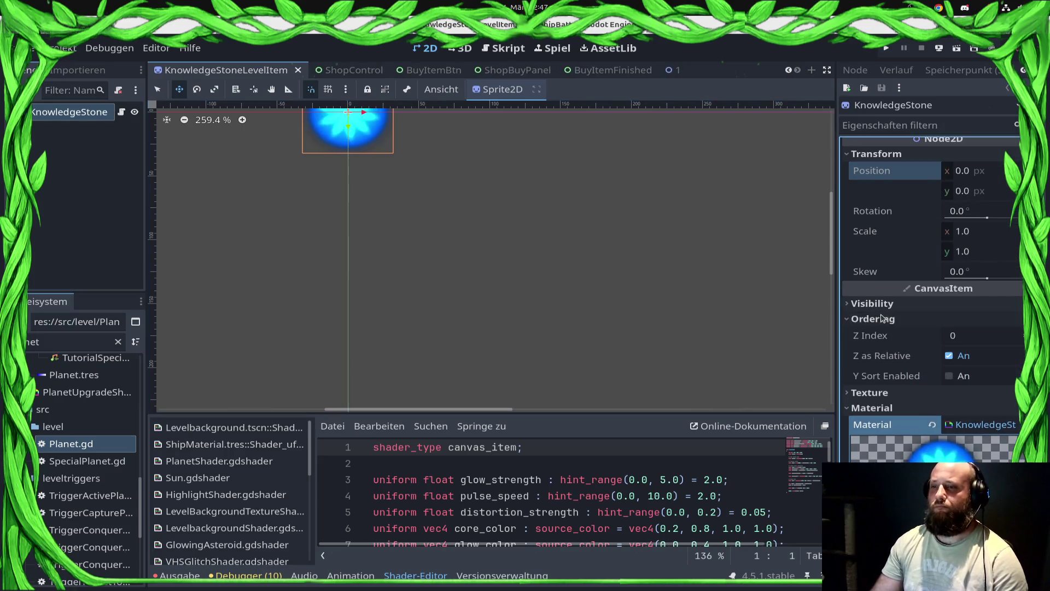
left_click(999, 335)
type("100")
key("Return")
key("ctrl+s")
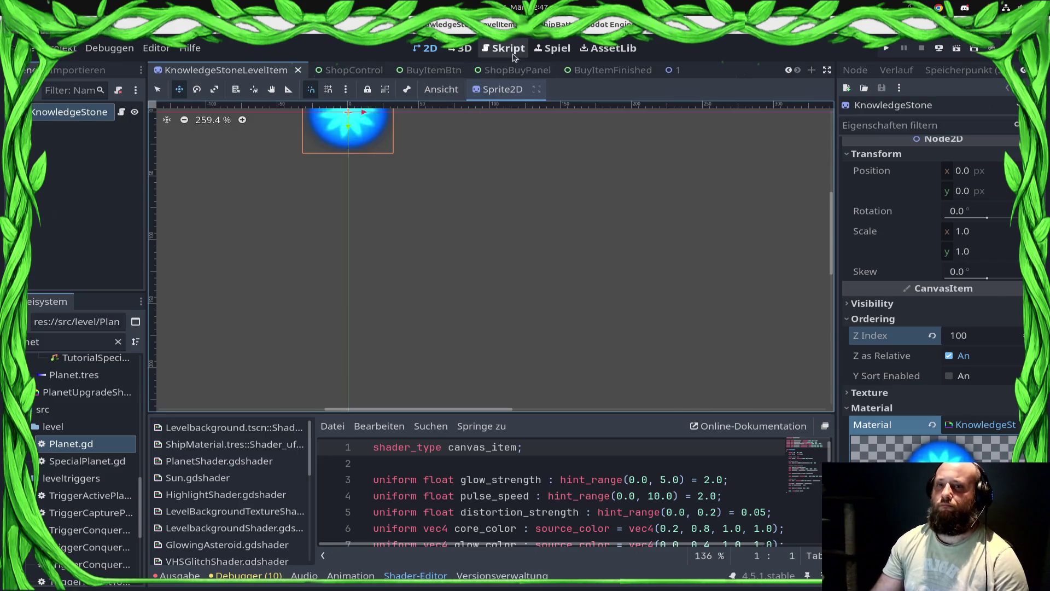
left_click(504, 49)
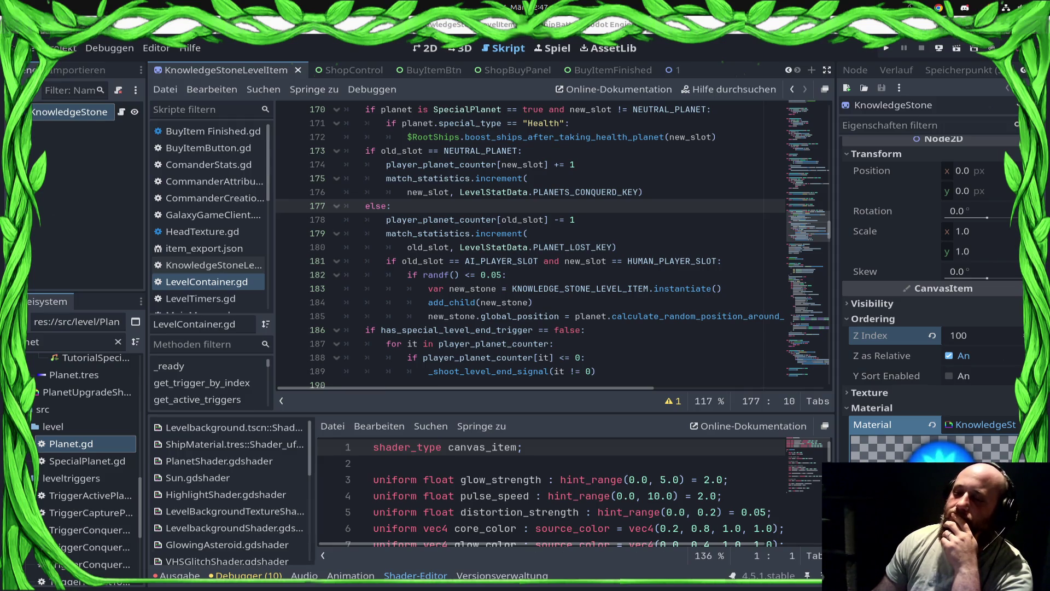
Change the line 182 spawn check from randf() <= 0.05 to randf() <= 0.1 and save
scroll(551, 295, "down", 6)
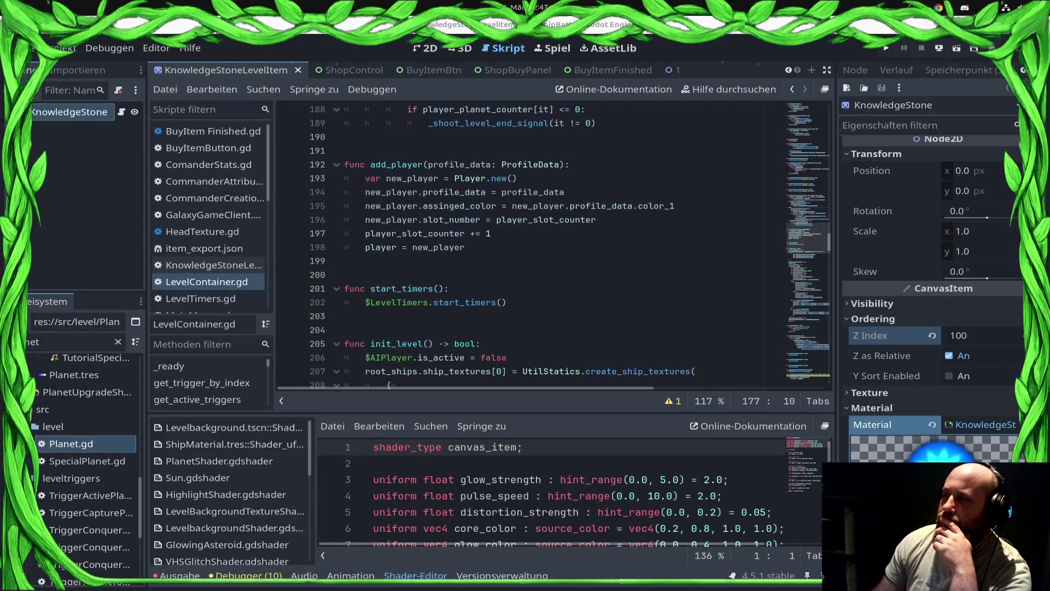
scroll(546, 257, "down", 8)
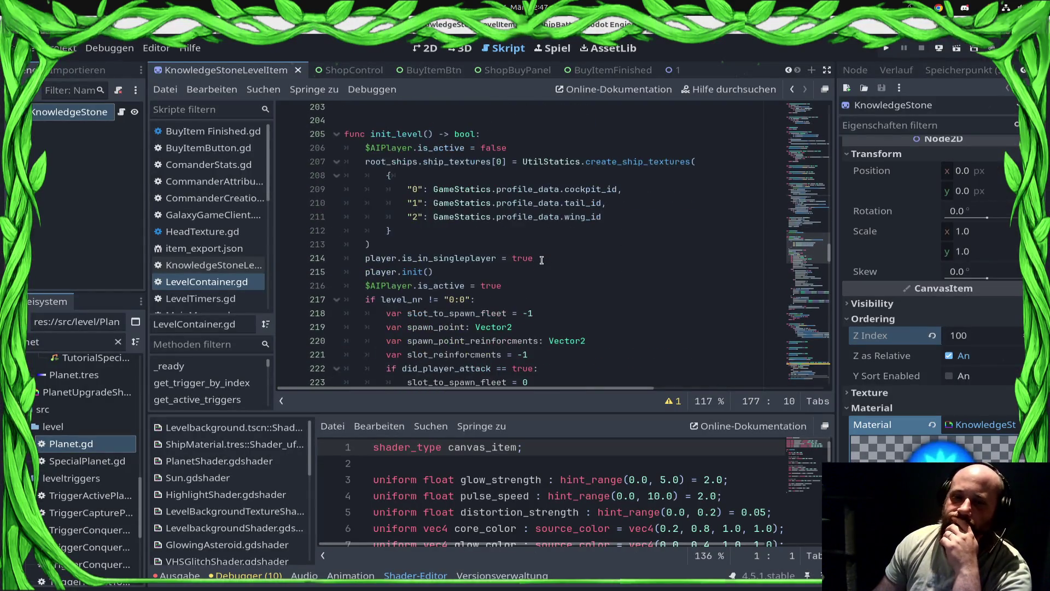
scroll(546, 257, "down", 8)
scroll(552, 253, "up", 9)
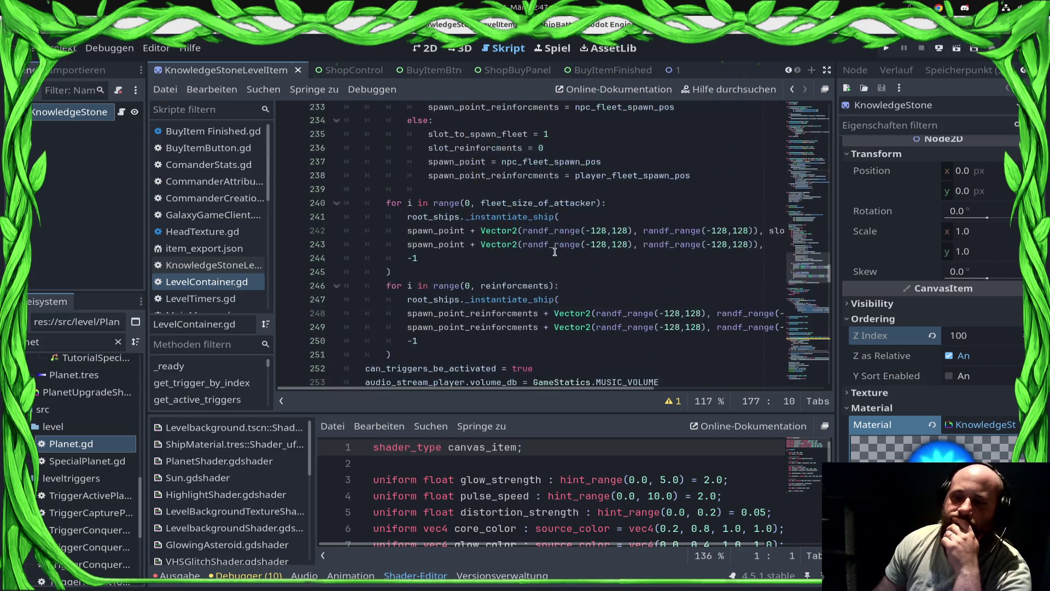
scroll(555, 251, "up", 15)
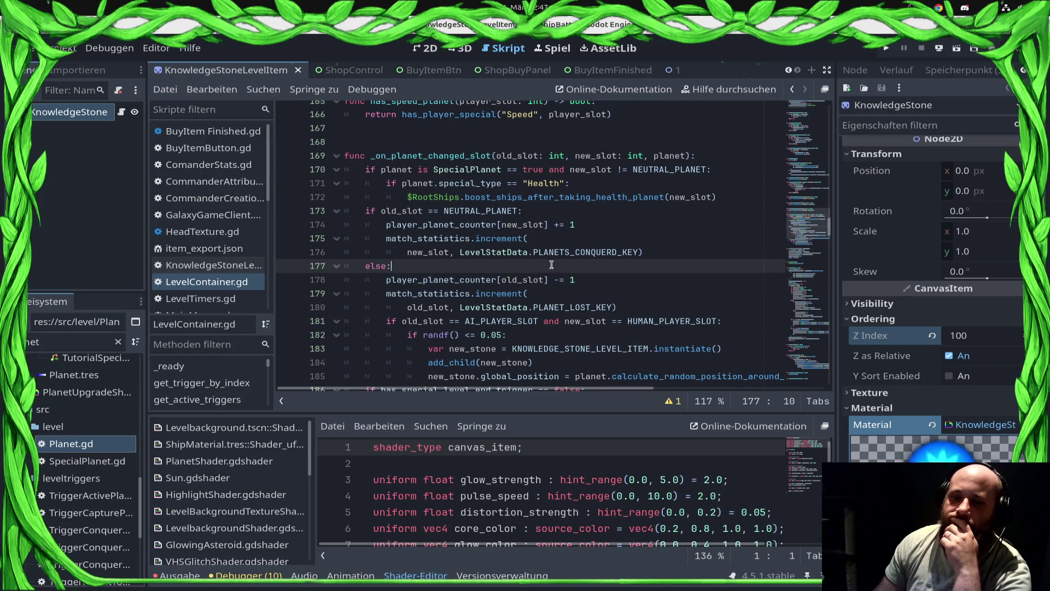
left_click(496, 335)
key("BackSpace")
key("Delete")
type("10")
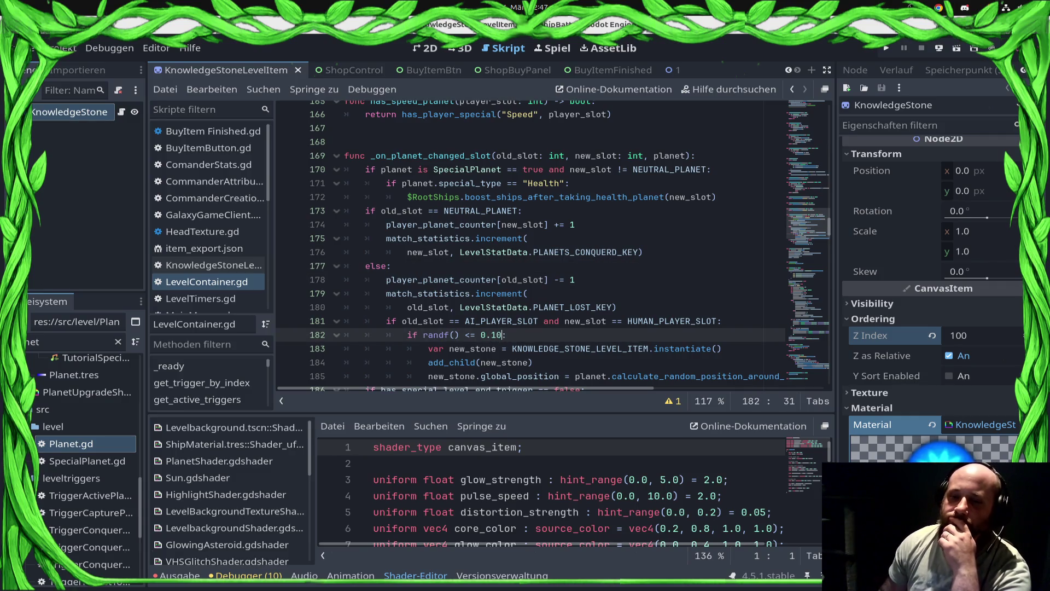
key("BackSpace")
key("ctrl+s")
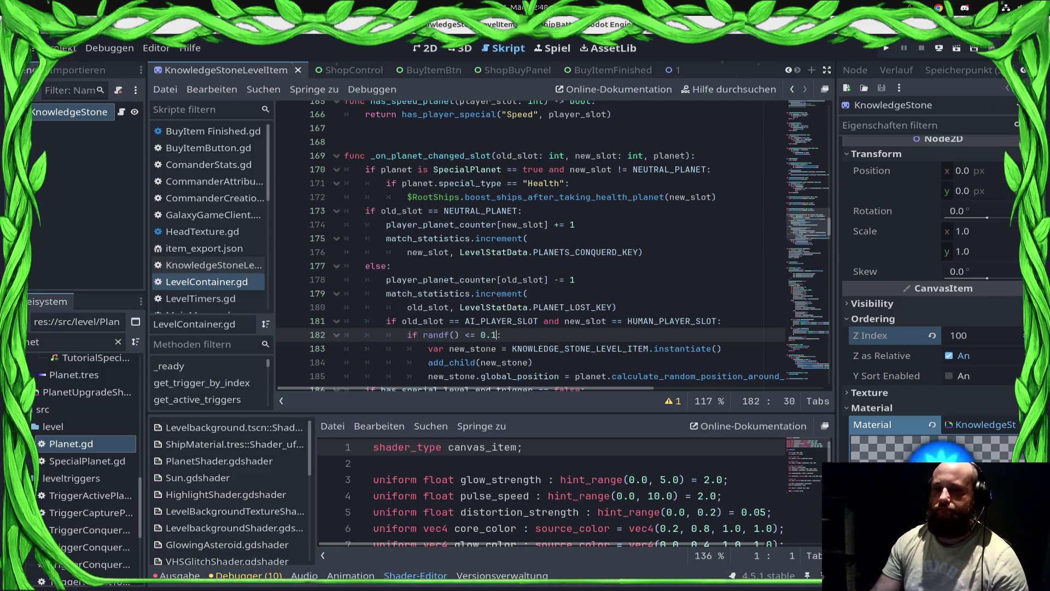
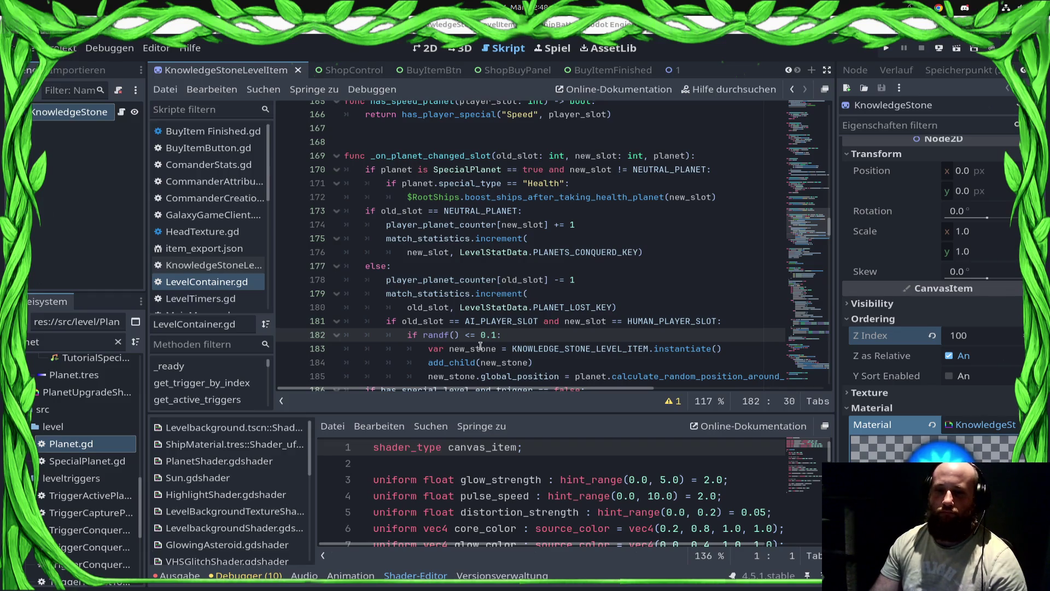
Save the scene with Ctrl+S and open KnowledgeStoneLevelItem.gd from the KnowledgeStone node's script icon
scroll(492, 334, "down", 6)
key("ctrl+s")
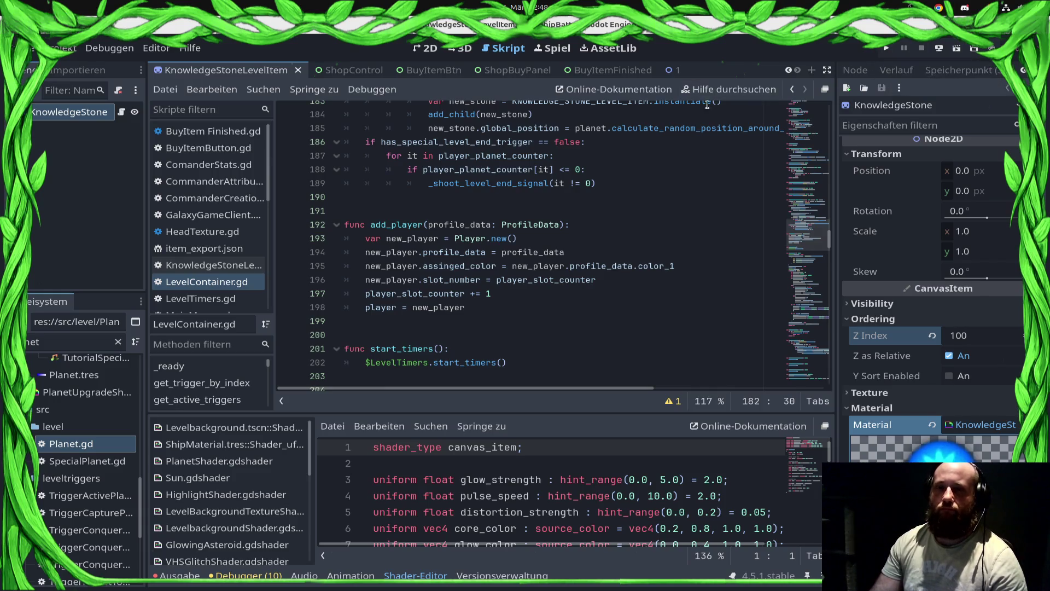
left_click(122, 111)
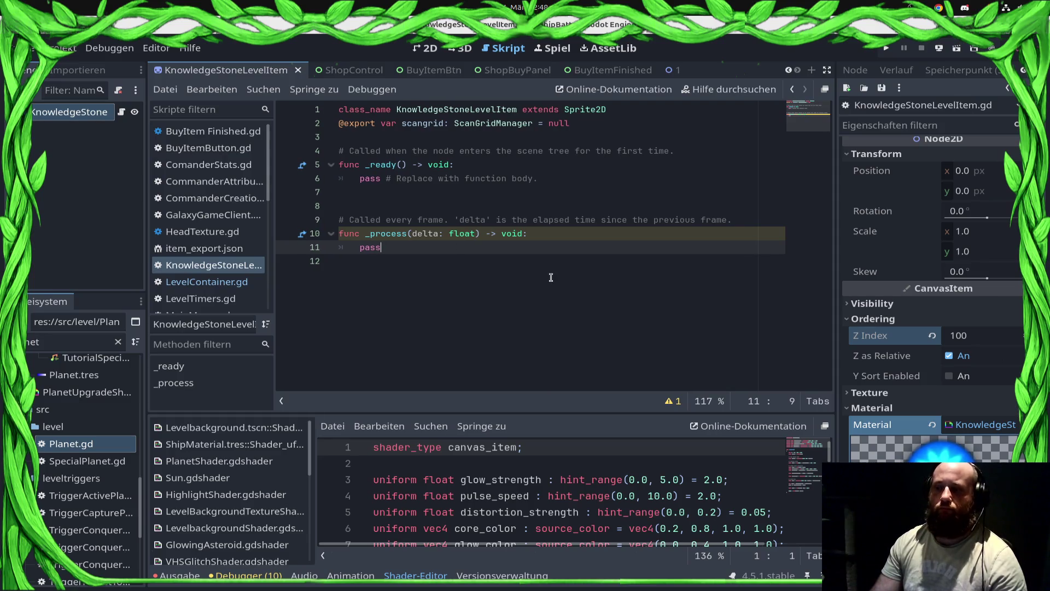
left_click(492, 137)
key("Return")
key("Return")
key("Up")
key("Up")
type("@export var sc")
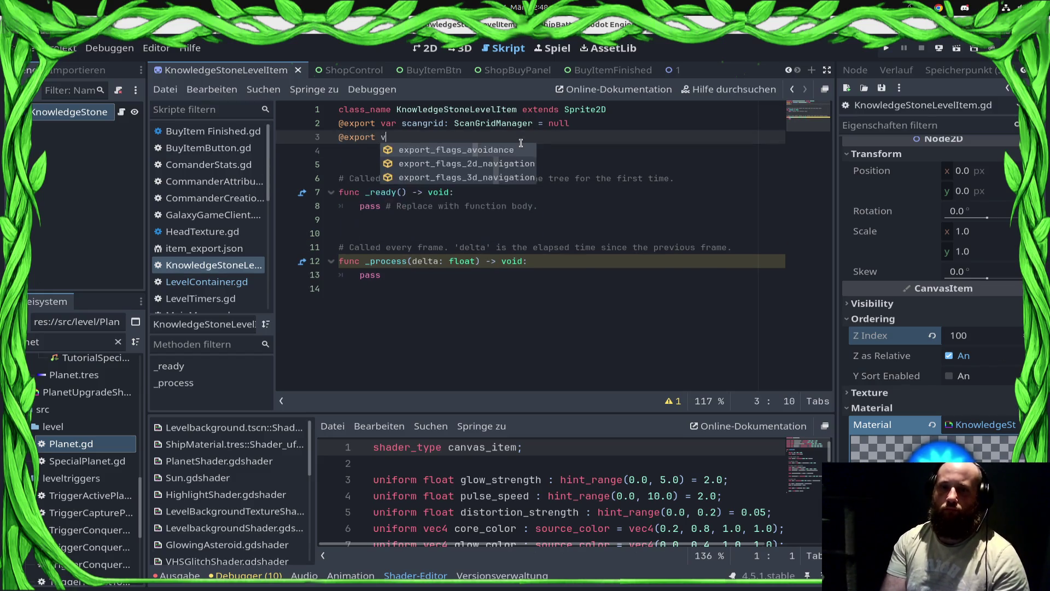
type("an_range")
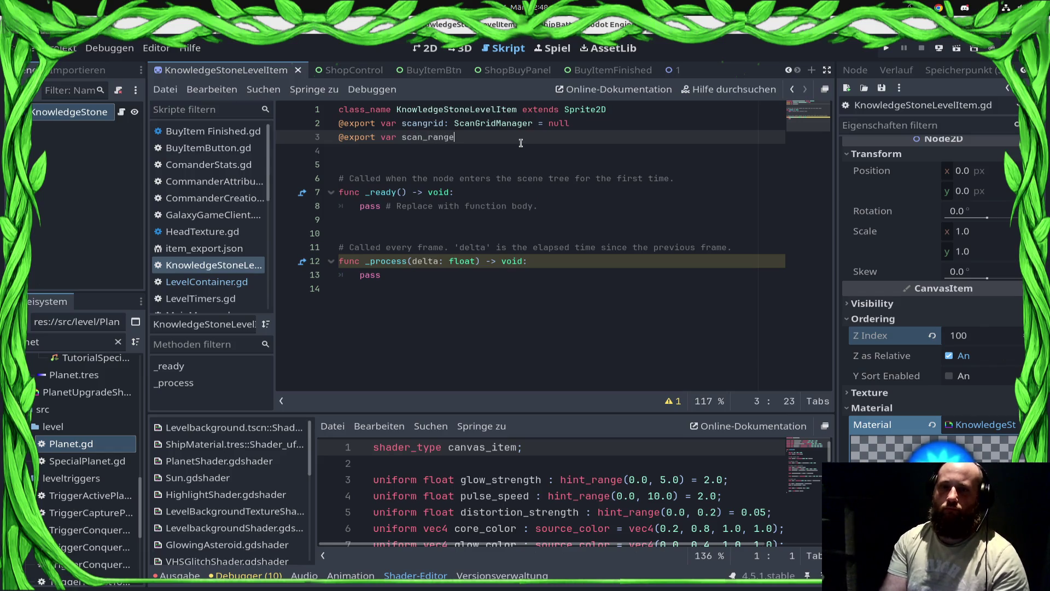
type(": ")
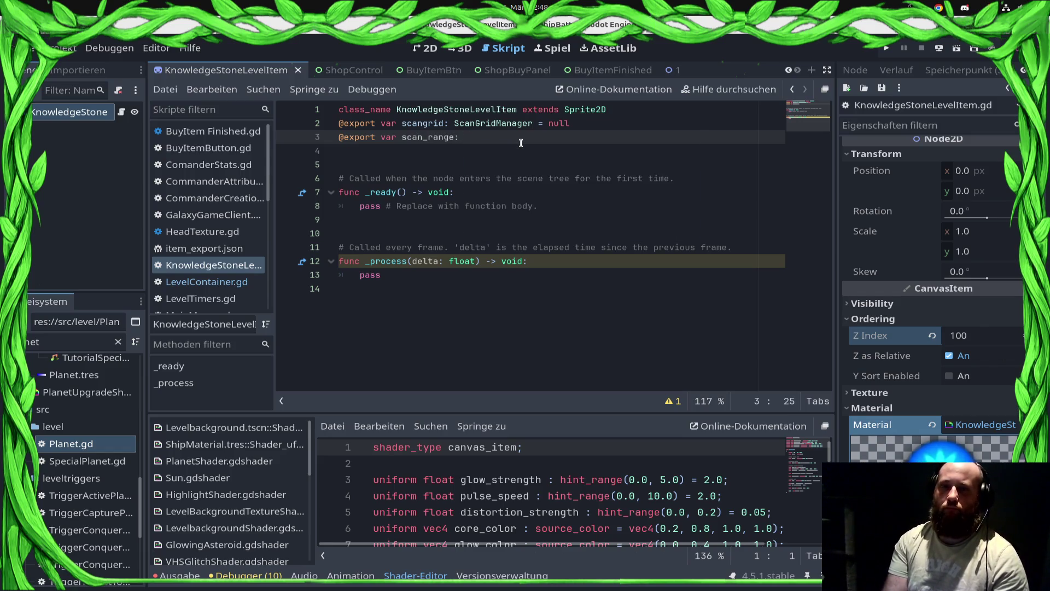
type("float = 250")
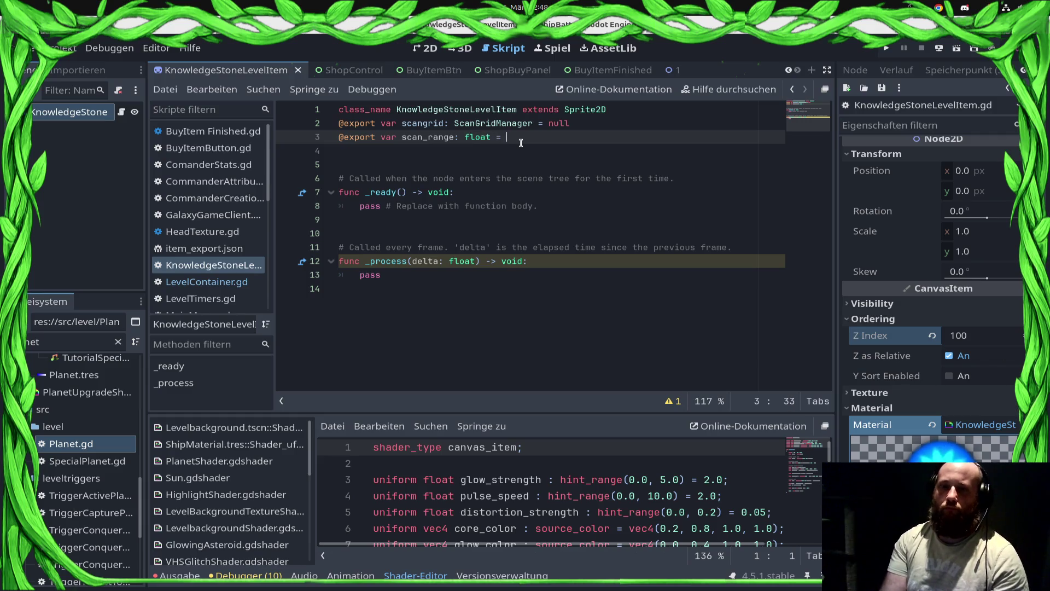
key("BackSpace")
key("BackSpace")
key("BackSpace")
type("250")
key("ctrl+s")
Delete the placeholder pass statement in _process
key("Down")
key("Down")
key("Down")
key("Down")
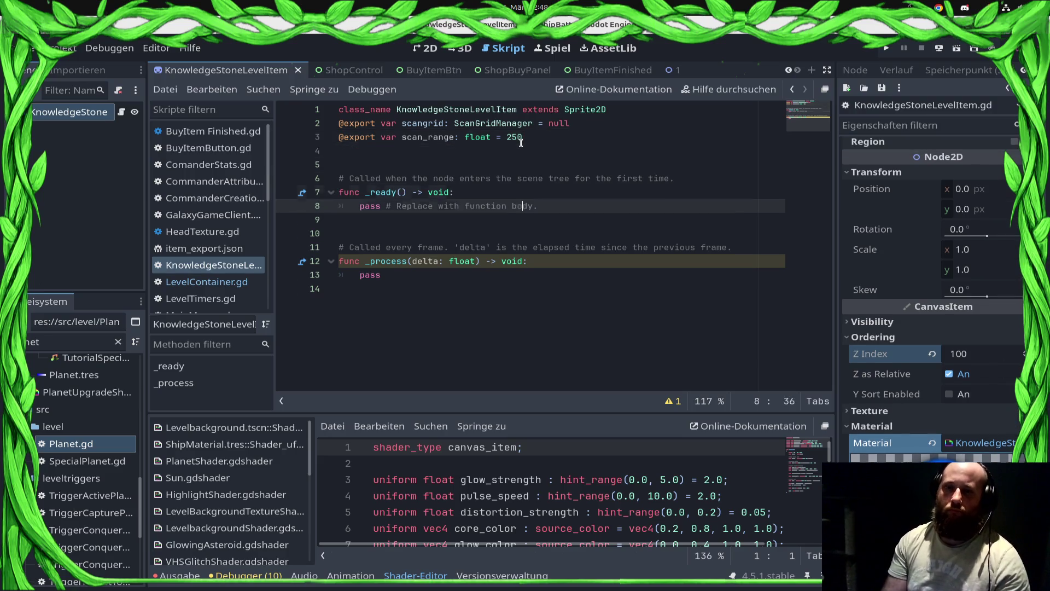
key("Left")
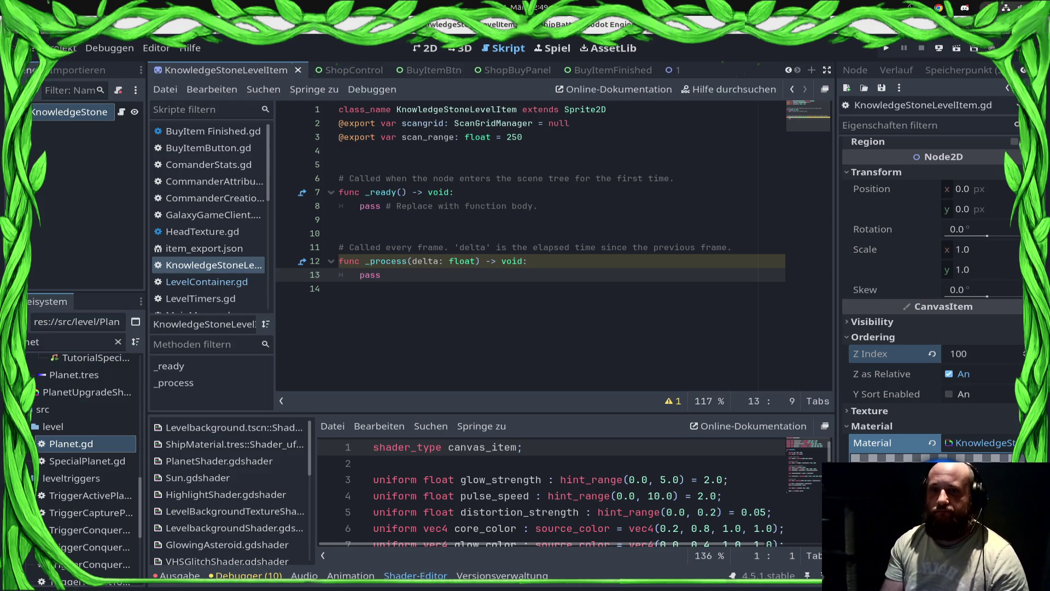
key("BackSpace")
key("BackSpace")
key("BackSpace")
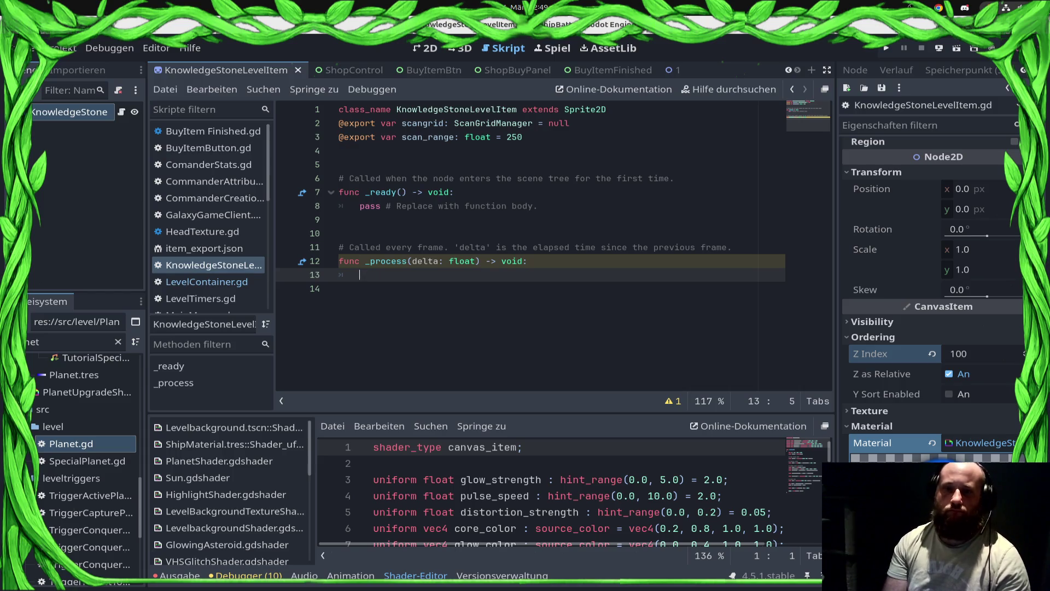
Write scangrid.get_ships_around_position(global_position, 0, scan_range) in _process using autocomplete
type("scangrid.ge")
key("BackSpace")
key("BackSpace")
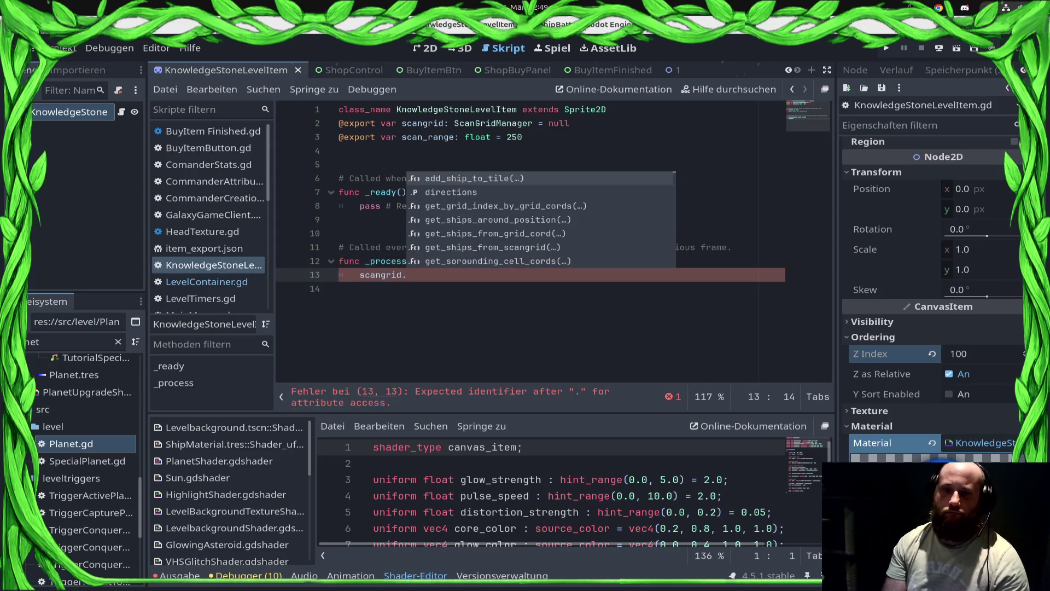
key("Down")
key("Down")
key("Down")
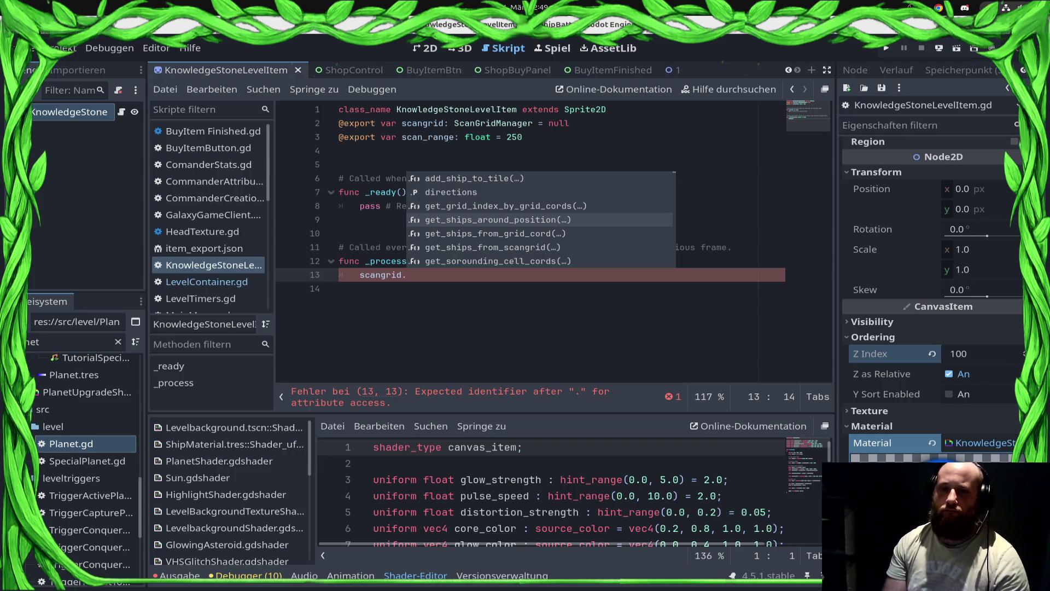
key("Return")
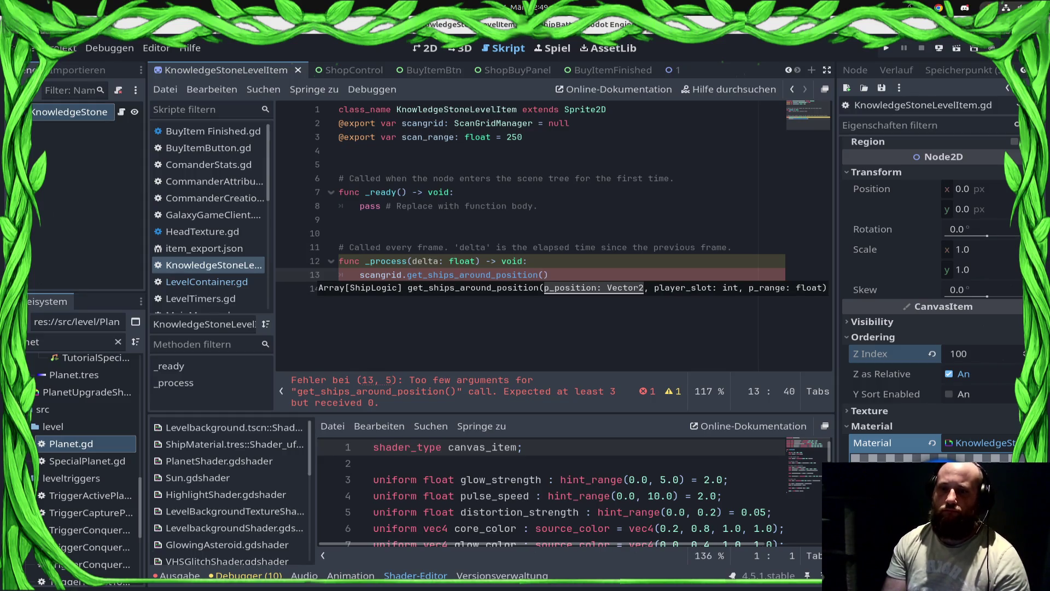
type("gl")
key("Return")
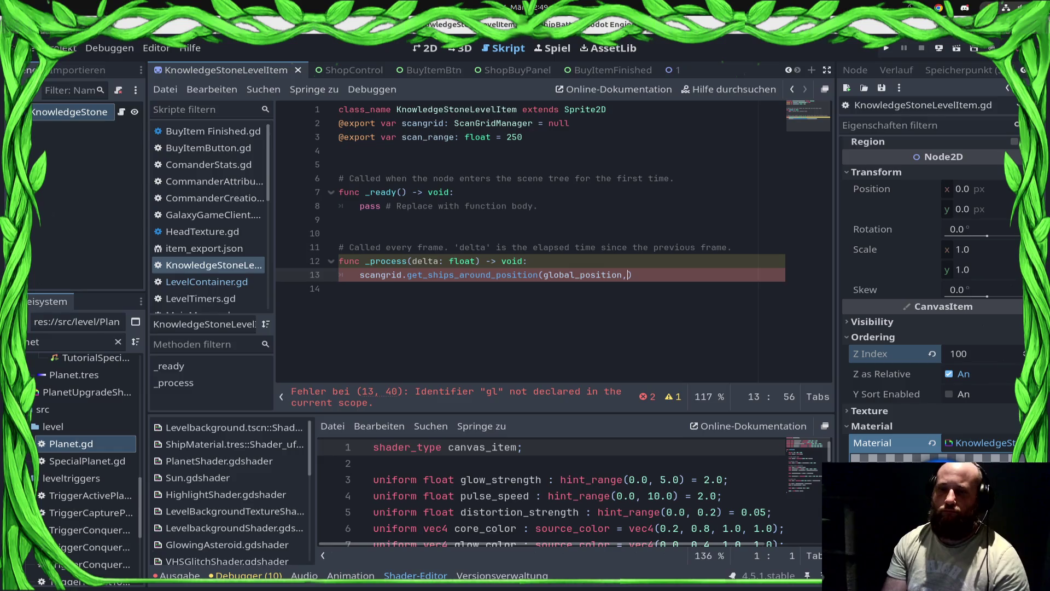
type(",0")
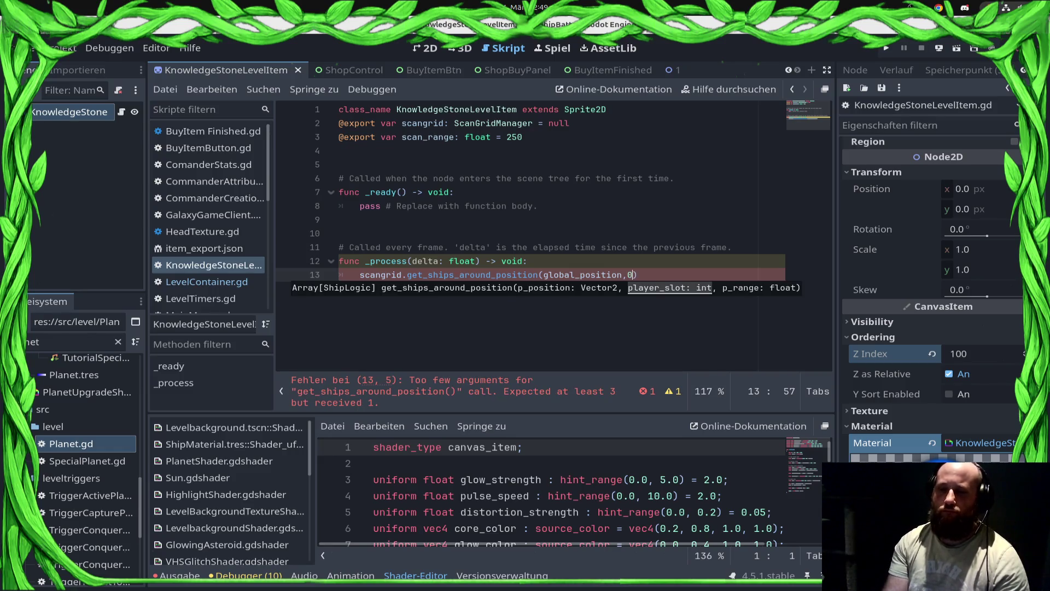
type(", ")
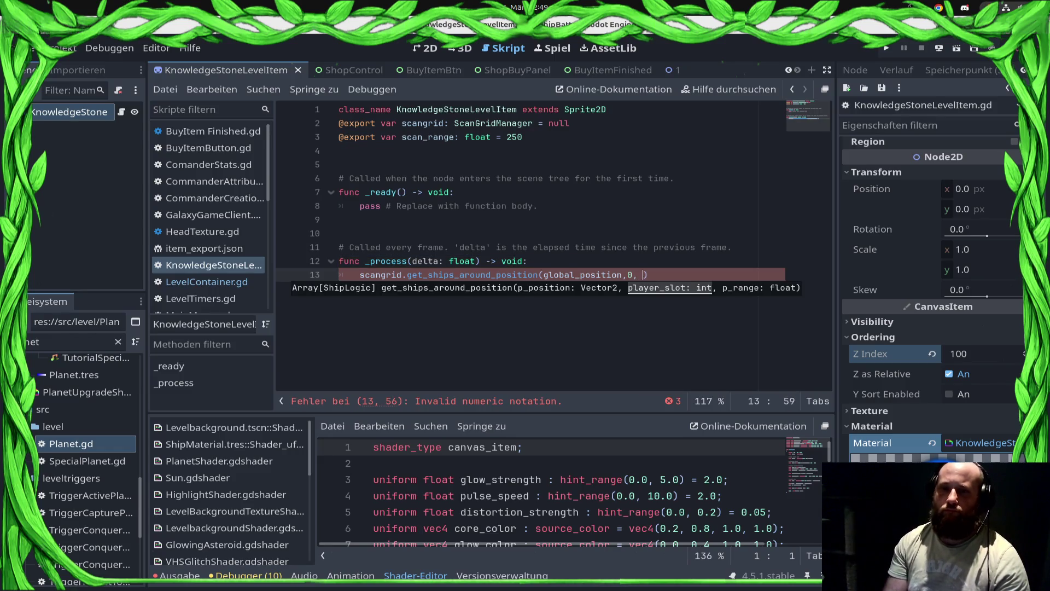
type("sc")
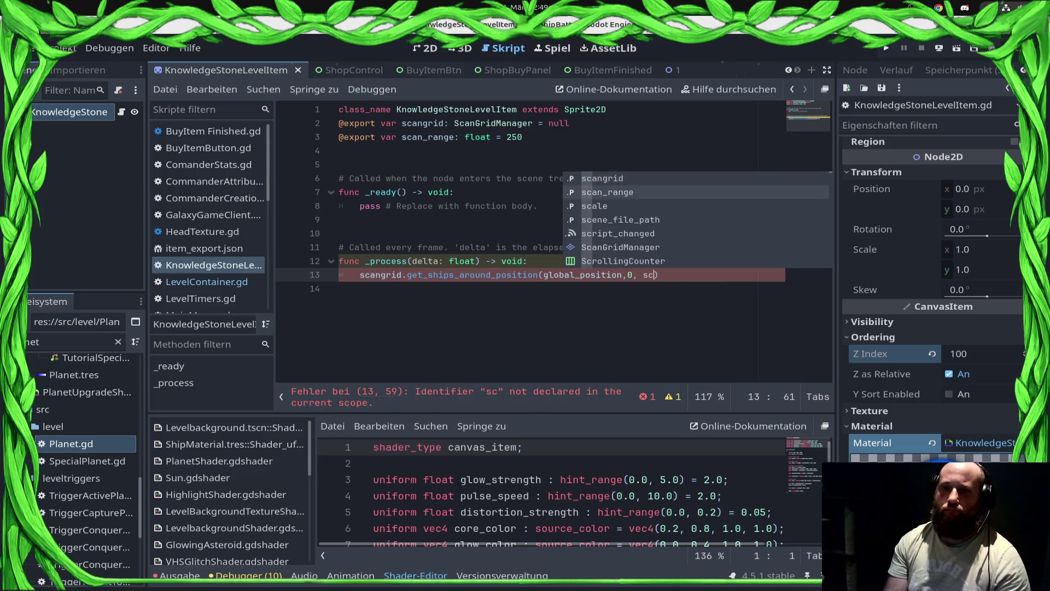
key("Return")
Store the call's result in a local 'var ships' and save the script
left_click(359, 275)
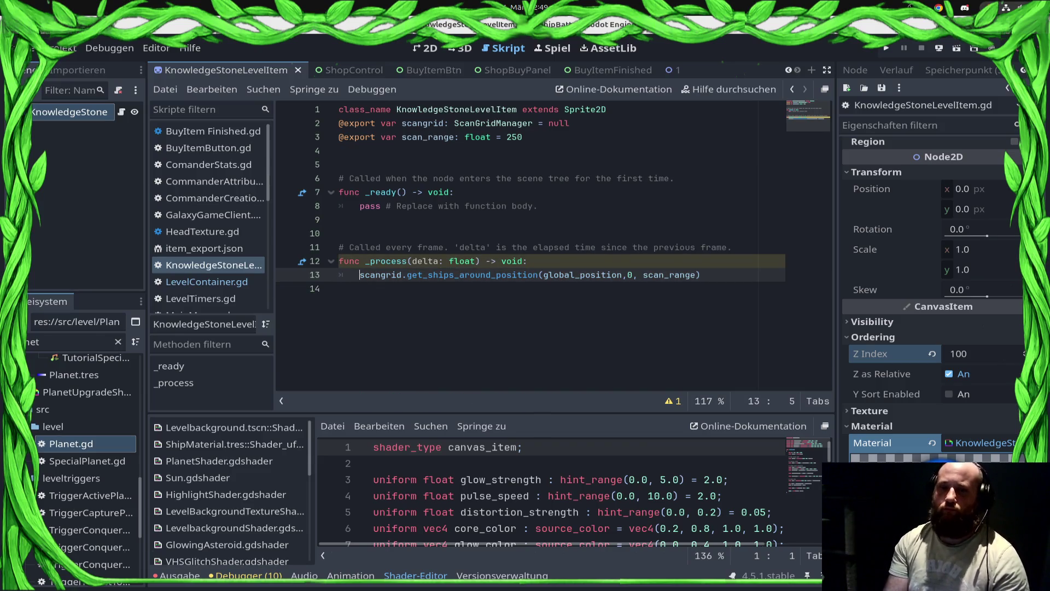
type("var ")
type("item =")
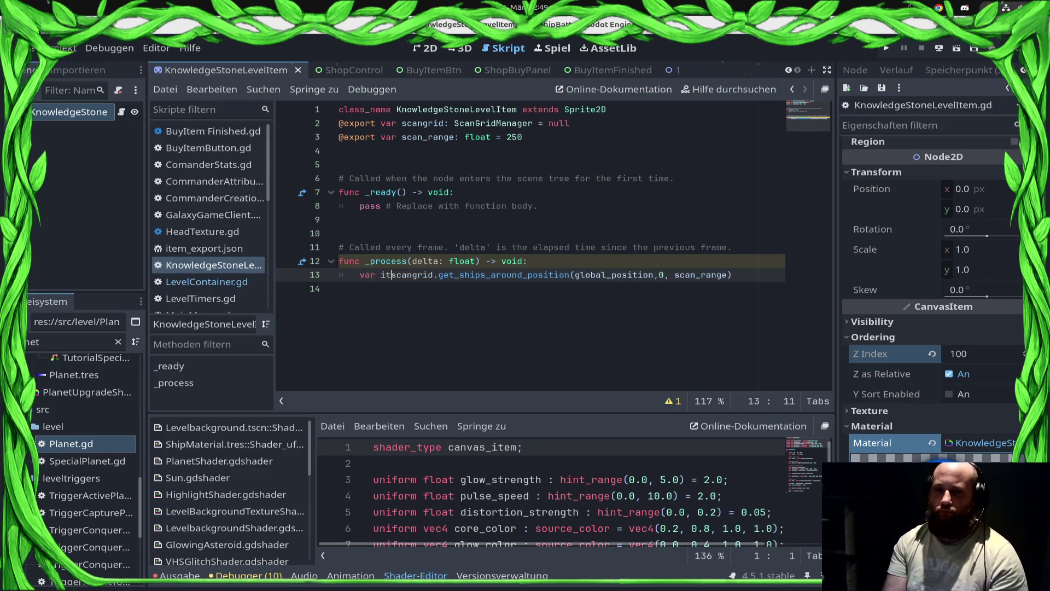
key("ctrl+s")
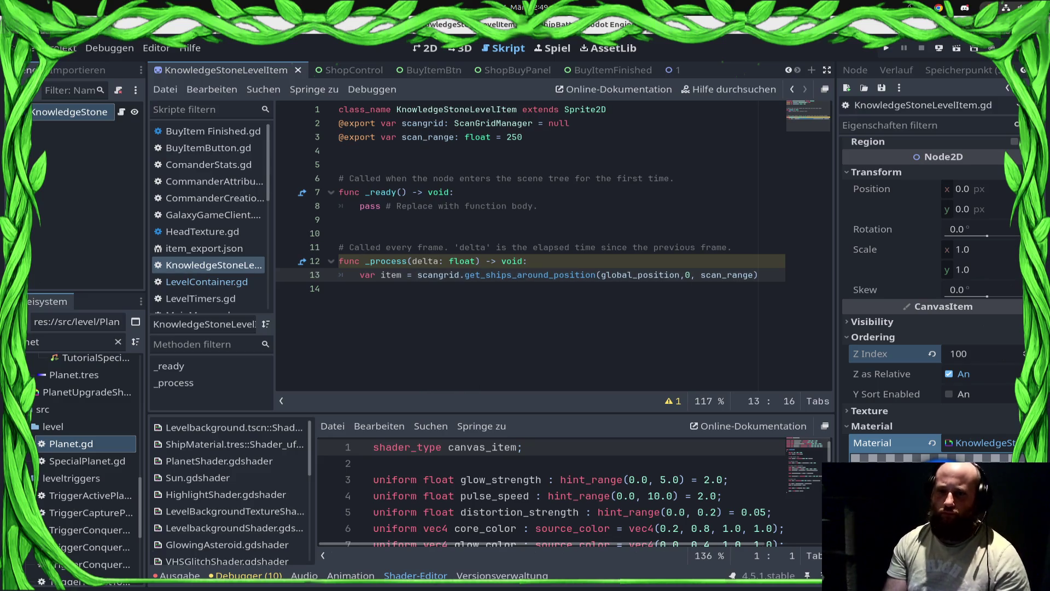
key("BackSpace")
key("BackSpace")
key("BackSpace")
type("ships ")
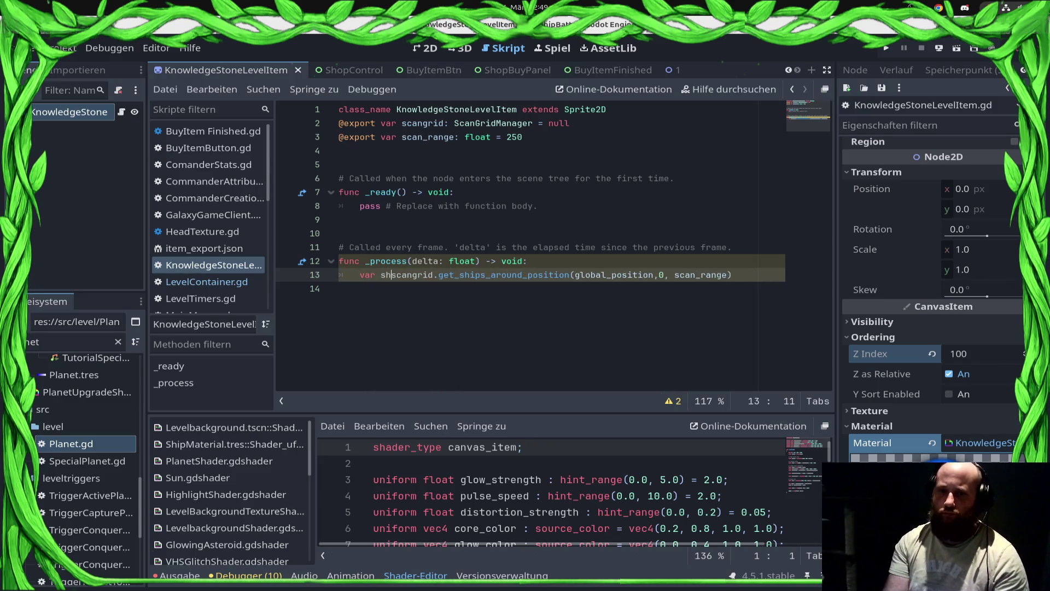
type("=")
key("ctrl+s")
key("End")
key("Return")
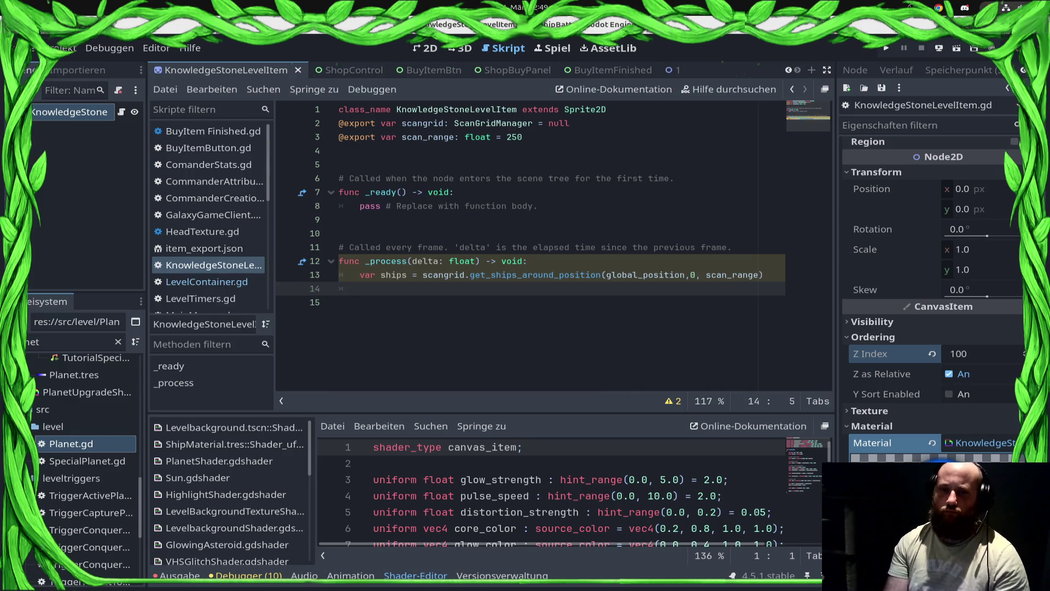
left_click(359, 274)
key("Delete")
key("Delete")
key("Delete")
type("var")
key("ctrl+s")
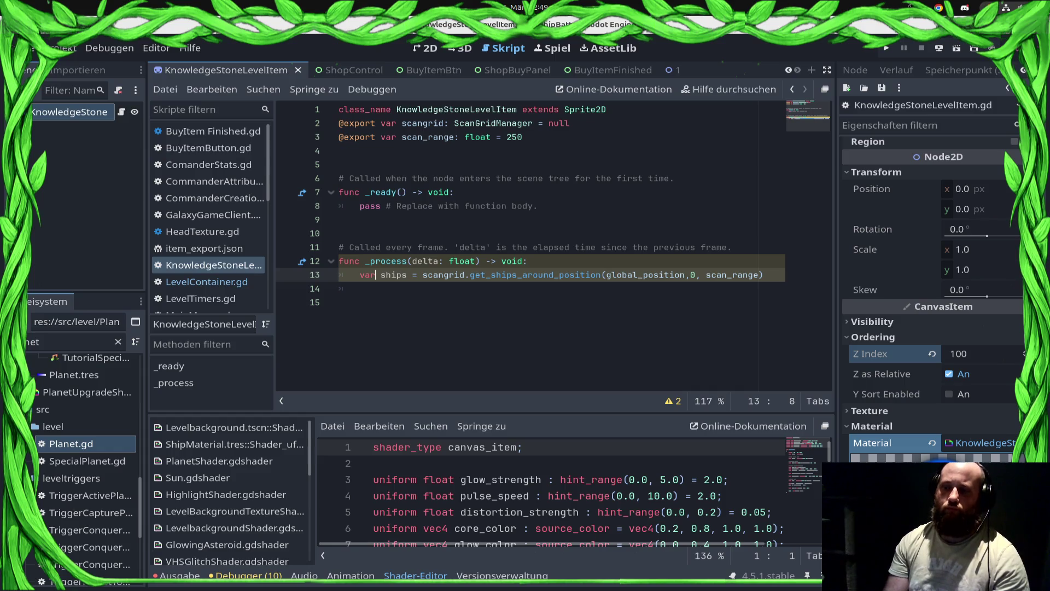
key("Up")
key("Up")
key("Up")
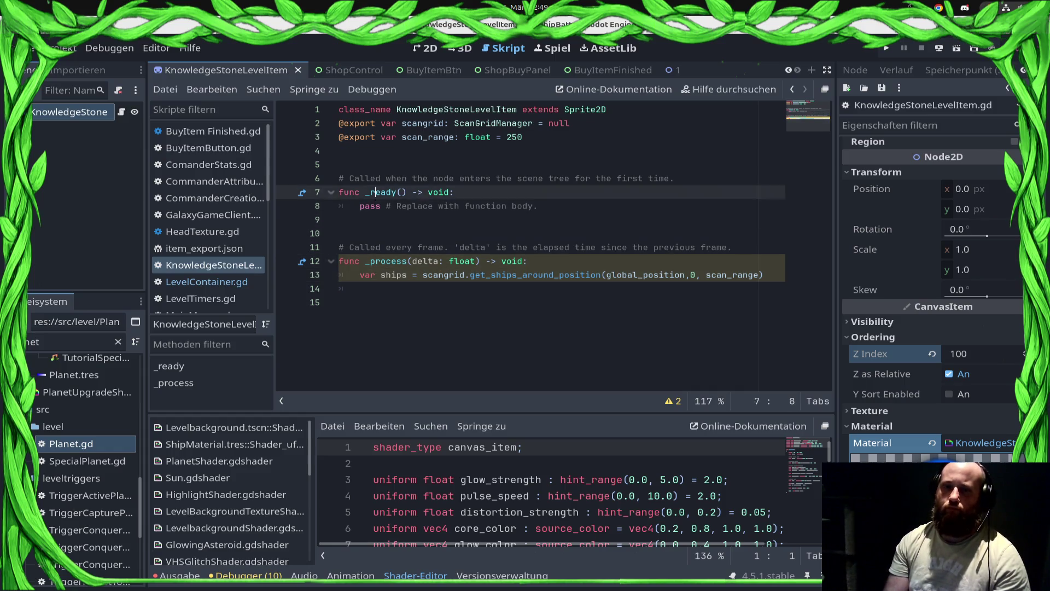
Declare 'var selected_ship: ShipLogic = null' on line 4 and save
type("var selected_s")
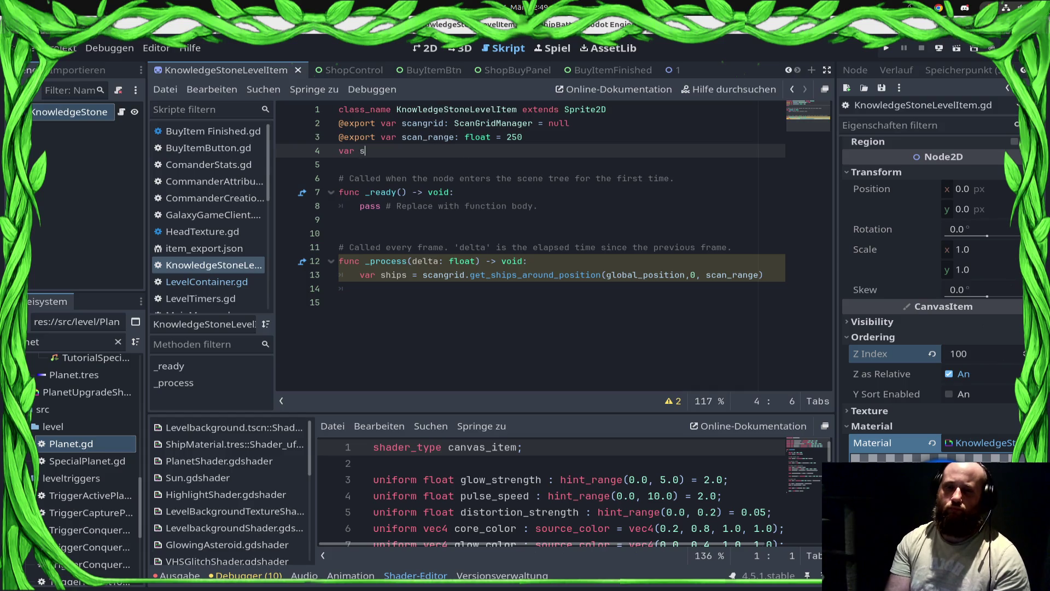
type("hip =")
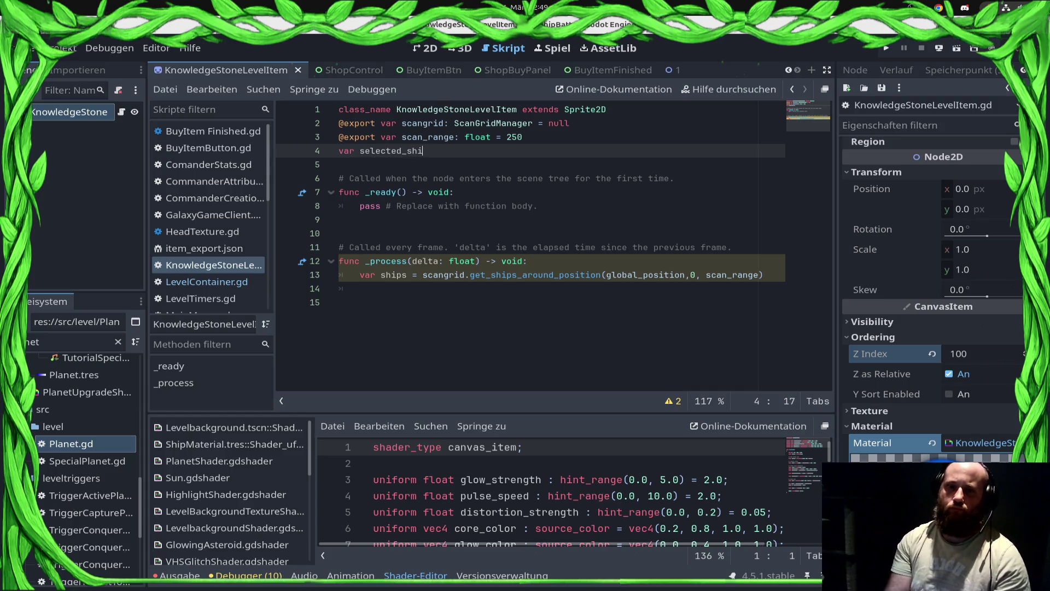
key("BackSpace")
key("BackSpace")
type(": ShipLo")
type("= null")
key("ctrl+s")
Take the first result [0] on line 13 and replace the local ships declaration with 'se'
left_click(522, 206)
key("Down")
key("Down")
key("Down")
key("Up")
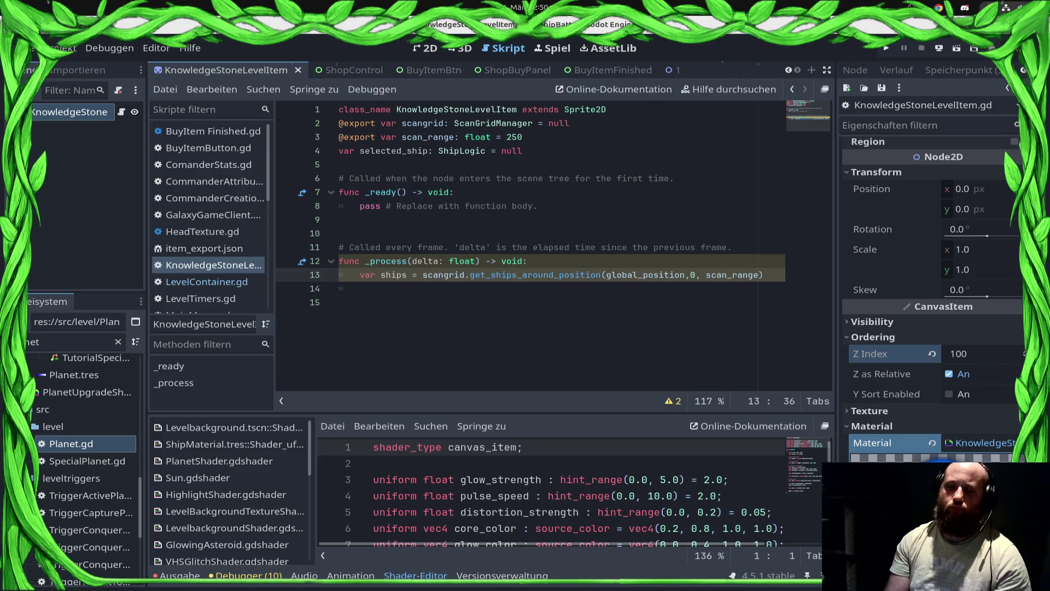
type("[0")
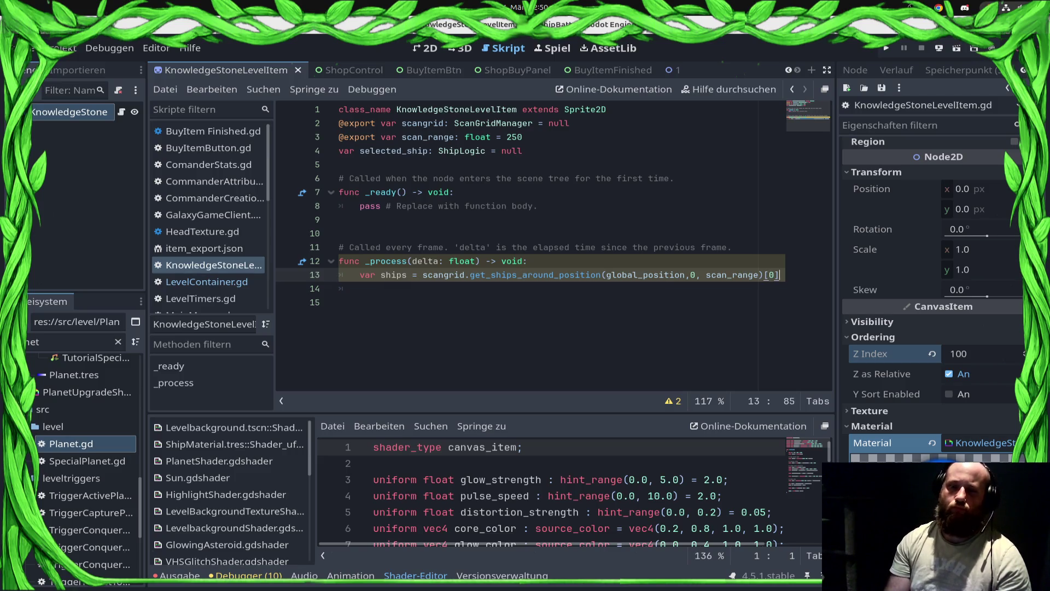
key("Return")
key("Up")
key("Delete")
key("Delete")
key("Delete")
type("se")
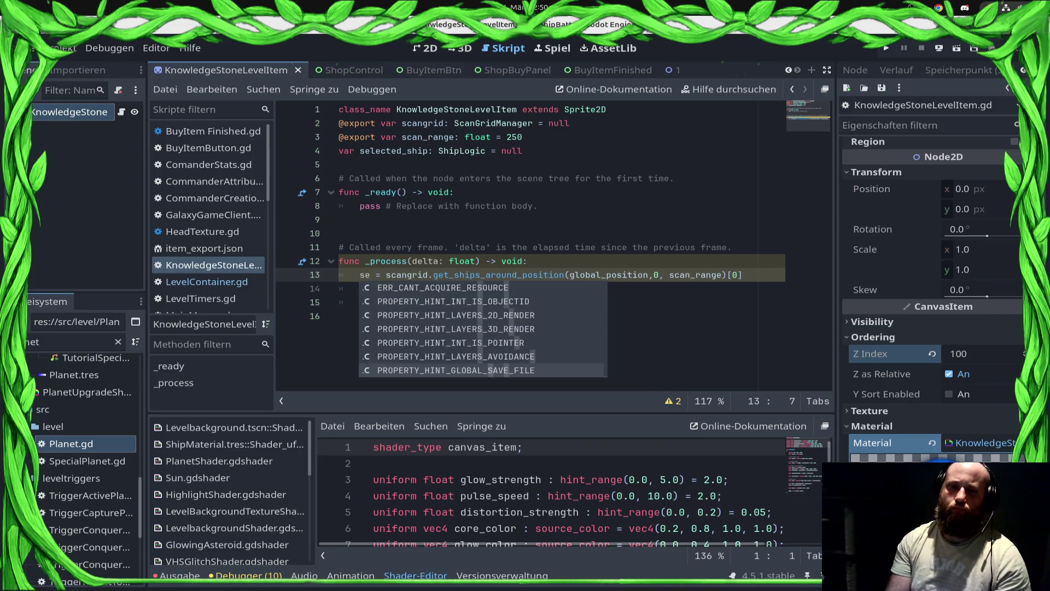
Rename selected_ship to target_ship and paste that name over 'se' on line 13
key("Escape")
key("Up")
key("Up")
key("Up")
key("Up")
key("Up")
key("Up")
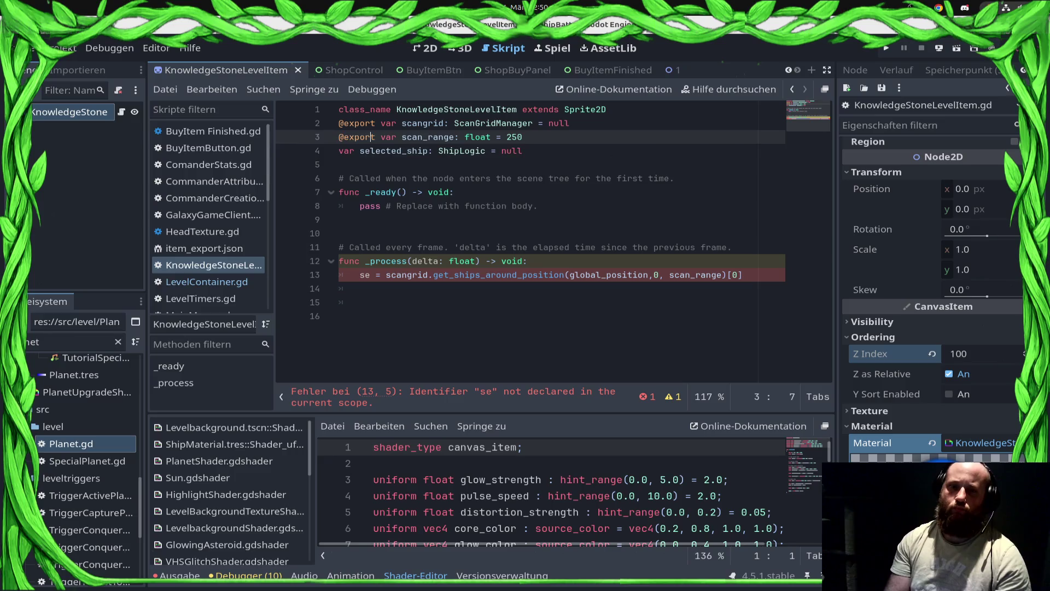
key("Down")
key("Left")
key("Left")
key("Delete")
key("Delete")
key("Delete")
key("Delete")
key("Delete")
type("target_")
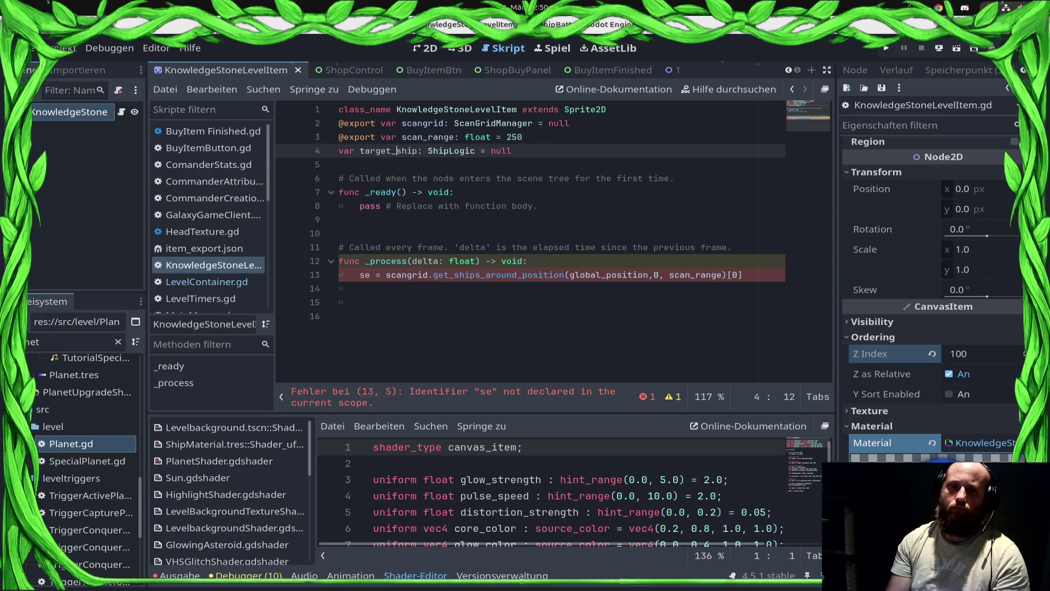
double_click(404, 153)
key("ctrl+c")
double_click(364, 275)
key("ctrl+v")
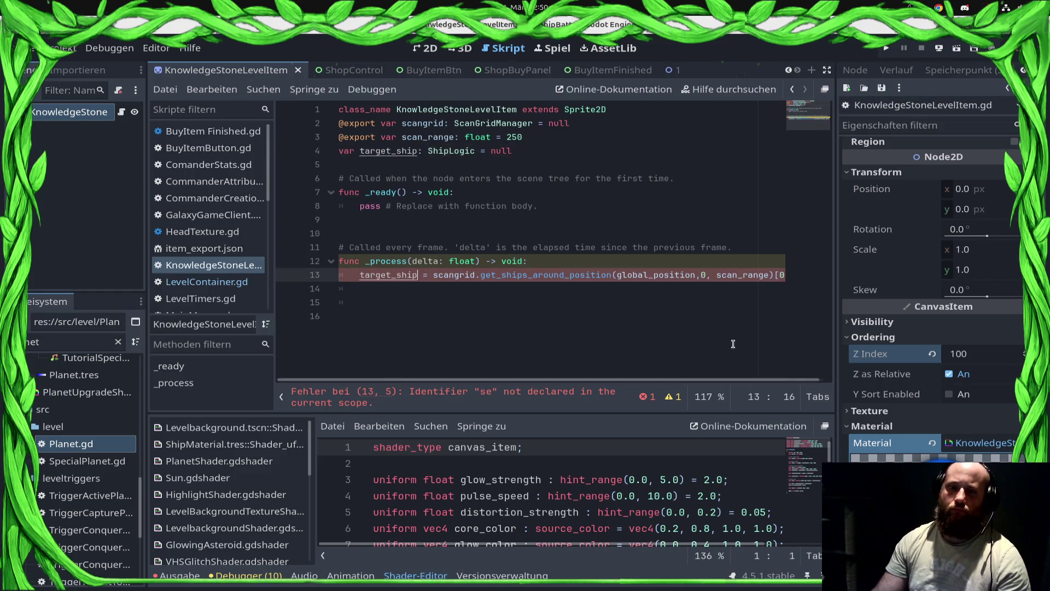
key("End")
key("Return")
Start line 14 as 'if is_instance_valid(target_ship.ship_node)' and save
type("if ta")
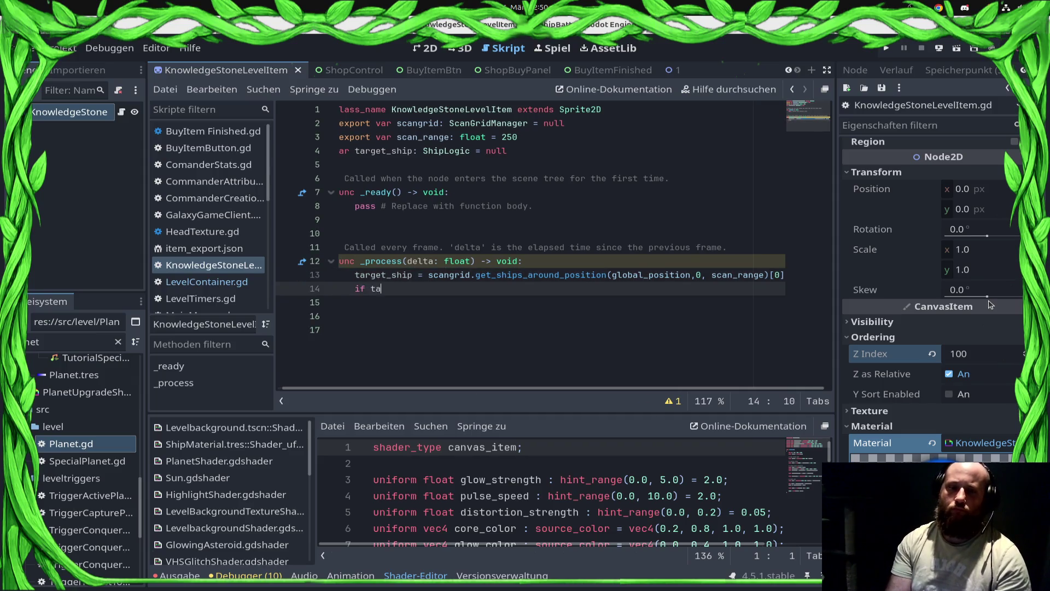
key("Return")
type(".")
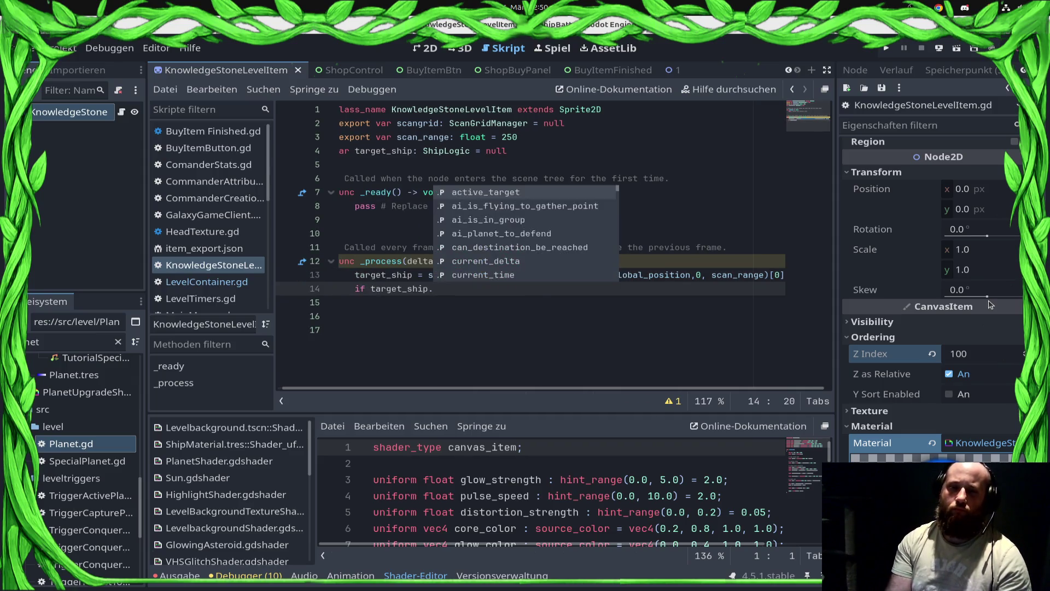
key("BackSpace")
key("Left")
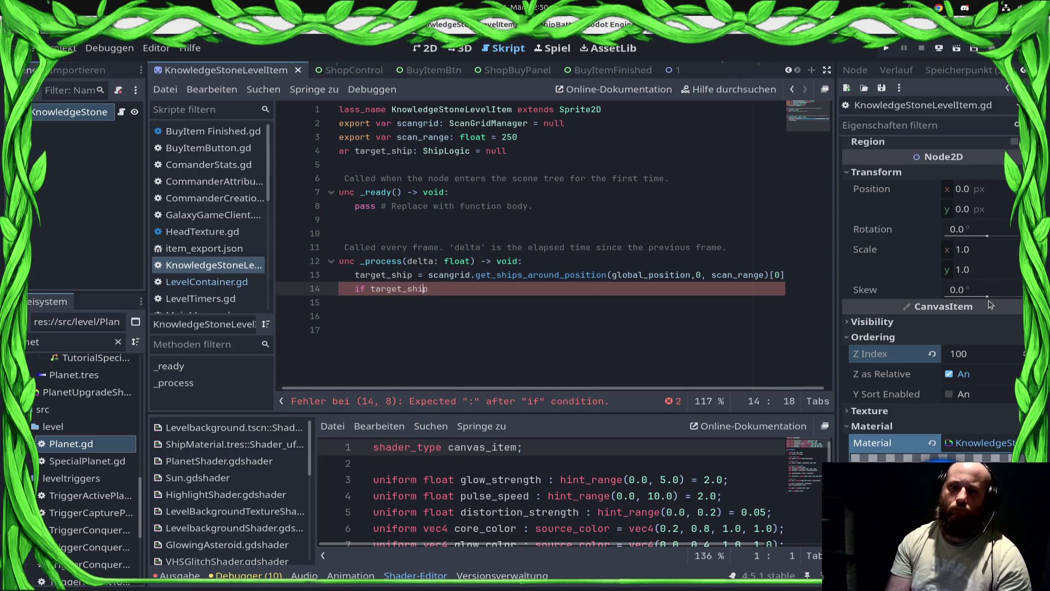
type("is_insta")
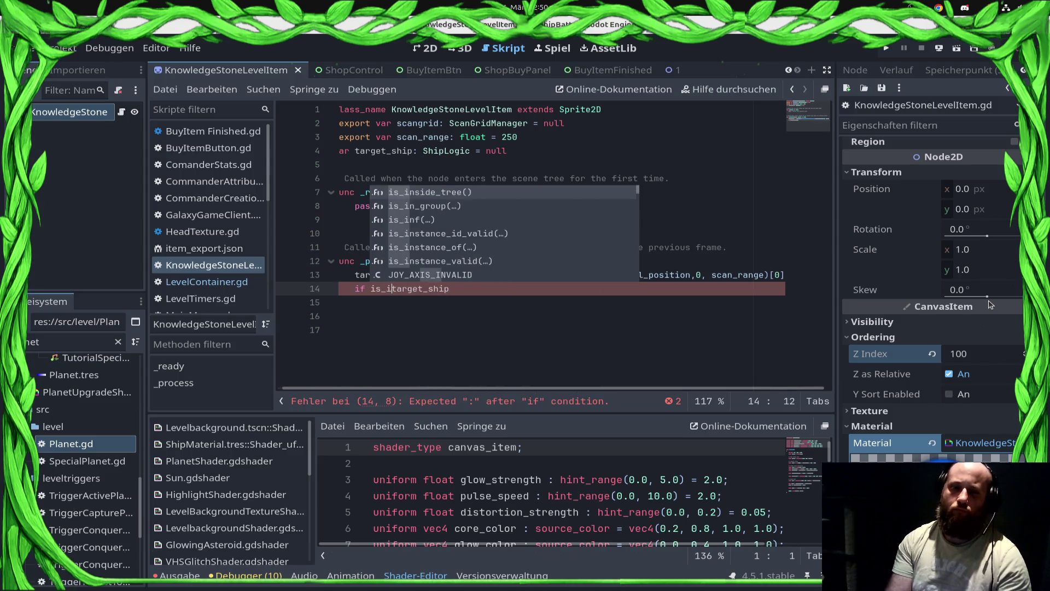
type("nce_valu")
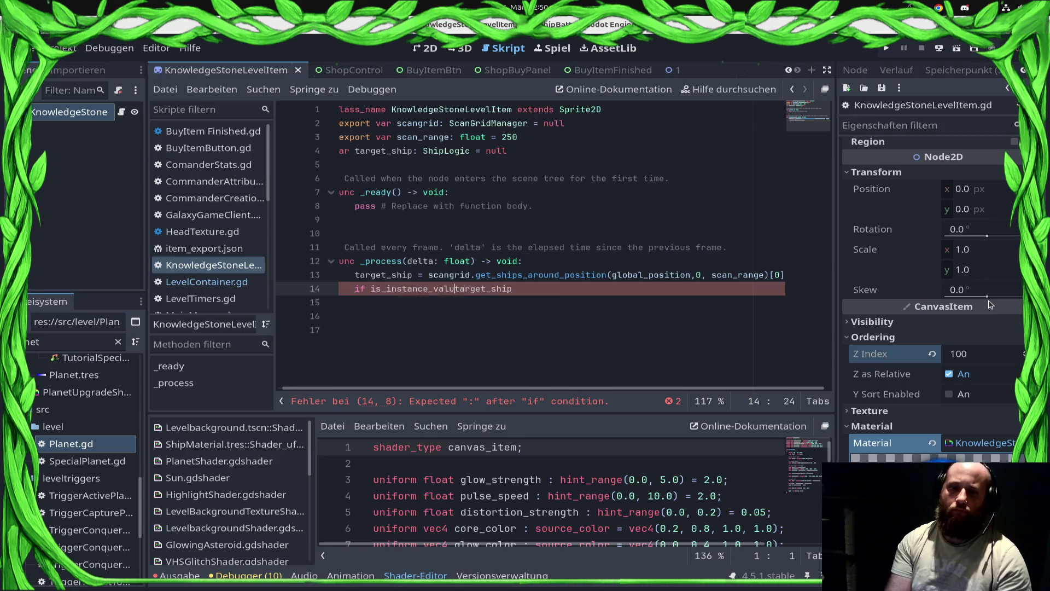
type("d(")
key("End")
type(".s")
key("BackSpace")
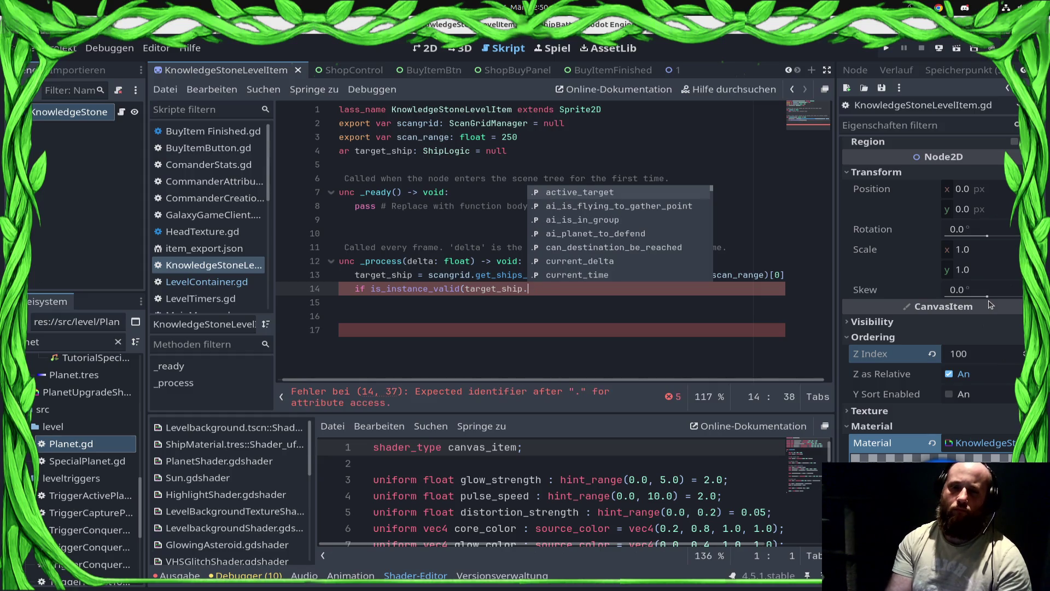
type("hi")
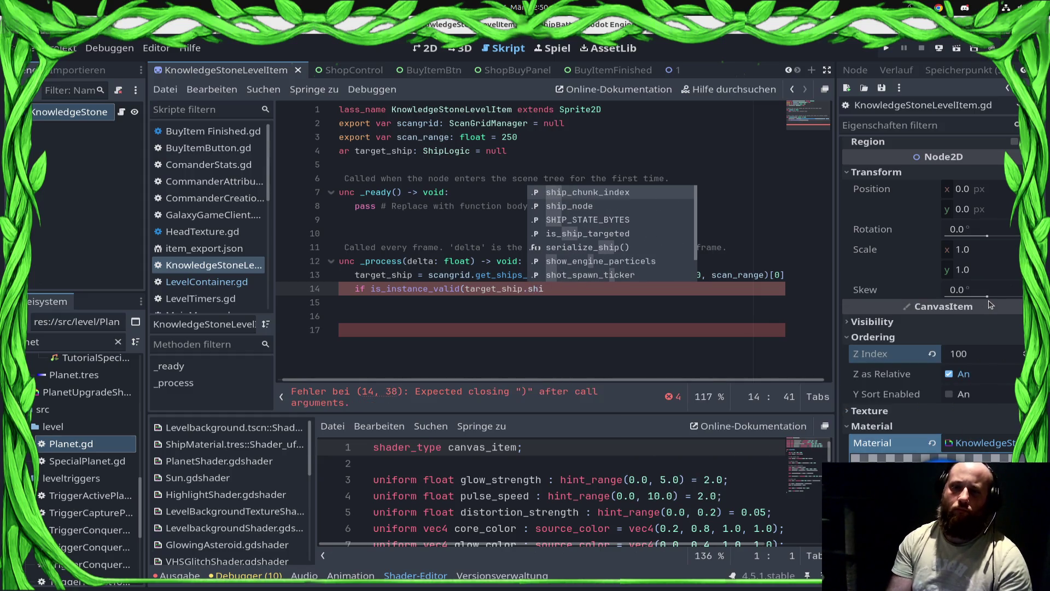
key("Down")
key("Return")
key("ctrl+s")
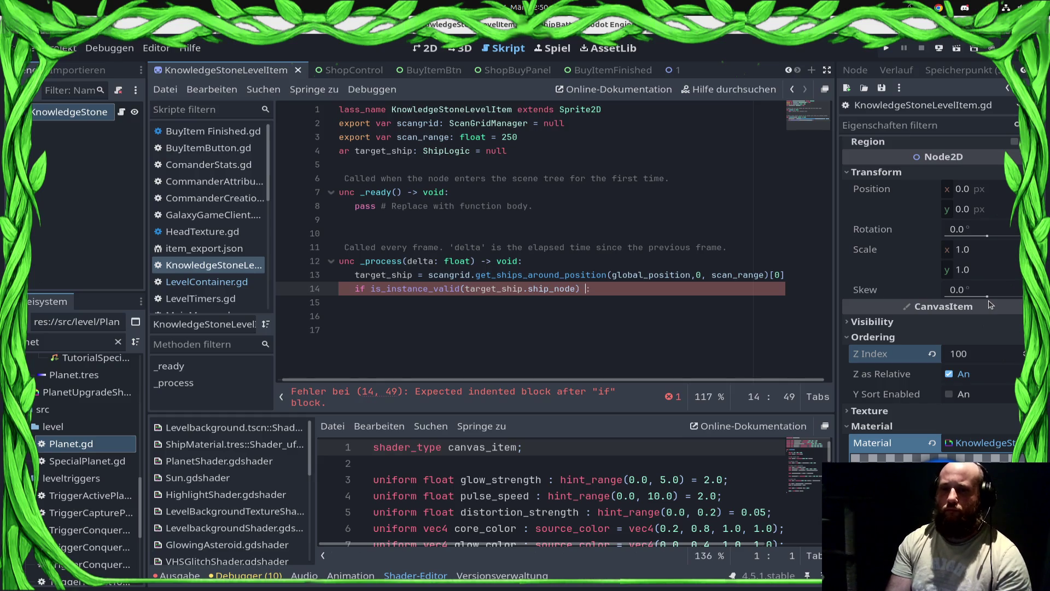
Prefix the condition with 'target_ship != null and' and begin the indented body line
type("and target")
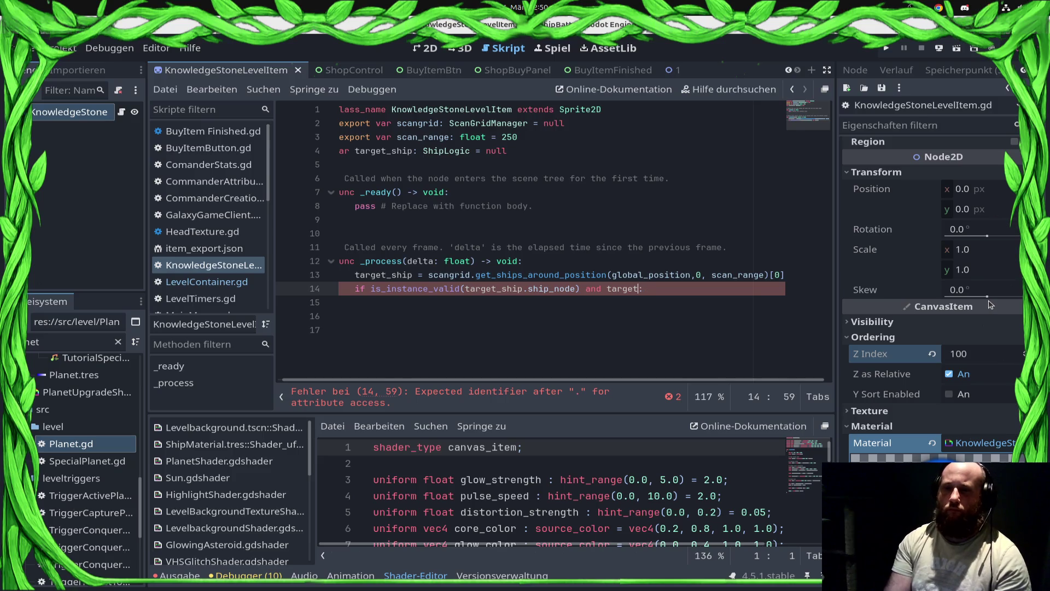
type("_ship ")
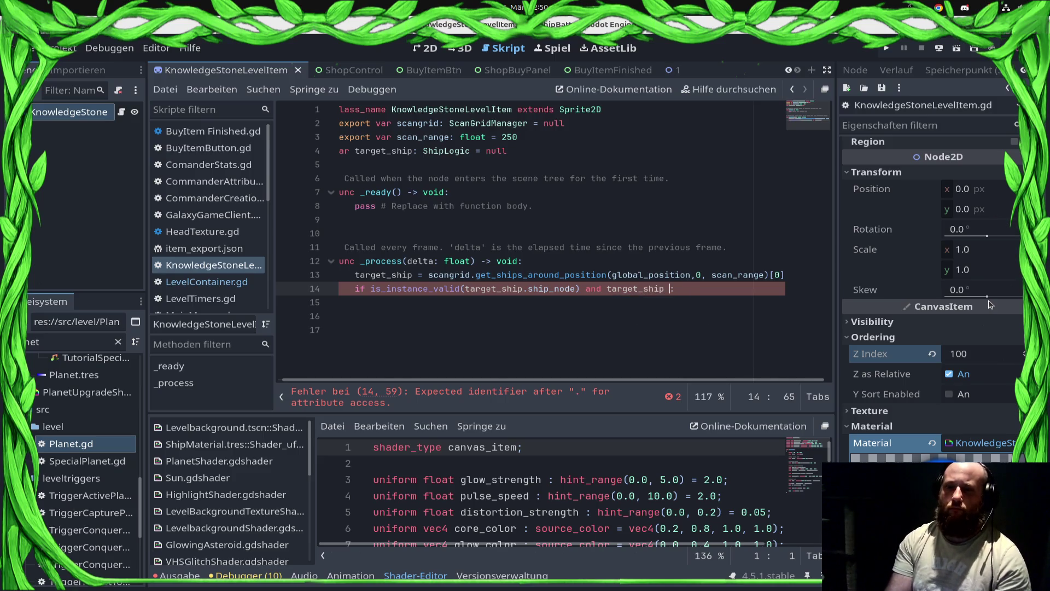
type("!= null")
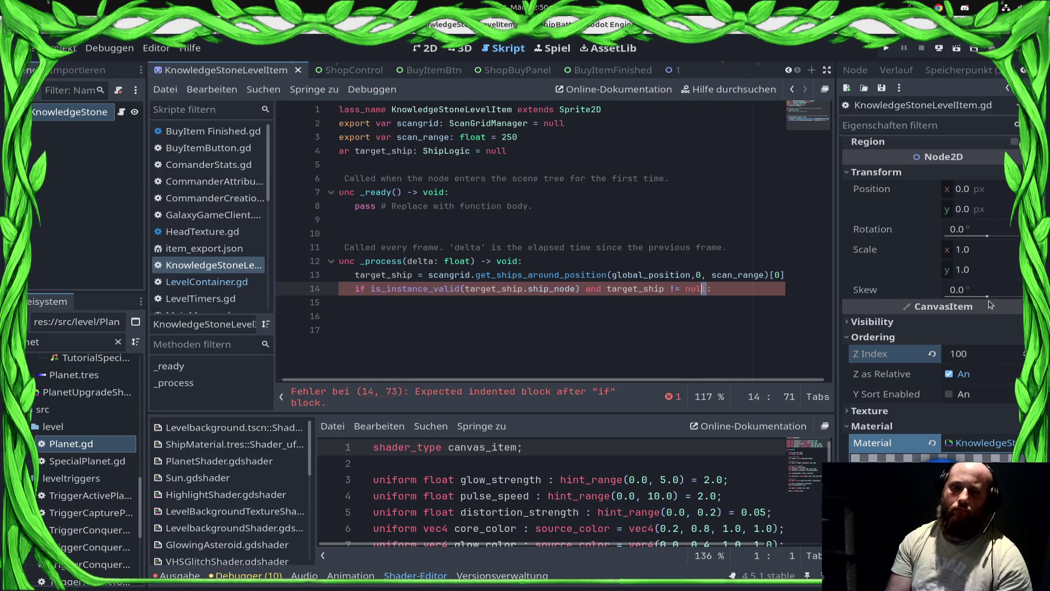
key("BackSpace")
key("BackSpace")
key("BackSpace")
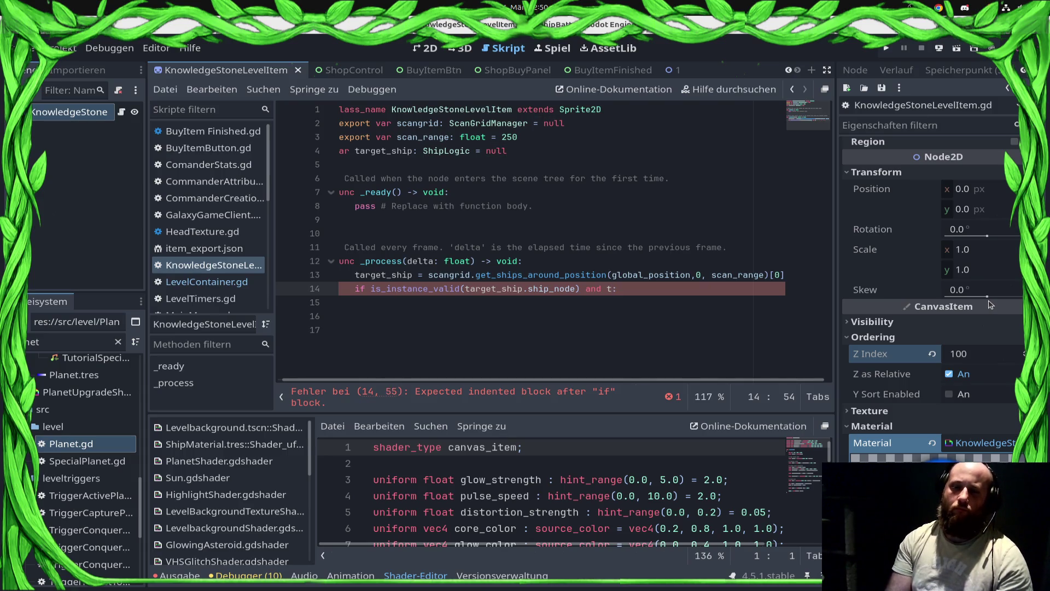
key("BackSpace")
key("ctrl+shift+Left")
key("BackSpace")
key("BackSpace")
key("BackSpace")
key("Home")
key("ctrl+Right")
type("target_ship != null and")
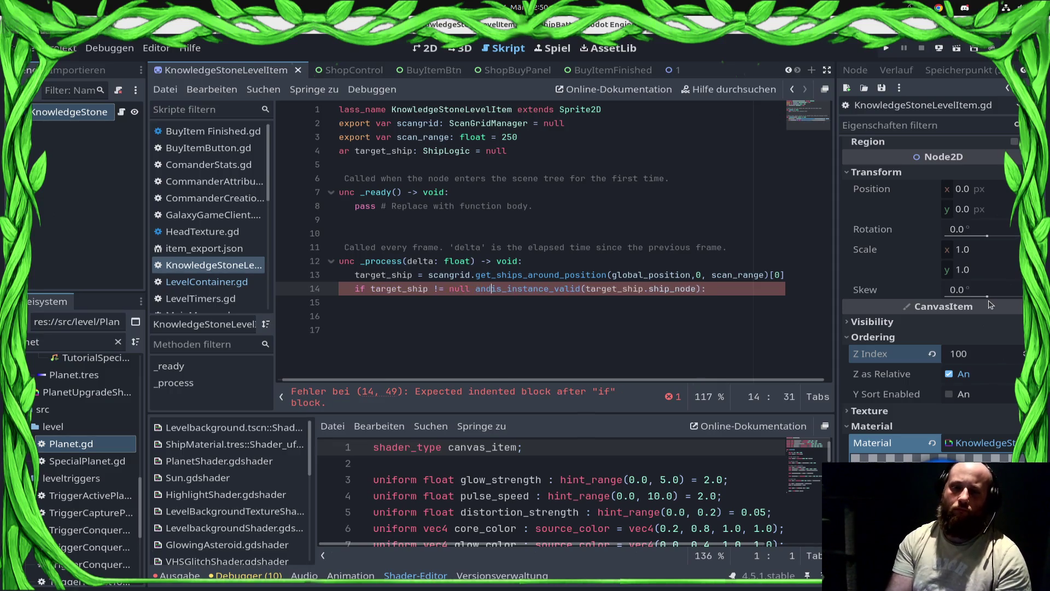
key("End")
key("Return")
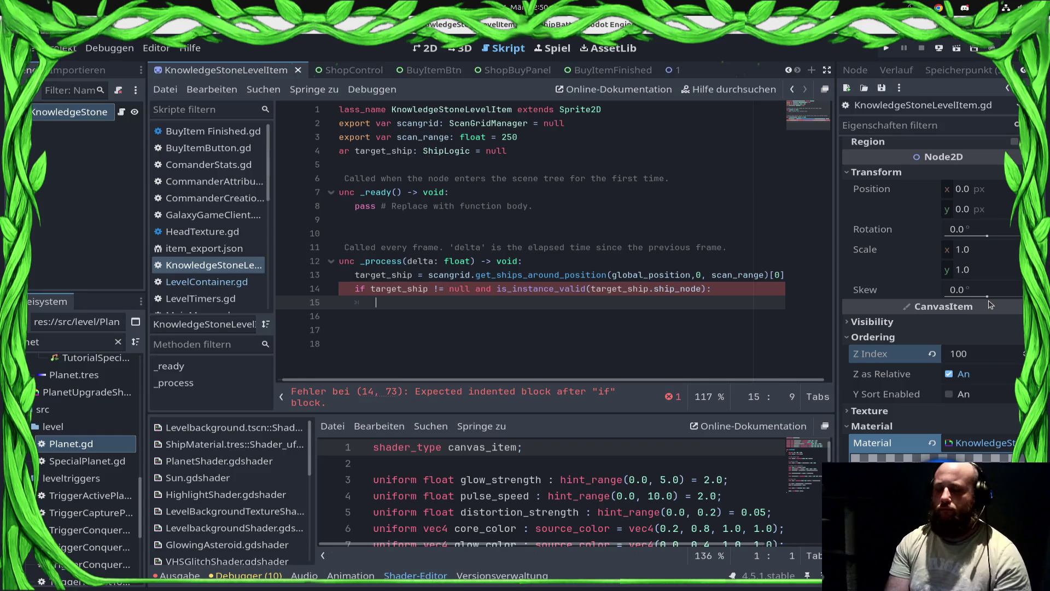
type("ove")
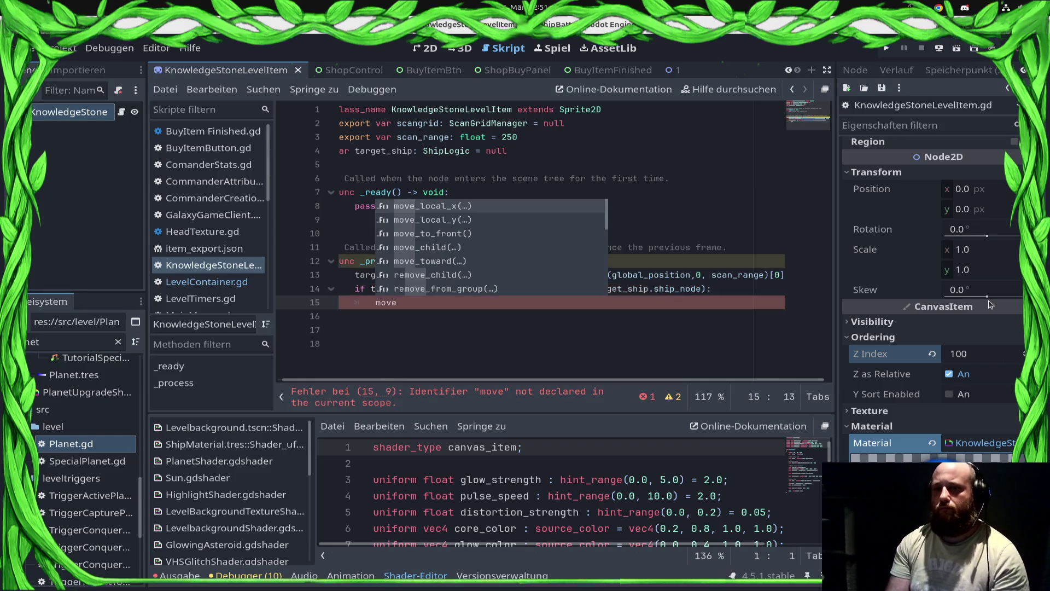
key("Escape")
key("Up")
key("Up")
key("Up")
key("Up")
key("Up")
key("Up")
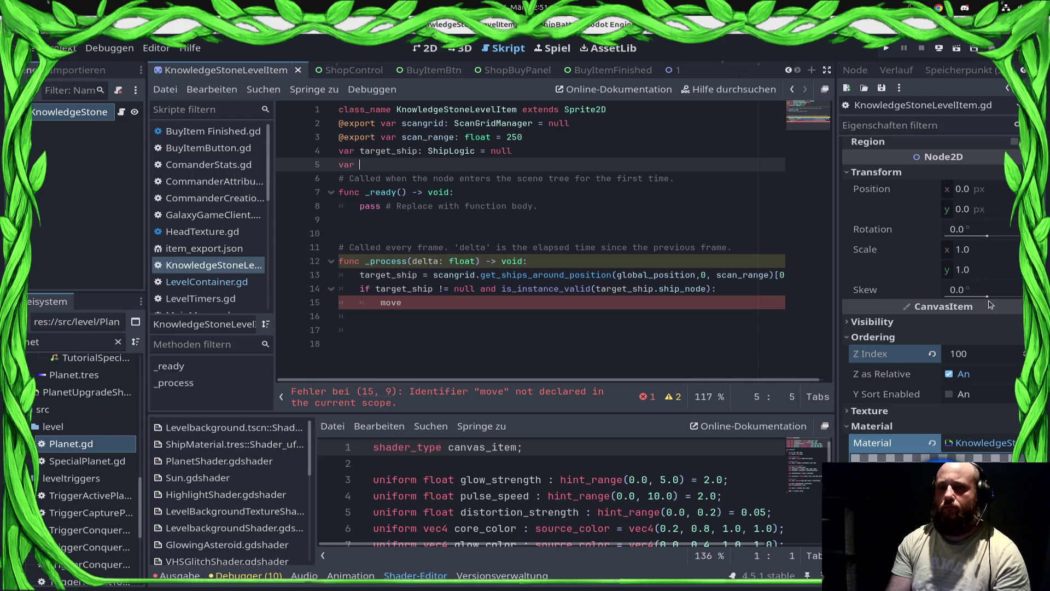
type("ove")
key("BackSpace")
key("BackSpace")
key("BackSpace")
key("Up")
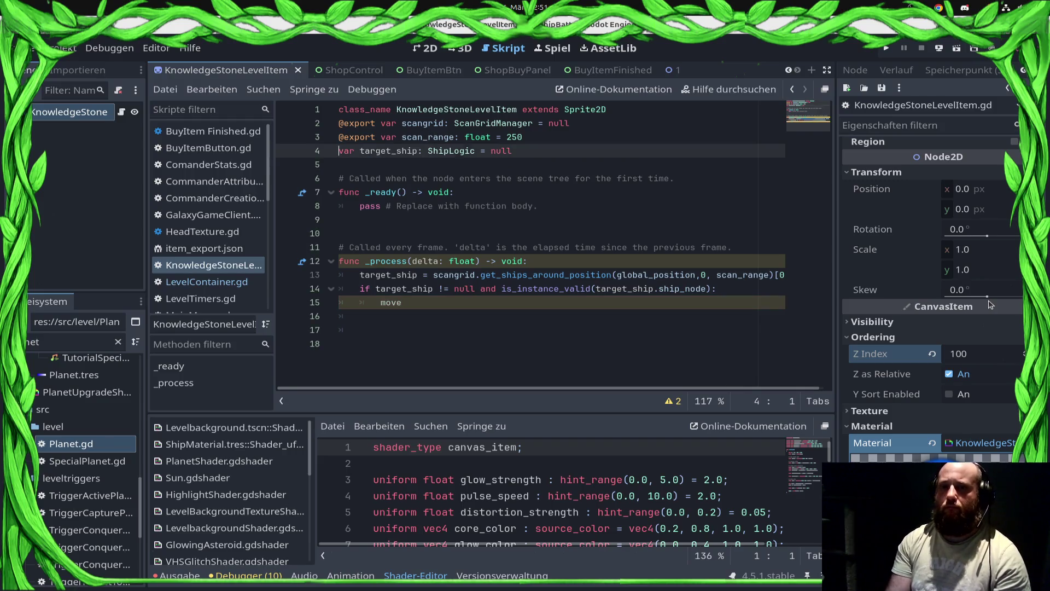
key("Return")
key("Up")
type("@export var ")
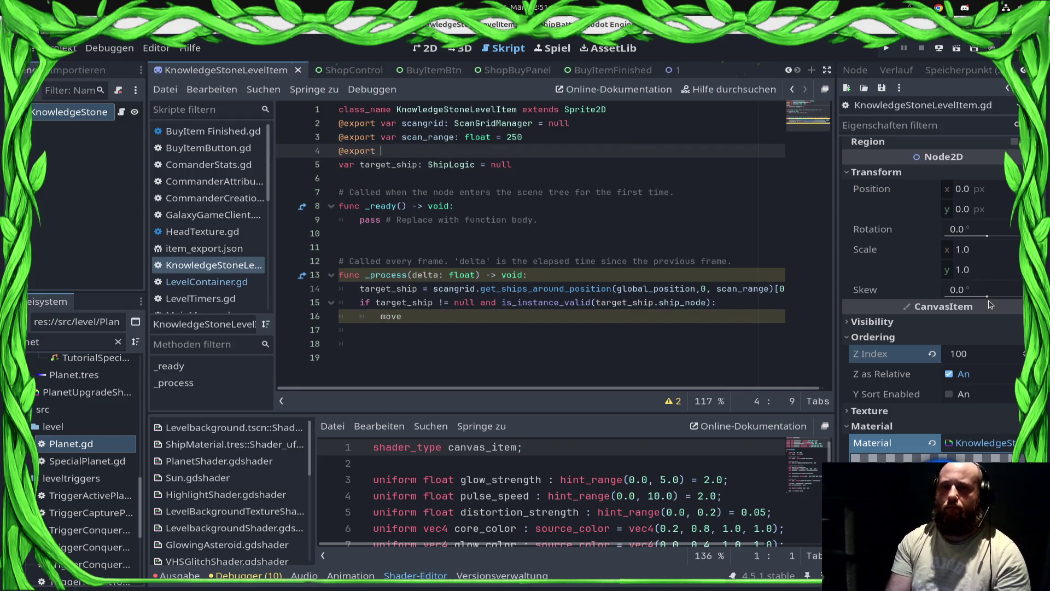
type("mov")
type("peed")
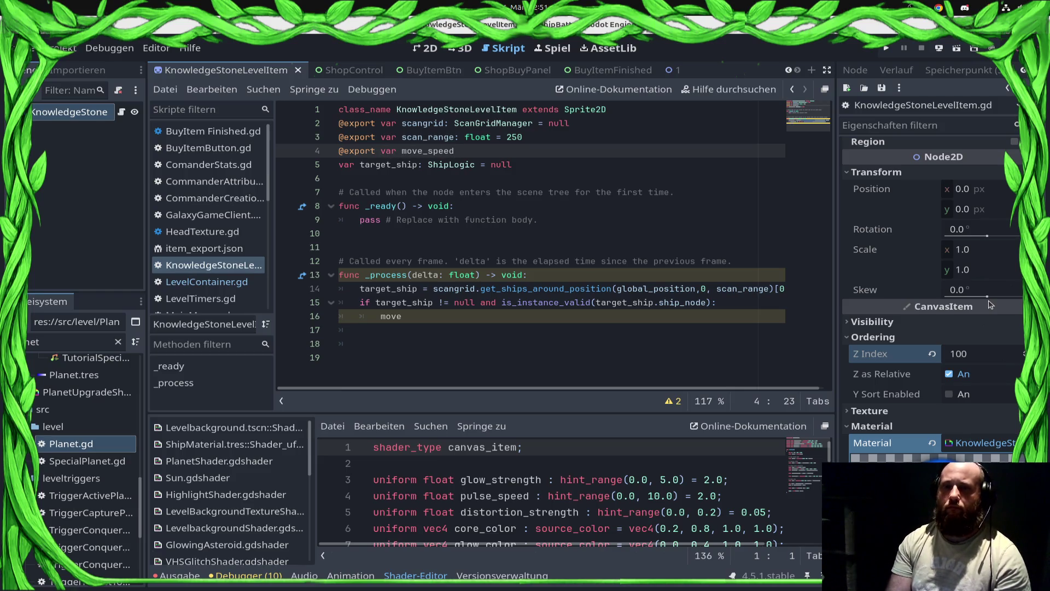
type("loat 300")
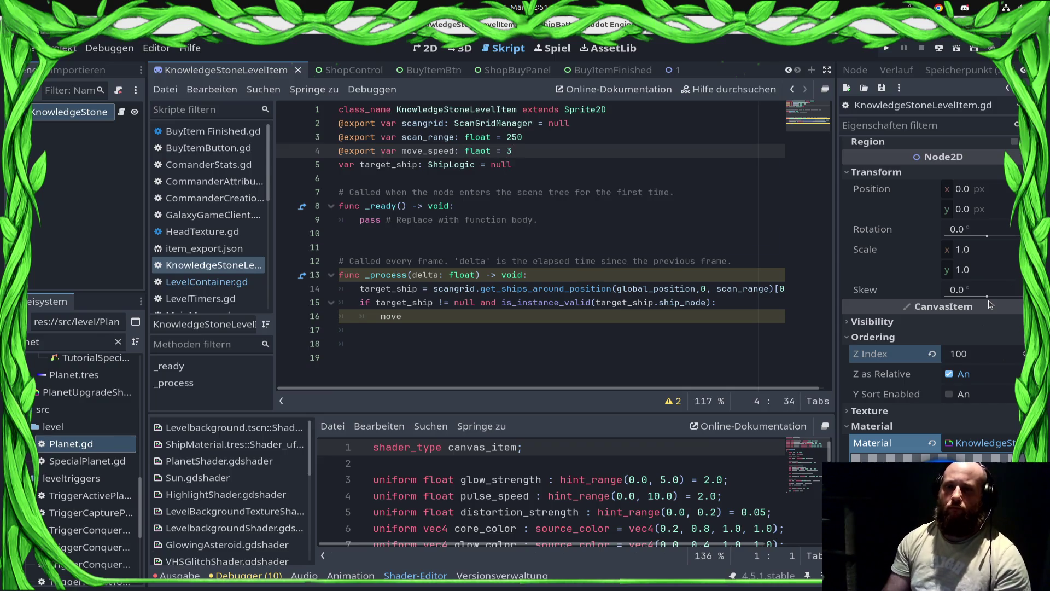
key("Down")
key("Down")
key("Down")
key("Down")
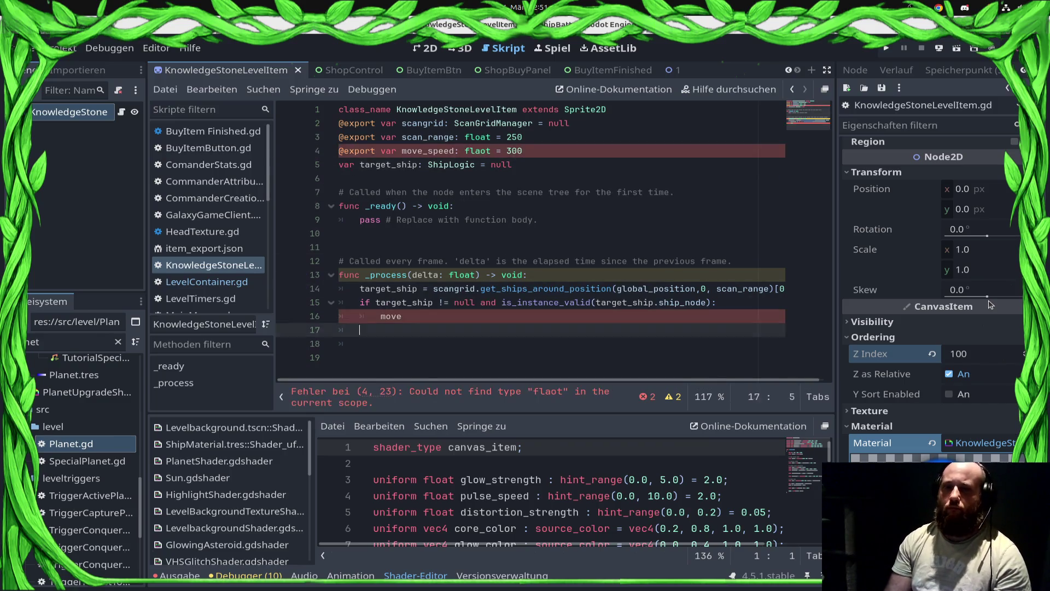
key("Up")
key("Up")
key("Up")
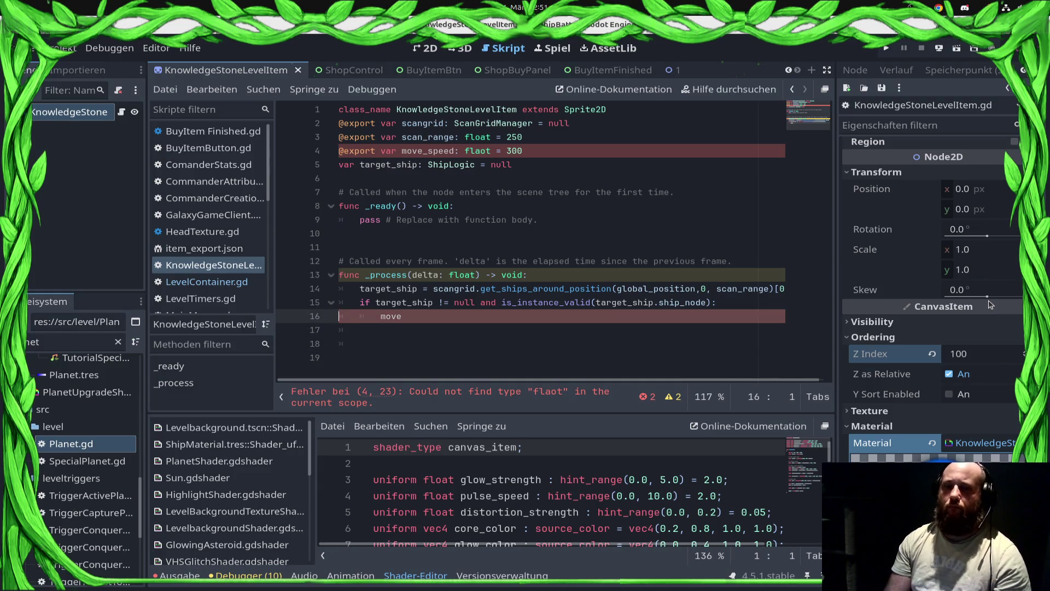
key("Up")
key("Up")
key("Up")
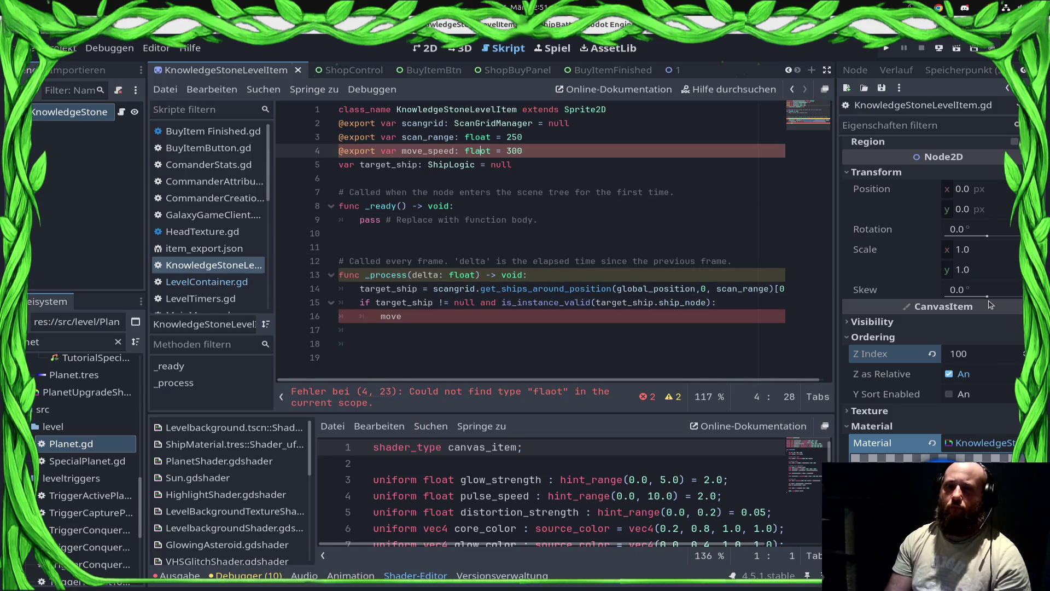
key("BackSpace")
key("BackSpace")
type("oa")
key("Escape")
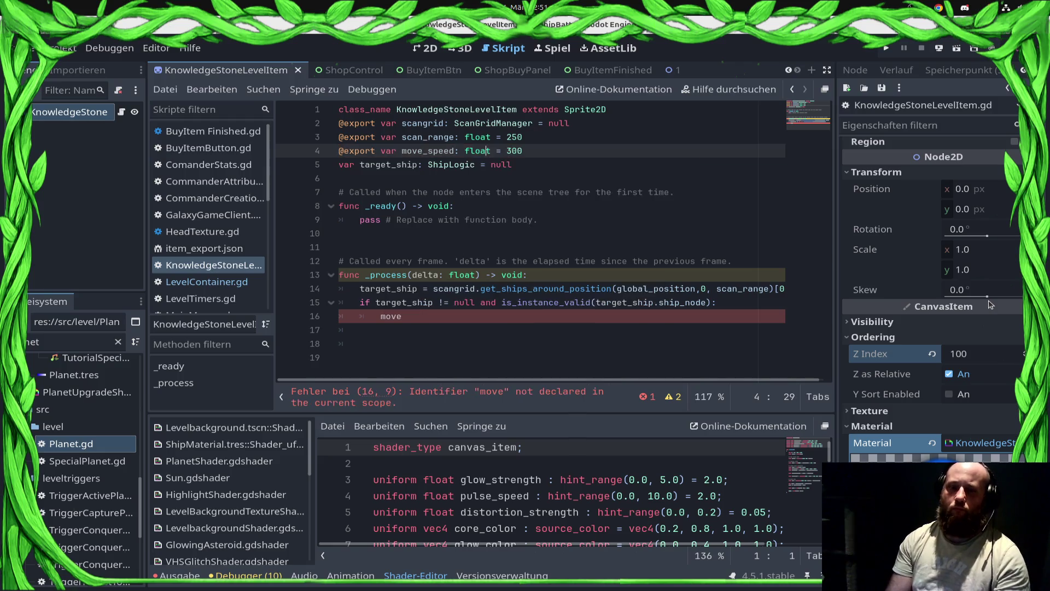
Return to line 16 and extend the unfinished 'move' to 'move_'
key("ctrl+End")
key("Up")
key("Up")
key("Up")
key("End")
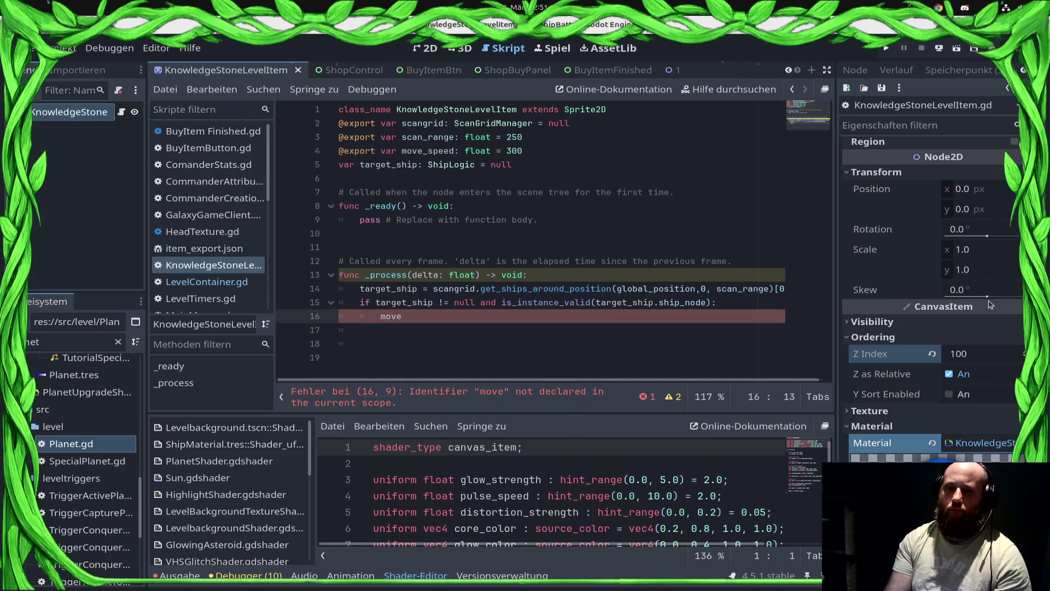
type("_")
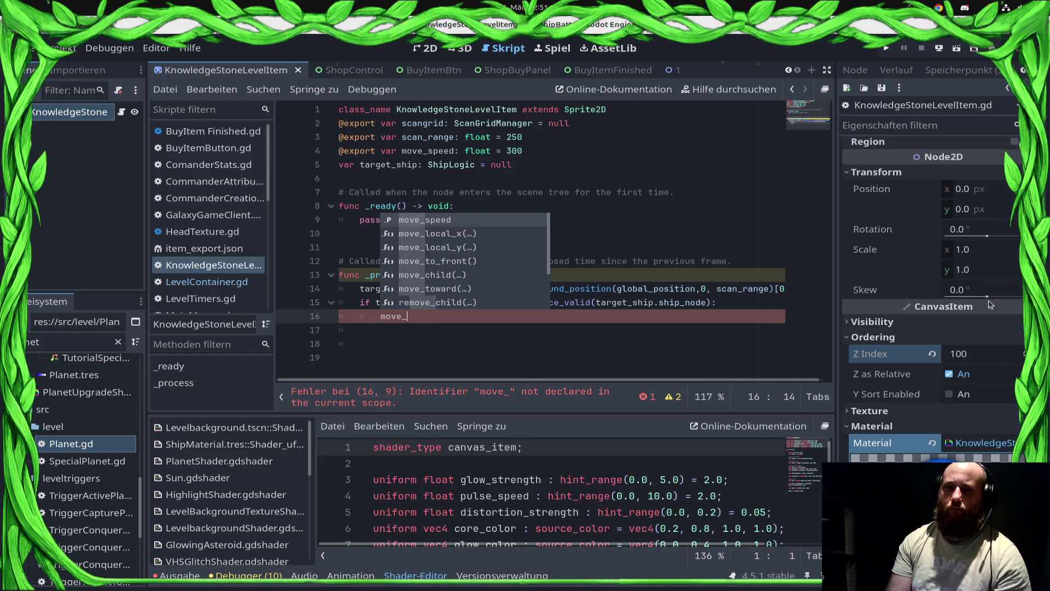
Rewrite line 16 as 'global_position = global_position.move_toward(target_ship.position, delta * move_speed)'
key("BackSpace")
key("BackSpace")
key("BackSpace")
type("gl")
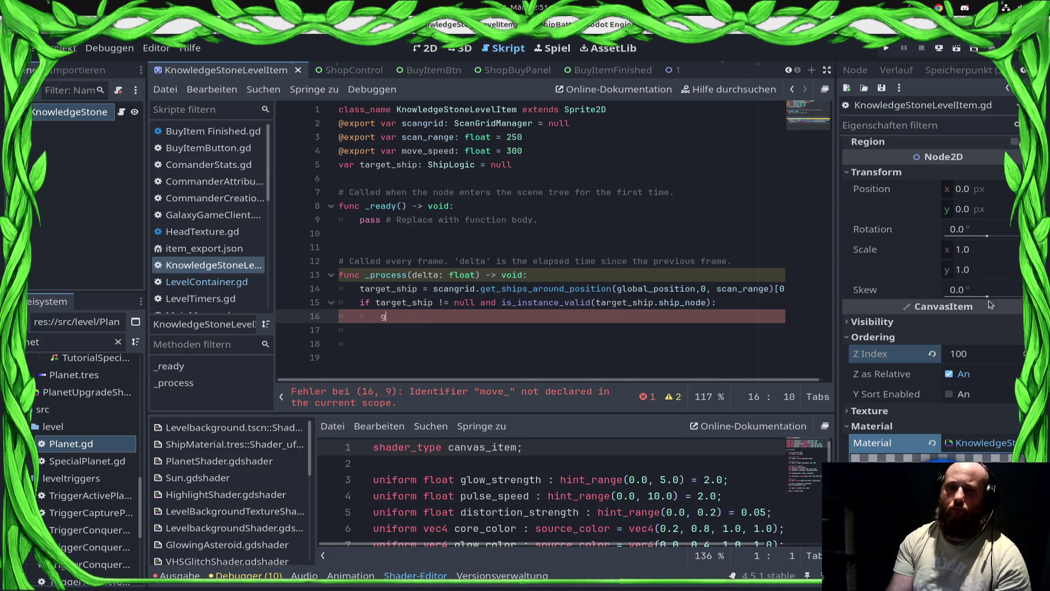
key("Return")
type("= ")
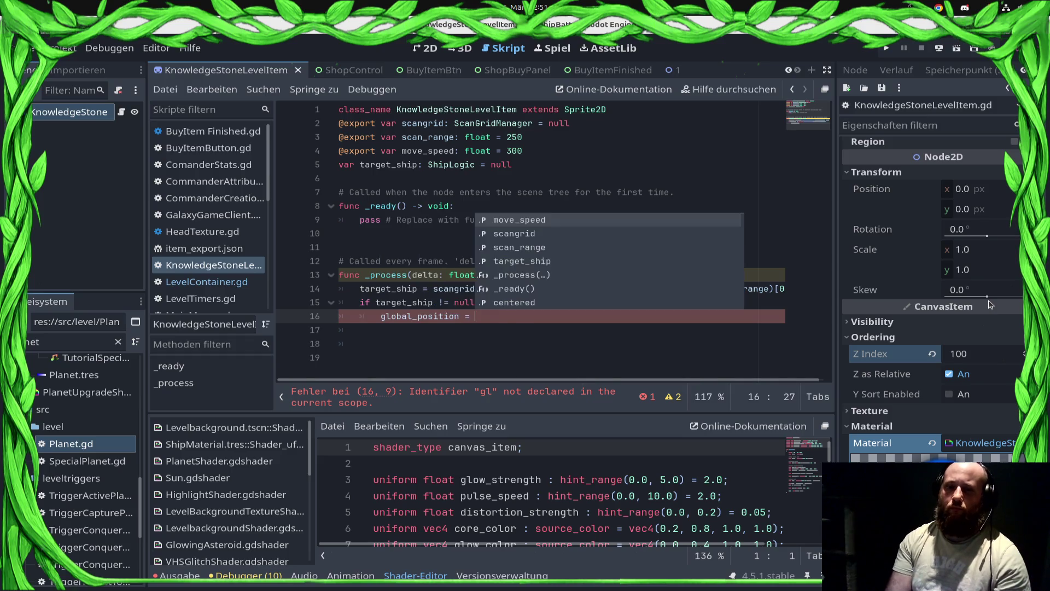
type("gl")
key("Return")
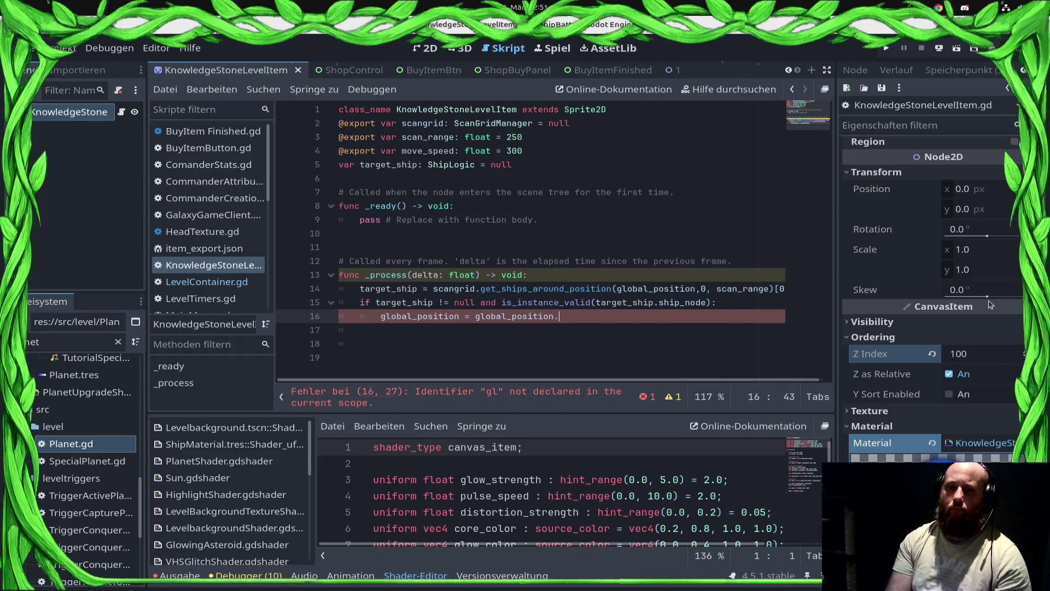
type(".move")
key("Return")
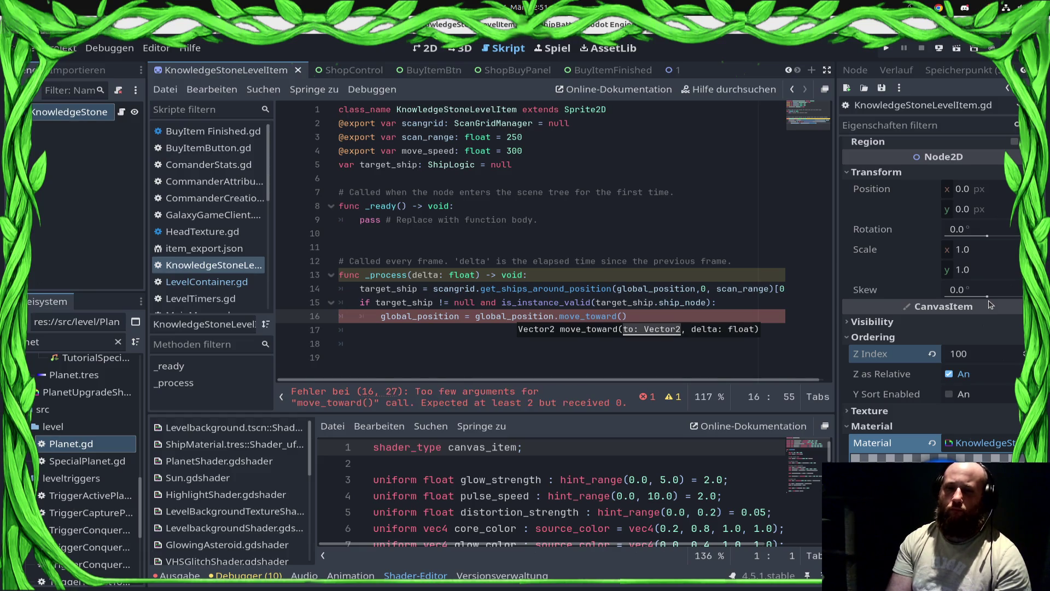
type("a")
key("Return")
type(".po")
key("Return")
type(",delt")
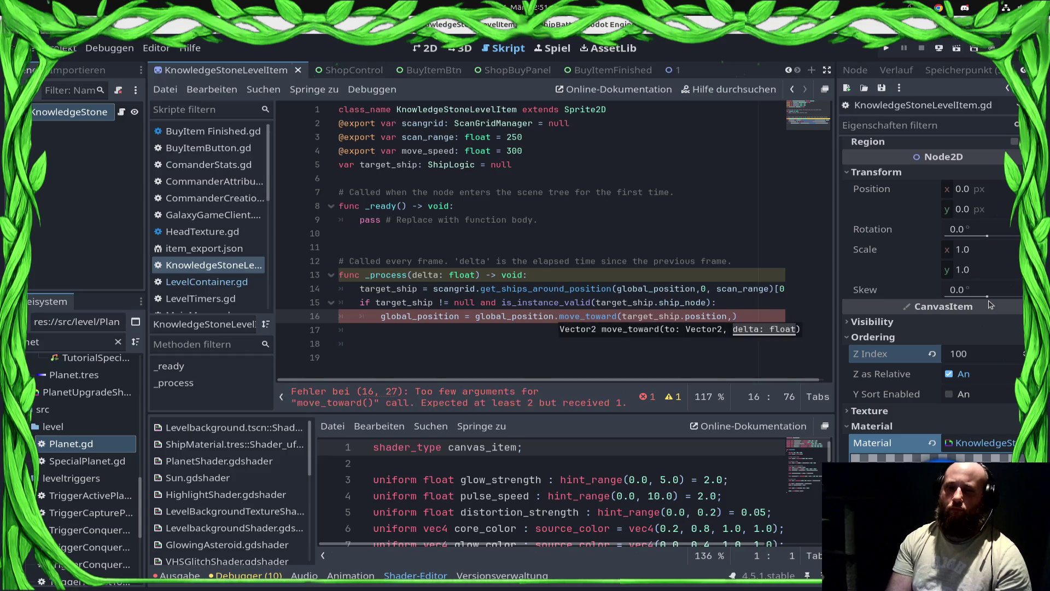
type("a * ")
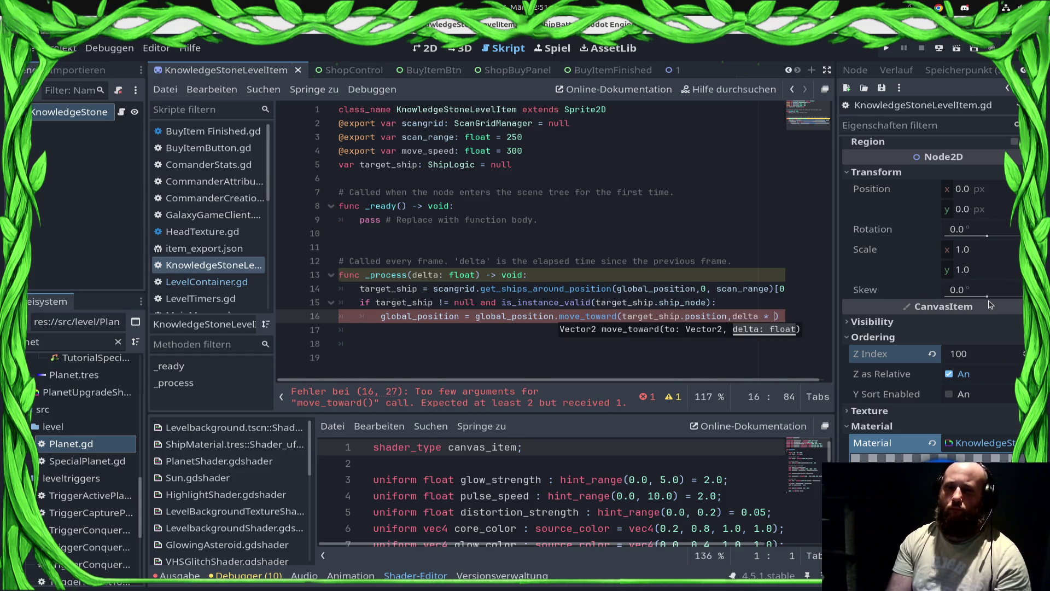
type("move_speed")
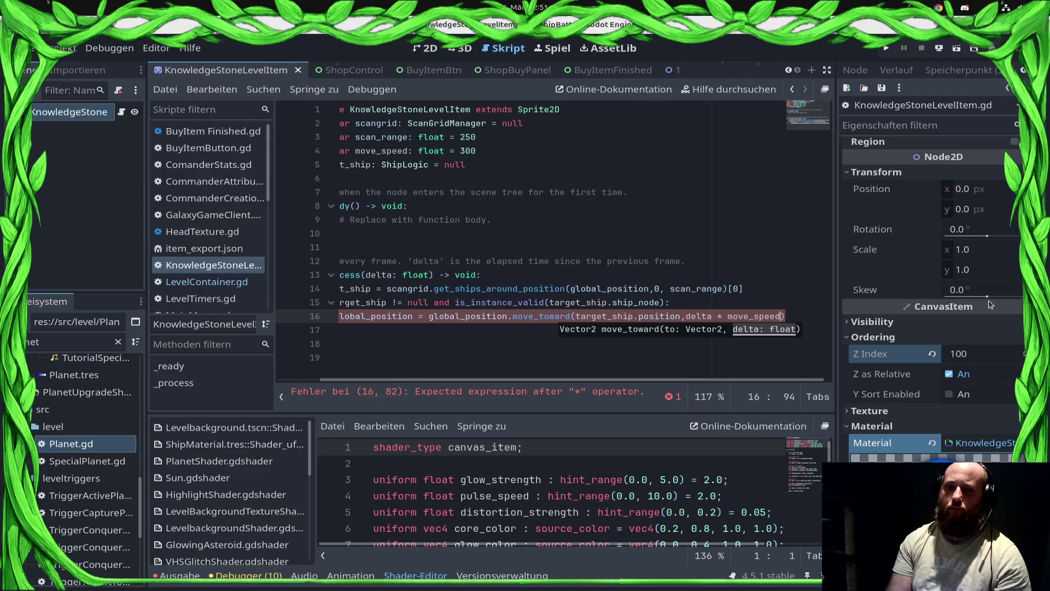
Save the script and add an indented line 17 inside the ship check
key("ctrl+s")
key("Home")
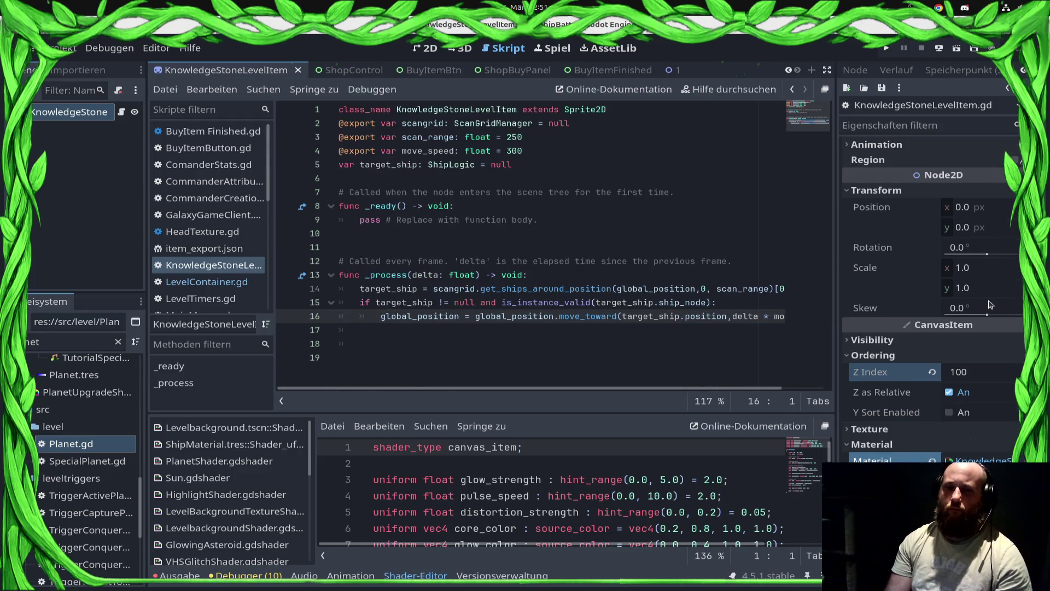
key("End")
key("Return")
key("BackSpace")
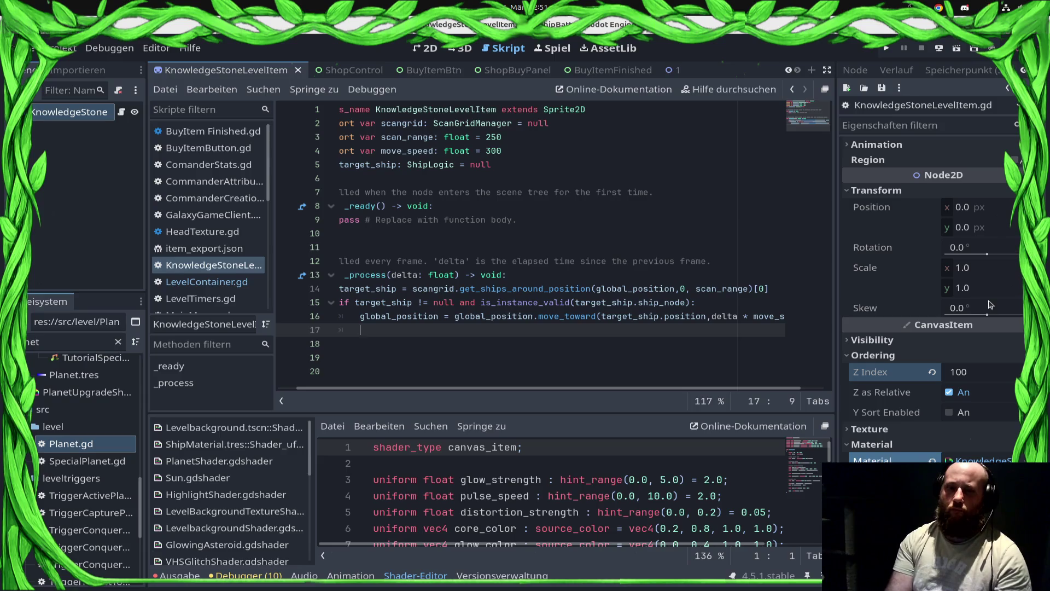
Write the line 17 condition if abs(global_position.distance_to(target_ship.position) < 10):
type("arget_ship.")
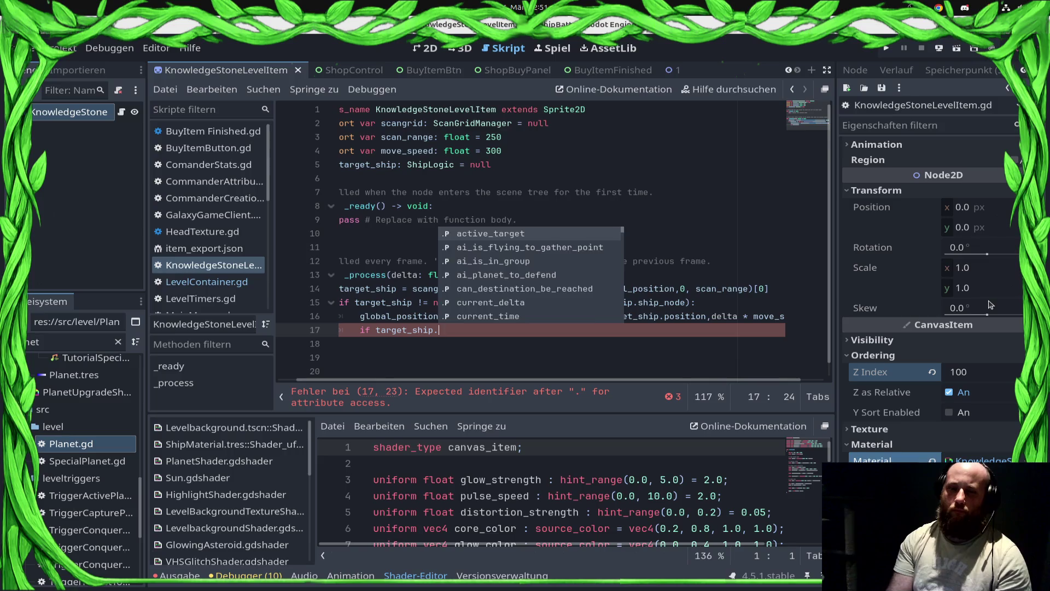
key("Left")
key("Left")
key("shift+End")
key("Delete")
type("(di")
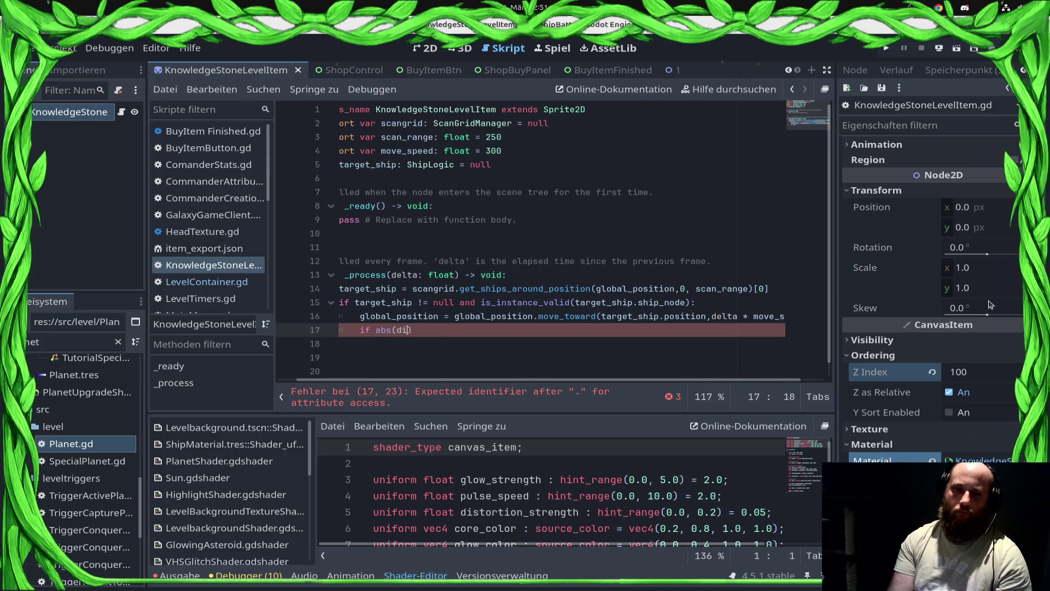
type("s")
key("BackSpace")
key("BackSpace")
key("BackSpace")
type("gl")
key("Return")
type(".direction_to(")
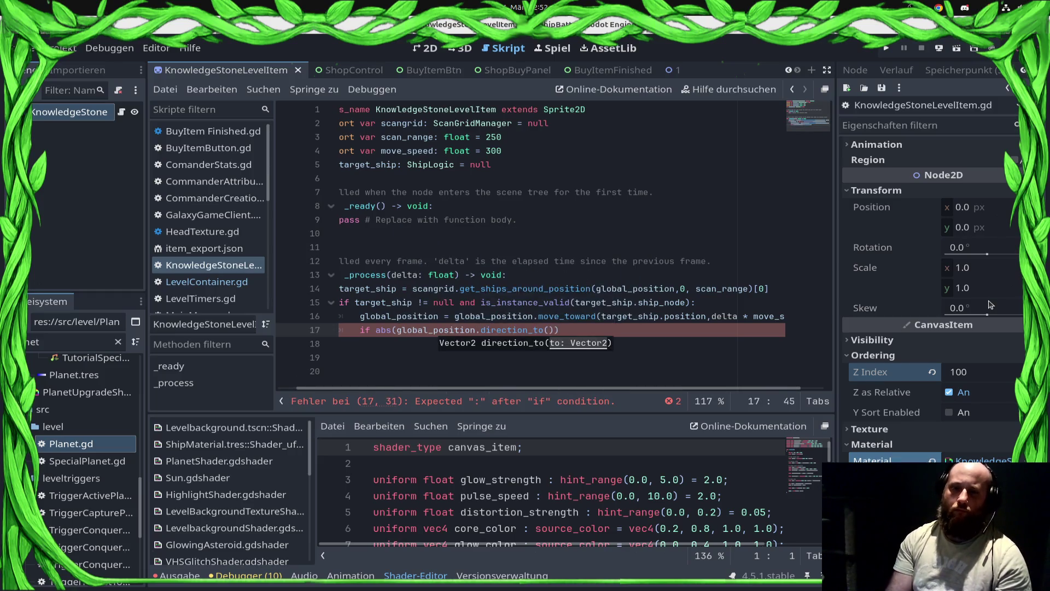
key("BackSpace")
key("BackSpace")
key("BackSpace")
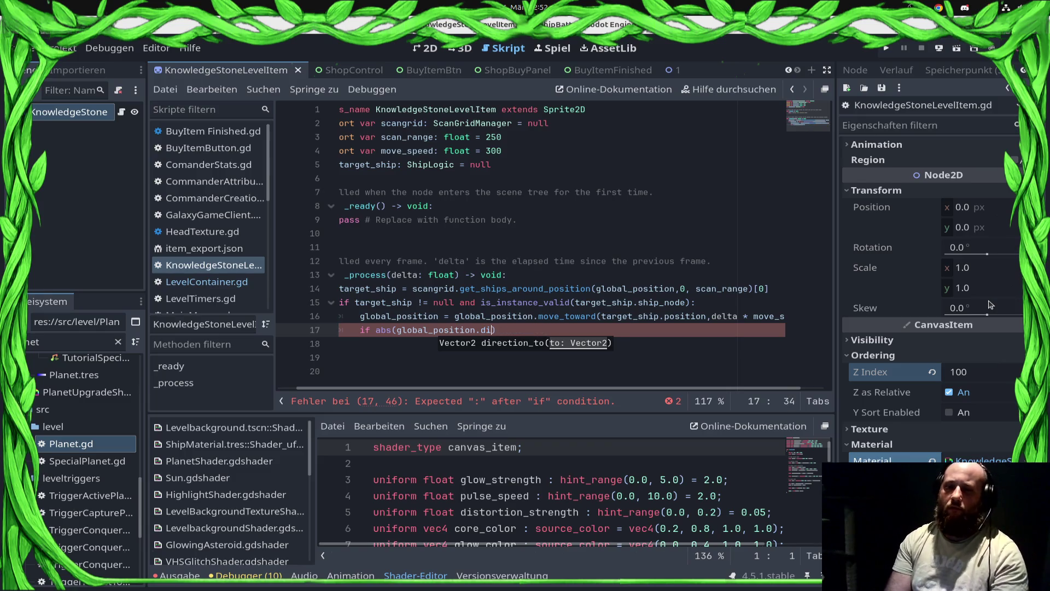
type("stance_to")
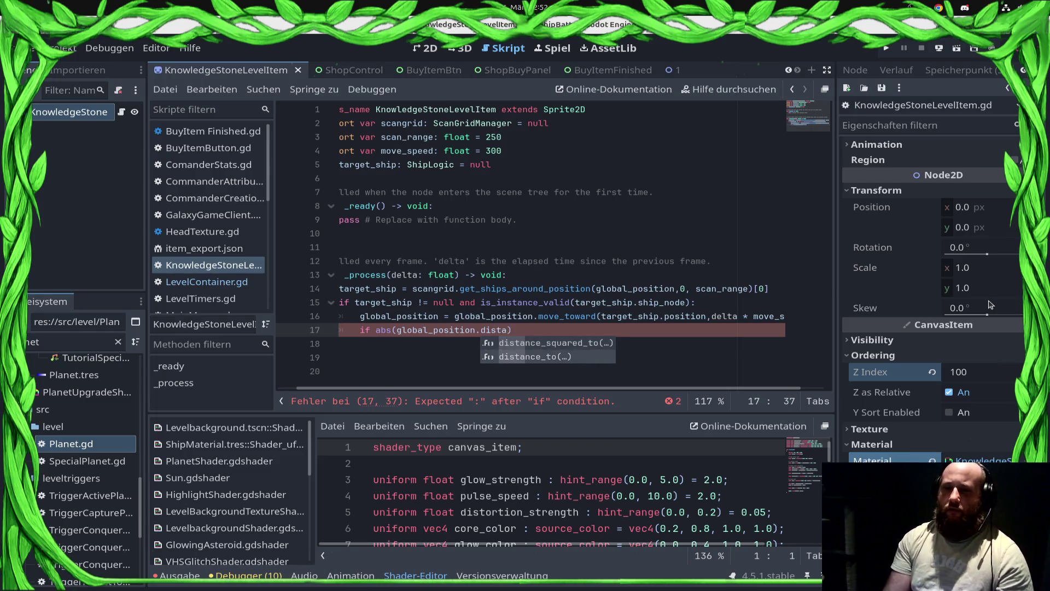
key("Return")
type("target.ship.")
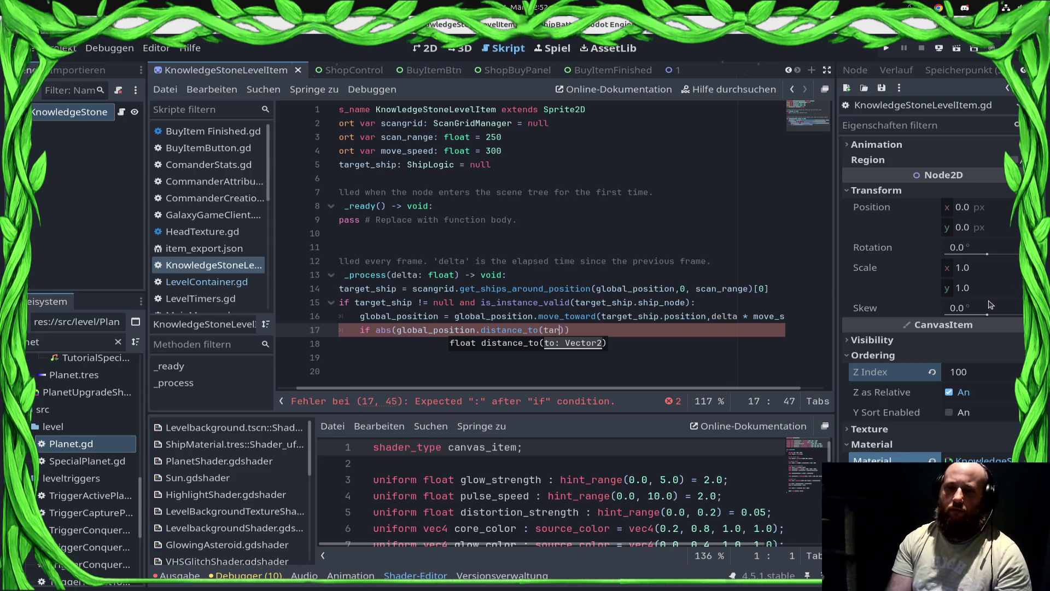
key("BackSpace")
key("BackSpace")
key("BackSpace")
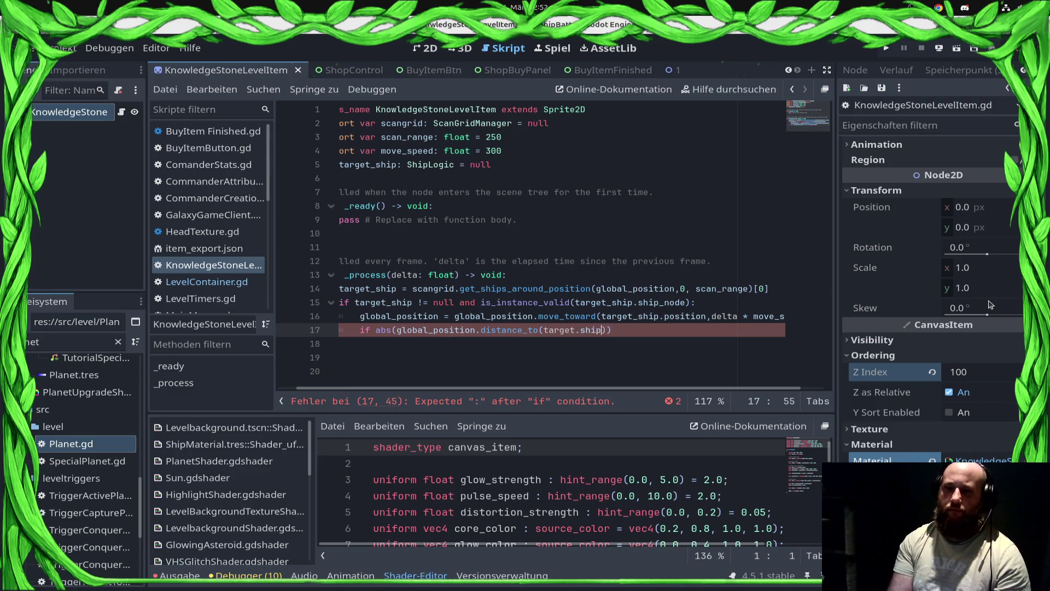
type("shiüp")
key("BackSpace")
key("BackSpace")
key("BackSpace")
type("position) < ")
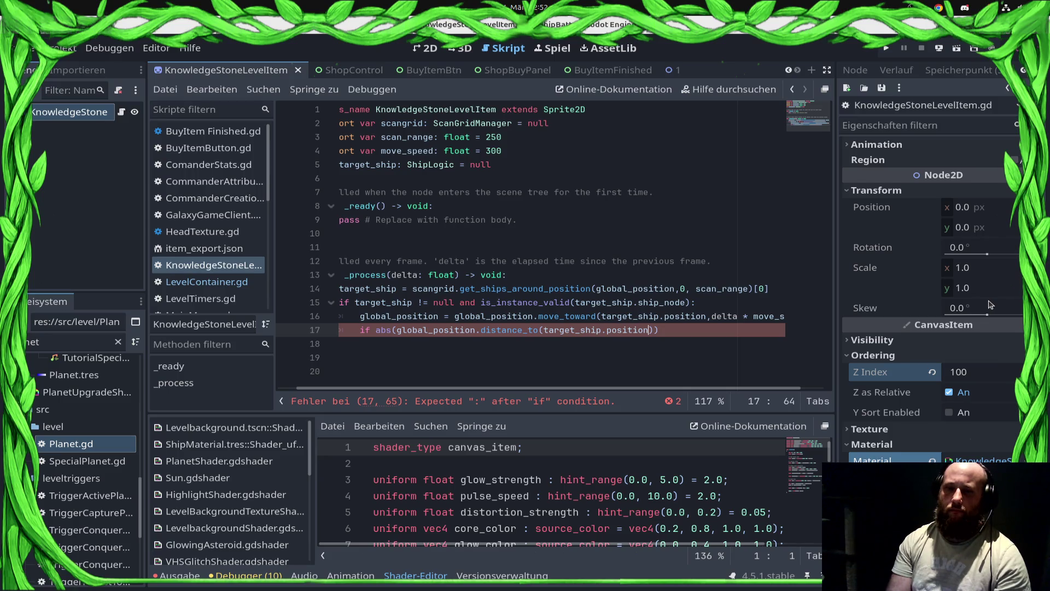
type("10):")
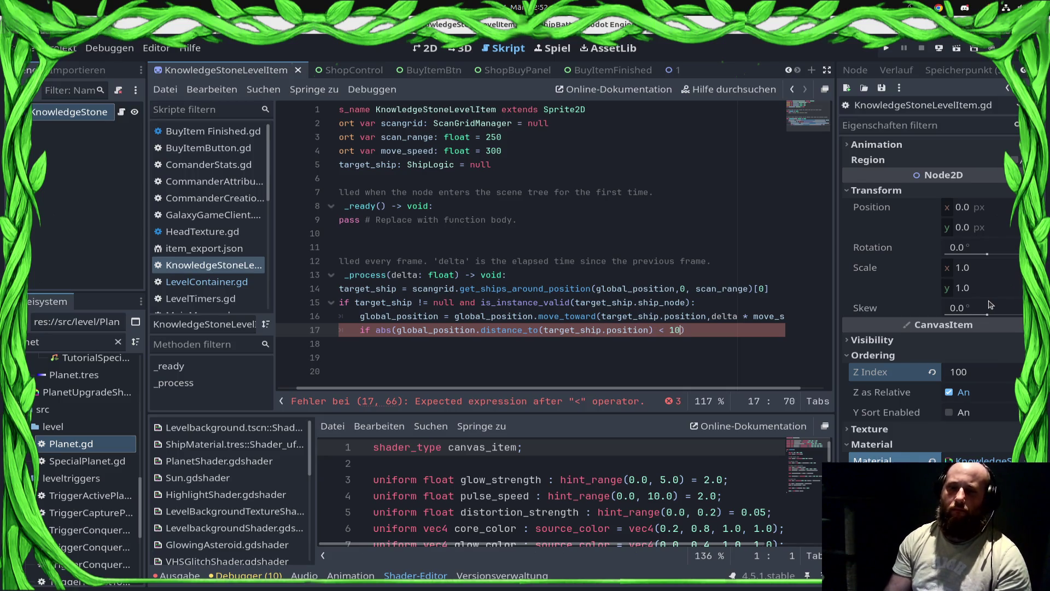
Add queue_free() inside the distance check, save the script, and start line 19
key("Return")
type("qu")
key("Return")
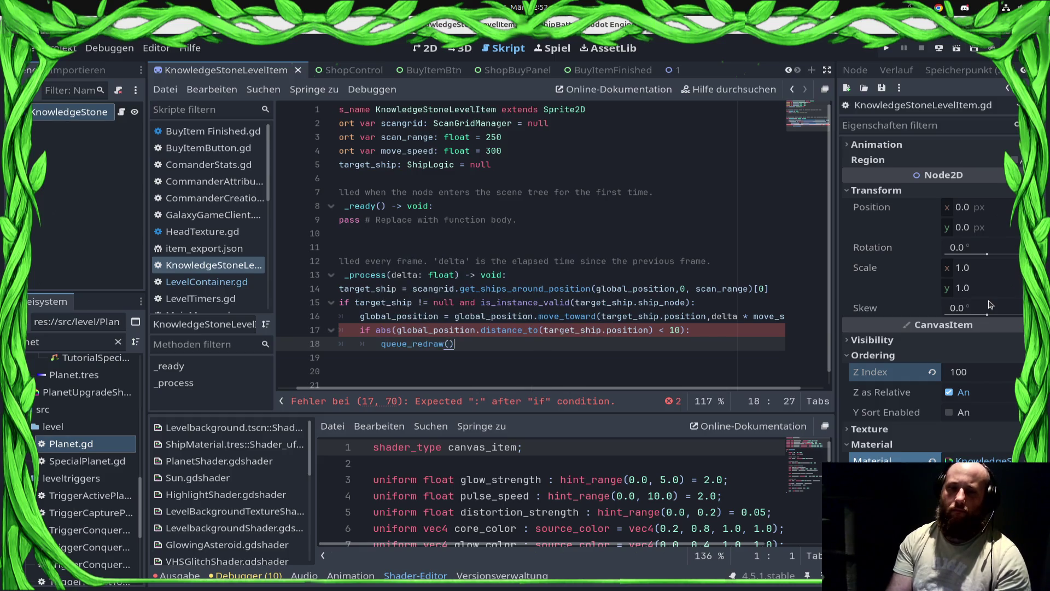
type("que")
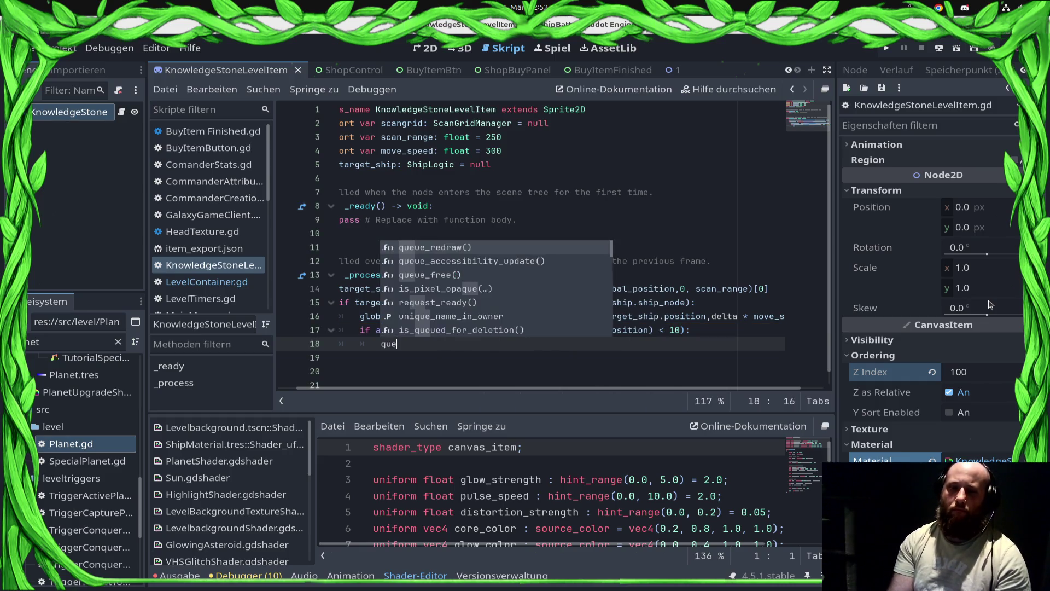
key("Down")
key("Down")
key("Return")
key("ctrl+s")
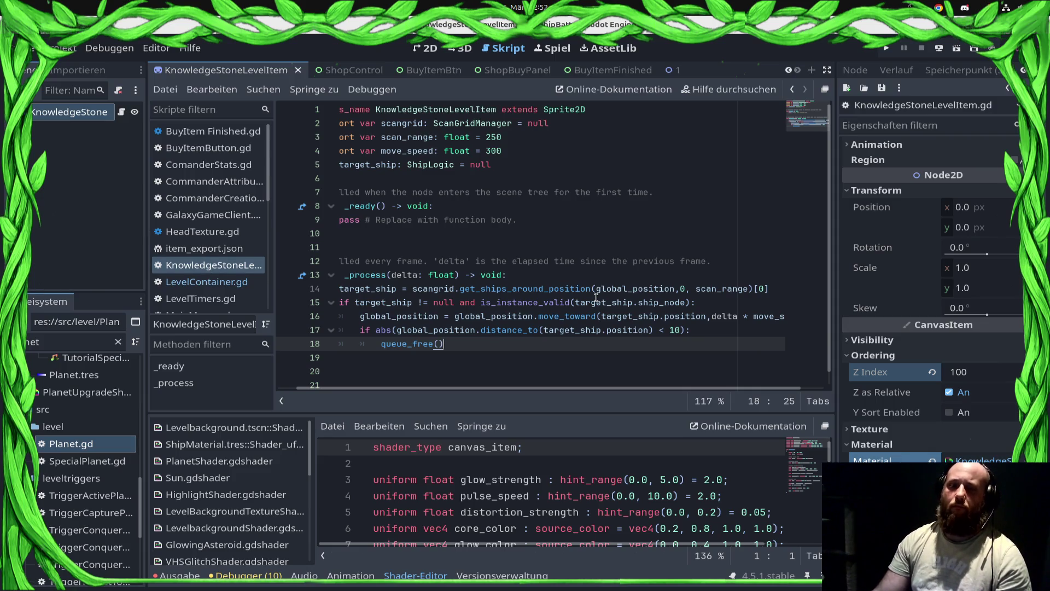
key("Return")
Begin line 19 with GameStatics.profile_data.nakama_account_data. and browse its completion suggestions
type("GameStatics.profile_data.")
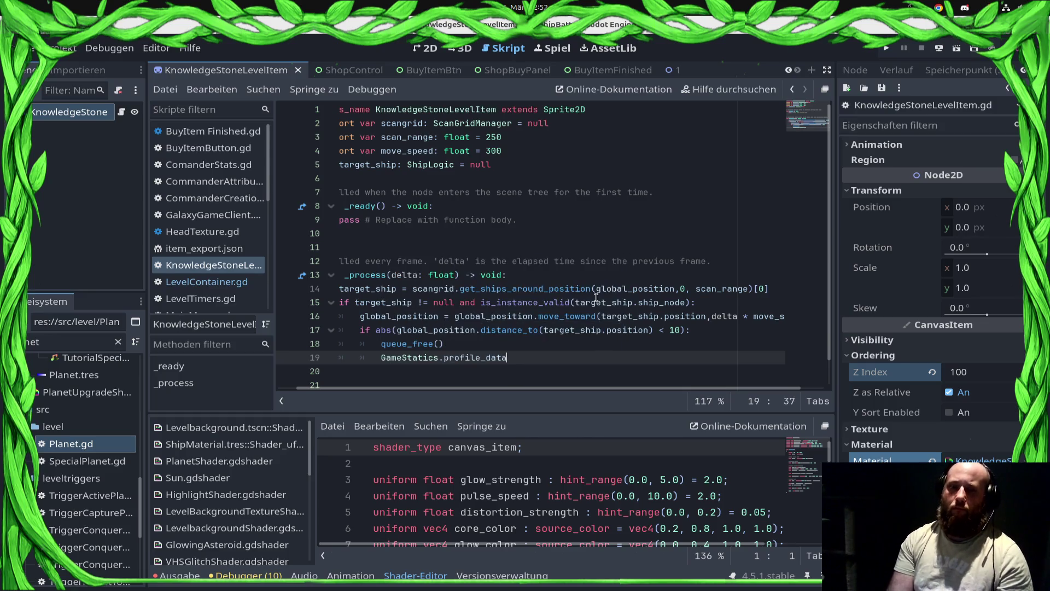
type("add")
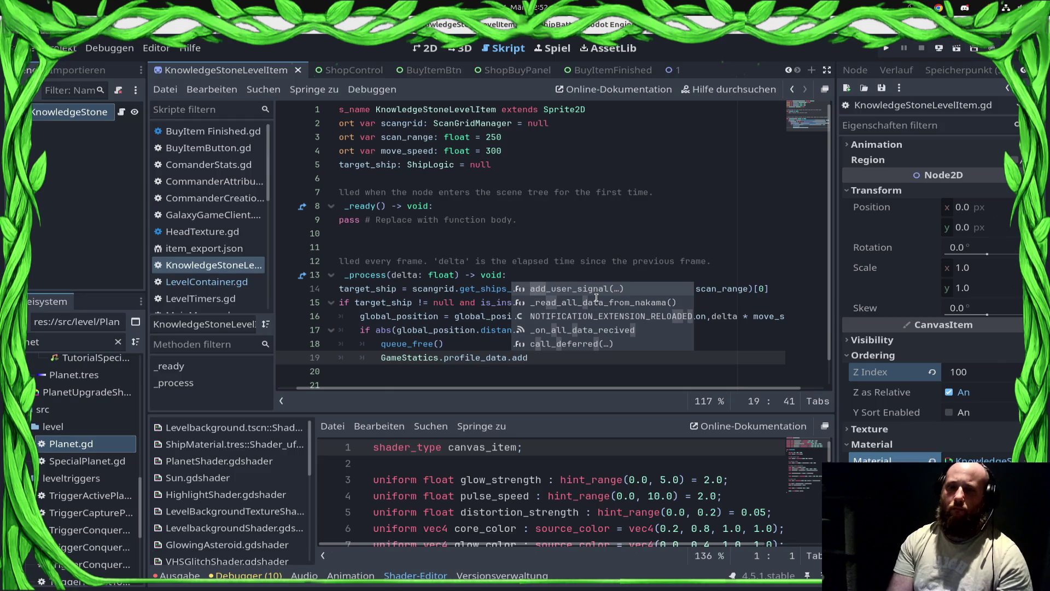
key("BackSpace")
key("BackSpace")
key("BackSpace")
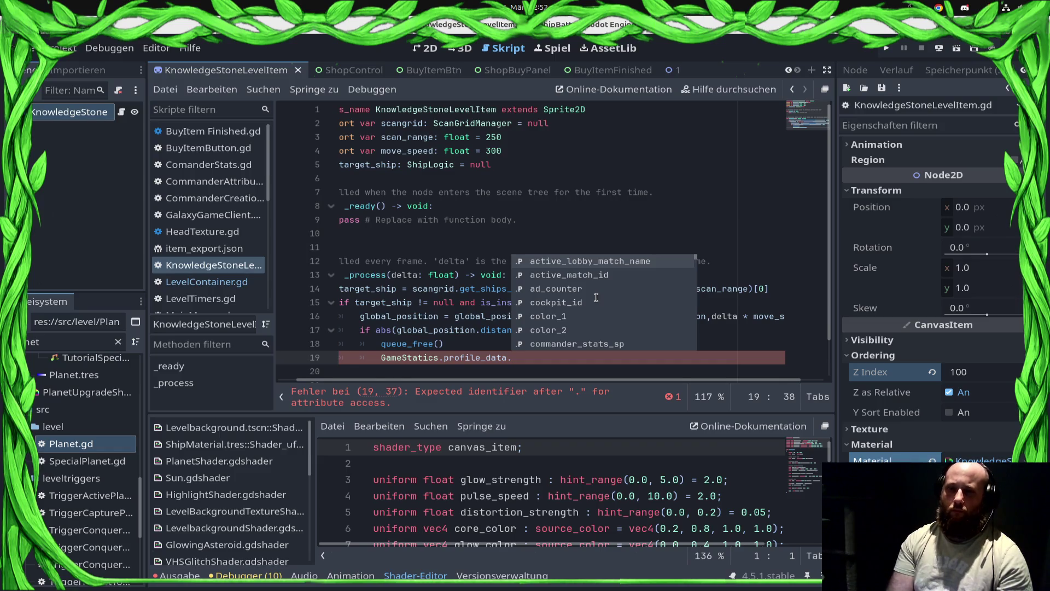
type("naka")
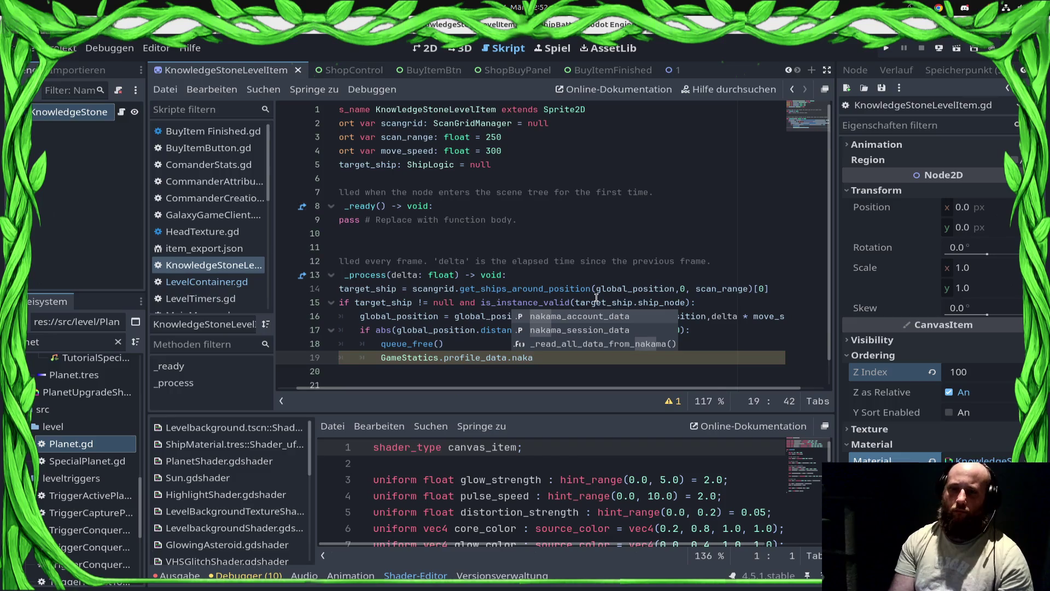
key("Return")
type(".")
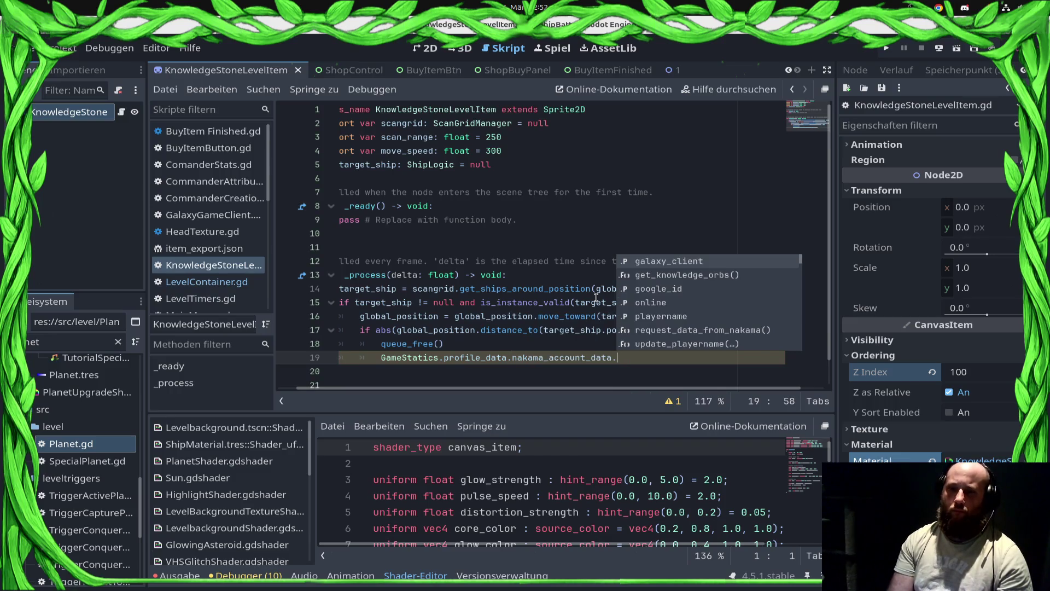
key("Down")
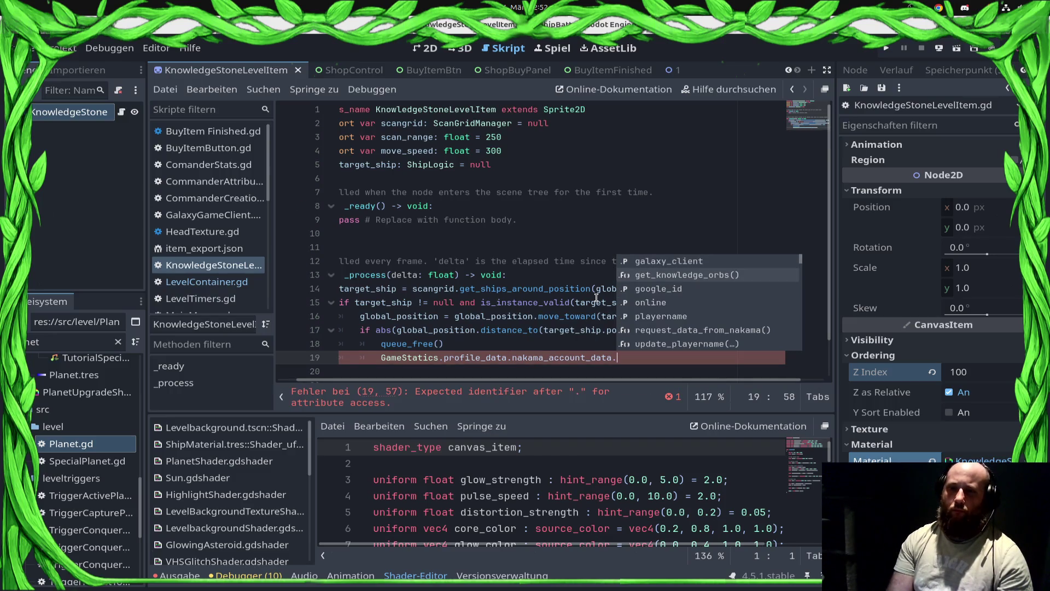
key("Down")
key("Down")
key("Down")
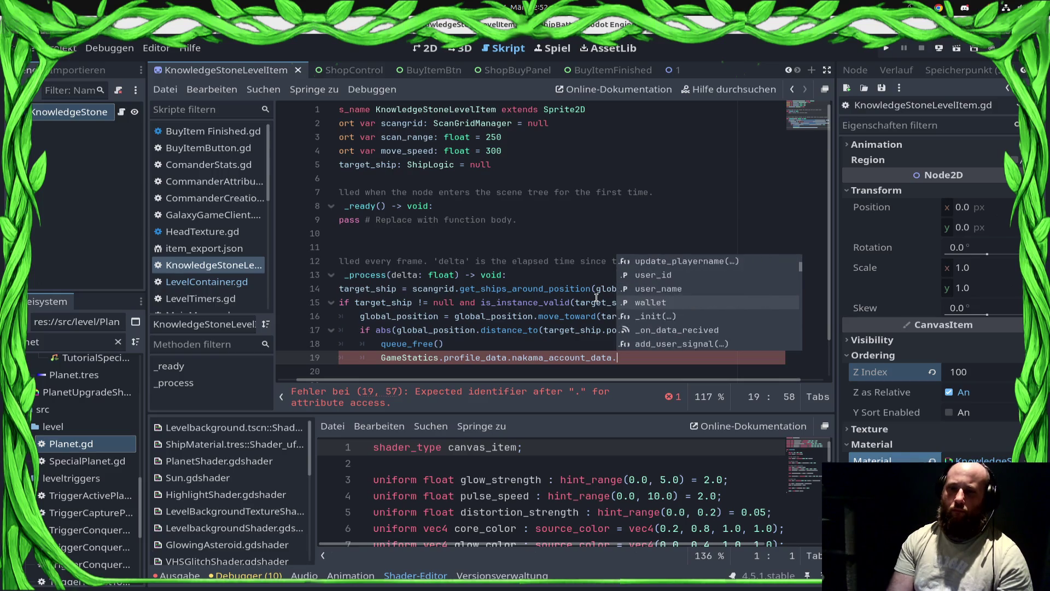
key("Down")
key("Down")
key("Down")
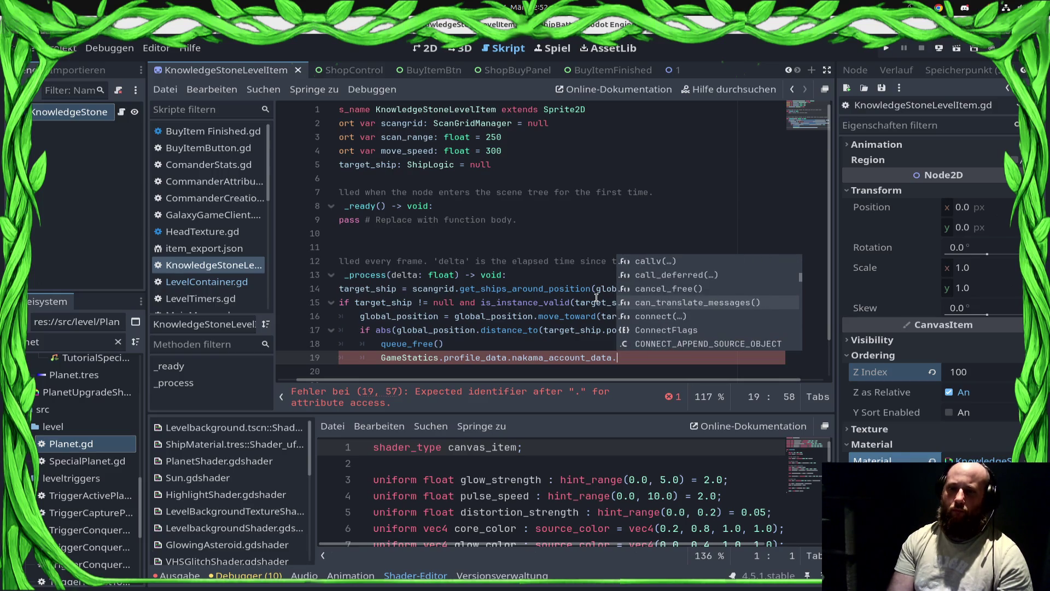
key("Down")
key("Down")
key("Down")
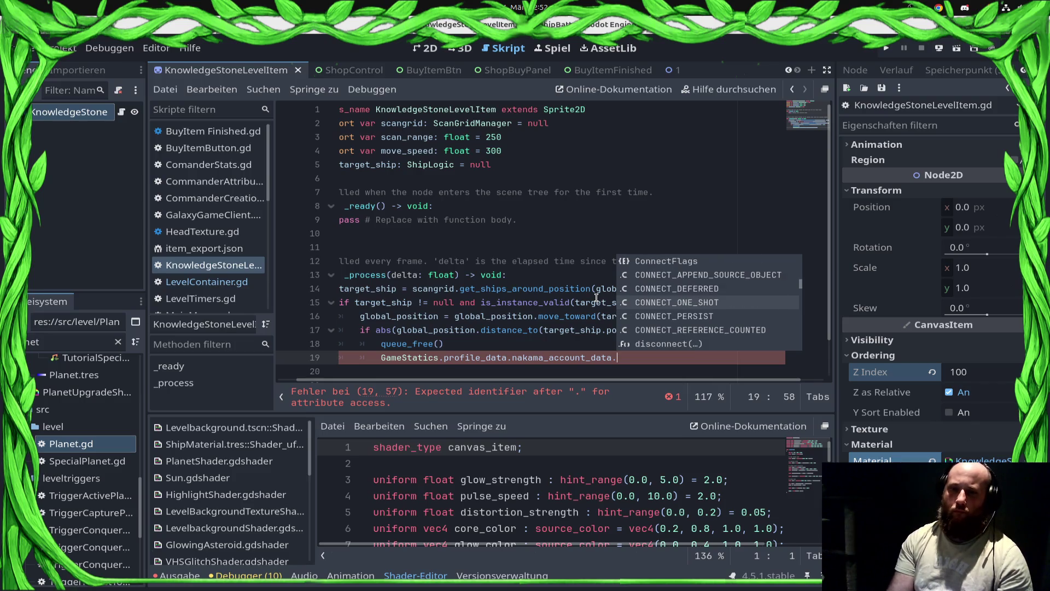
Replace nakama_account_data with galaxy_client.add_knowleage_orbs_with_ad() and save the script
key("shift+Home")
key("shift+Right")
key("shift+Right")
key("shift+Right")
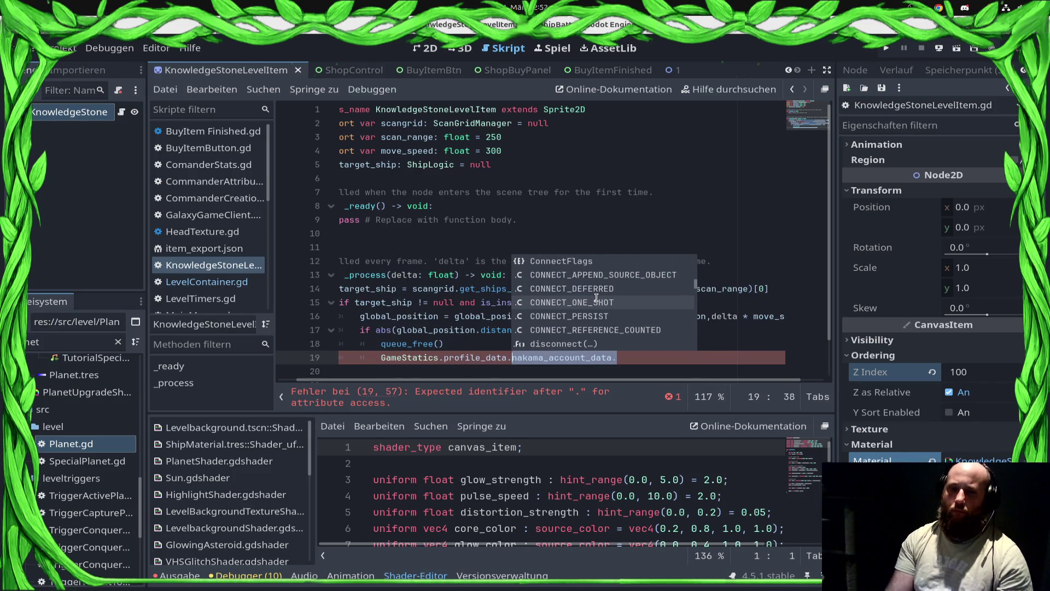
type("galaxy_client.ad")
key("Return")
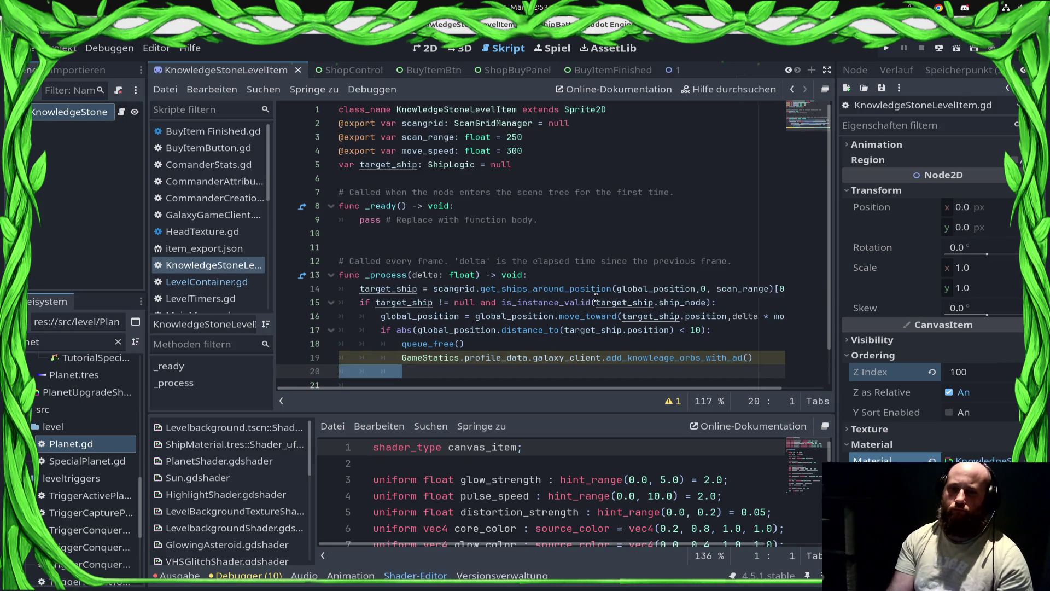
key("ctrl+s")
key("Return")
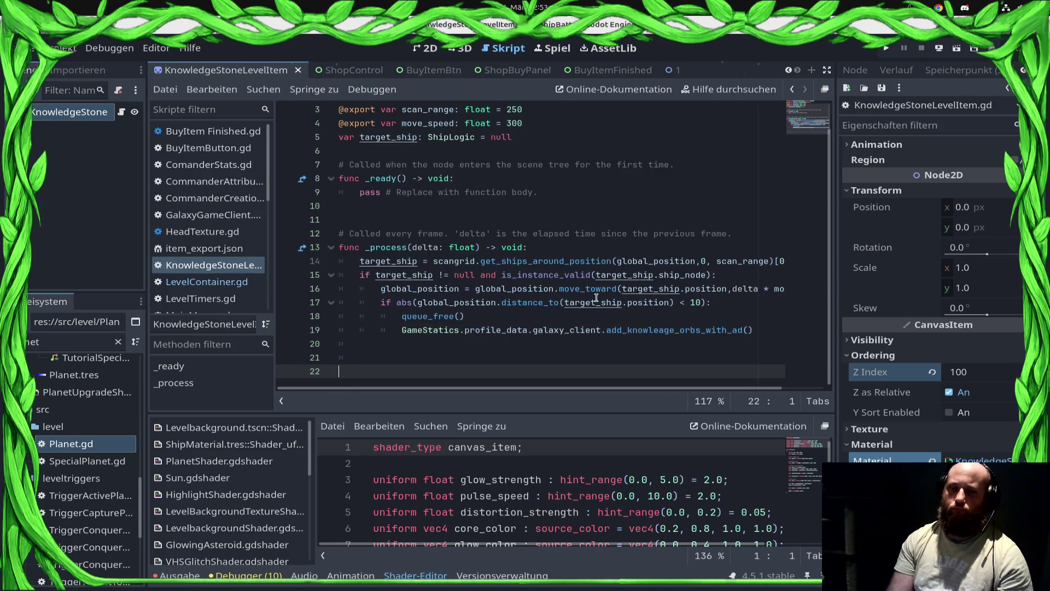
key("ctrl+s")
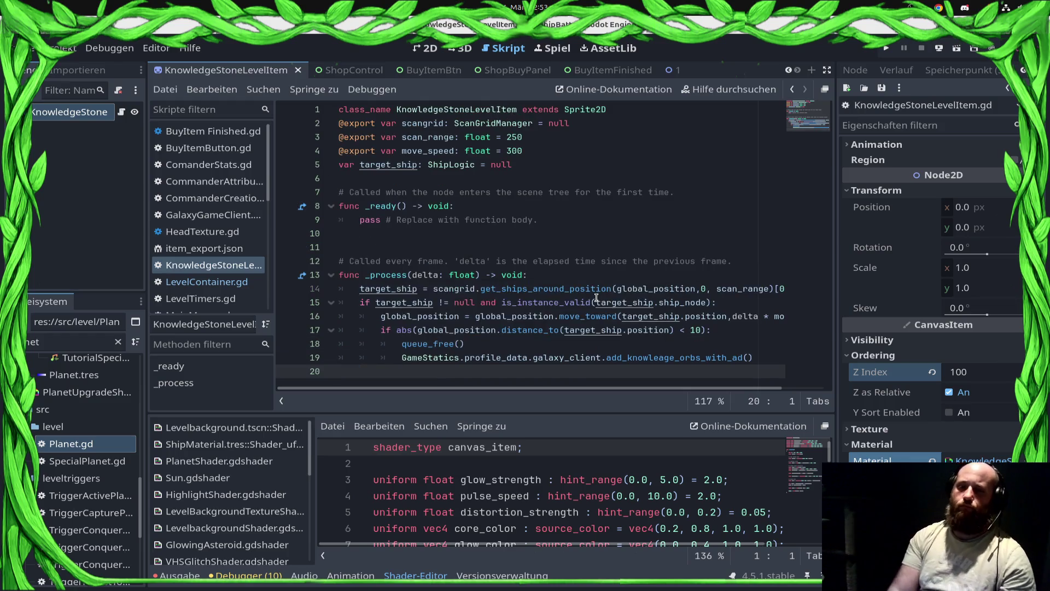
Run the project full-screen, create the campaign commander, and start the Draxal Homesector mission
left_click(885, 49)
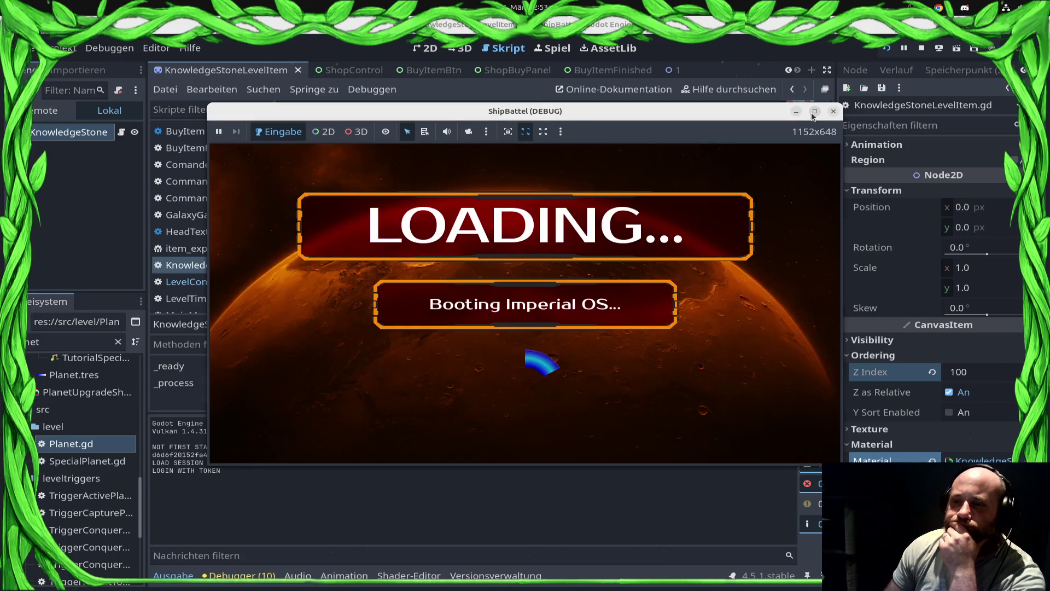
left_click(814, 112)
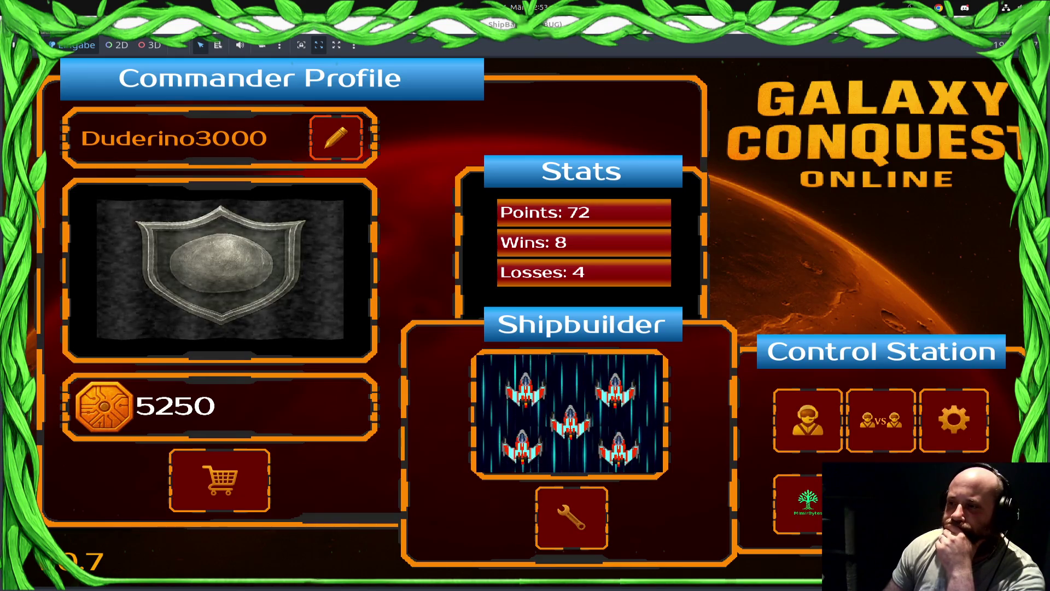
left_click(813, 430)
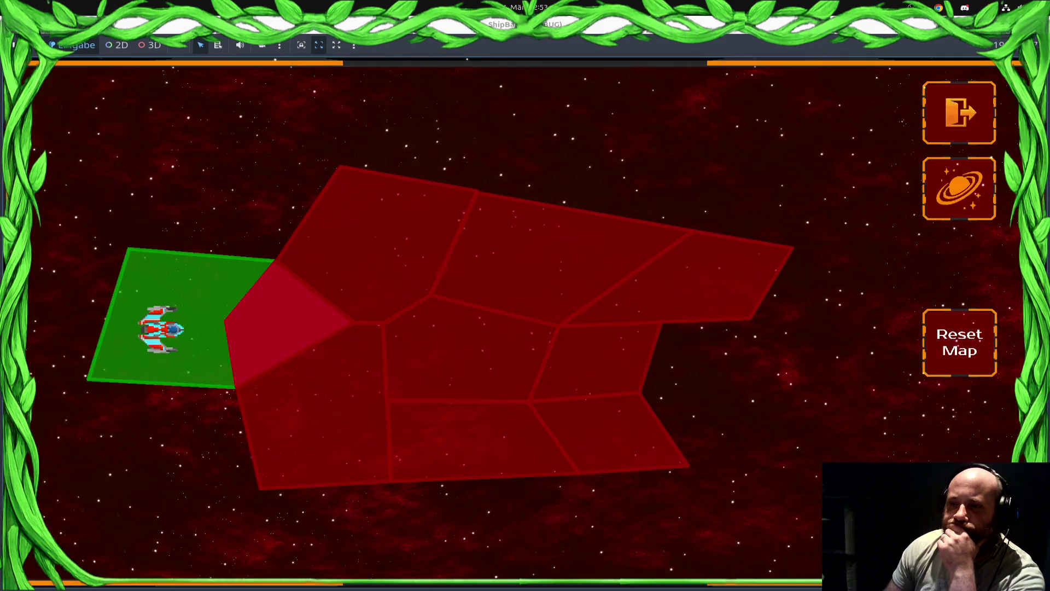
left_click(280, 316)
left_click(583, 486)
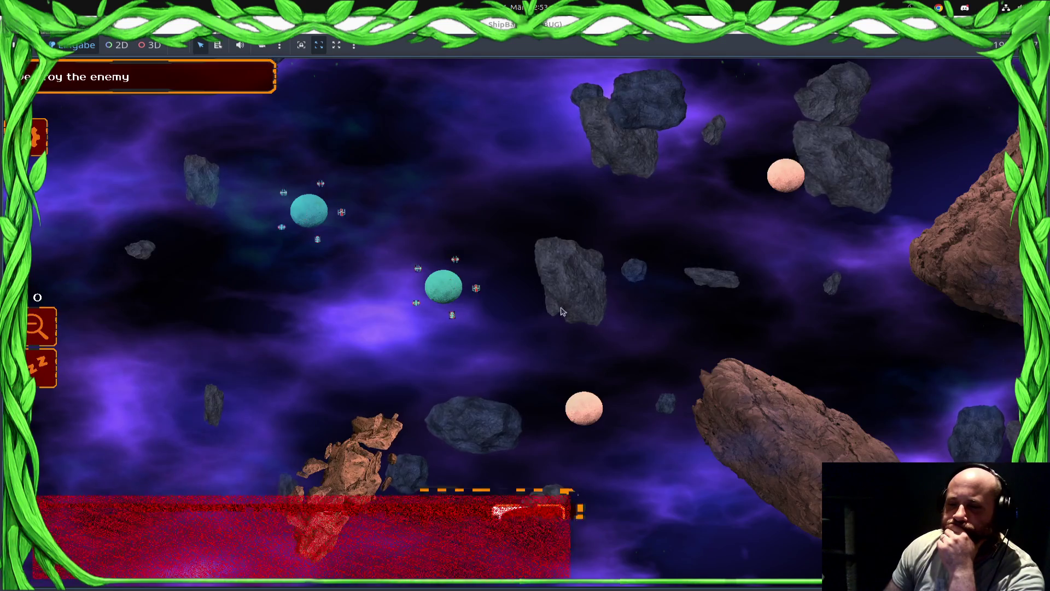
Dismiss the commander message, send the first ships out, and select the top-left ship groups
left_click(528, 533)
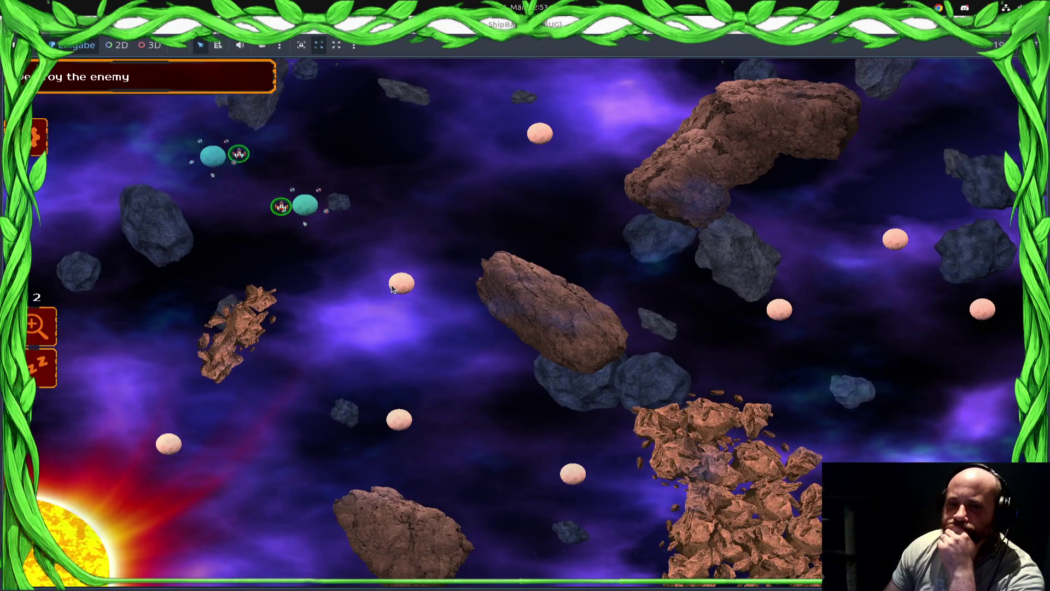
right_click(349, 267)
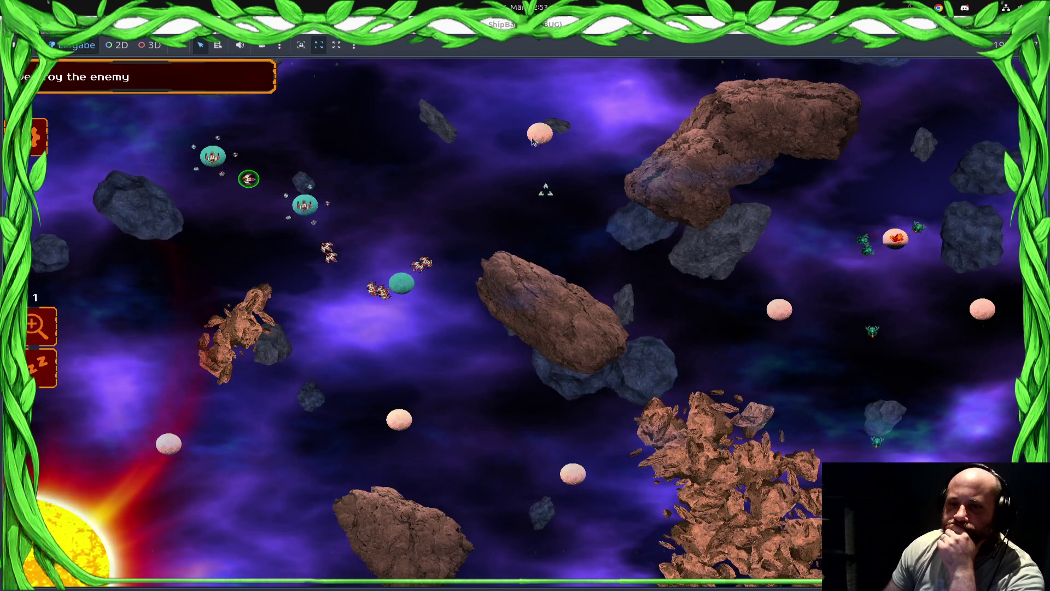
left_click_drag(132, 230, 464, 147)
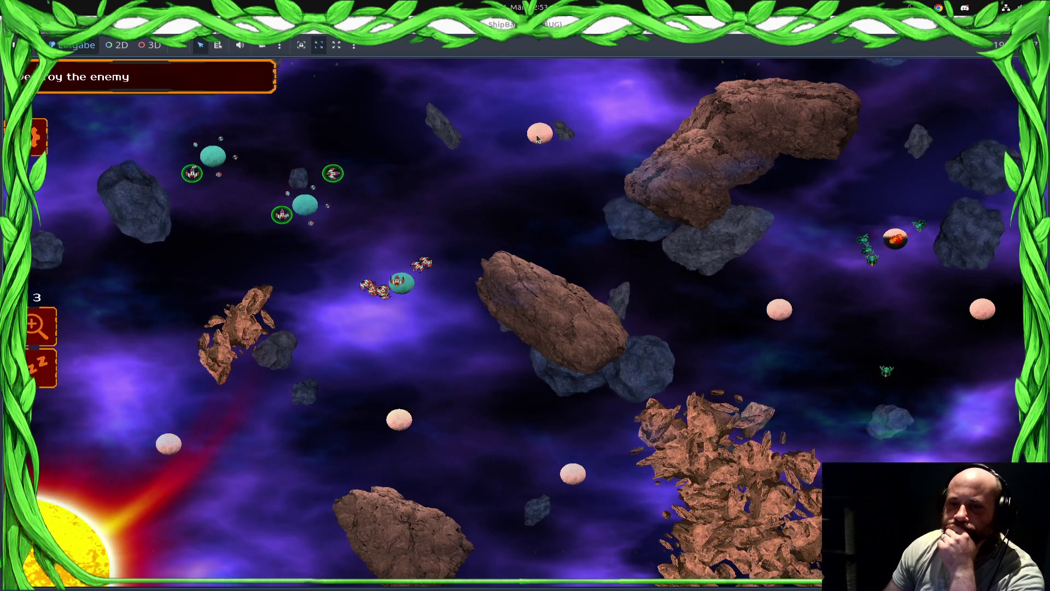
left_click_drag(453, 259, 352, 301)
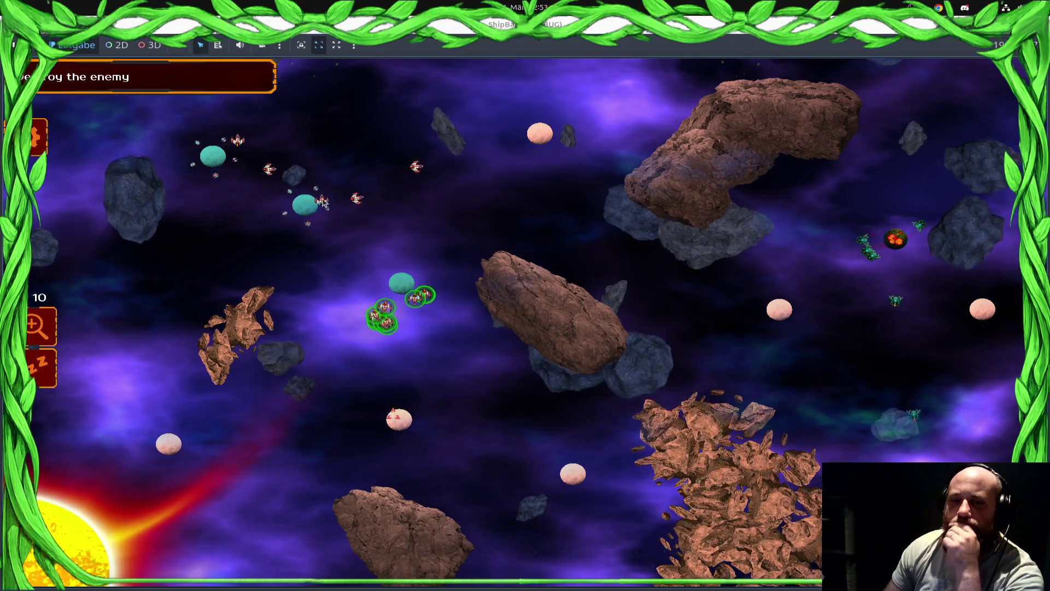
key("1")
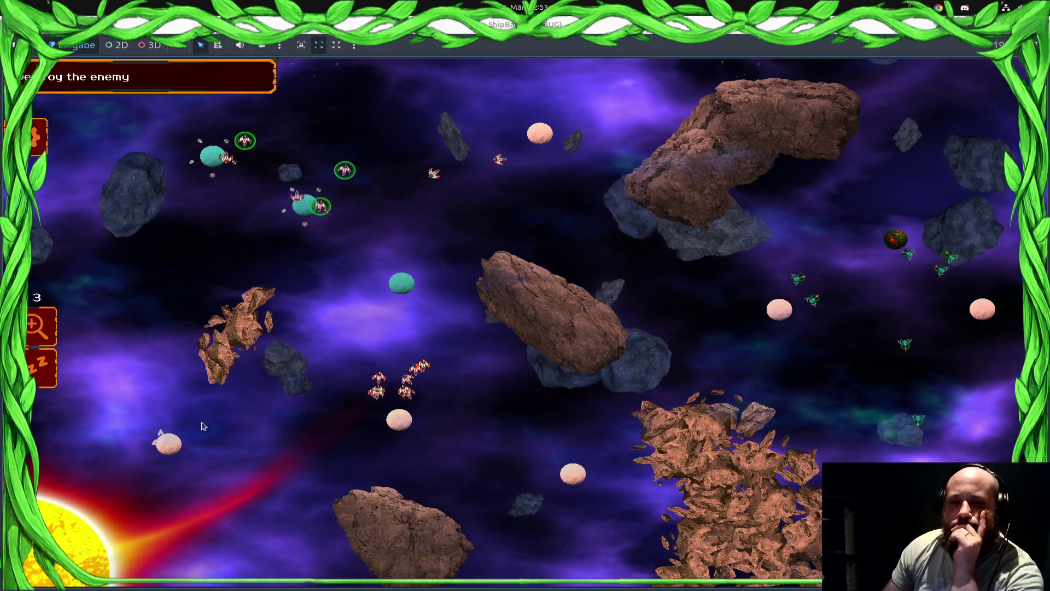
left_click_drag(351, 147, 184, 400)
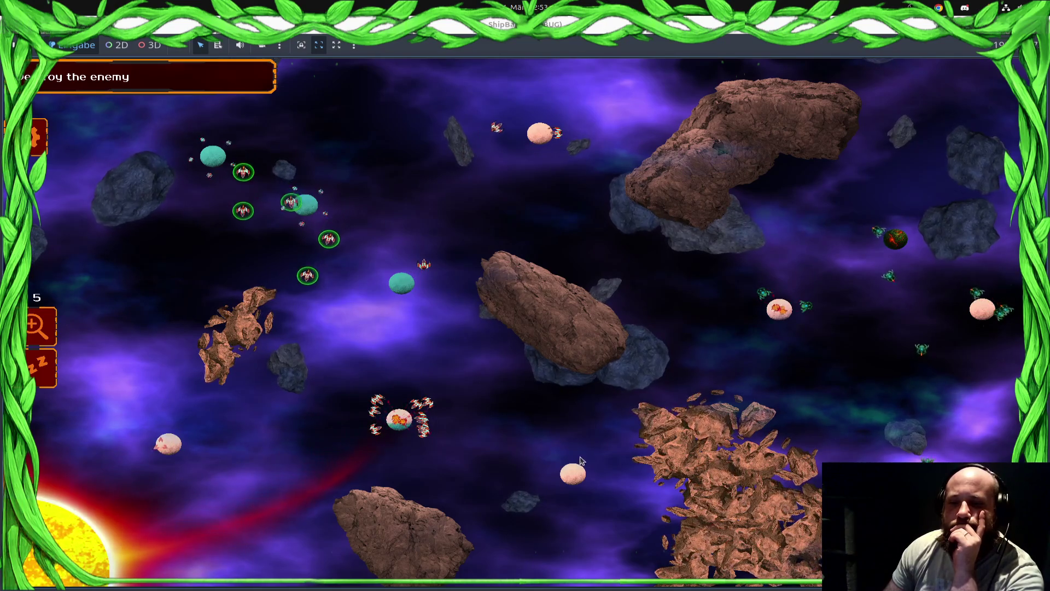
Send the bottom ship group toward the pink planet and two top-left ships down the field
left_click_drag(320, 494, 500, 358)
mouse_move(303, 186)
left_mouse_down()
mouse_move(478, 170)
mouse_move(481, 147)
left_mouse_up()
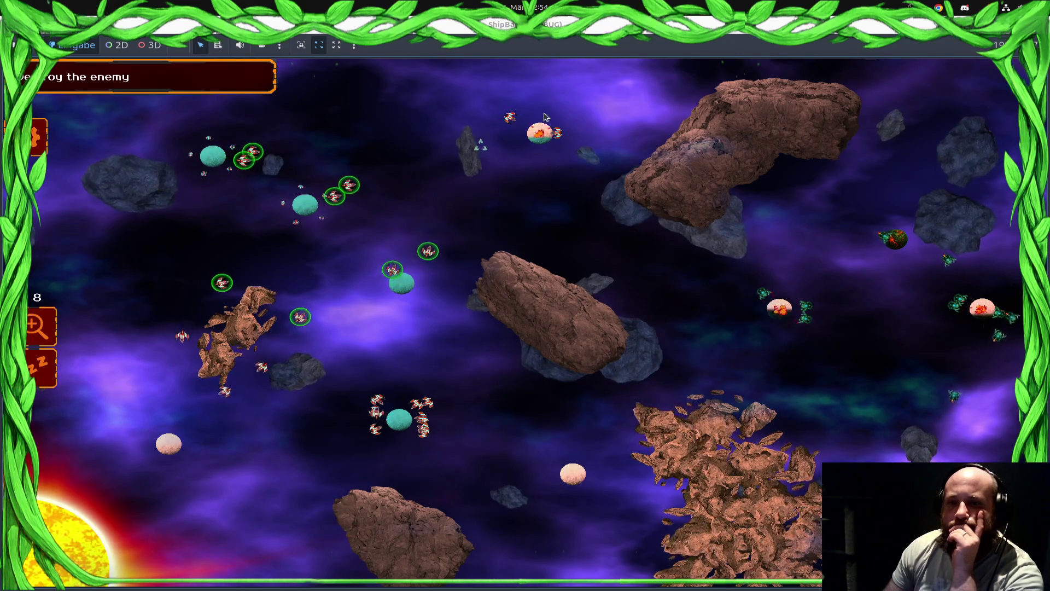
left_click_drag(432, 375, 372, 443)
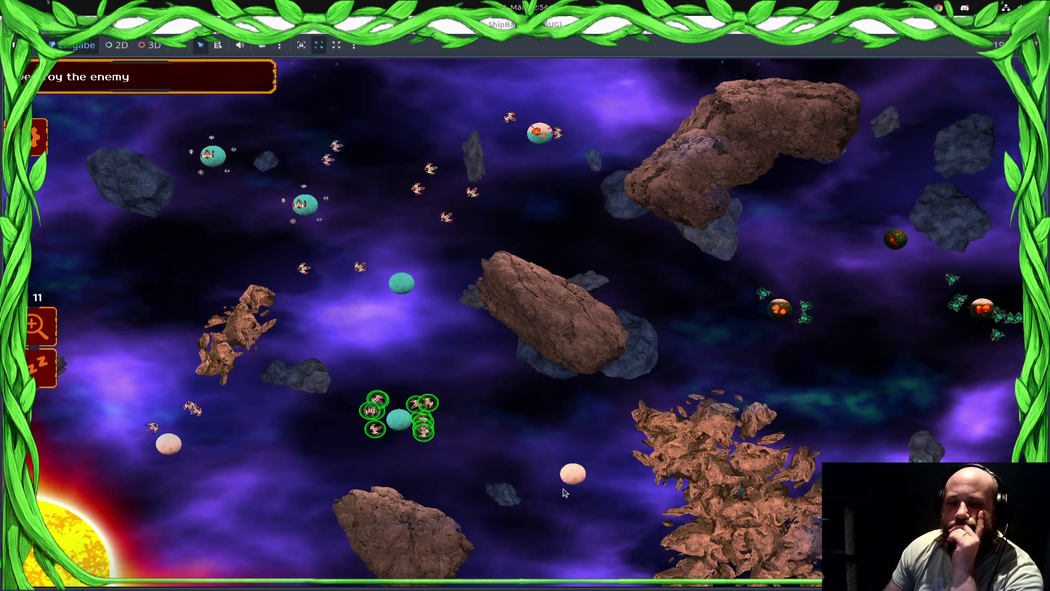
left_click(571, 478)
left_click_drag(295, 134, 191, 219)
left_click(168, 463)
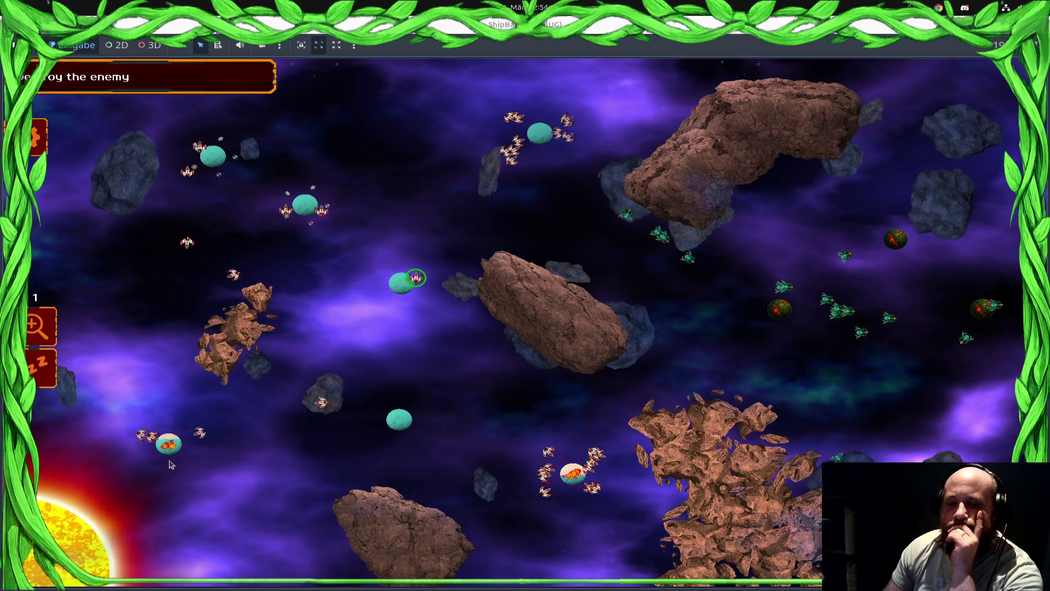
Select the ship groups around the top, bottom, left and upper-left planets
left_click_drag(582, 106, 480, 192)
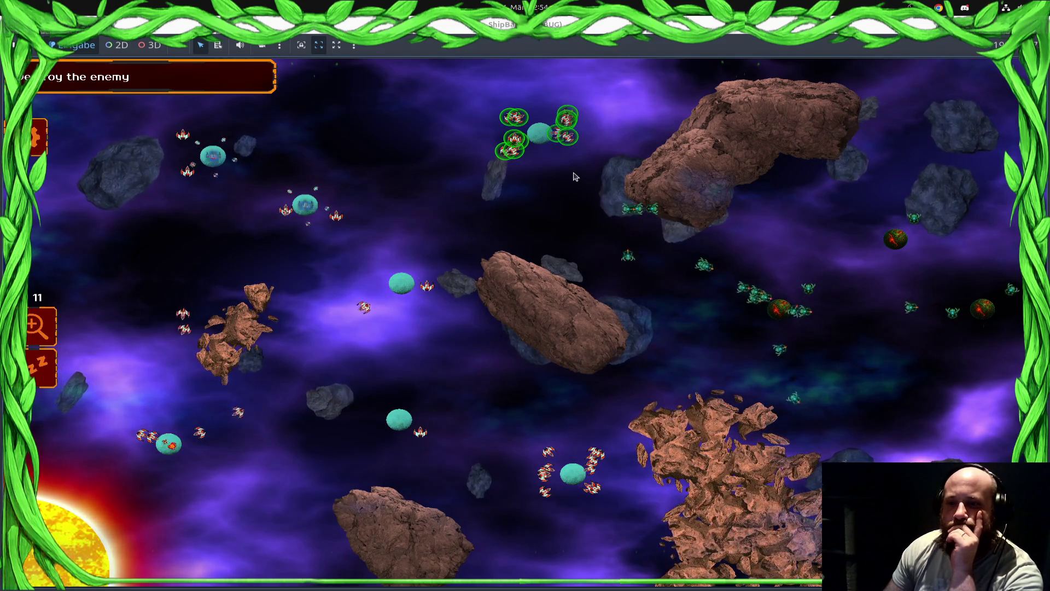
left_click_drag(408, 421, 616, 501)
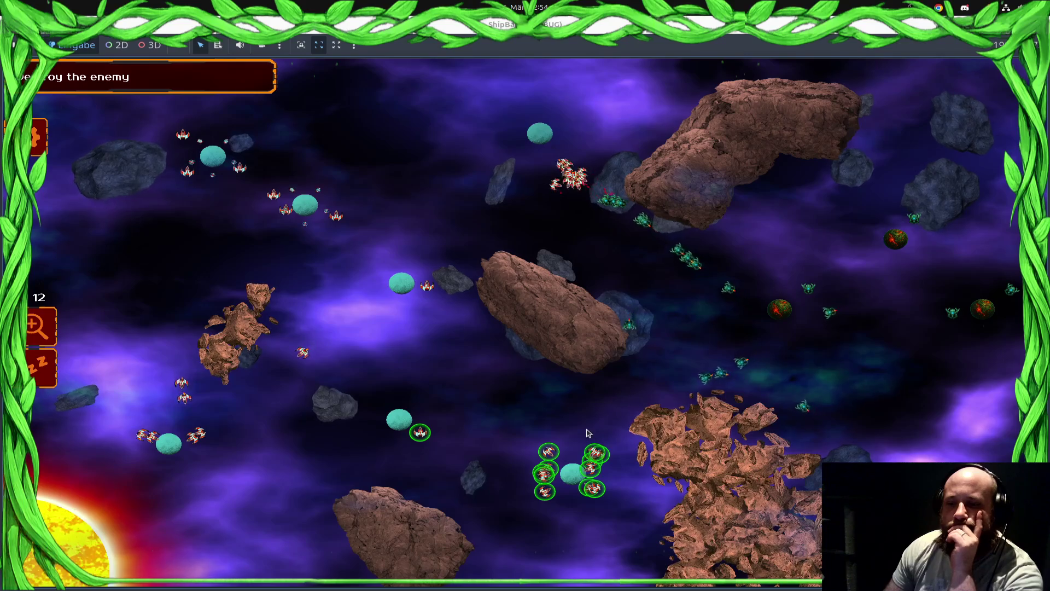
left_click_drag(126, 345, 322, 476)
left_click_drag(487, 232, 186, 160)
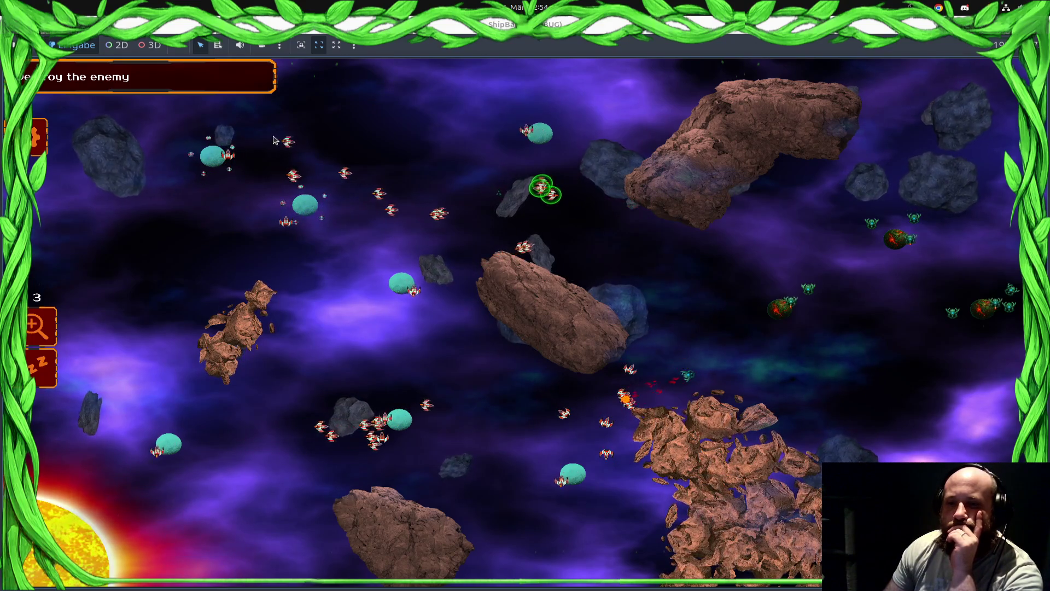
left_click_drag(386, 200, 273, 141)
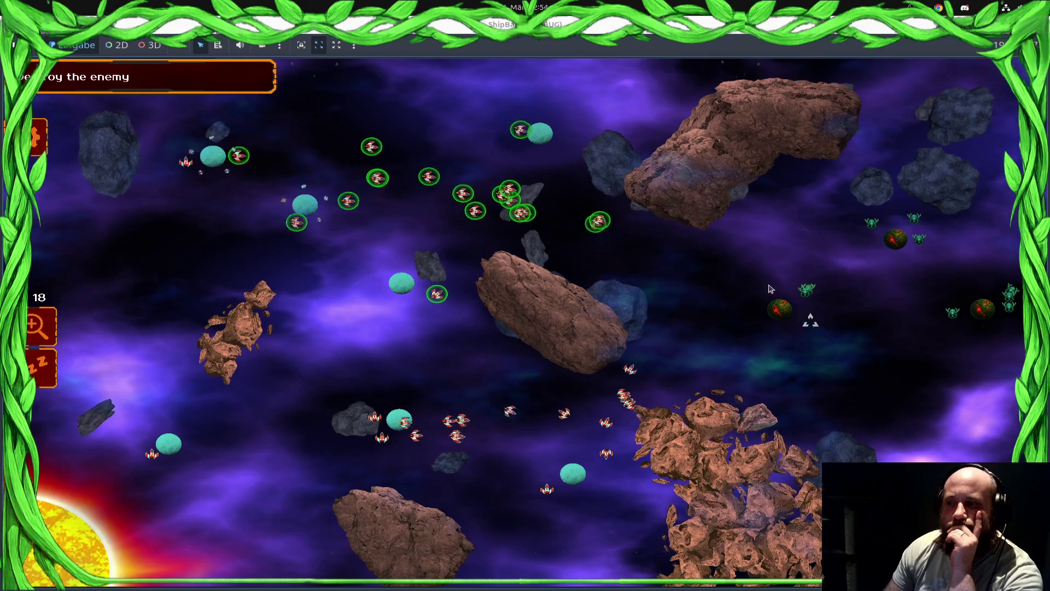
left_click_drag(489, 440, 645, 477)
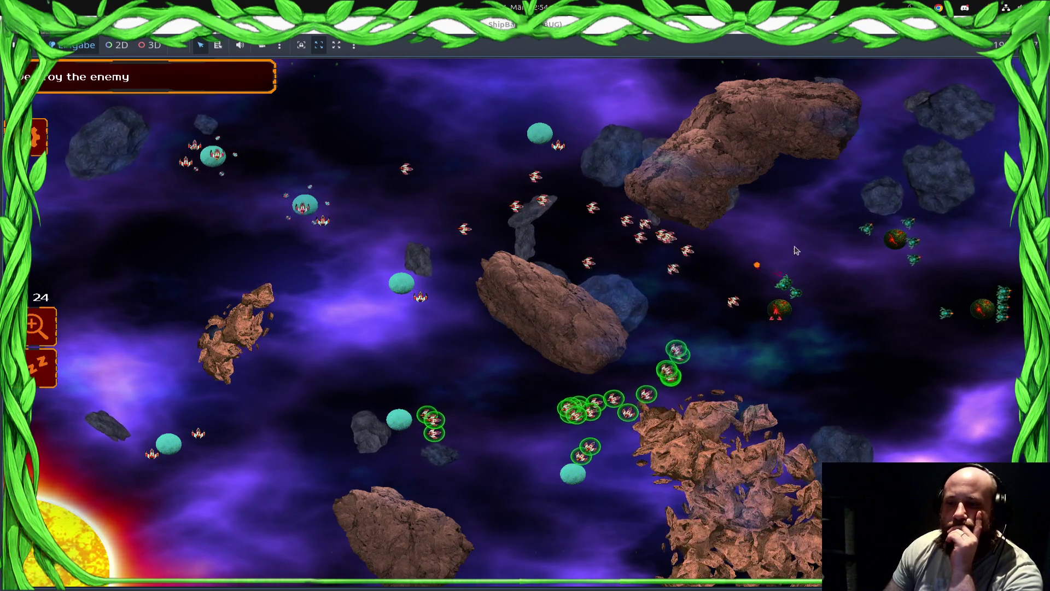
left_click_drag(252, 317, 152, 496)
left_click(39, 377)
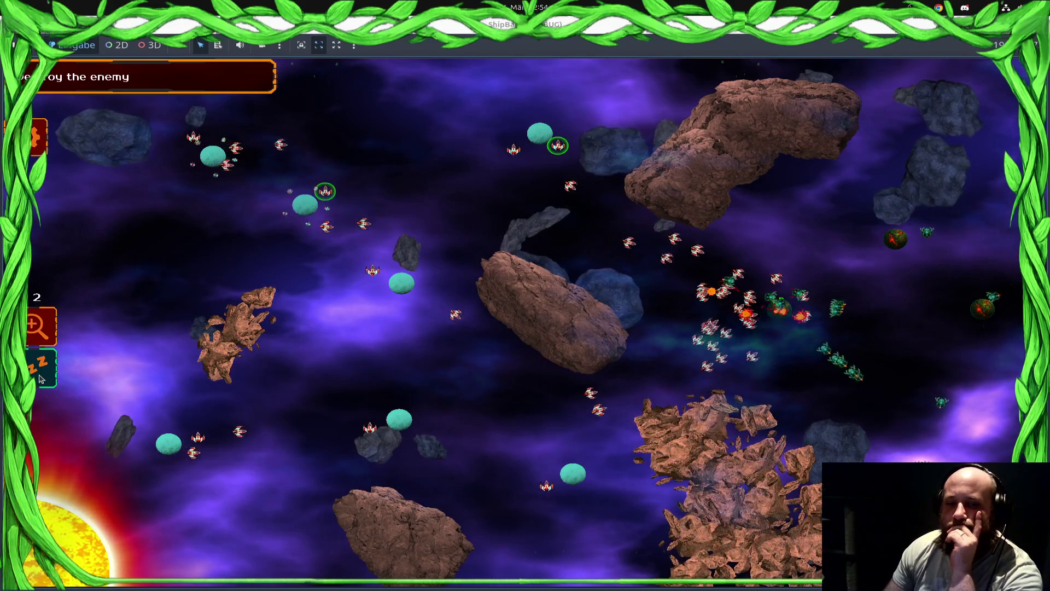